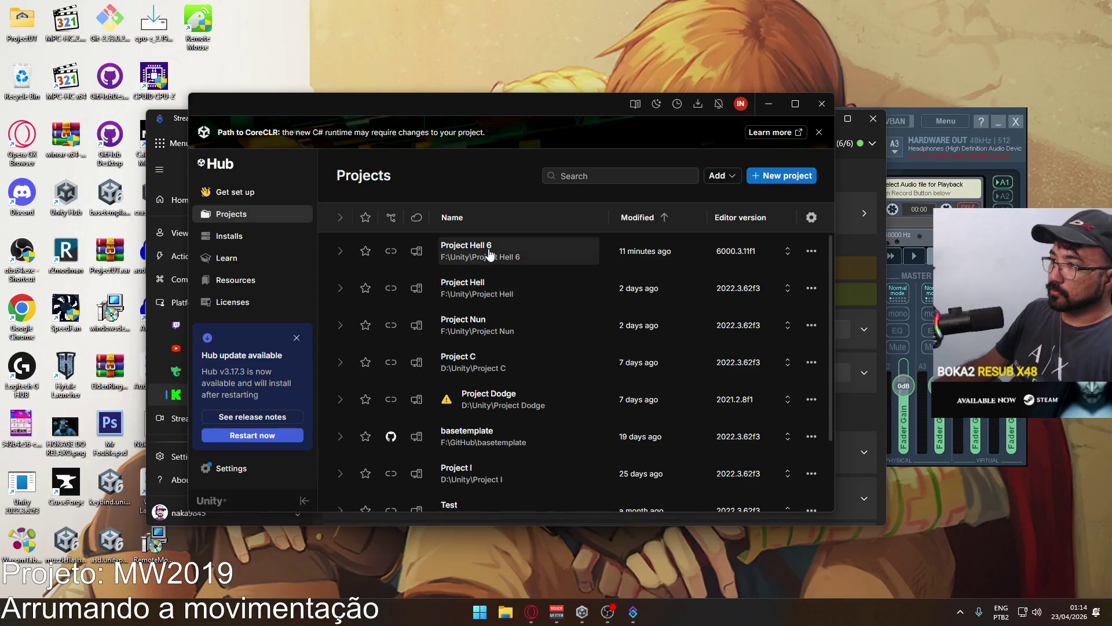
Launch Project Hell 6 from Unity Hub, minimize the Hub, and bring the Twitch stream browser forward.
{"action": "left_click", "coordinate": [490, 251]}
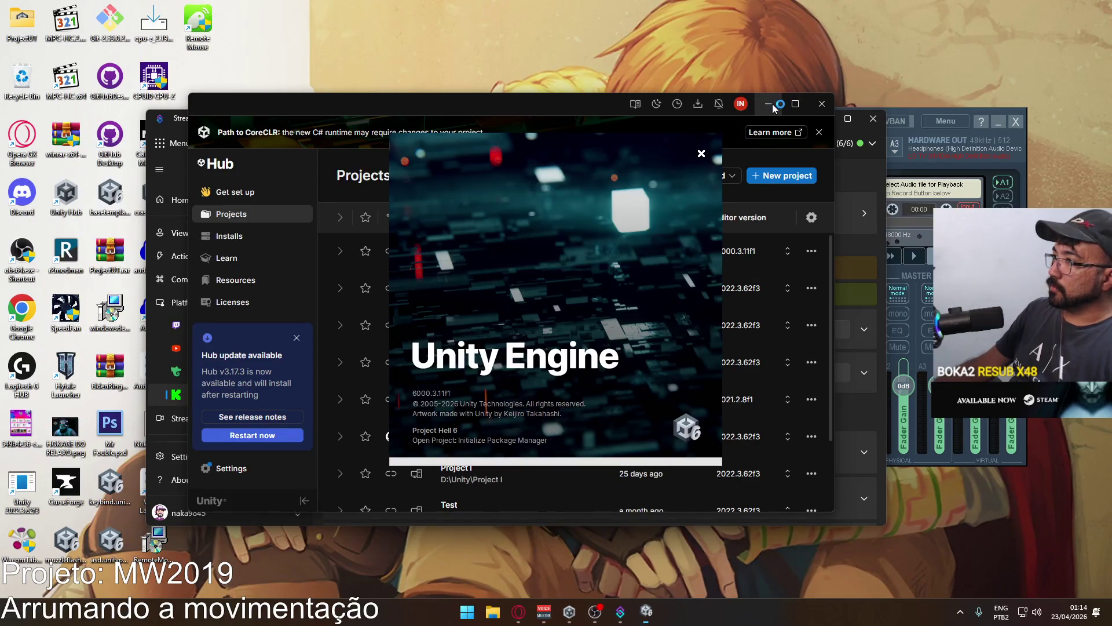
{"action": "left_click", "coordinate": [768, 103]}
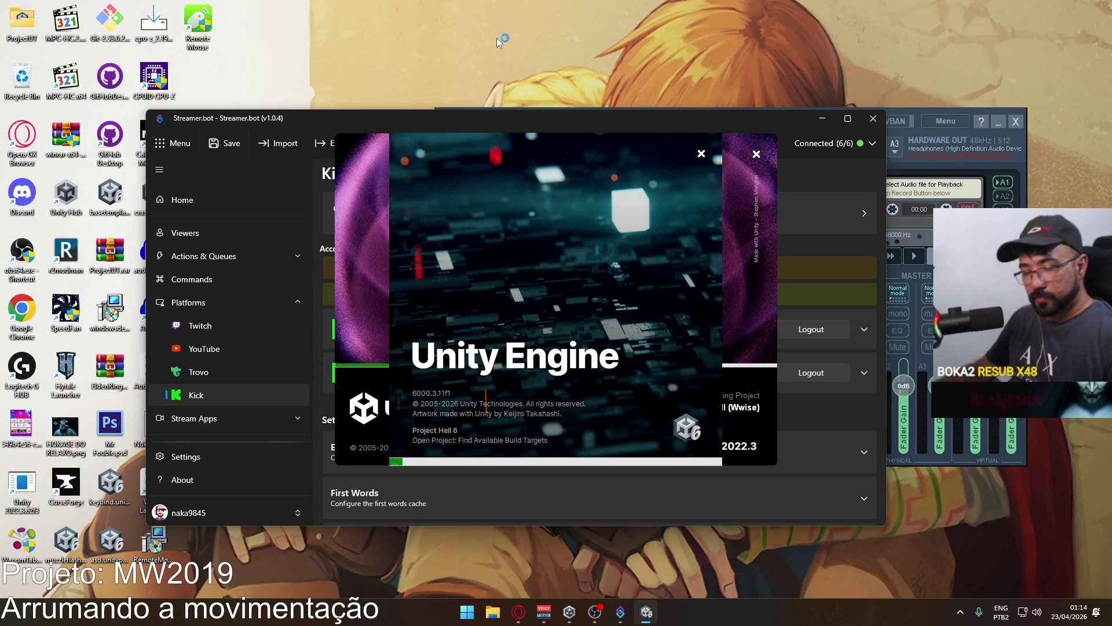
{"action": "left_click", "coordinate": [516, 607]}
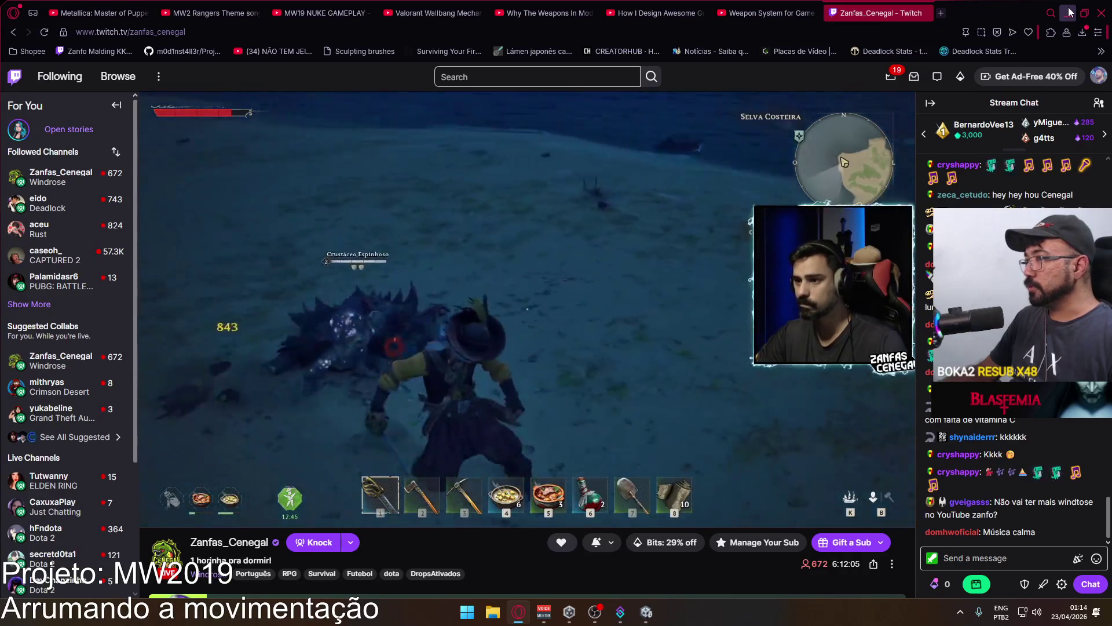
Go to steamdb.info in a new tab and open Windrose from Most Played Games.
{"action": "left_click", "coordinate": [941, 13]}
{"action": "type", "text": "steamdb"}
{"action": "key", "text": "Return"}
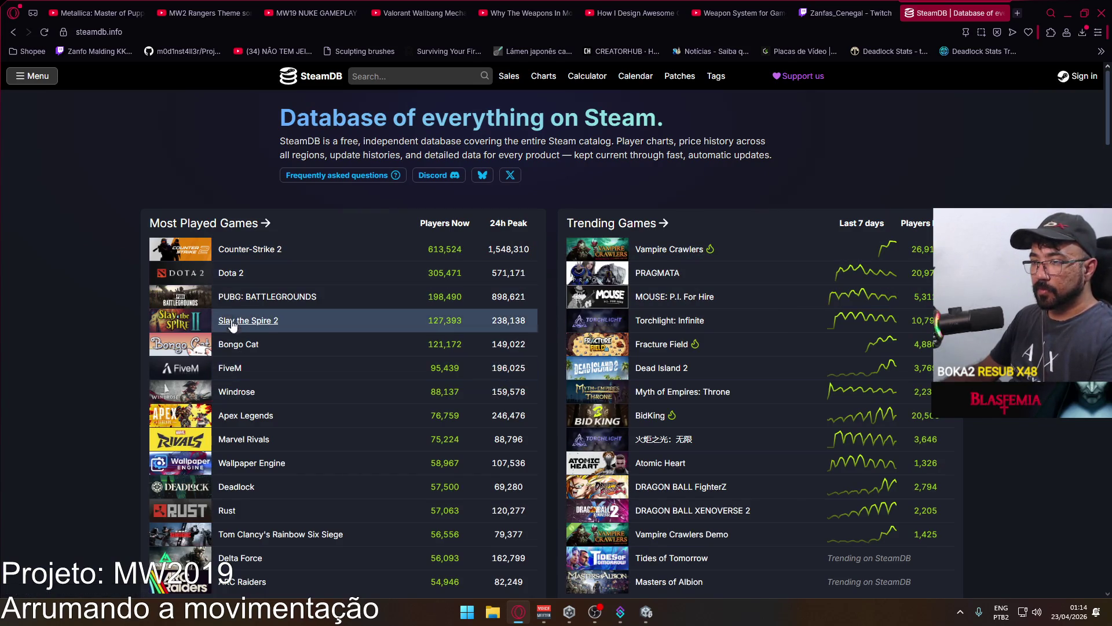
{"action": "scroll", "coordinate": [237, 288], "scroll_direction": "down", "scroll_amount": 2}
{"action": "scroll", "coordinate": [236, 287], "scroll_direction": "down", "scroll_amount": 1}
{"action": "mouse_move", "coordinate": [237, 278]}
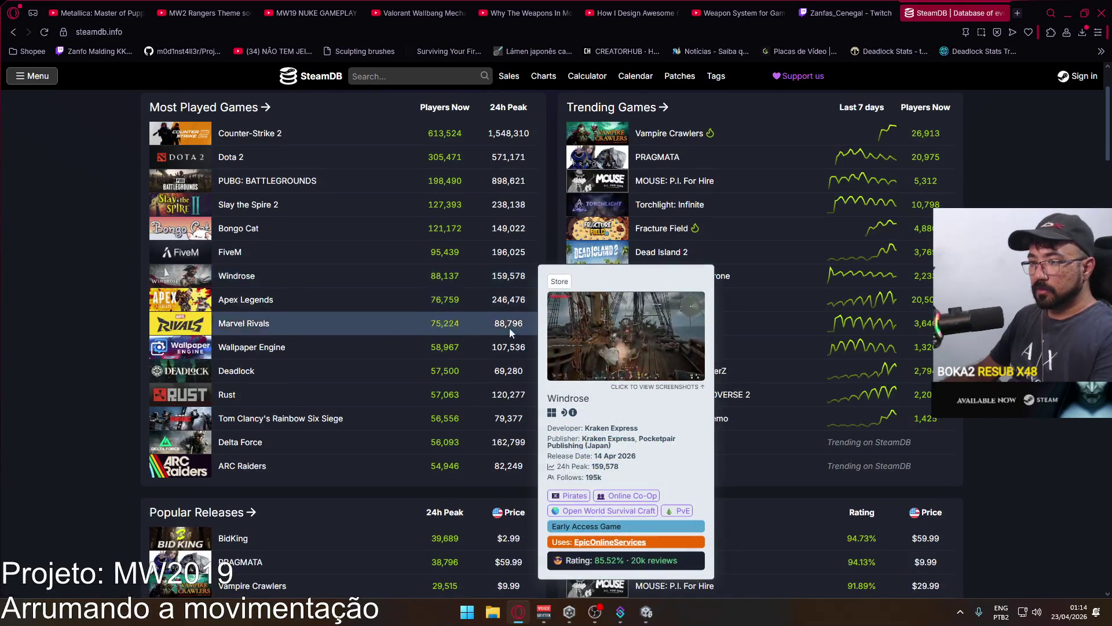
{"action": "scroll", "coordinate": [287, 318], "scroll_direction": "up", "scroll_amount": 1}
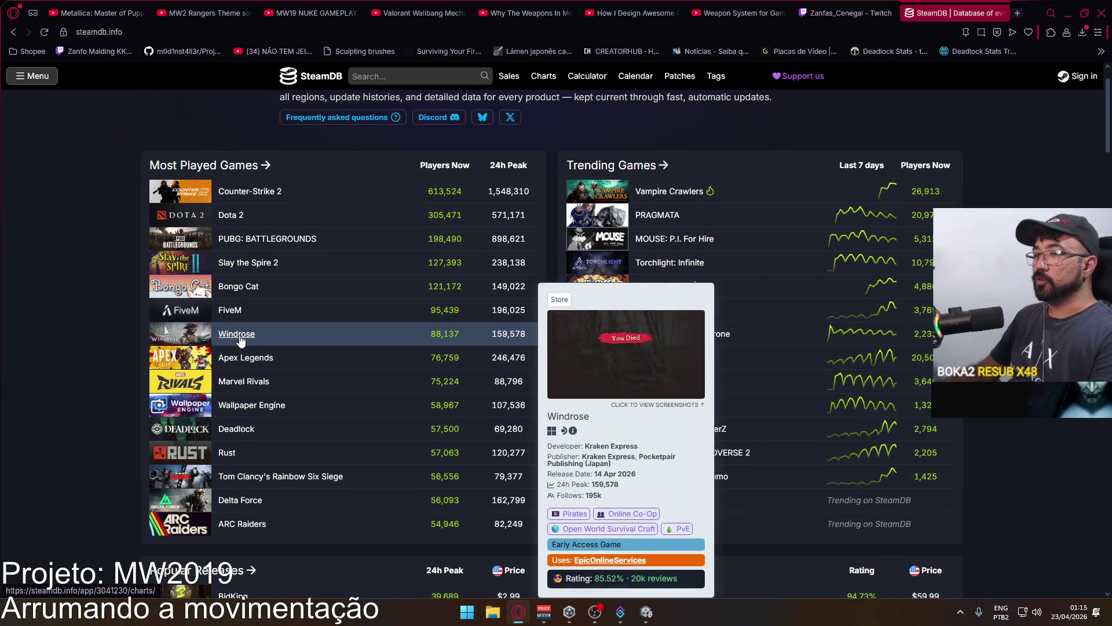
{"action": "left_click", "coordinate": [239, 336]}
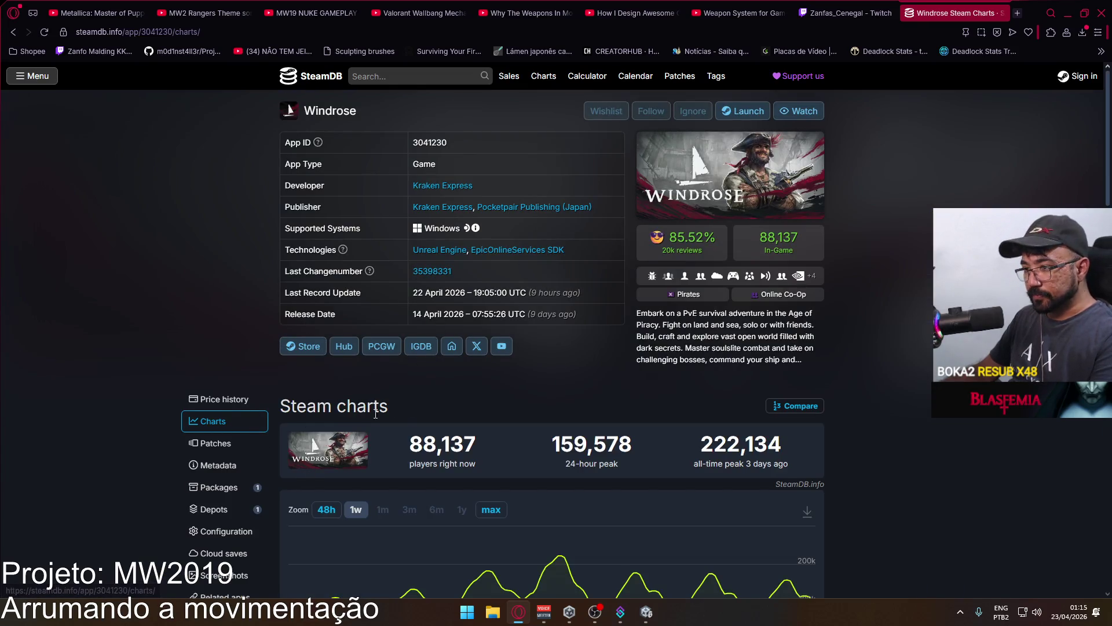
Zoom the Windrose player-count chart out to its maximum history range.
{"action": "scroll", "coordinate": [361, 416], "scroll_direction": "down", "scroll_amount": 3}
{"action": "left_click", "coordinate": [491, 336]}
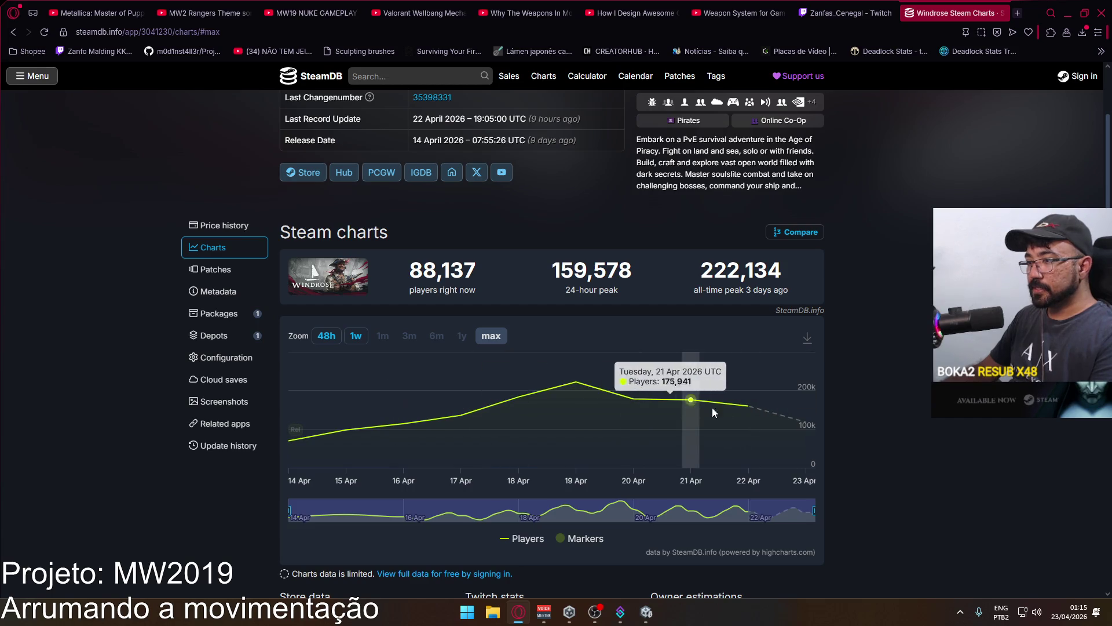
{"action": "scroll", "coordinate": [642, 370], "scroll_direction": "down", "scroll_amount": 10}
{"action": "scroll", "coordinate": [641, 371], "scroll_direction": "up", "scroll_amount": 3}
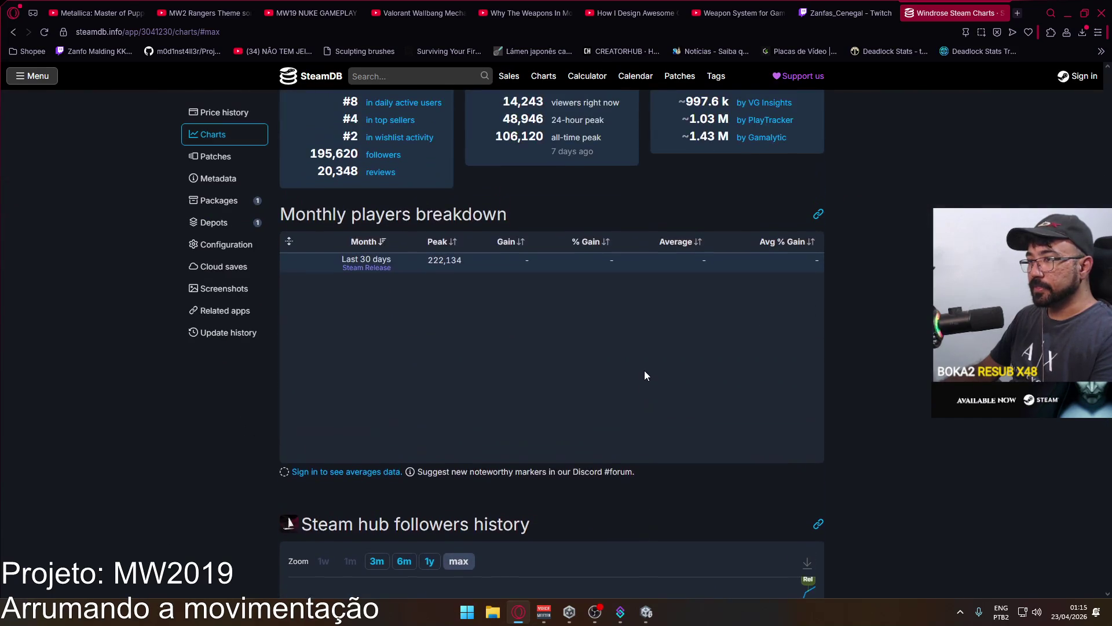
{"action": "scroll", "coordinate": [643, 371], "scroll_direction": "up", "scroll_amount": 8}
{"action": "scroll", "coordinate": [689, 369], "scroll_direction": "down", "scroll_amount": 2}
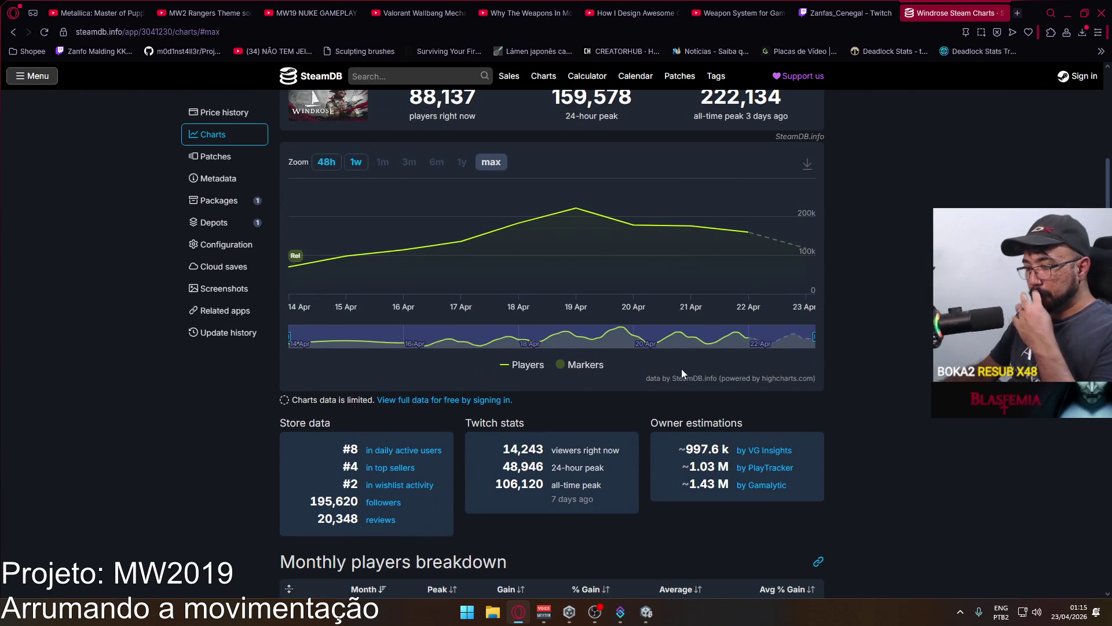
Select the Twitch stats figures on the page, then close the SteamDB tab.
{"action": "left_click_drag", "start_coordinate": [601, 488], "coordinate": [495, 454]}
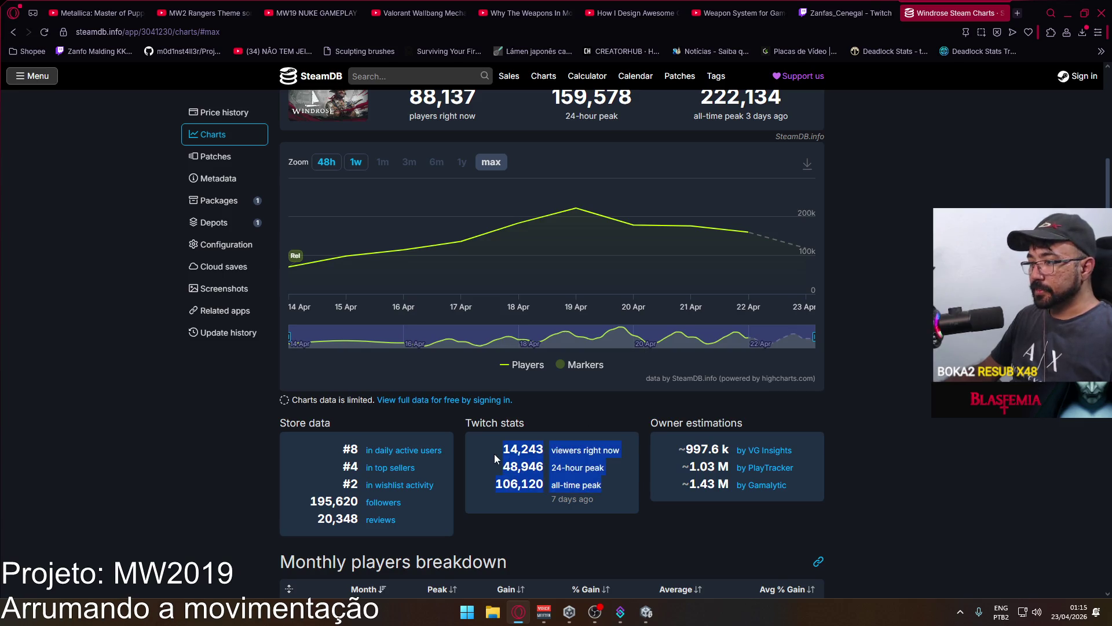
{"action": "left_click", "coordinate": [608, 485]}
{"action": "left_click_drag", "start_coordinate": [609, 489], "coordinate": [481, 443]}
{"action": "scroll", "coordinate": [637, 421], "scroll_direction": "up", "scroll_amount": 3}
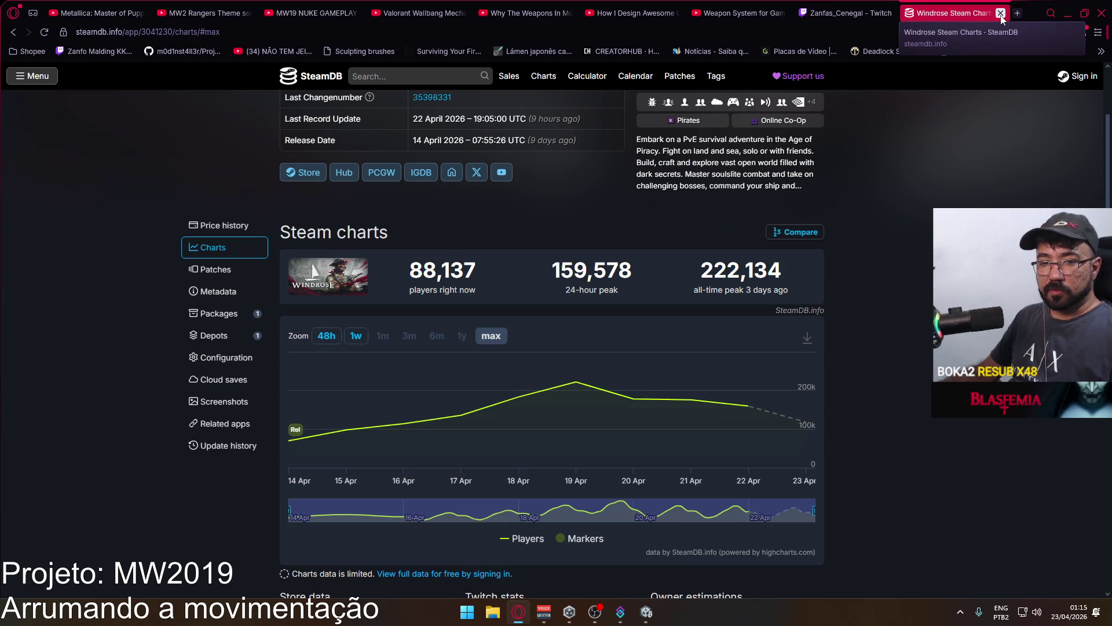
{"action": "left_click", "coordinate": [1000, 13]}
Switch to the Unity Editor and open PlayerScript from the Scripts folder in Visual Studio.
{"action": "key", "text": "alt+Tab"}
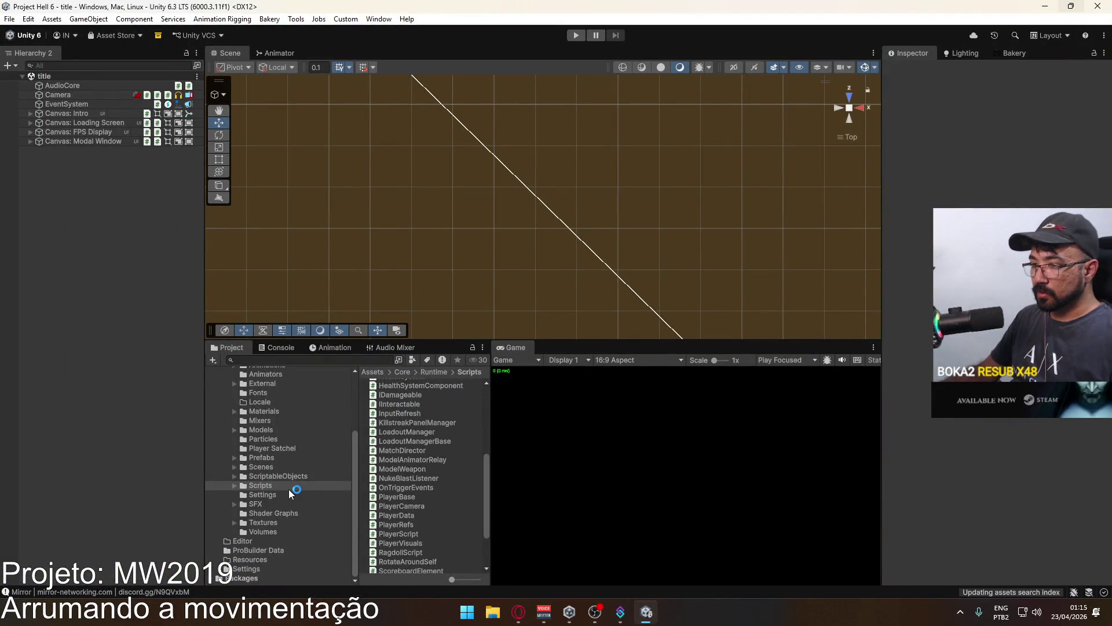
{"action": "left_click", "coordinate": [417, 534]}
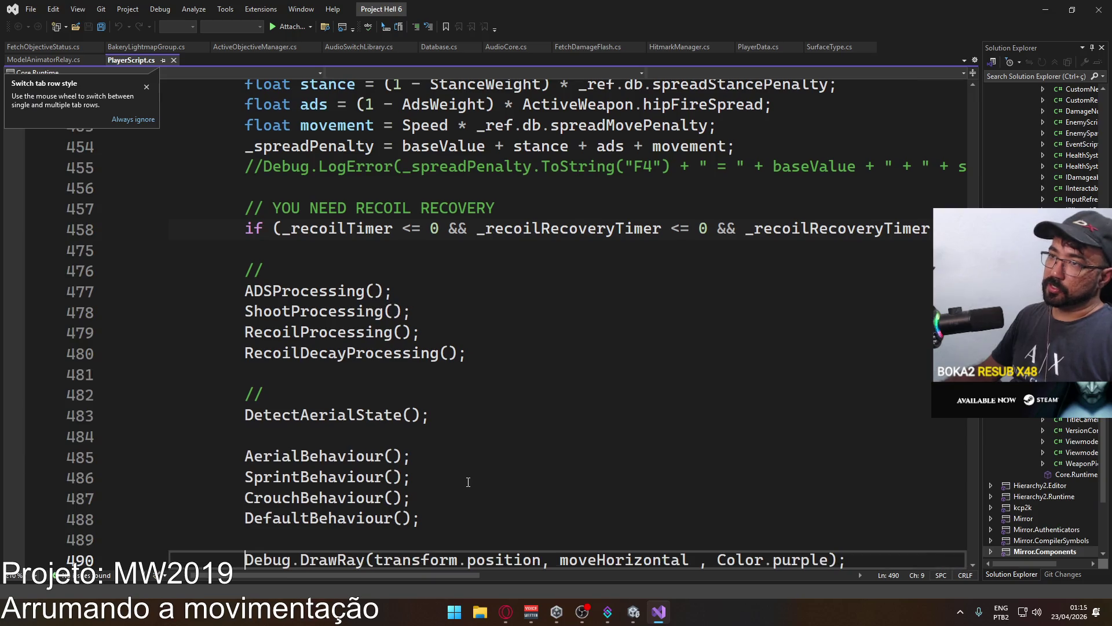
Open a fresh blank line below LateUpdate in PlayerScript.cs.
{"action": "key", "text": "Down"}
{"action": "key", "text": "Down"}
{"action": "key", "text": "Down"}
{"action": "scroll", "coordinate": [390, 436], "scroll_direction": "down", "scroll_amount": 7}
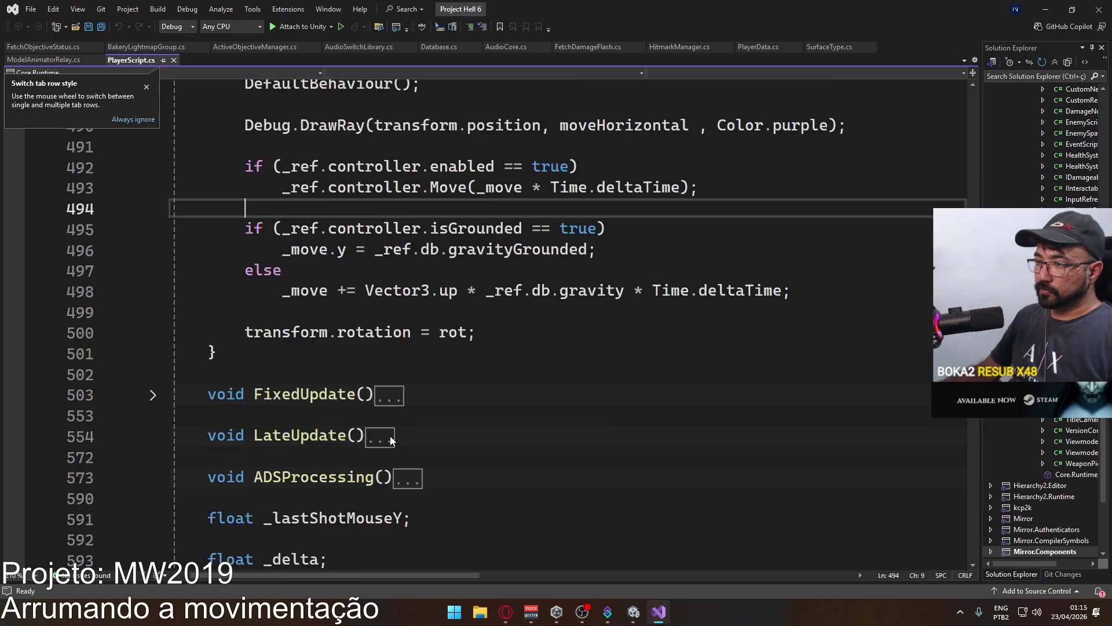
{"action": "scroll", "coordinate": [341, 362], "scroll_direction": "up", "scroll_amount": 2}
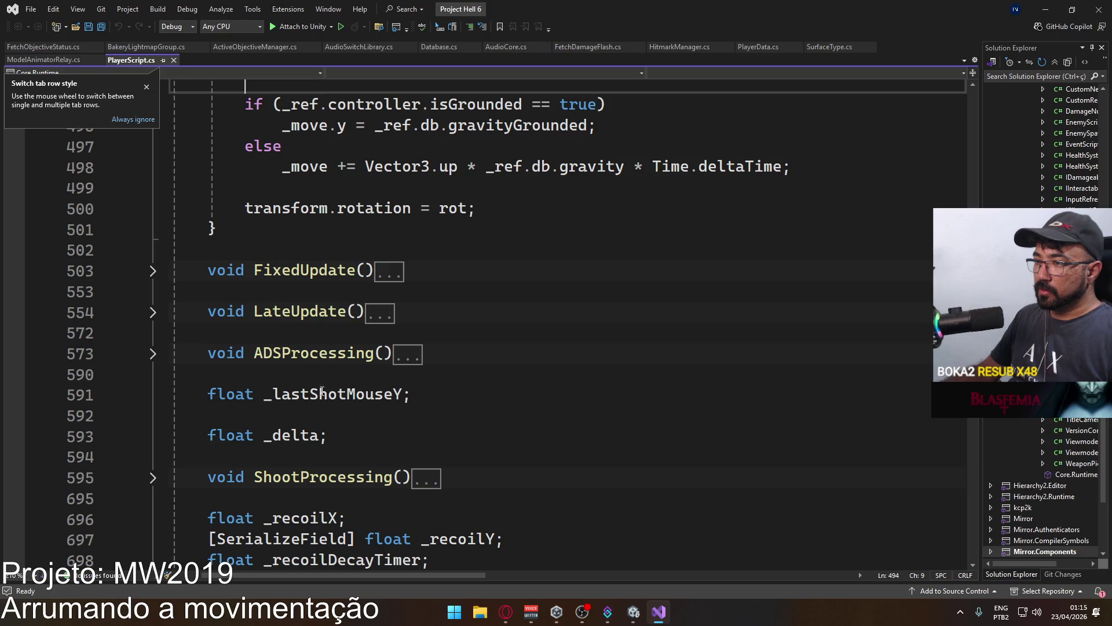
{"action": "left_click", "coordinate": [245, 332]}
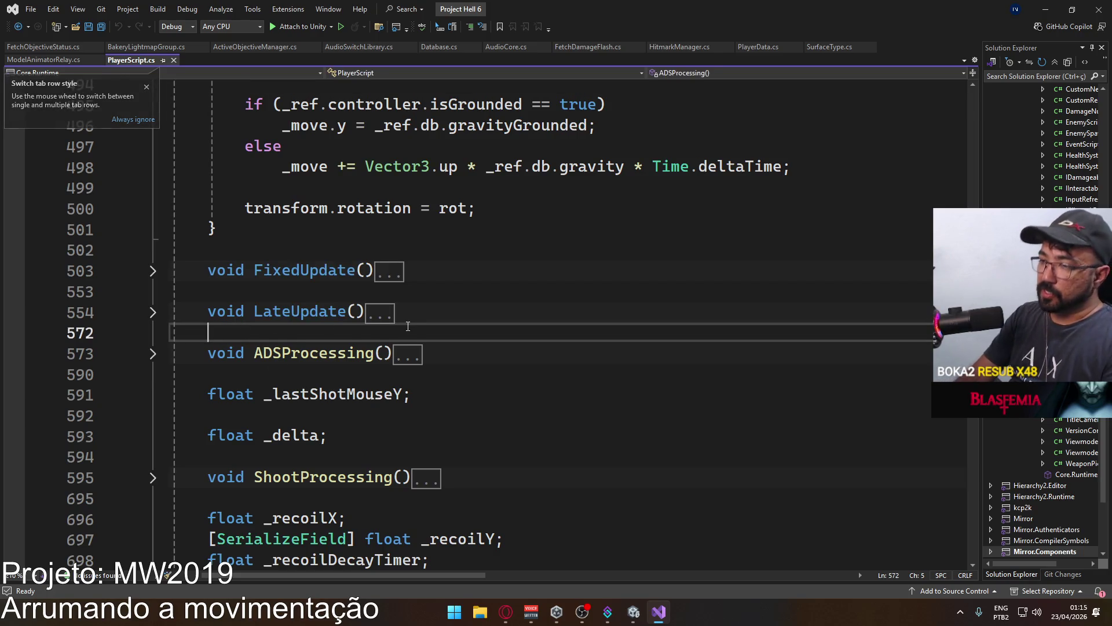
{"action": "key", "text": "Return"}
{"action": "type", "text": "//"}
{"action": "key", "text": "ctrl+Return"}
{"action": "key", "text": "Up"}
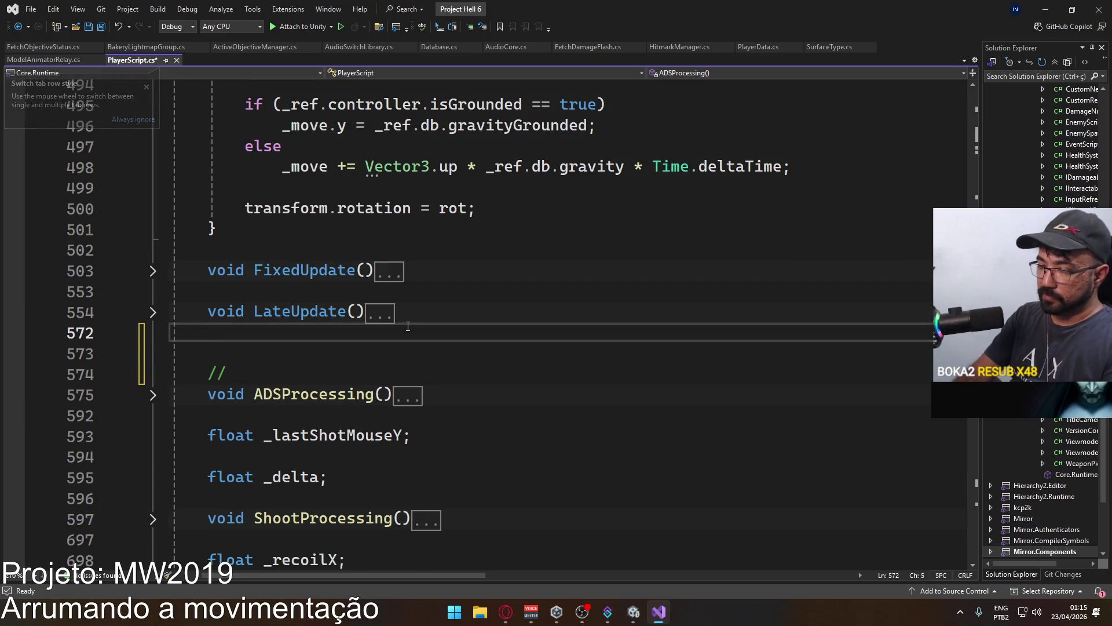
{"action": "key", "text": "Return"}
Insert an OnControllerColliderHit(ControllerColliderHit hit) method via IntelliSense and remove its 'private' modifier.
{"action": "type", "text": "void C"}
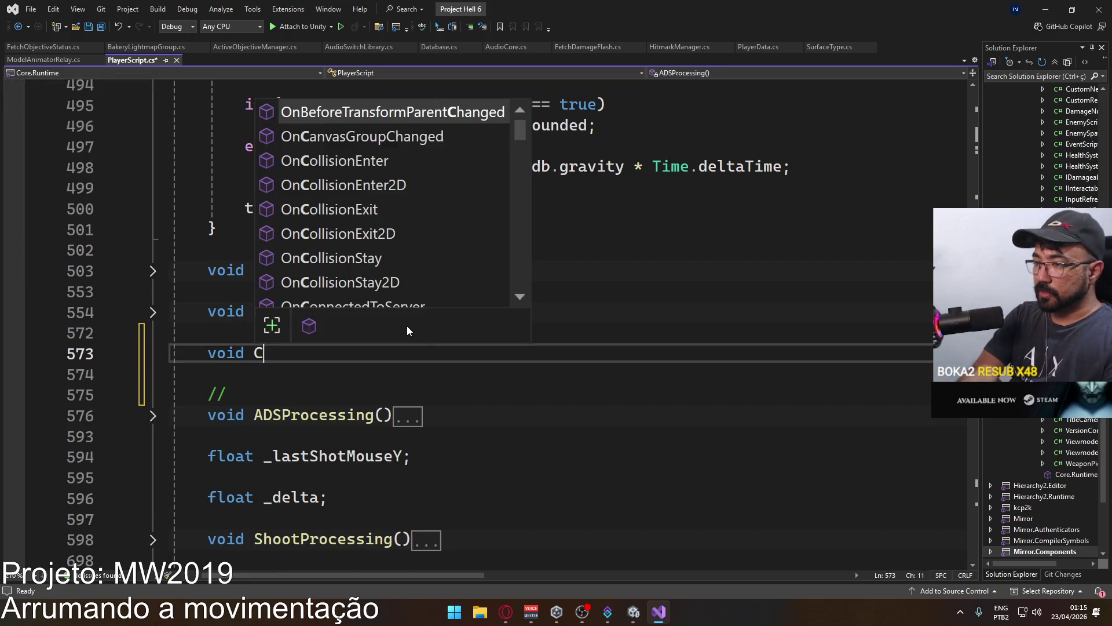
{"action": "key", "text": "BackSpace"}
{"action": "type", "text": "Oncha"}
{"action": "key", "text": "ctrl+shift+Left"}
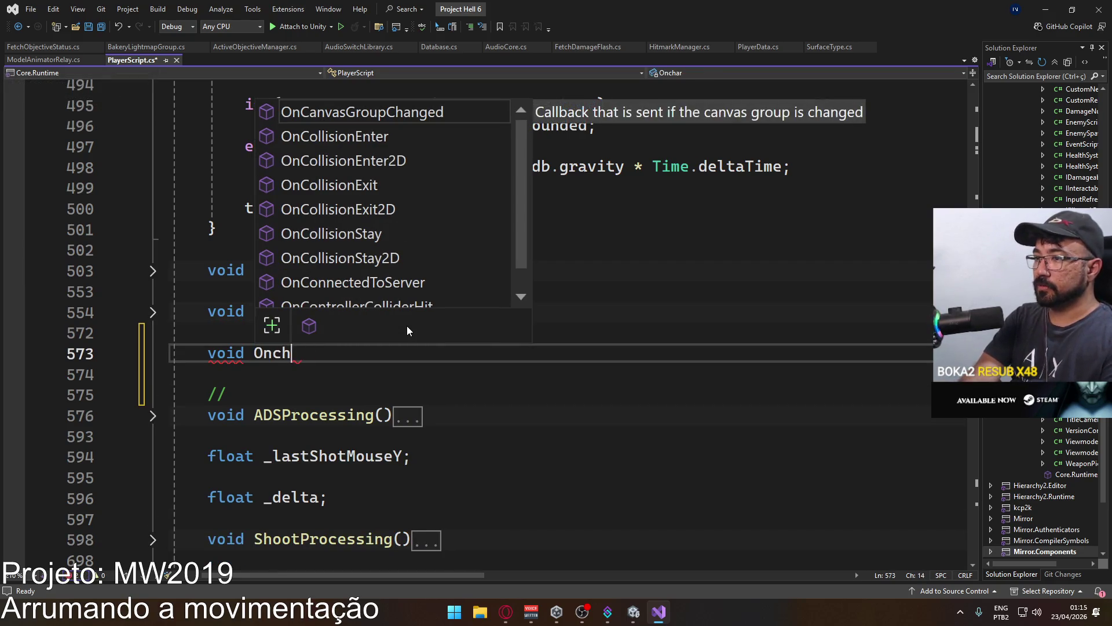
{"action": "type", "text": "OnCh"}
{"action": "key", "text": "ctrl+shift+Left"}
{"action": "type", "text": "OnControll"}
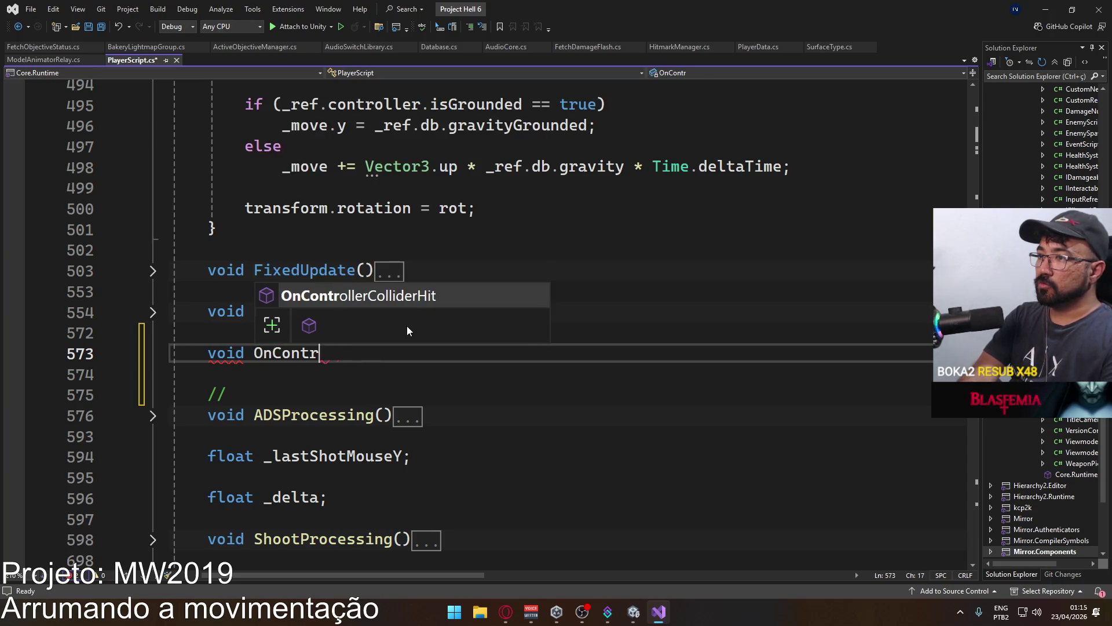
{"action": "key", "text": "Tab"}
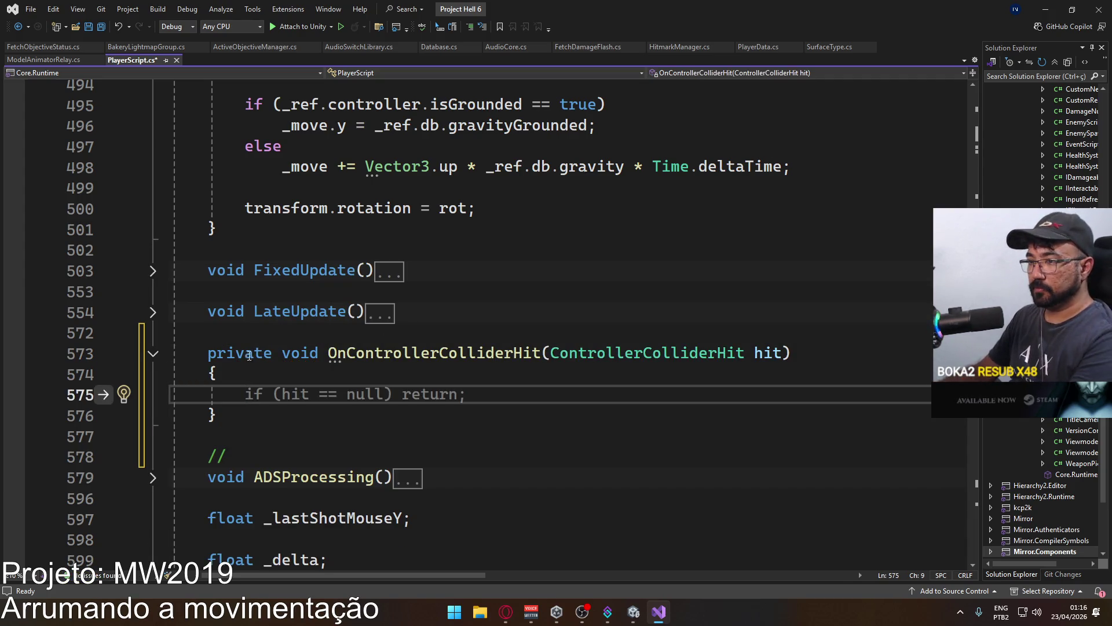
{"action": "double_click", "coordinate": [229, 354]}
{"action": "key", "text": "Delete"}
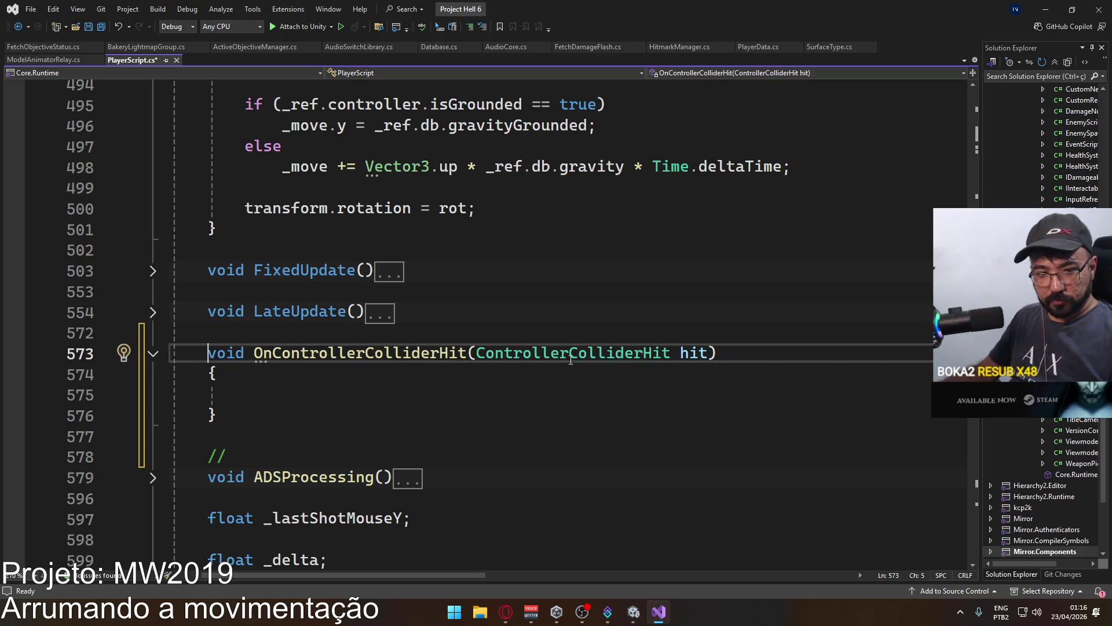
Start the new method's body with hit.normal.
{"action": "left_click", "coordinate": [450, 392]}
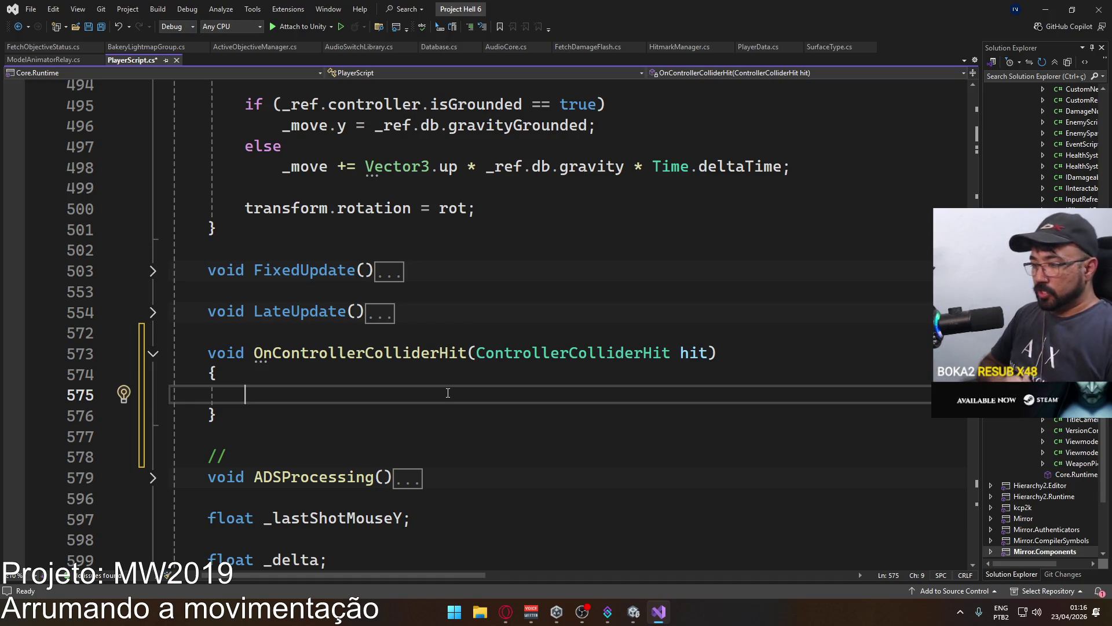
{"action": "type", "text": "hit.normal"}
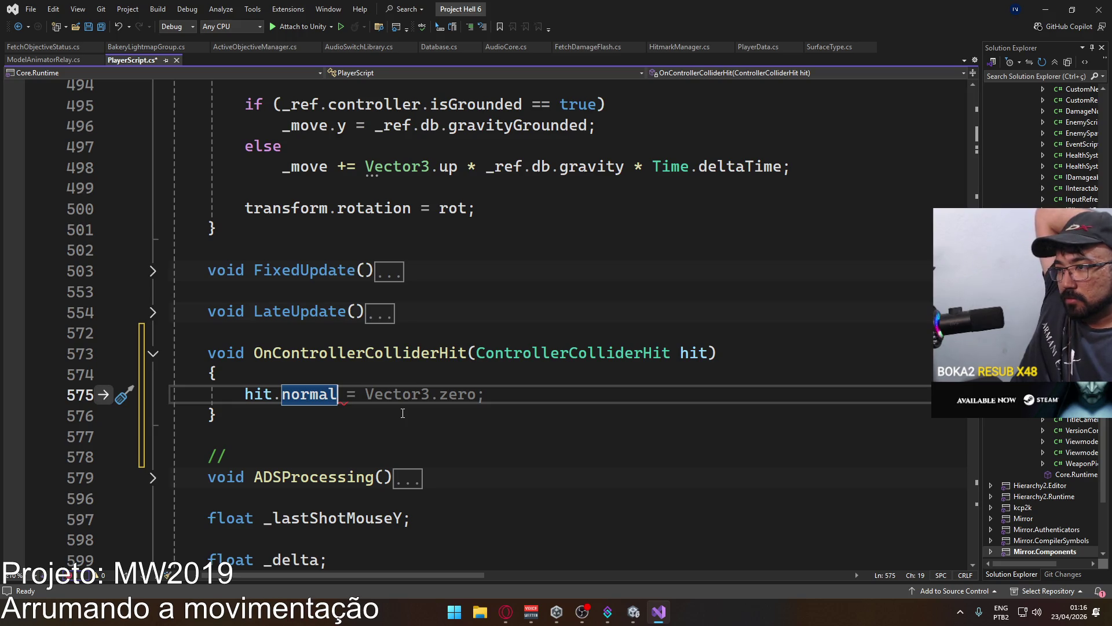
{"action": "left_click", "coordinate": [501, 610]}
Search the web for Vector3.Cross and open Unity's Vector3.Cross reference page.
{"action": "double_click", "coordinate": [941, 13]}
{"action": "type", "text": "V"}
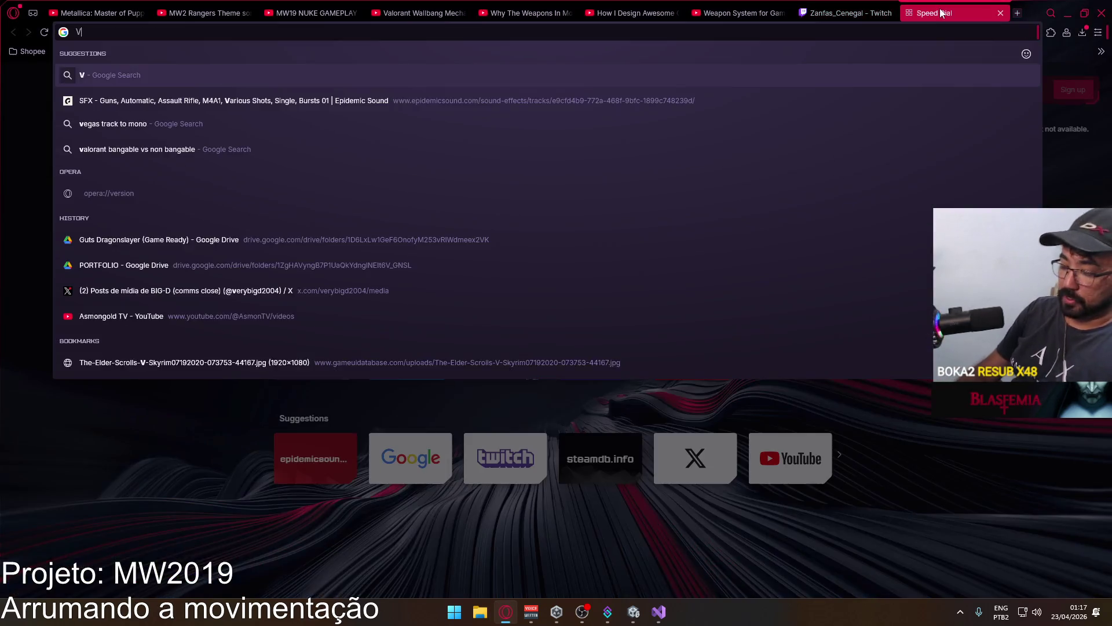
{"action": "type", "text": "ector3.Cross"}
{"action": "key", "text": "Return"}
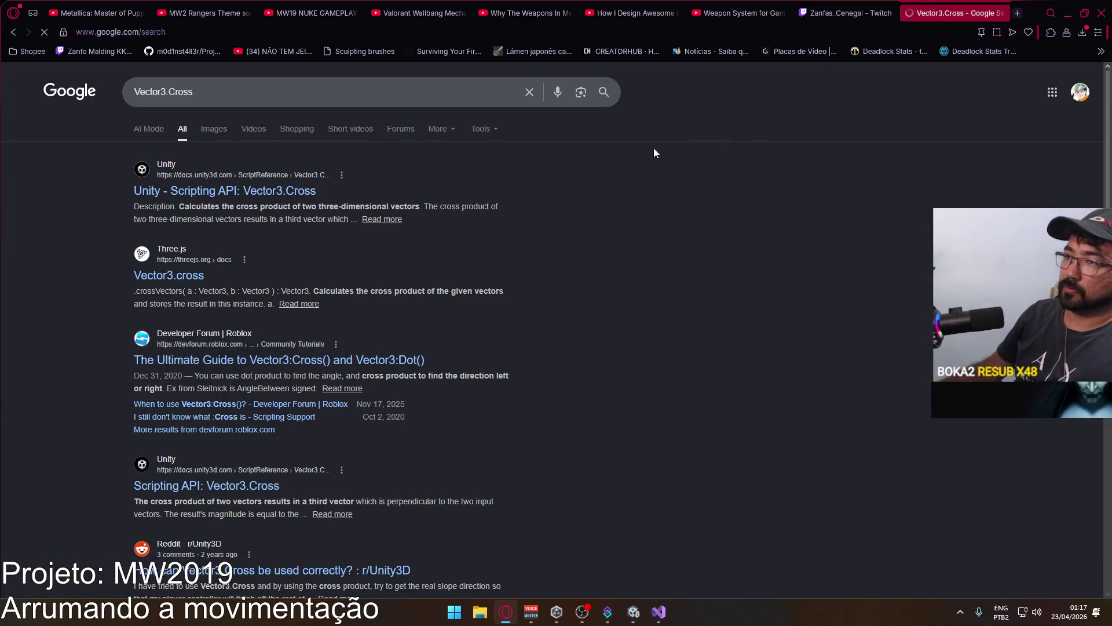
{"action": "left_click", "coordinate": [273, 191]}
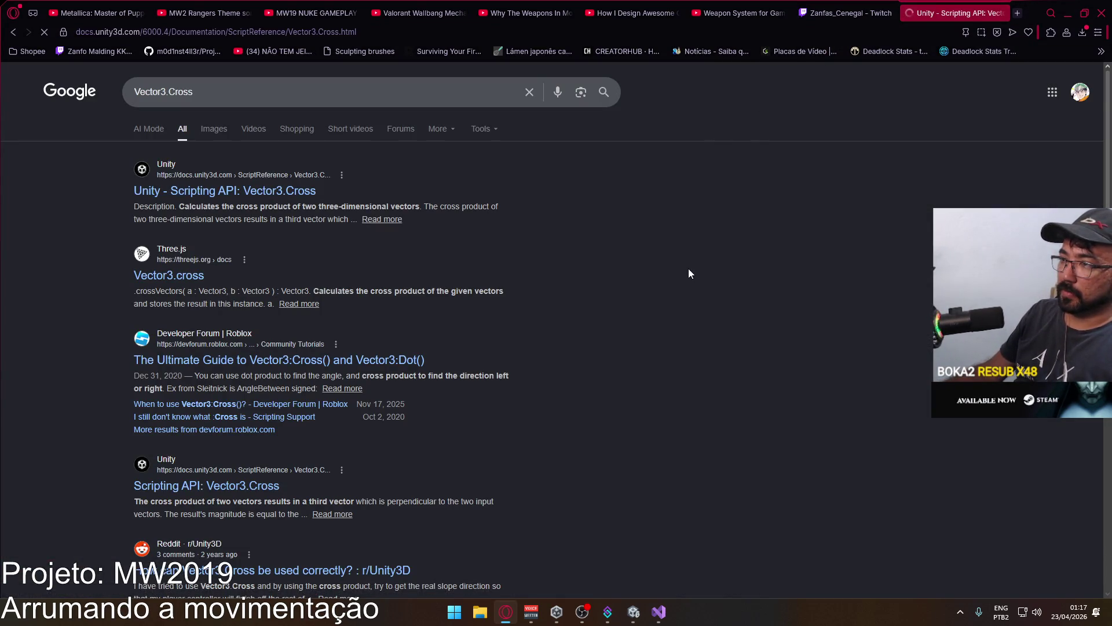
{"action": "scroll", "coordinate": [541, 357], "scroll_direction": "down", "scroll_amount": 3}
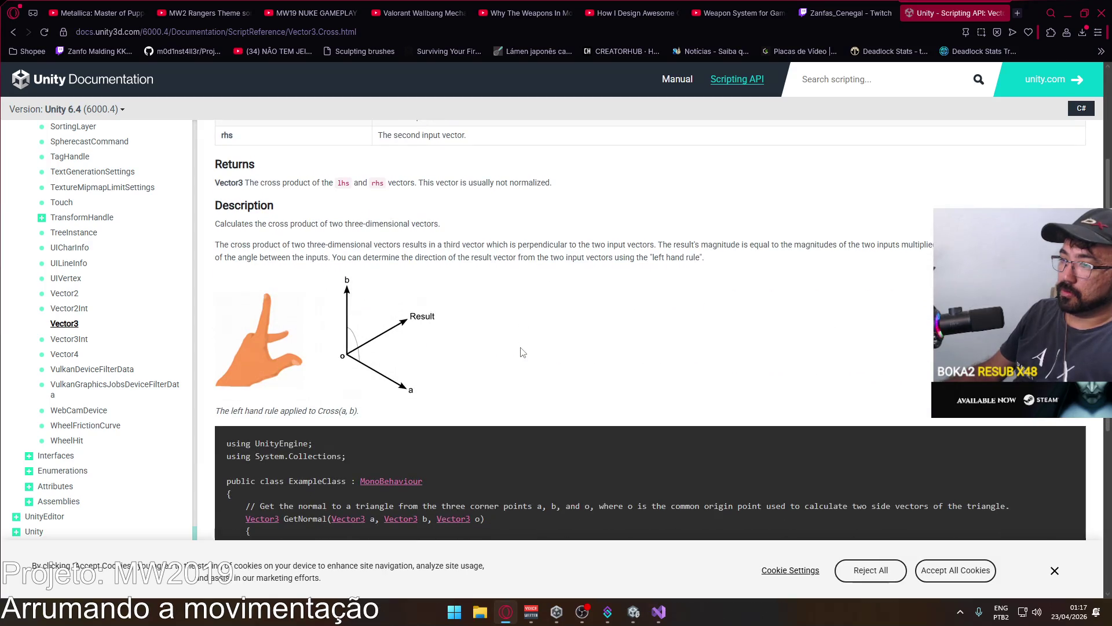
{"action": "scroll", "coordinate": [411, 231], "scroll_direction": "up", "scroll_amount": 3}
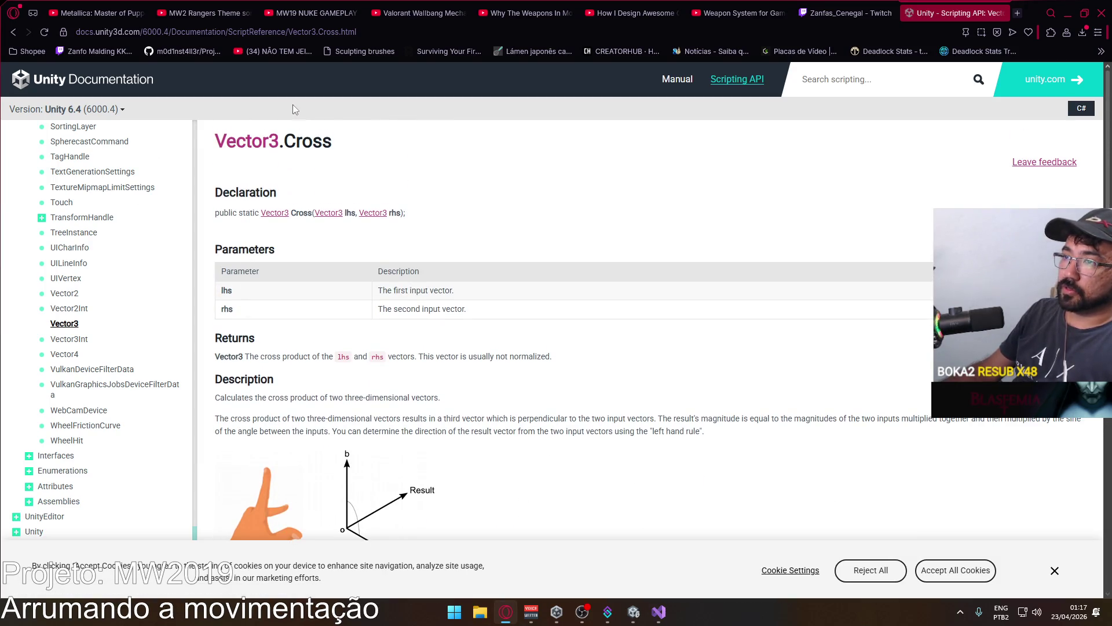
Go to the Vector3 struct page and open Vector3.Dot from its Static Methods.
{"action": "left_click", "coordinate": [64, 323]}
{"action": "scroll", "coordinate": [302, 348], "scroll_direction": "down", "scroll_amount": 6}
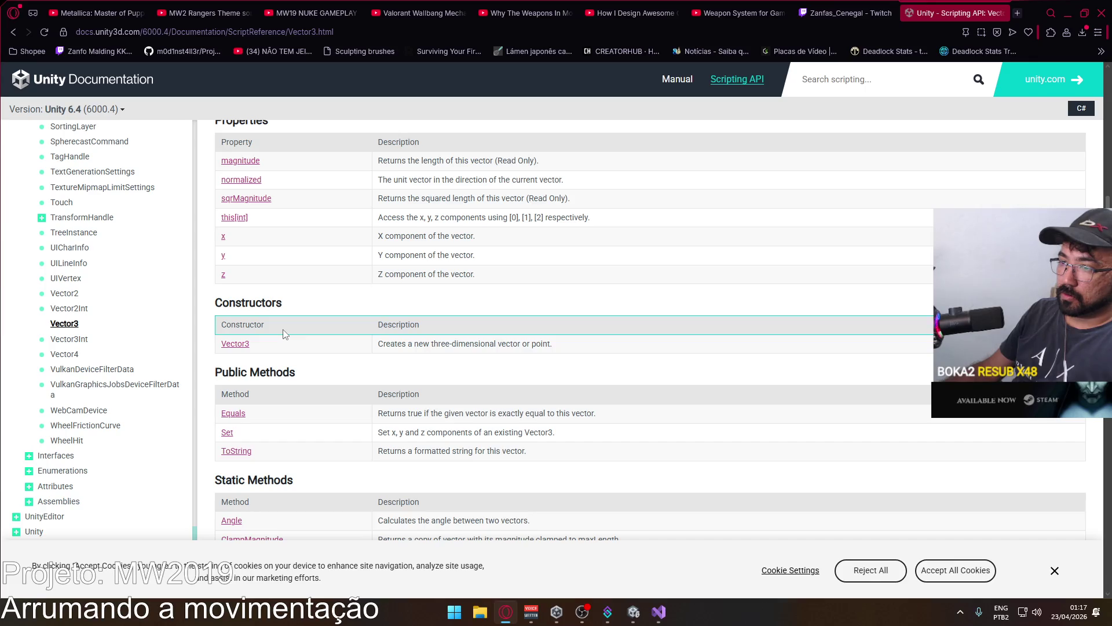
{"action": "scroll", "coordinate": [283, 329], "scroll_direction": "down", "scroll_amount": 3}
{"action": "scroll", "coordinate": [283, 329], "scroll_direction": "down", "scroll_amount": 1}
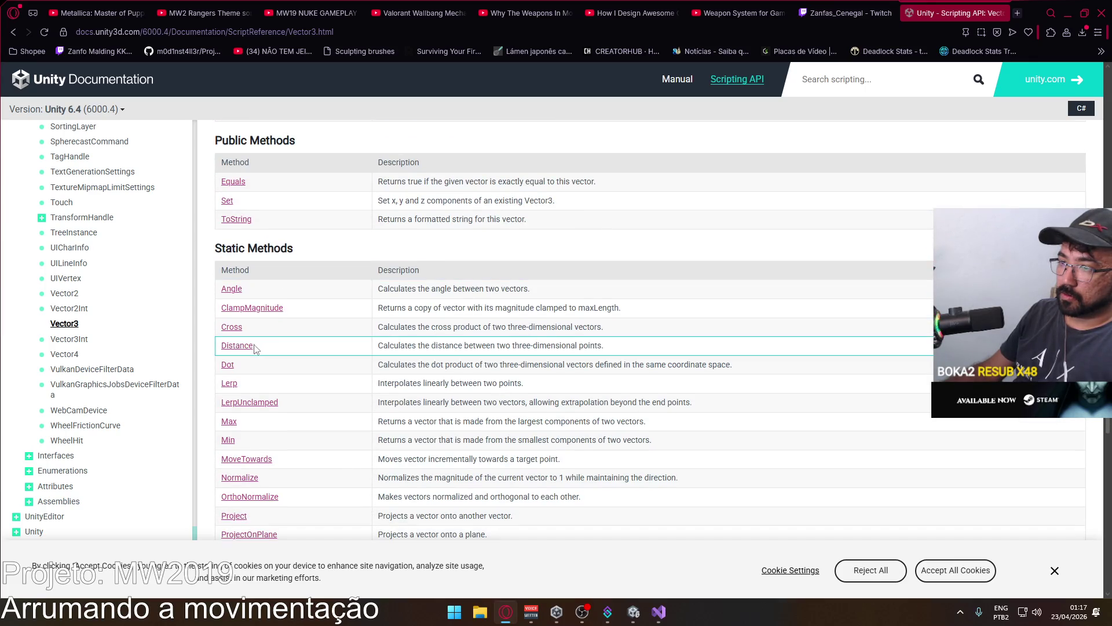
{"action": "left_click", "coordinate": [228, 365]}
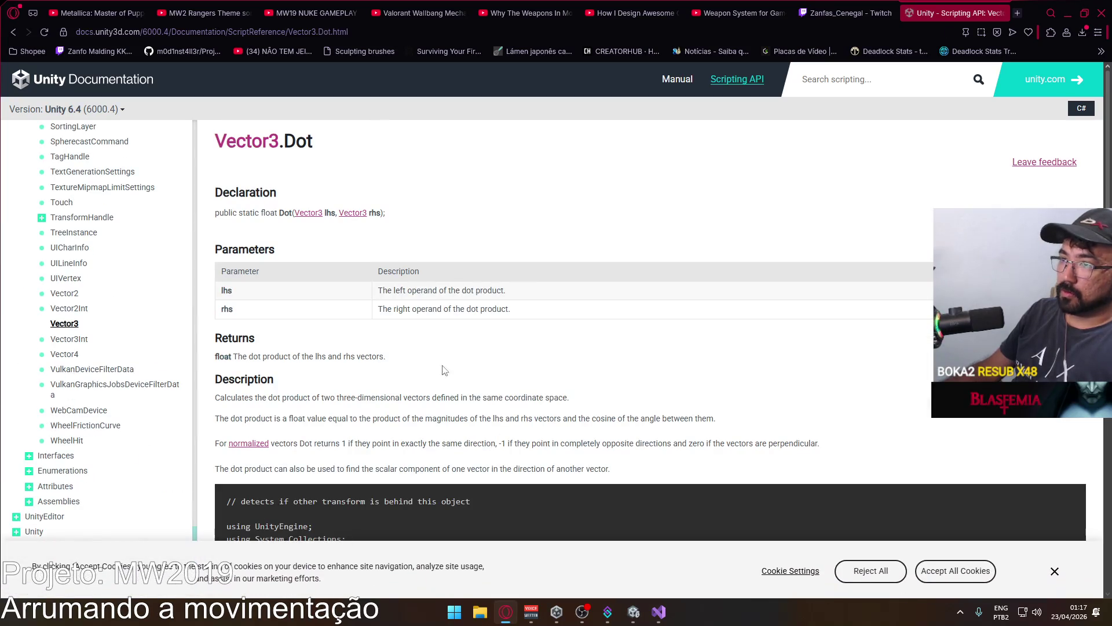
Read the Vector3.Dot description, highlighting the 'scalar component' wording.
{"action": "scroll", "coordinate": [463, 374], "scroll_direction": "down", "scroll_amount": 2}
{"action": "scroll", "coordinate": [464, 374], "scroll_direction": "up", "scroll_amount": 1}
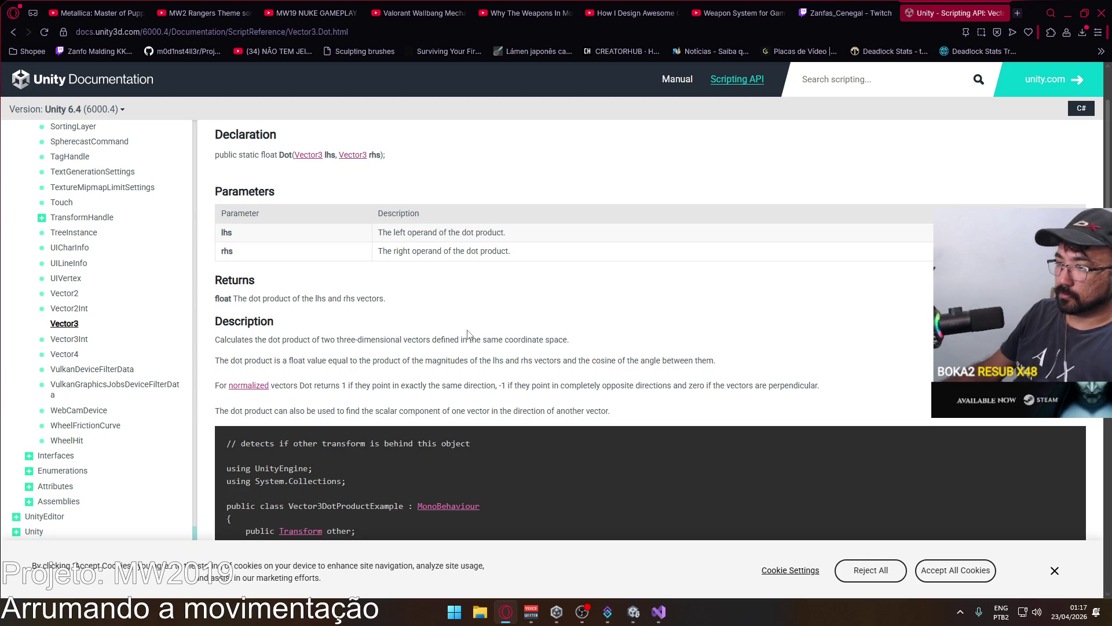
{"action": "scroll", "coordinate": [468, 335], "scroll_direction": "down", "scroll_amount": 2}
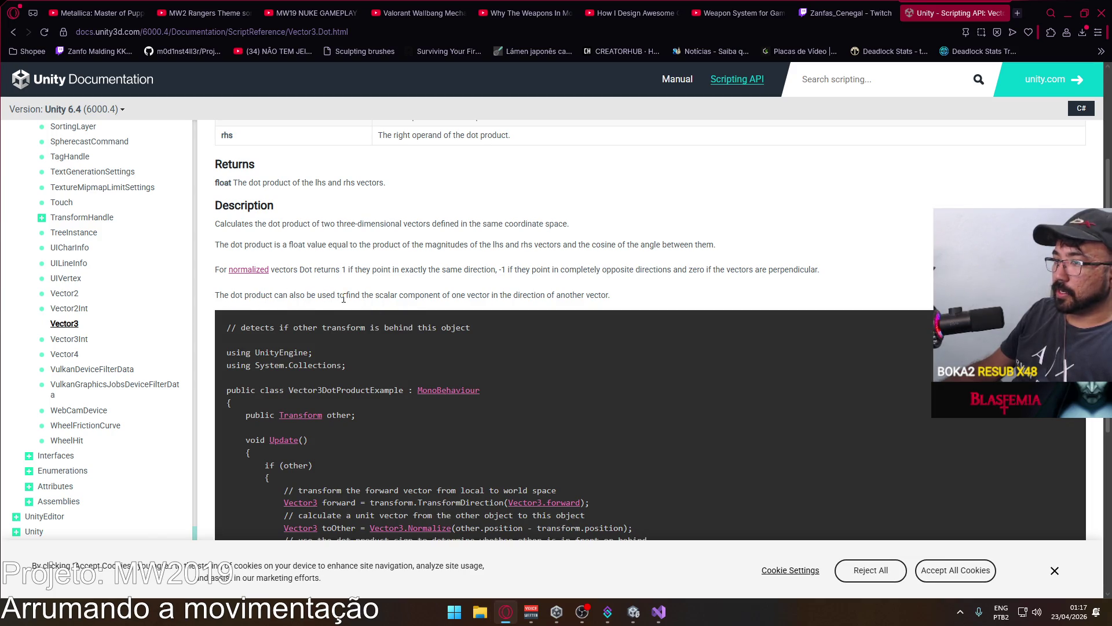
{"action": "mouse_move", "coordinate": [441, 295]}
{"action": "left_mouse_down"}
{"action": "mouse_move", "coordinate": [377, 295]}
{"action": "mouse_move", "coordinate": [513, 297]}
{"action": "left_mouse_up"}
{"action": "left_click", "coordinate": [503, 294]}
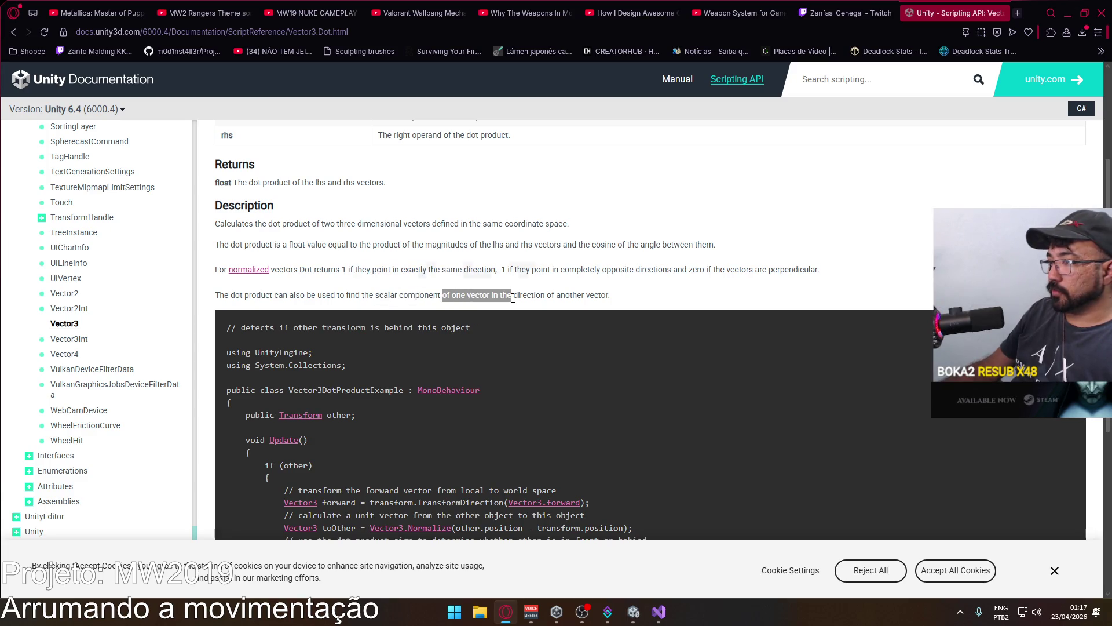
{"action": "left_click_drag", "start_coordinate": [549, 306], "coordinate": [631, 302]}
{"action": "scroll", "coordinate": [595, 322], "scroll_direction": "down", "scroll_amount": 3}
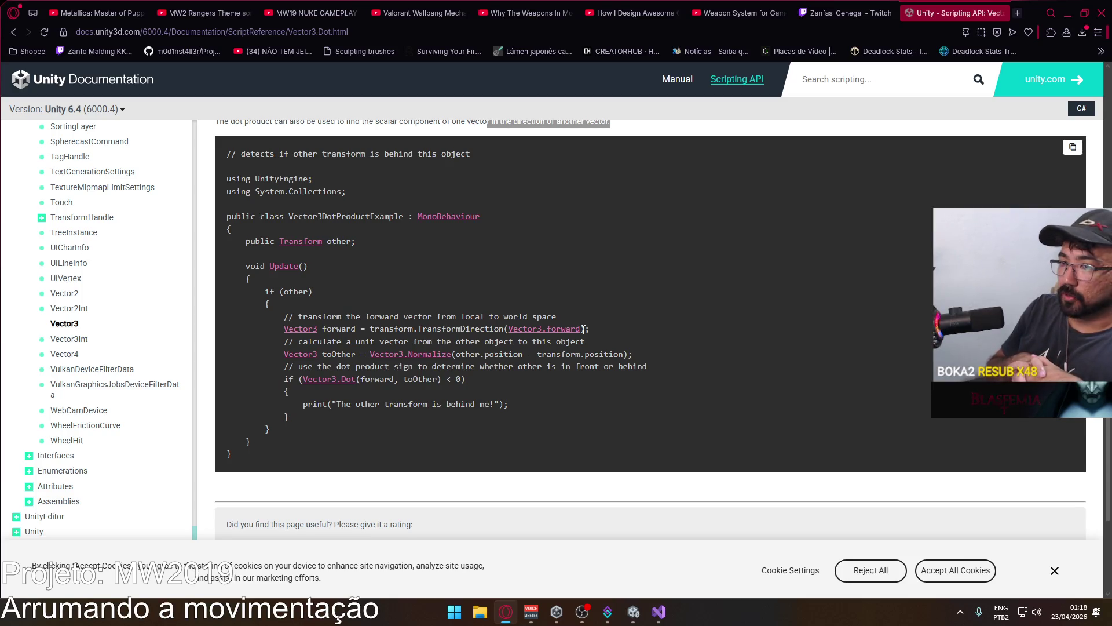
{"action": "scroll", "coordinate": [327, 305], "scroll_direction": "up", "scroll_amount": 3}
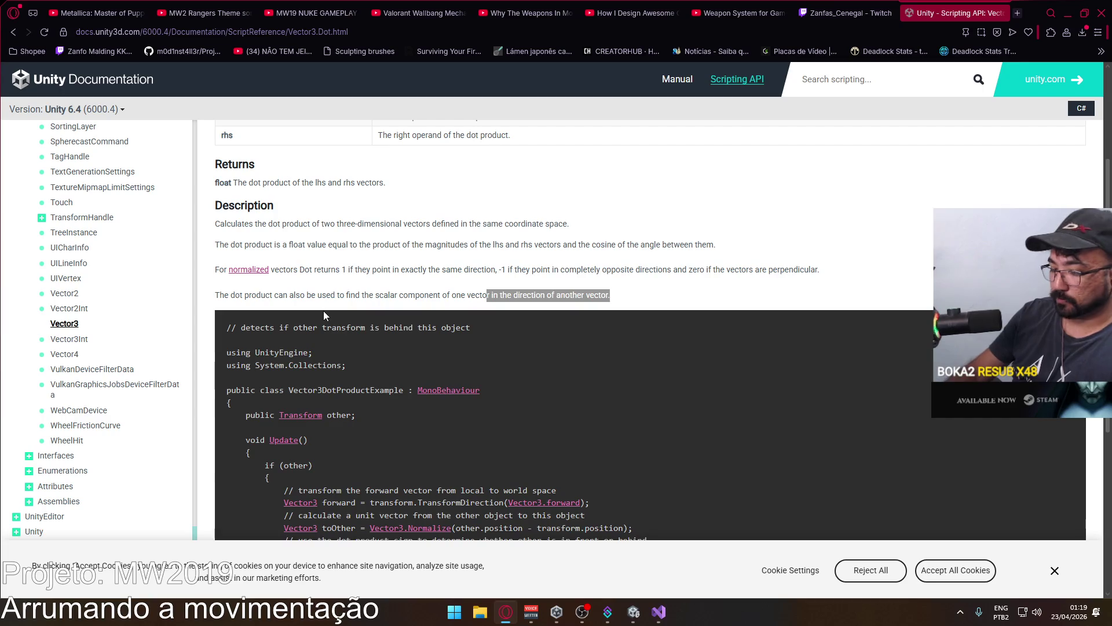
Run 'mmsys.cpl' from the Windows Run prompt.
{"action": "key", "text": "super+r"}
{"action": "type", "text": "mmsys.cpl"}
{"action": "key", "text": "Return"}
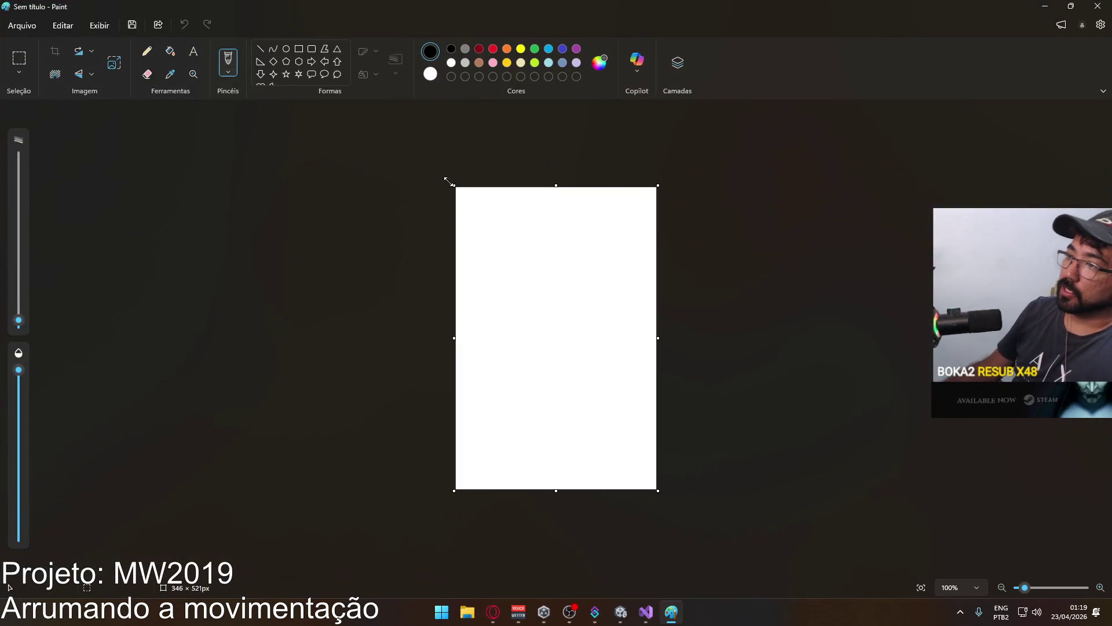
Enlarge the canvas to 736 × 597, fill it black, and switch to a white brush.
{"action": "left_click_drag", "start_coordinate": [453, 182], "coordinate": [226, 137]}
{"action": "left_click", "coordinate": [170, 51]}
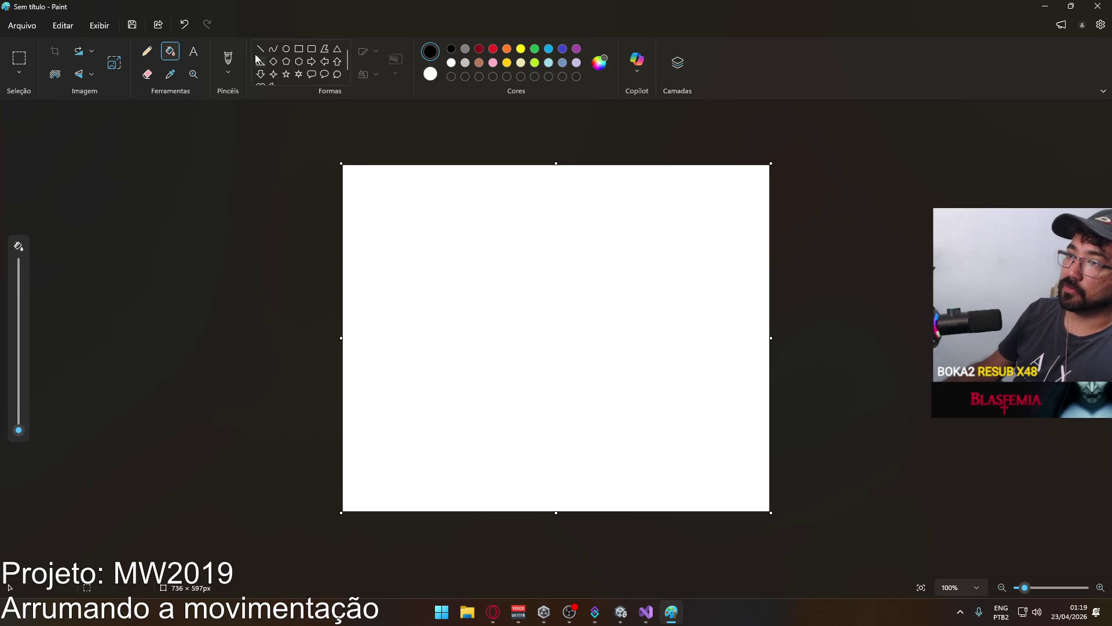
{"action": "left_click", "coordinate": [440, 191]}
{"action": "left_click", "coordinate": [227, 58]}
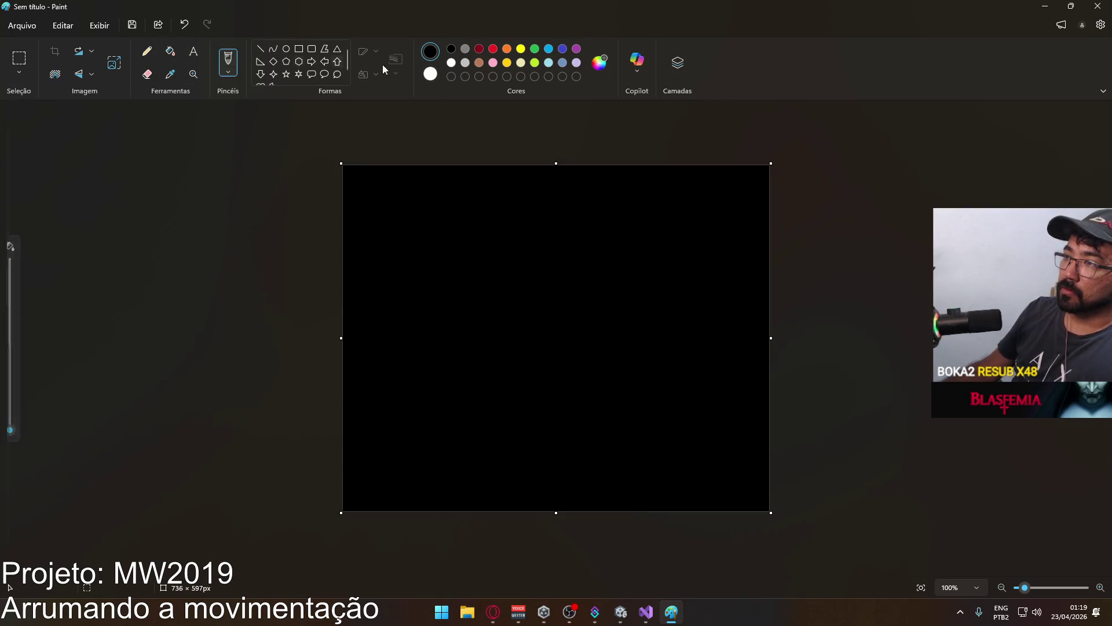
{"action": "left_click", "coordinate": [452, 63]}
Draw white points labelled 0, 0,5 and 1, with START and END written above.
{"action": "left_click", "coordinate": [412, 316]}
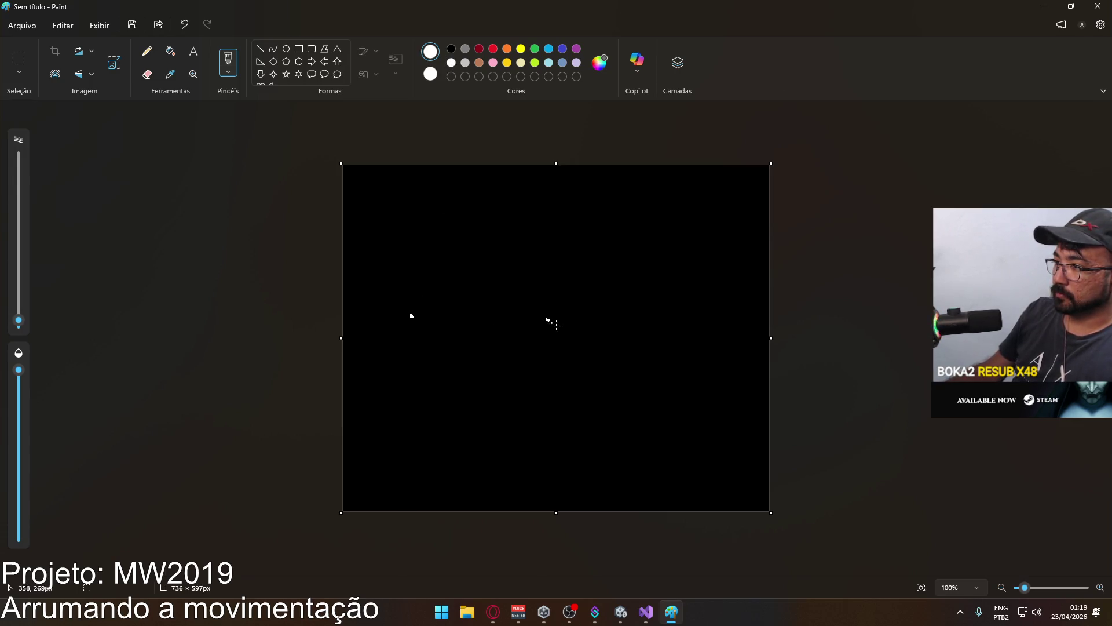
{"action": "left_click", "coordinate": [678, 333]}
{"action": "mouse_move", "coordinate": [391, 331]}
{"action": "left_mouse_down"}
{"action": "mouse_move", "coordinate": [402, 332]}
{"action": "mouse_move", "coordinate": [391, 335]}
{"action": "left_mouse_up"}
{"action": "left_click_drag", "start_coordinate": [532, 353], "coordinate": [556, 356]}
{"action": "key", "text": "ctrl+z"}
{"action": "key", "text": "ctrl+z"}
{"action": "left_click_drag", "start_coordinate": [686, 356], "coordinate": [675, 368]}
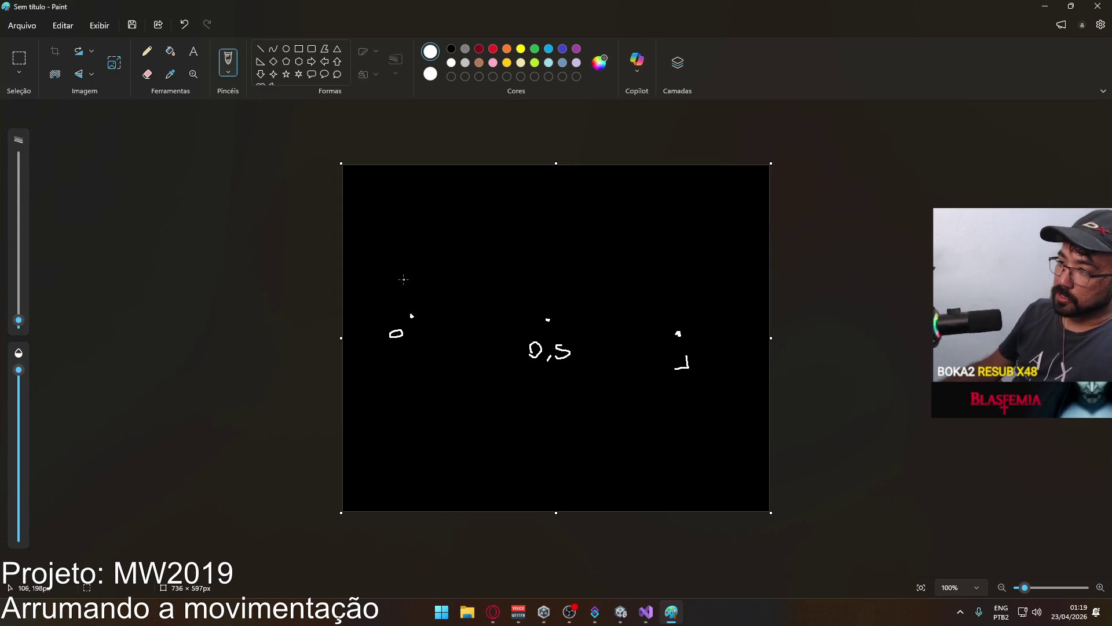
{"action": "mouse_move", "coordinate": [405, 279]}
{"action": "left_mouse_down"}
{"action": "mouse_move", "coordinate": [396, 290]}
{"action": "mouse_move", "coordinate": [425, 275]}
{"action": "mouse_move", "coordinate": [446, 296]}
{"action": "mouse_move", "coordinate": [459, 275]}
{"action": "left_mouse_up"}
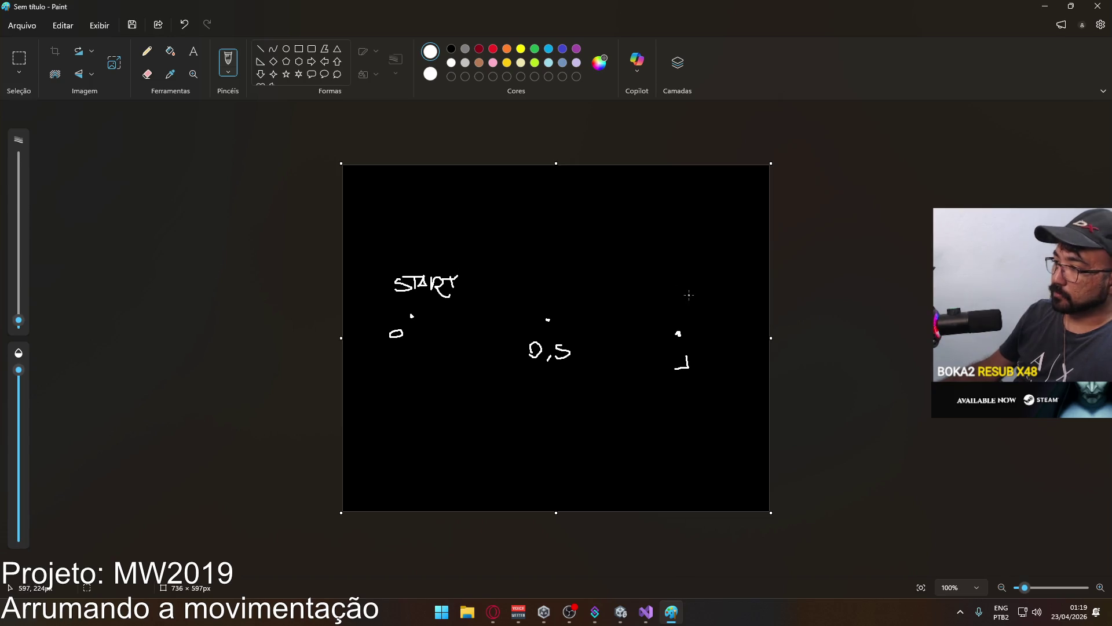
{"action": "mouse_move", "coordinate": [681, 280]}
{"action": "left_mouse_down"}
{"action": "mouse_move", "coordinate": [689, 295]}
{"action": "mouse_move", "coordinate": [704, 295]}
{"action": "mouse_move", "coordinate": [690, 281]}
{"action": "mouse_move", "coordinate": [713, 276]}
{"action": "mouse_move", "coordinate": [713, 287]}
{"action": "left_mouse_up"}
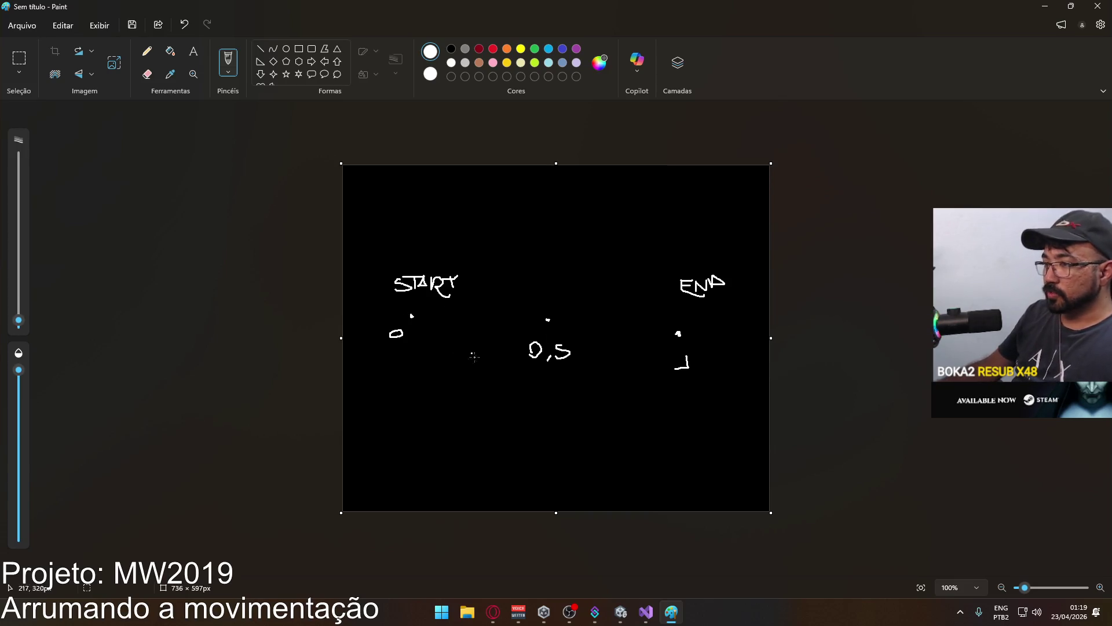
Place three red dots below the 0, middle and 1 points.
{"action": "left_click", "coordinate": [493, 49]}
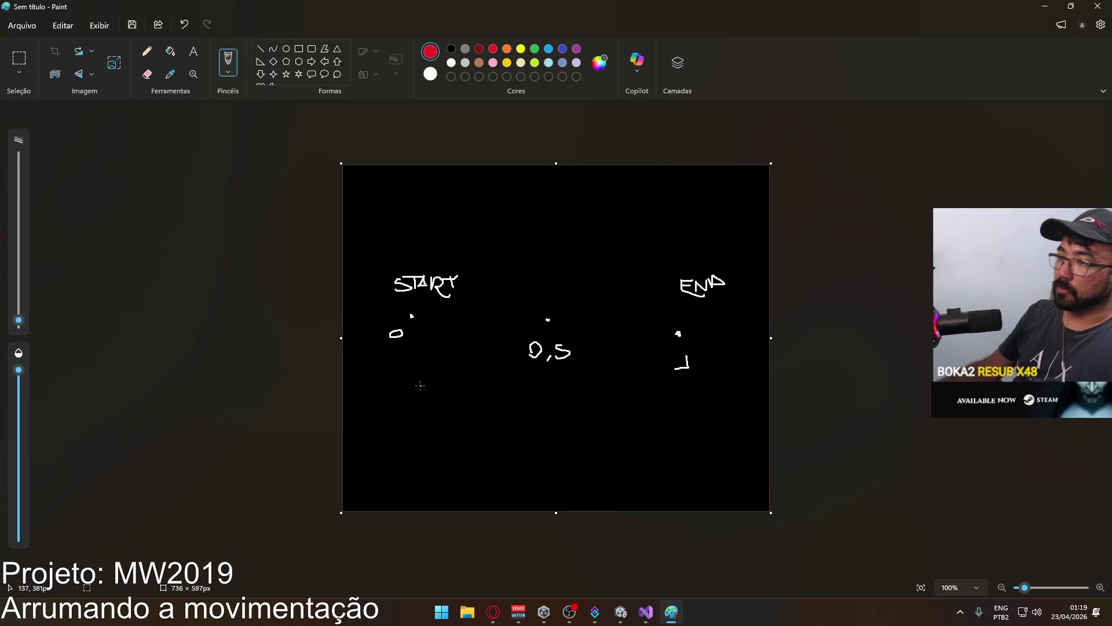
{"action": "left_click", "coordinate": [407, 411]}
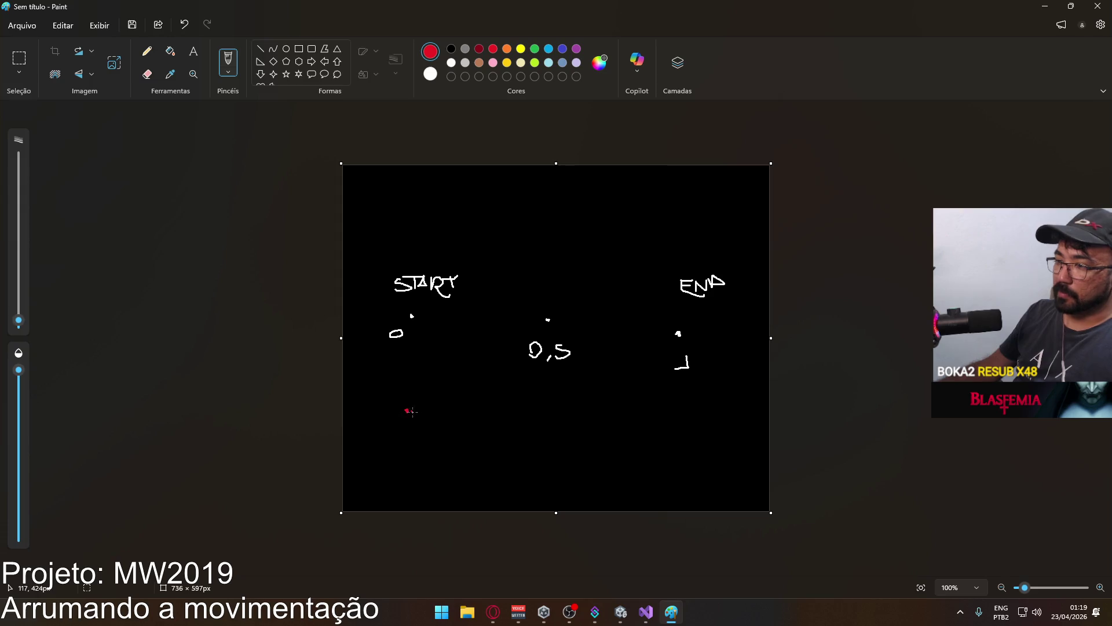
{"action": "left_click", "coordinate": [550, 406]}
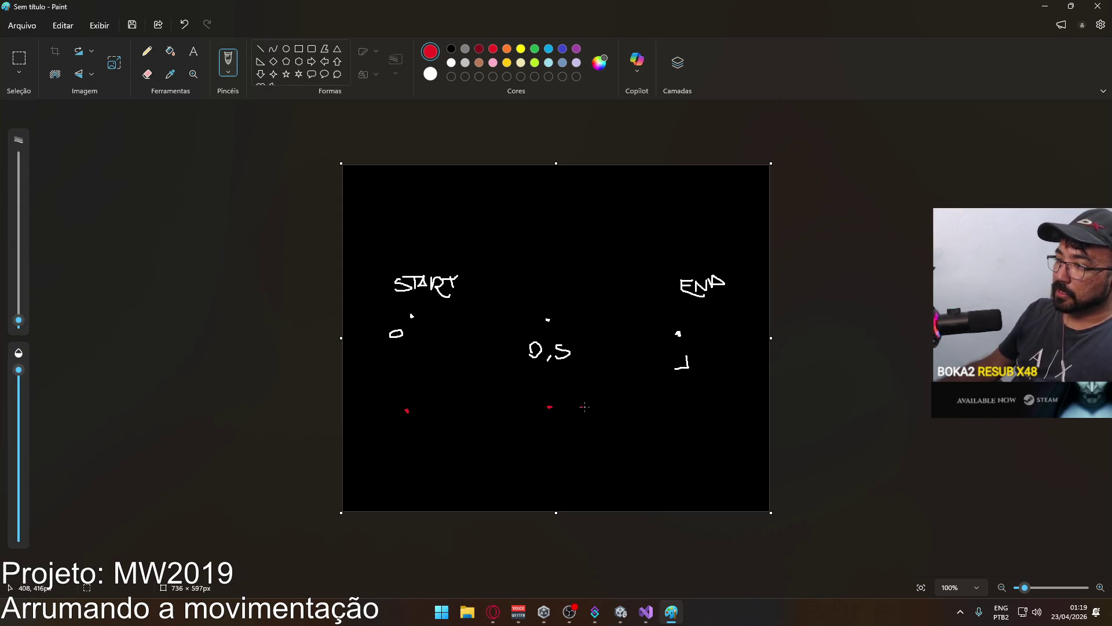
{"action": "left_click", "coordinate": [677, 409]}
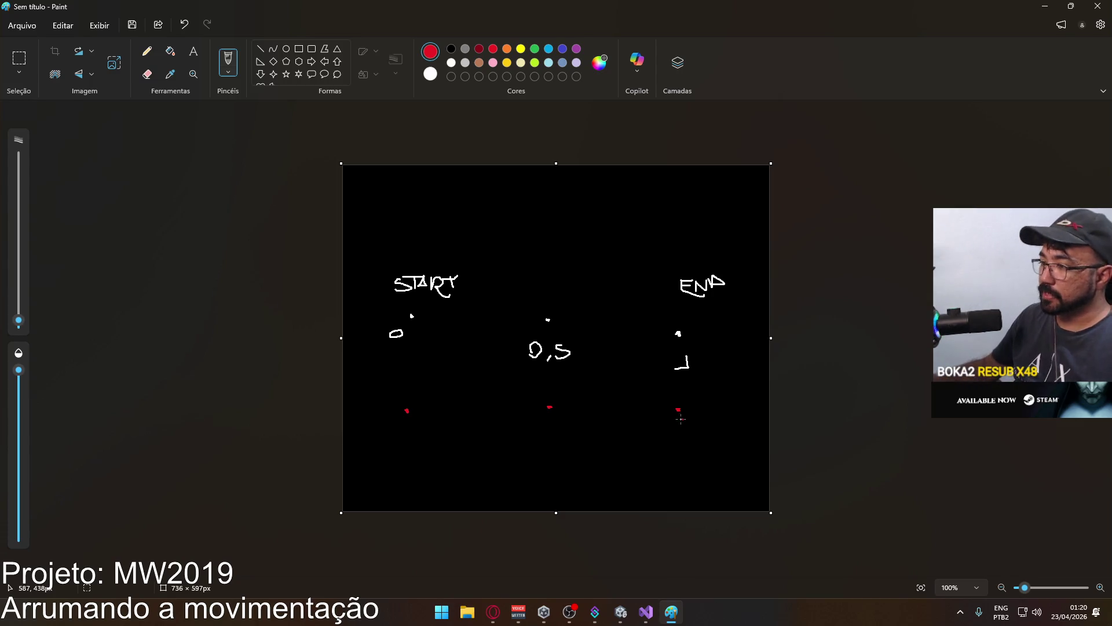
Replace the red dots with red marks labelled 0,23157 and 0,6.
{"action": "key", "text": "ctrl+z"}
{"action": "key", "text": "ctrl+z"}
{"action": "left_click", "coordinate": [451, 62]}
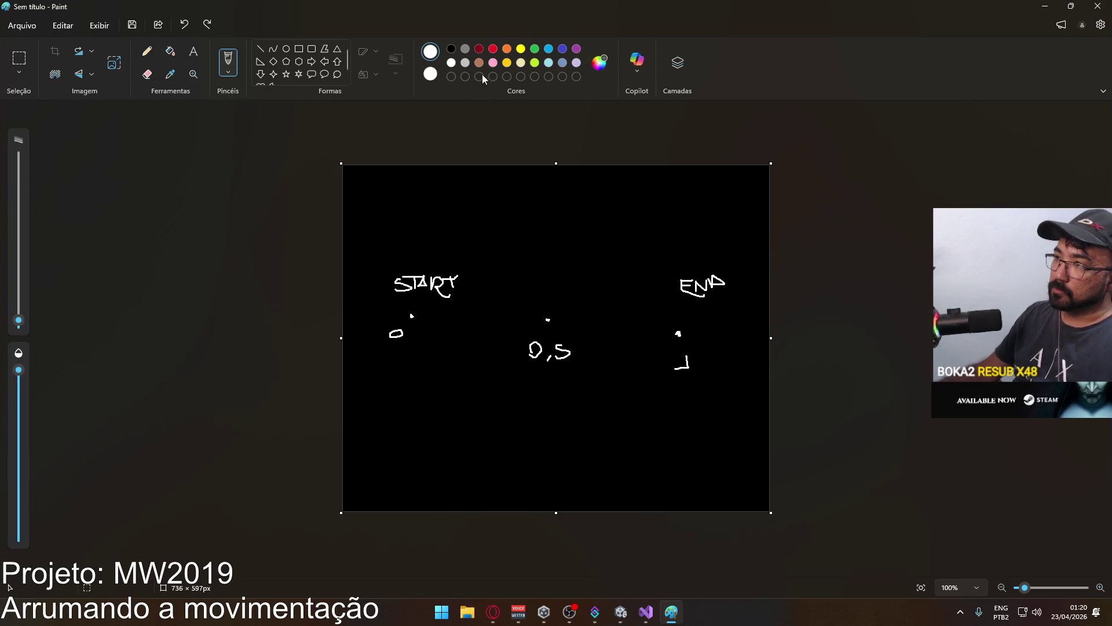
{"action": "left_click", "coordinate": [493, 49]}
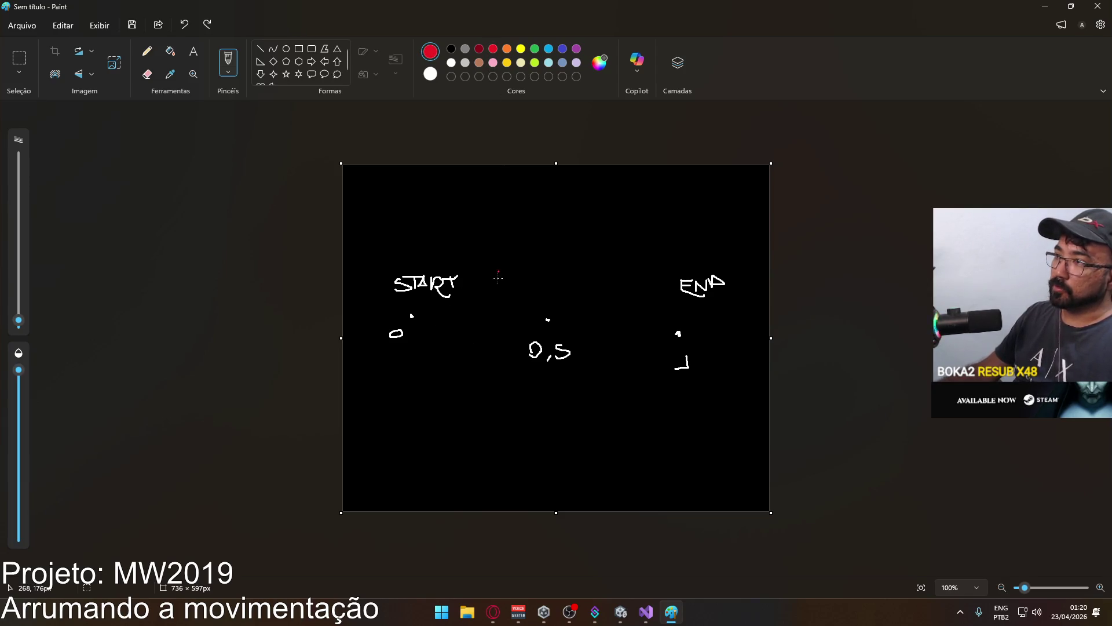
{"action": "left_click", "coordinate": [457, 315]}
{"action": "mouse_move", "coordinate": [426, 377]}
{"action": "left_mouse_down"}
{"action": "mouse_move", "coordinate": [444, 395]}
{"action": "mouse_move", "coordinate": [471, 381]}
{"action": "mouse_move", "coordinate": [463, 391]}
{"action": "mouse_move", "coordinate": [478, 396]}
{"action": "mouse_move", "coordinate": [510, 388]}
{"action": "left_mouse_up"}
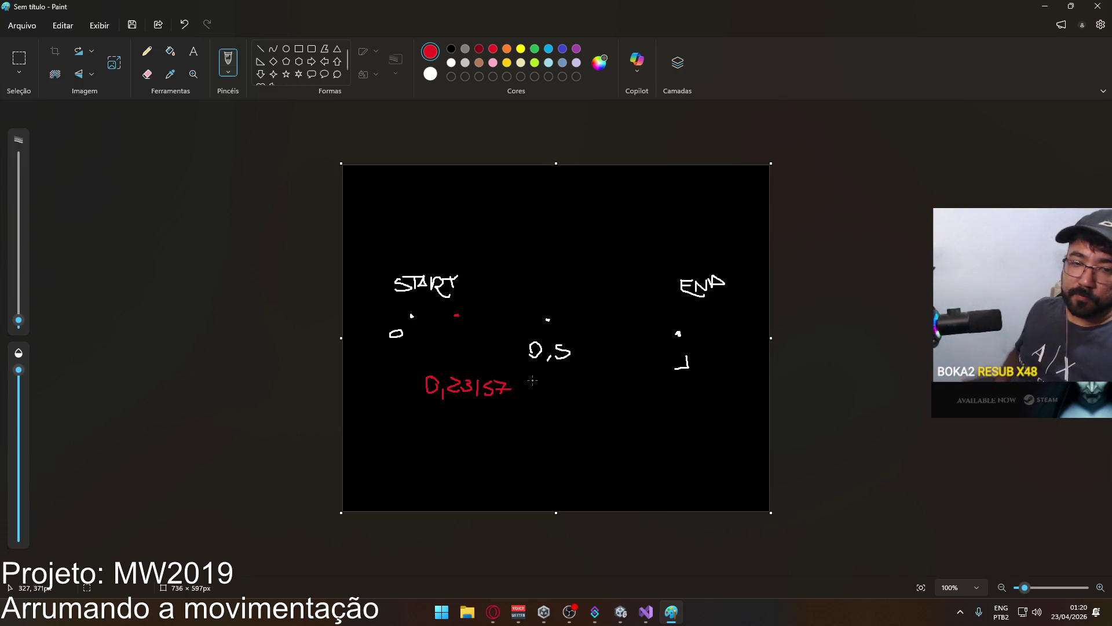
{"action": "left_click", "coordinate": [560, 320]}
{"action": "mouse_move", "coordinate": [568, 296]}
{"action": "left_mouse_down"}
{"action": "mouse_move", "coordinate": [577, 316]}
{"action": "mouse_move", "coordinate": [588, 305]}
{"action": "left_mouse_up"}
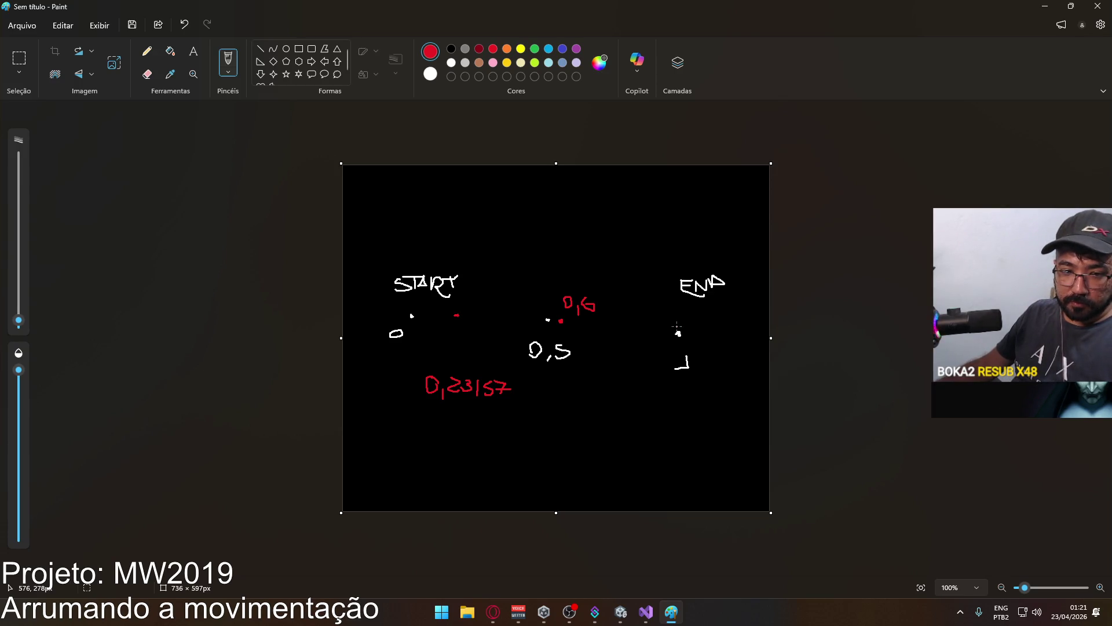
{"action": "left_click", "coordinate": [576, 236]}
Close Paint without saving and clear the text selection on the Dot page.
{"action": "left_click", "coordinate": [1097, 6]}
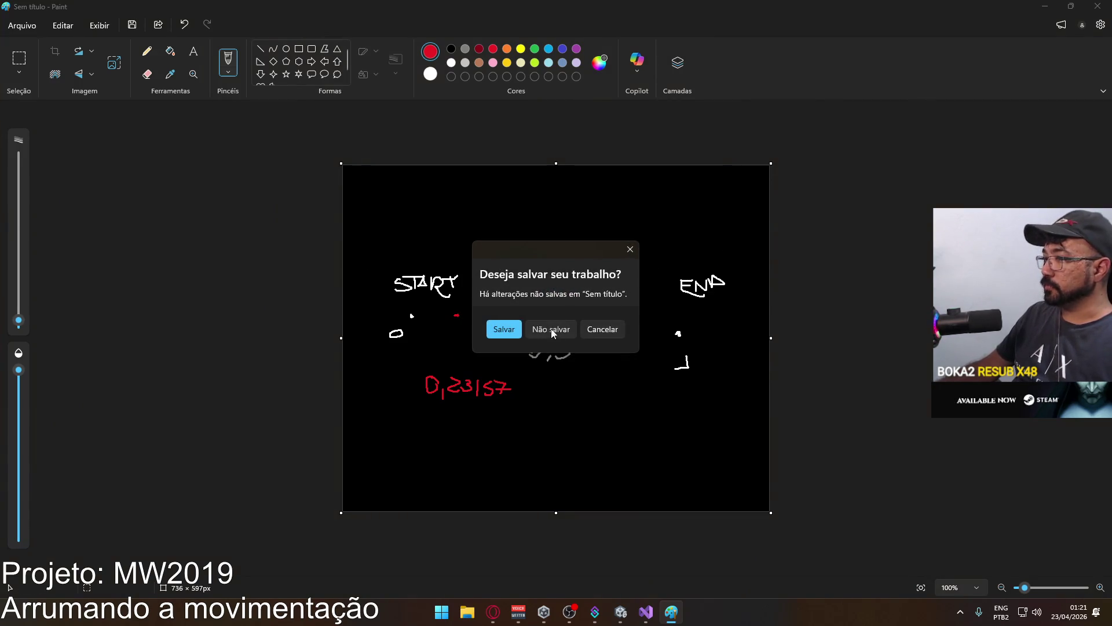
{"action": "left_click", "coordinate": [552, 326]}
{"action": "left_click", "coordinate": [390, 267]}
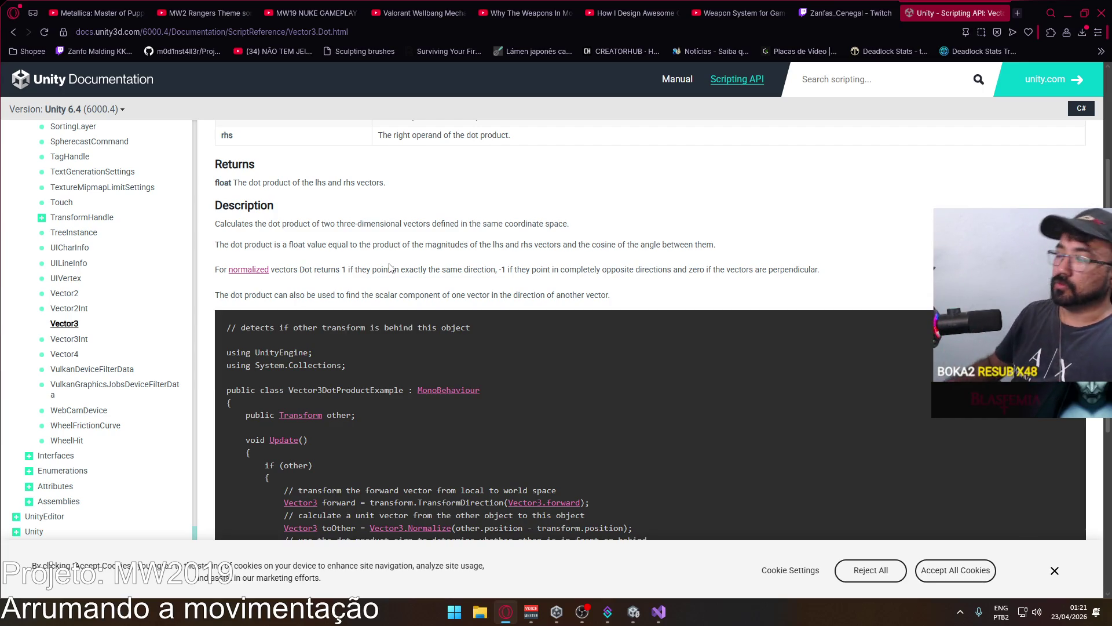
Scroll through the Vector3.Dot example, then go back to the Vector3 struct page.
{"action": "scroll", "coordinate": [412, 235], "scroll_direction": "down", "scroll_amount": 5}
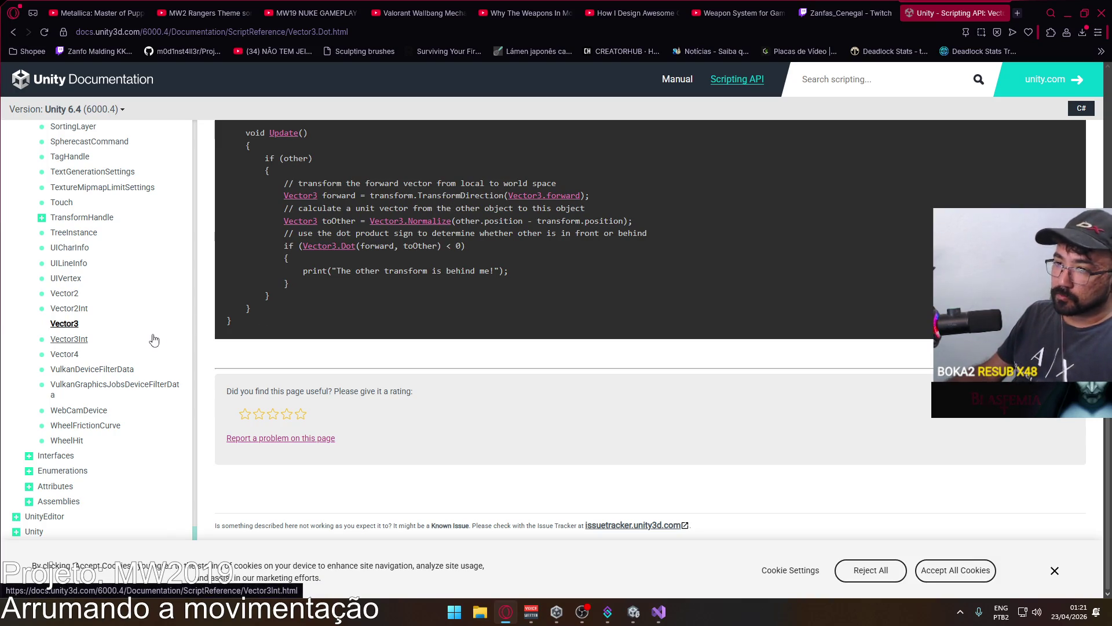
{"action": "scroll", "coordinate": [142, 343], "scroll_direction": "up", "scroll_amount": 2}
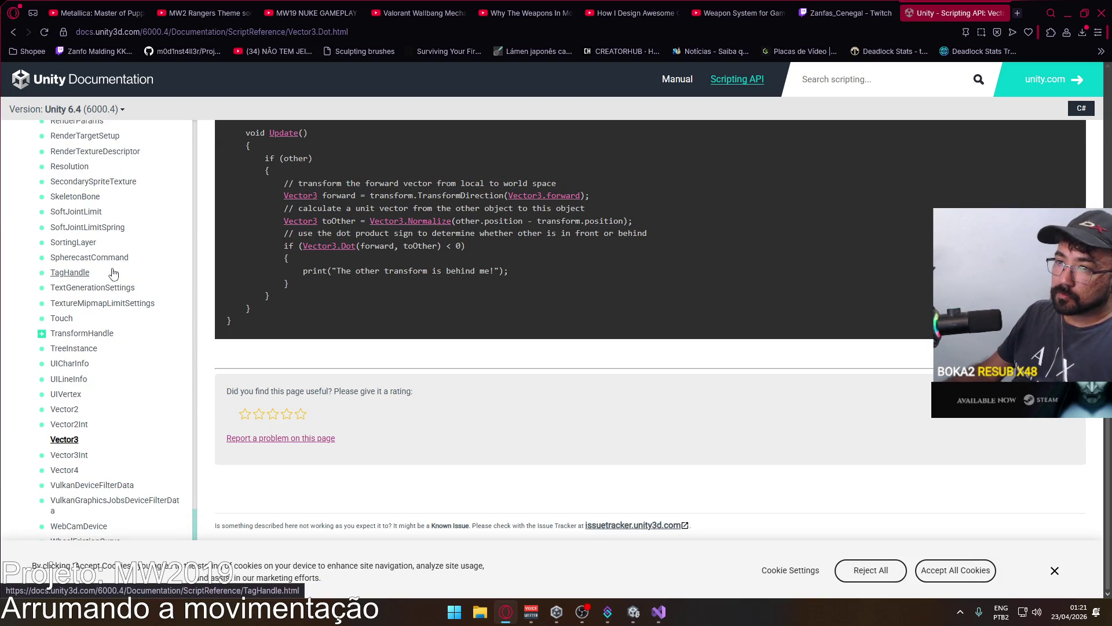
{"action": "scroll", "coordinate": [127, 286], "scroll_direction": "down", "scroll_amount": 2}
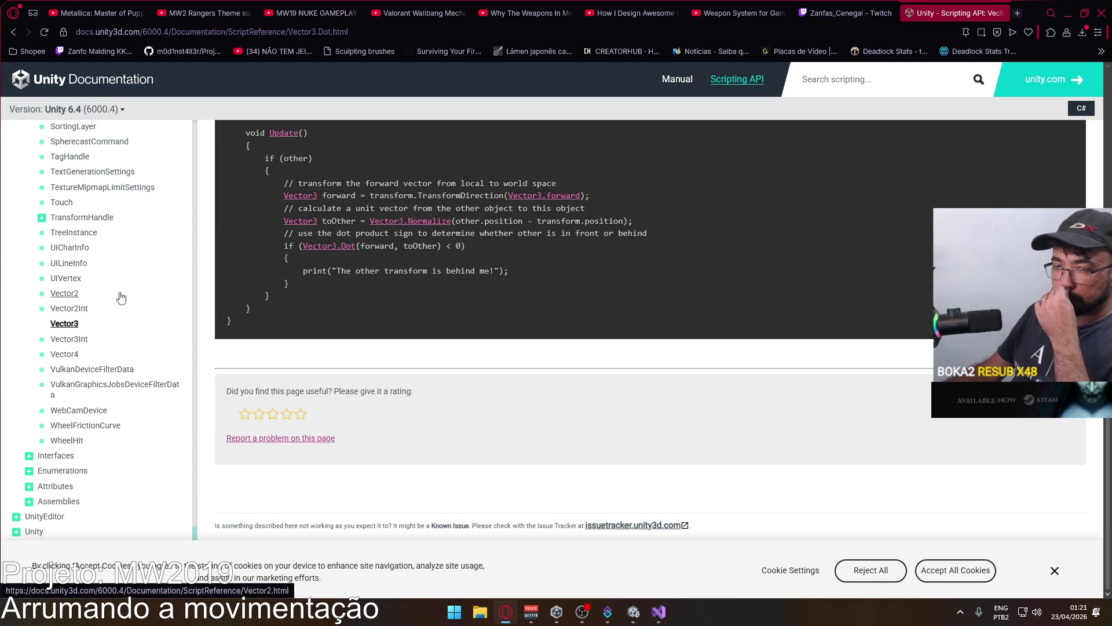
{"action": "scroll", "coordinate": [108, 306], "scroll_direction": "up", "scroll_amount": 3}
{"action": "scroll", "coordinate": [108, 307], "scroll_direction": "down", "scroll_amount": 3}
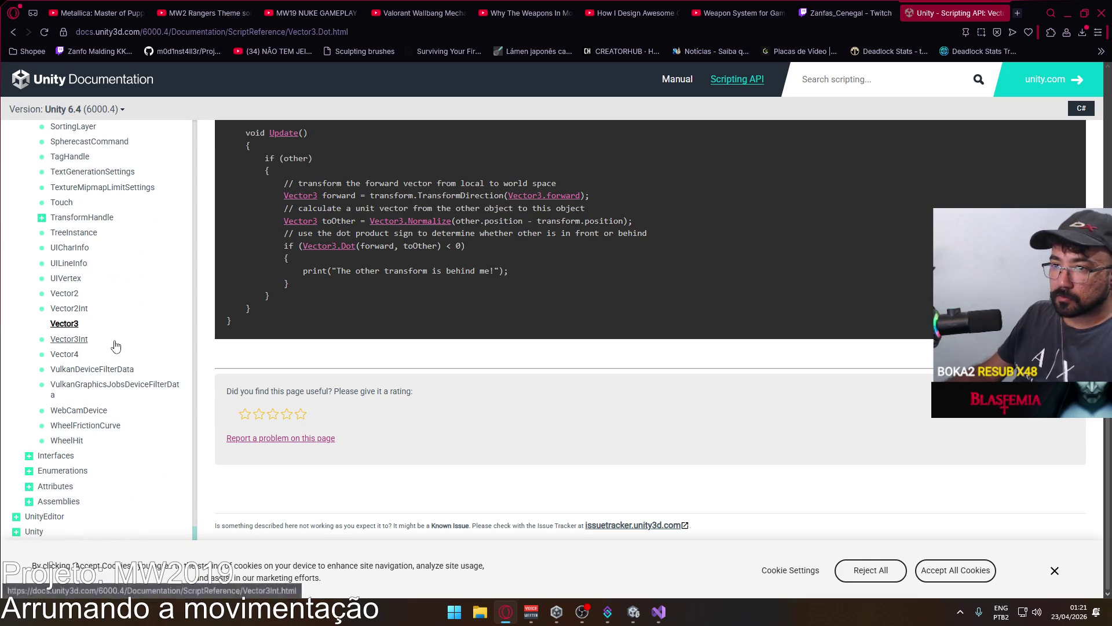
{"action": "left_click", "coordinate": [13, 32]}
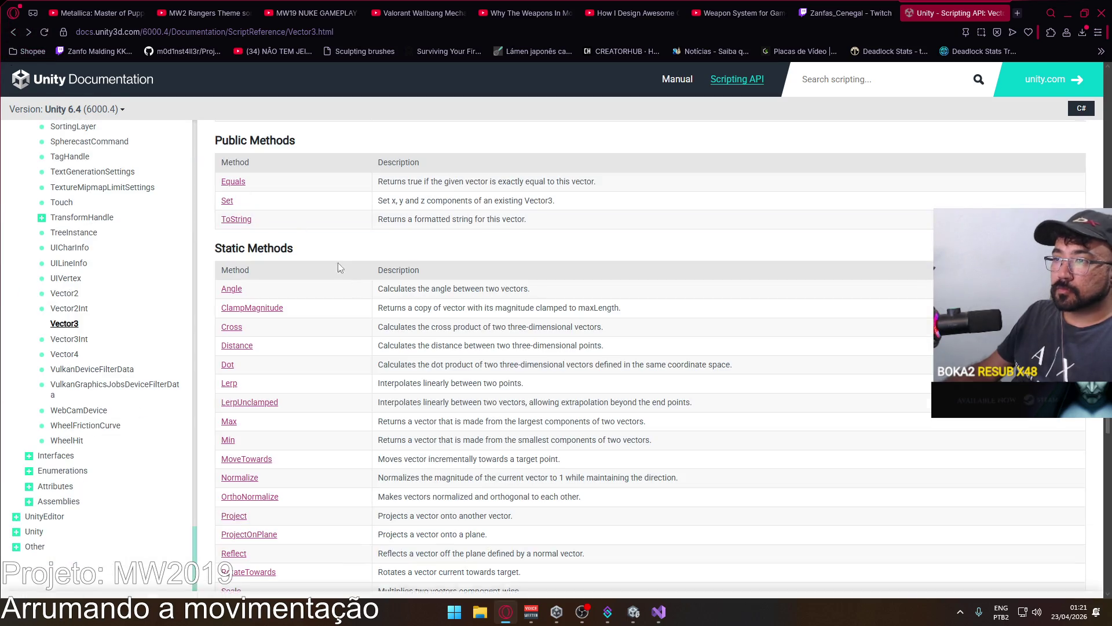
{"action": "scroll", "coordinate": [397, 282], "scroll_direction": "down", "scroll_amount": 4}
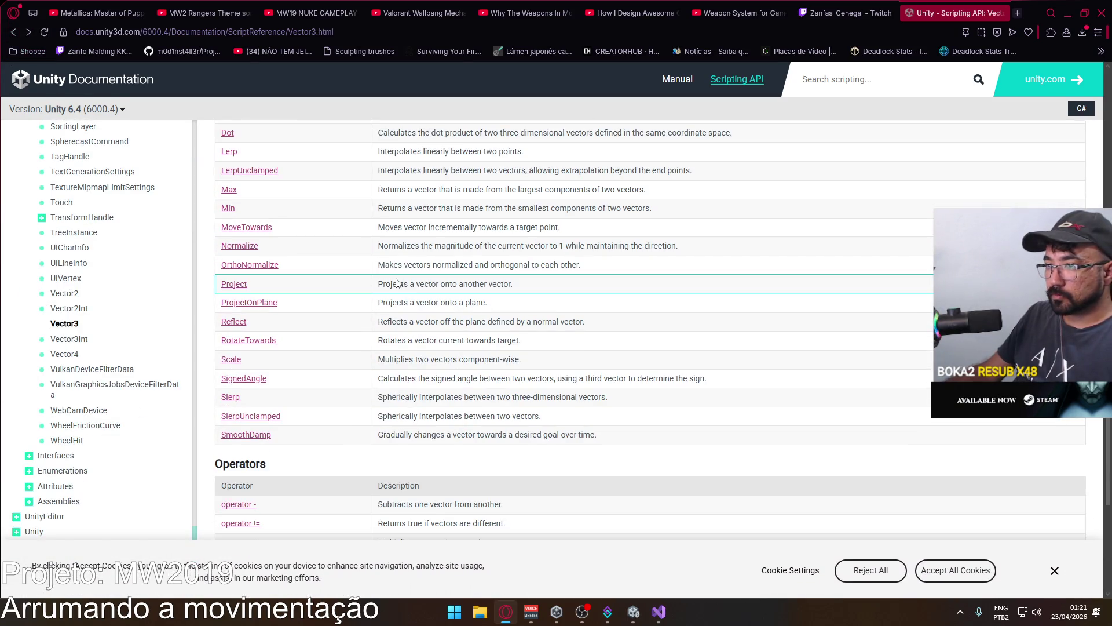
{"action": "scroll", "coordinate": [397, 278], "scroll_direction": "down", "scroll_amount": 5}
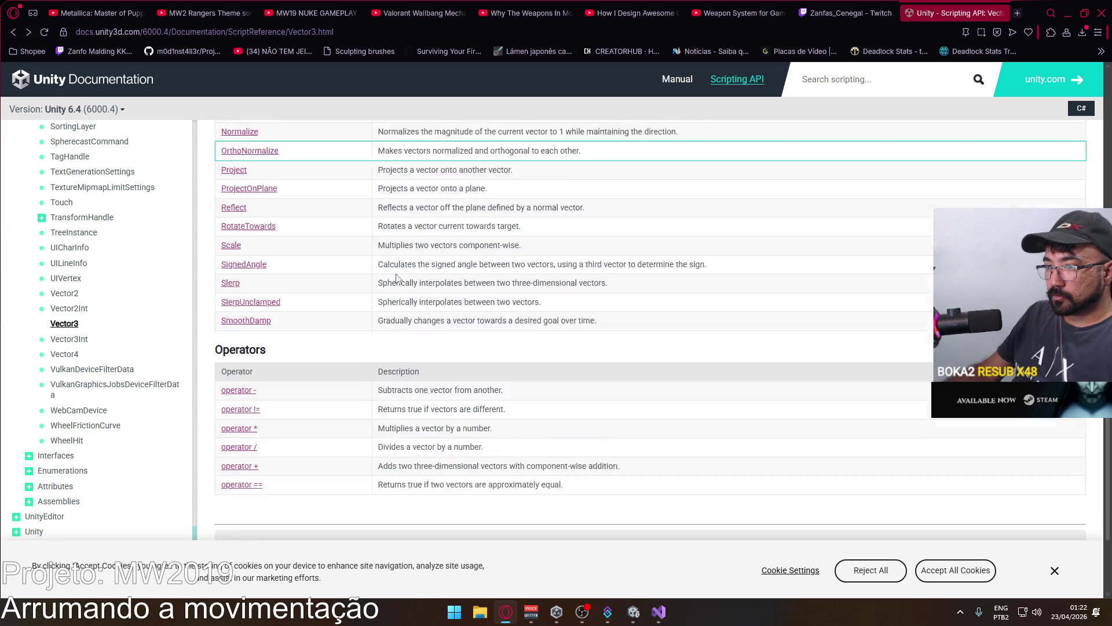
{"action": "scroll", "coordinate": [398, 276], "scroll_direction": "up", "scroll_amount": 5}
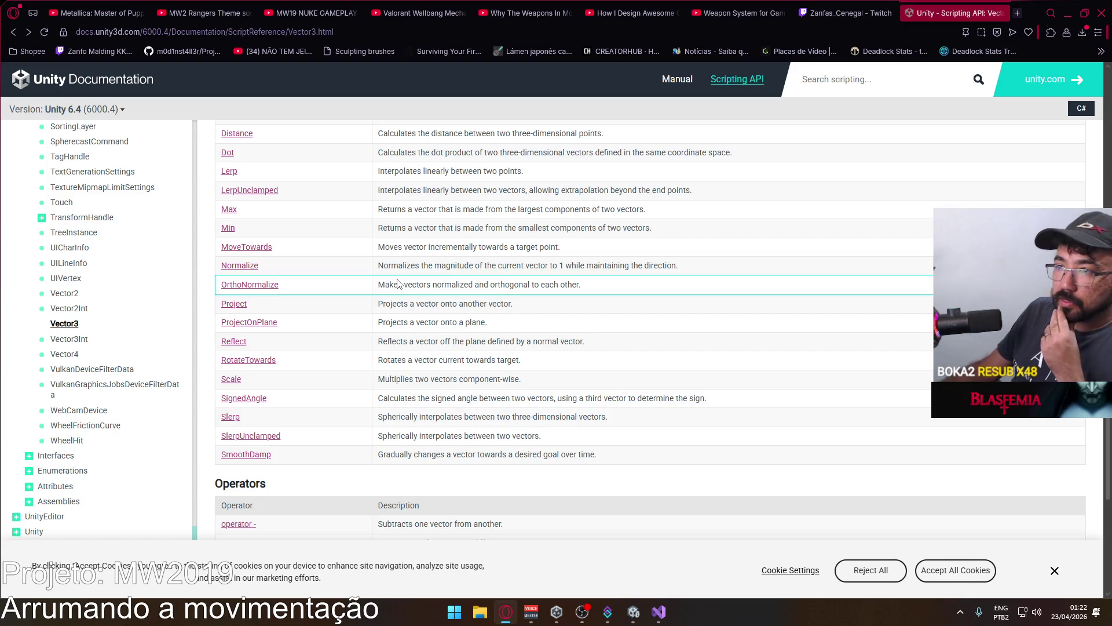
{"action": "scroll", "coordinate": [405, 289], "scroll_direction": "up", "scroll_amount": 3}
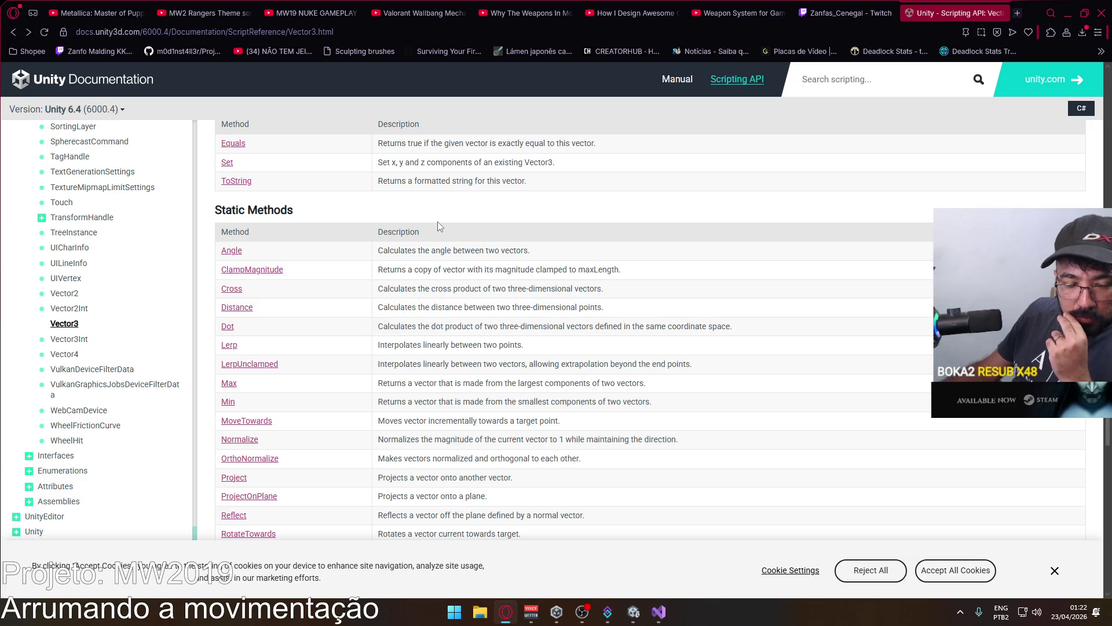
{"action": "left_click", "coordinate": [433, 227]}
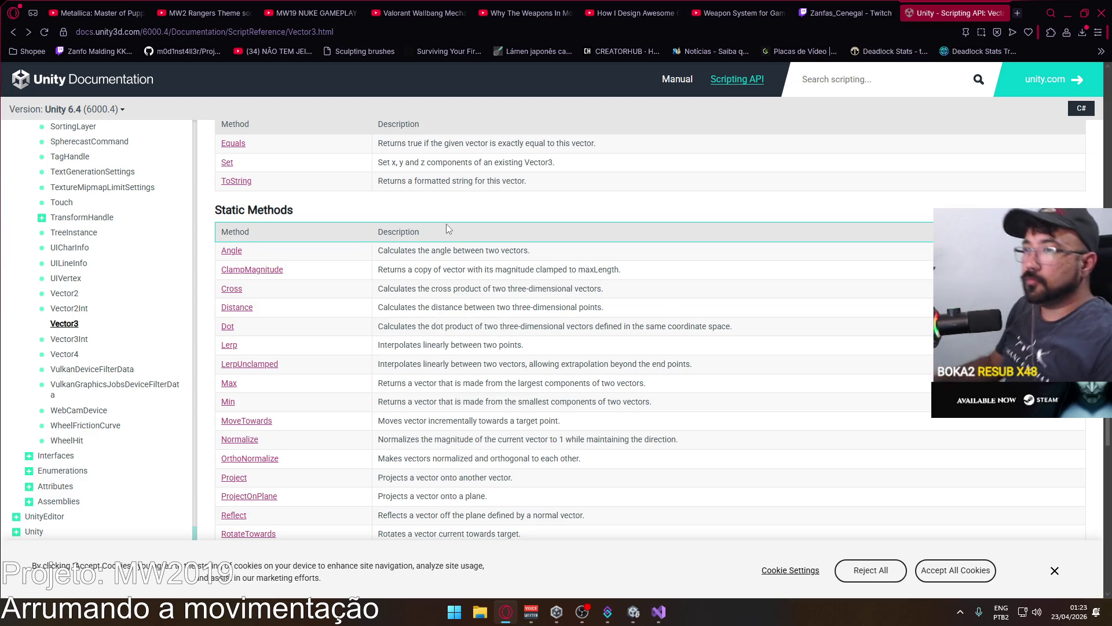
Search 'how to find perpendicular vector using normal' and look through the results.
{"action": "key", "text": "ctrl+t"}
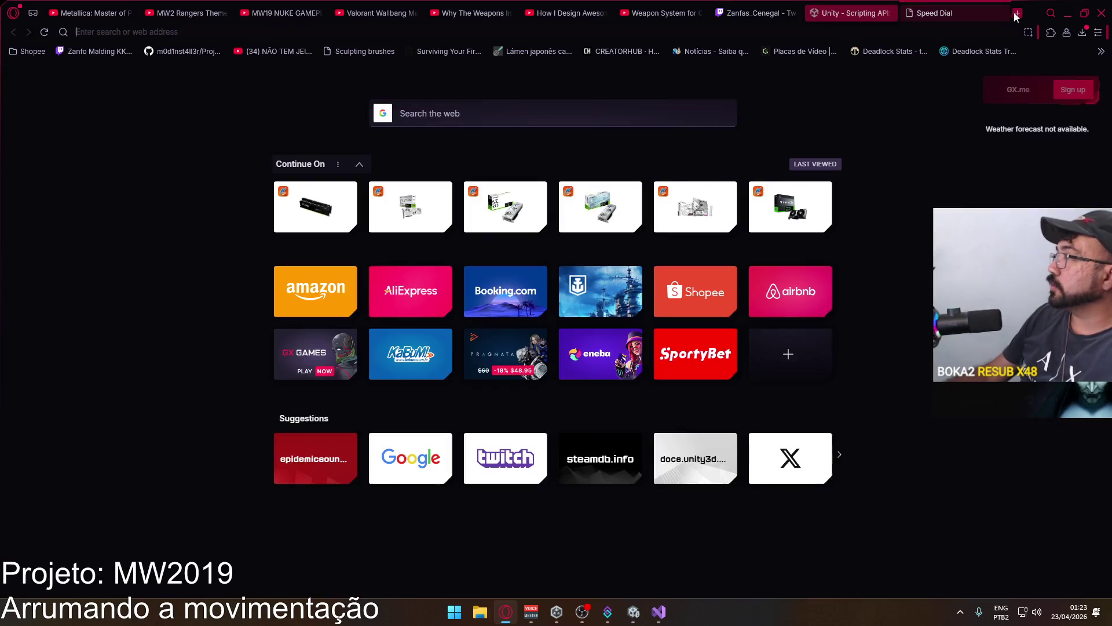
{"action": "key", "text": "ctrl+w"}
{"action": "left_click", "coordinate": [448, 25]}
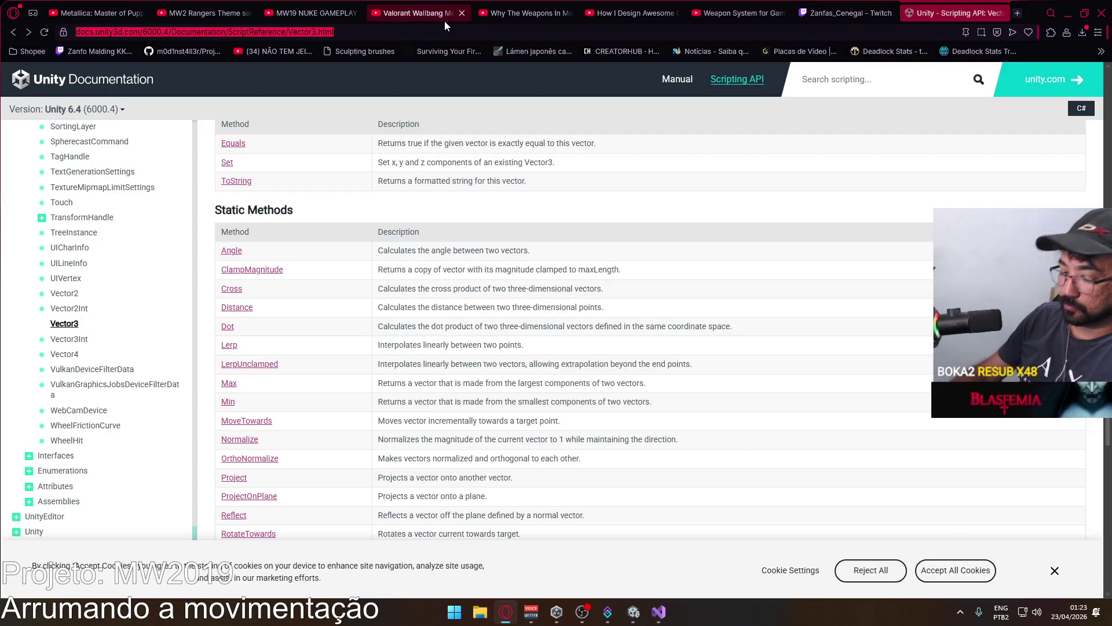
{"action": "type", "text": "how to find "}
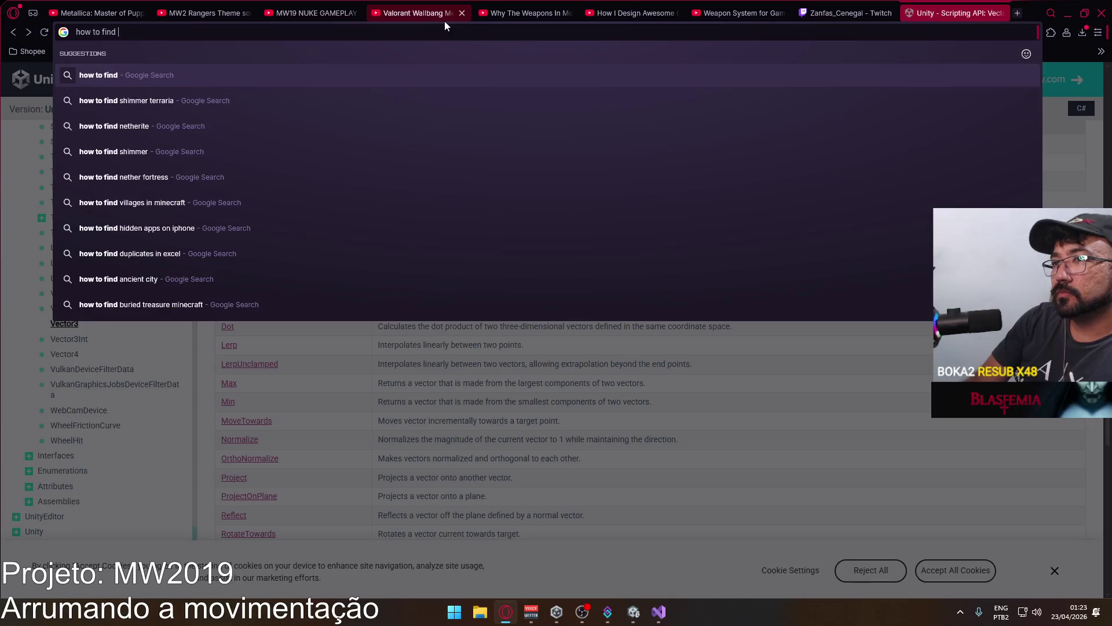
{"action": "type", "text": "perpendicul"}
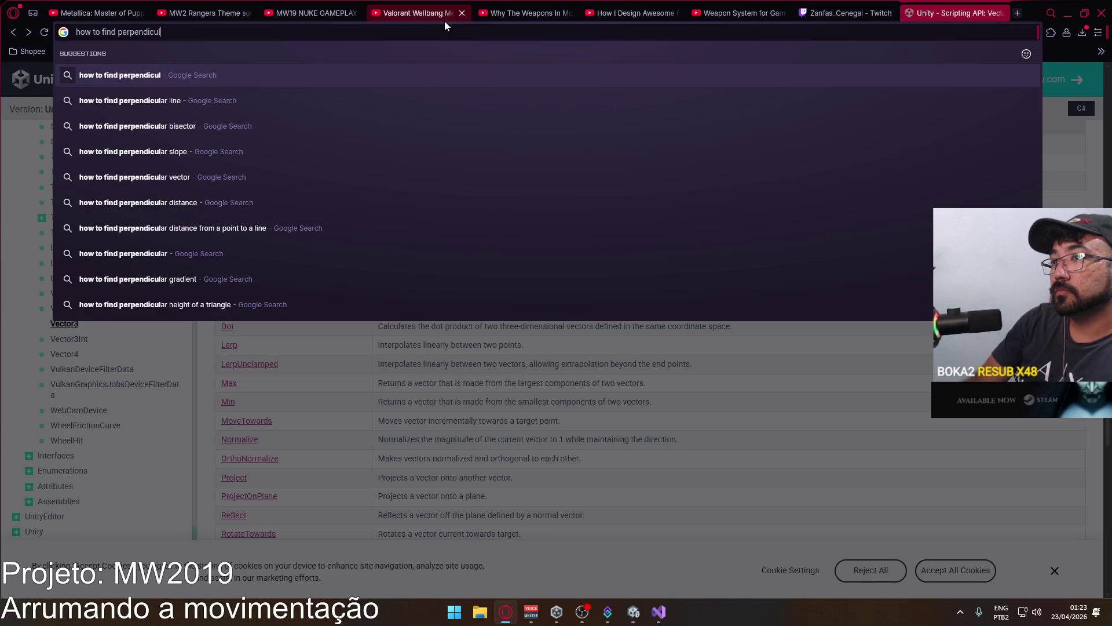
{"action": "type", "text": "ar vector using"}
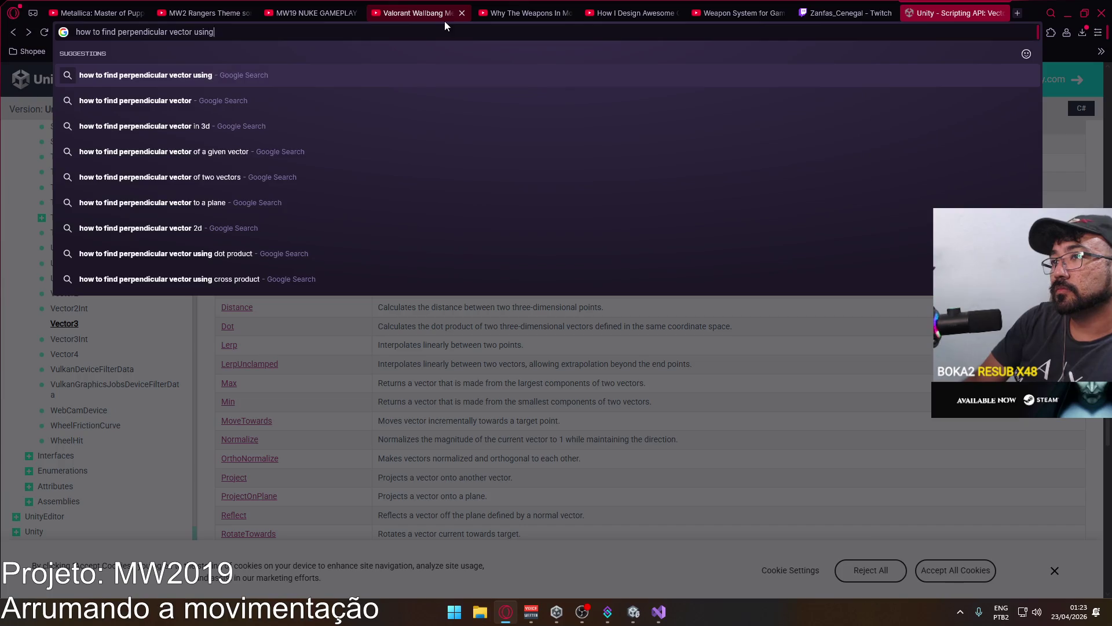
{"action": "type", "text": " normal"}
{"action": "key", "text": "Return"}
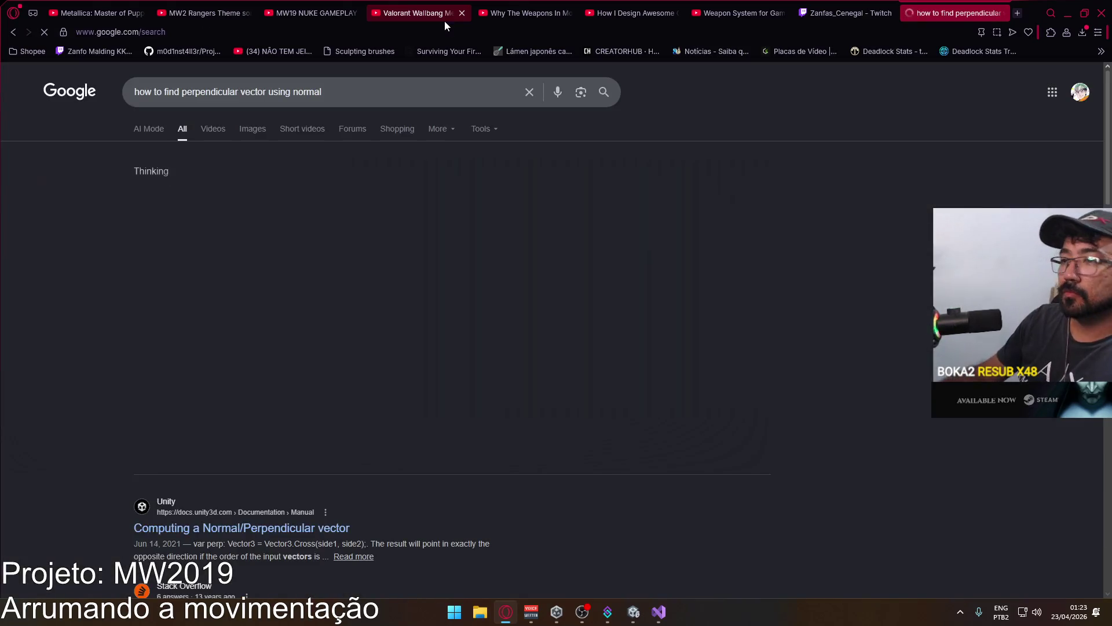
{"action": "scroll", "coordinate": [316, 394], "scroll_direction": "down", "scroll_amount": 2}
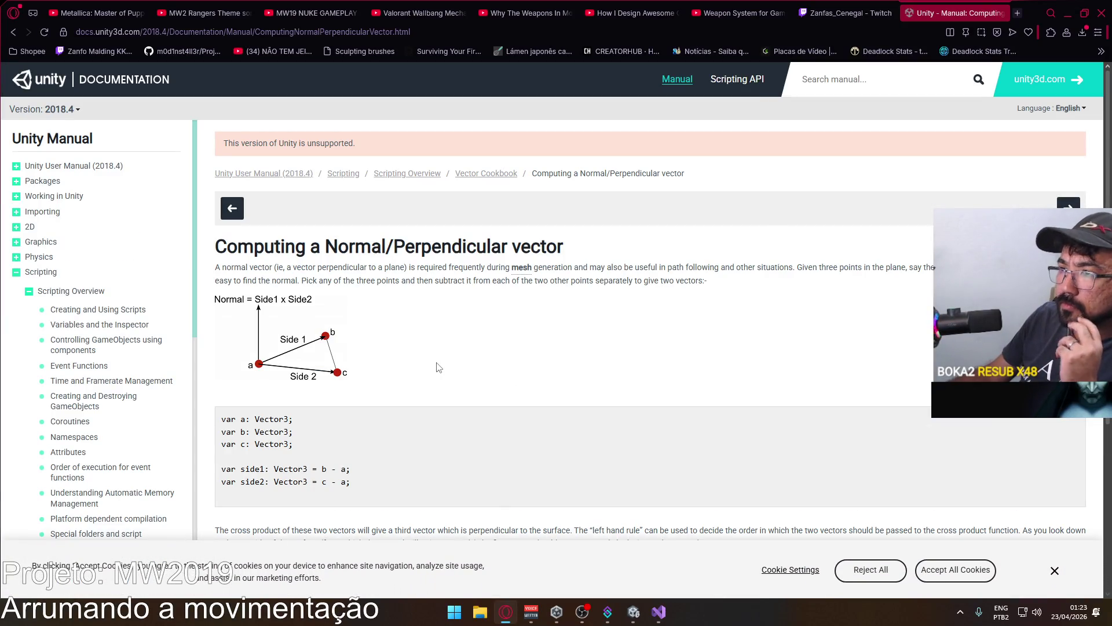
{"action": "scroll", "coordinate": [433, 367], "scroll_direction": "down", "scroll_amount": 1}
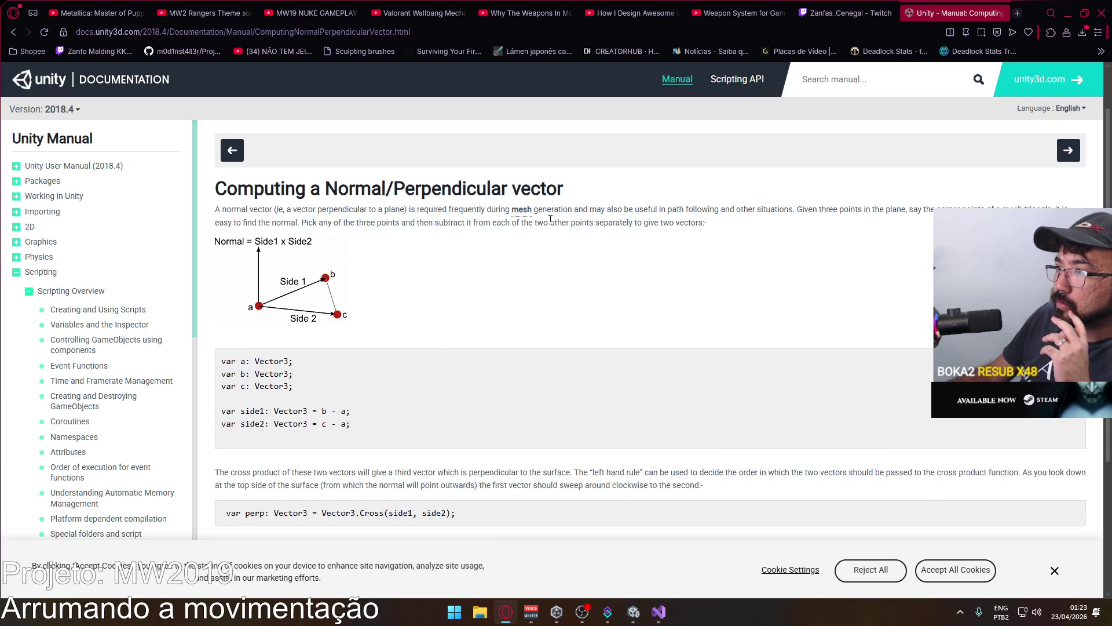
{"action": "scroll", "coordinate": [542, 222], "scroll_direction": "down", "scroll_amount": 2}
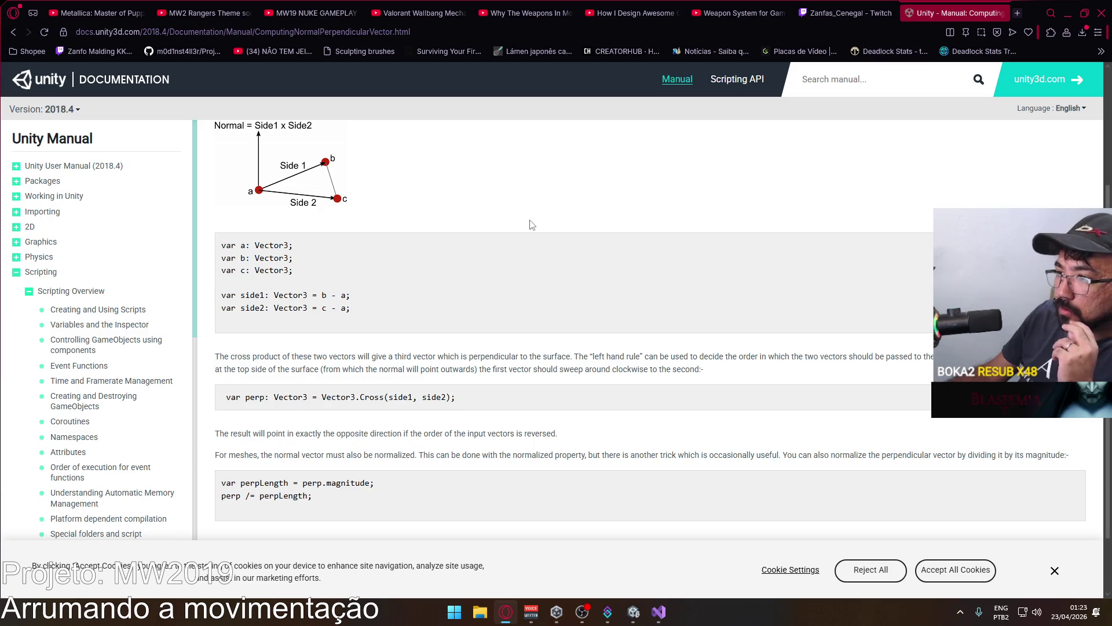
{"action": "scroll", "coordinate": [532, 225], "scroll_direction": "up", "scroll_amount": 2}
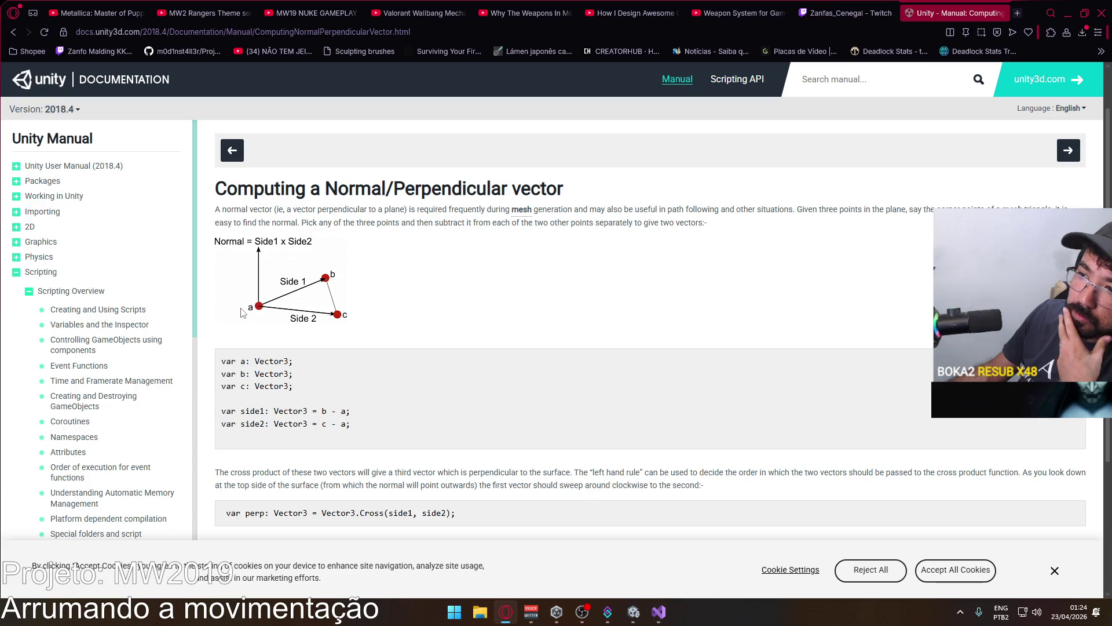
{"action": "scroll", "coordinate": [301, 307], "scroll_direction": "down", "scroll_amount": 3}
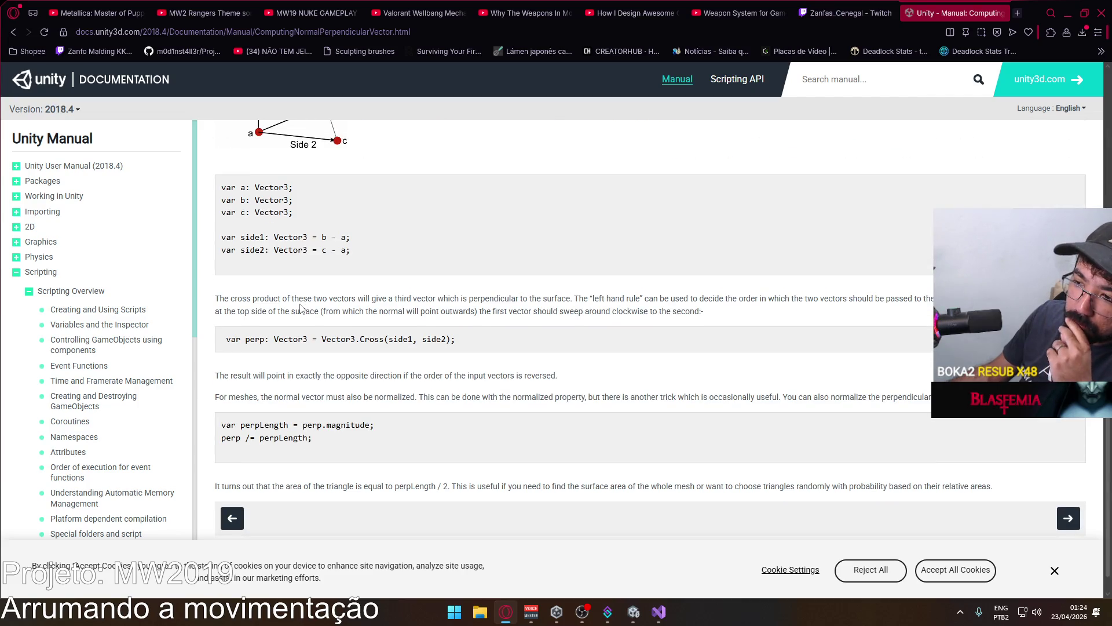
{"action": "scroll", "coordinate": [301, 307], "scroll_direction": "up", "scroll_amount": 3}
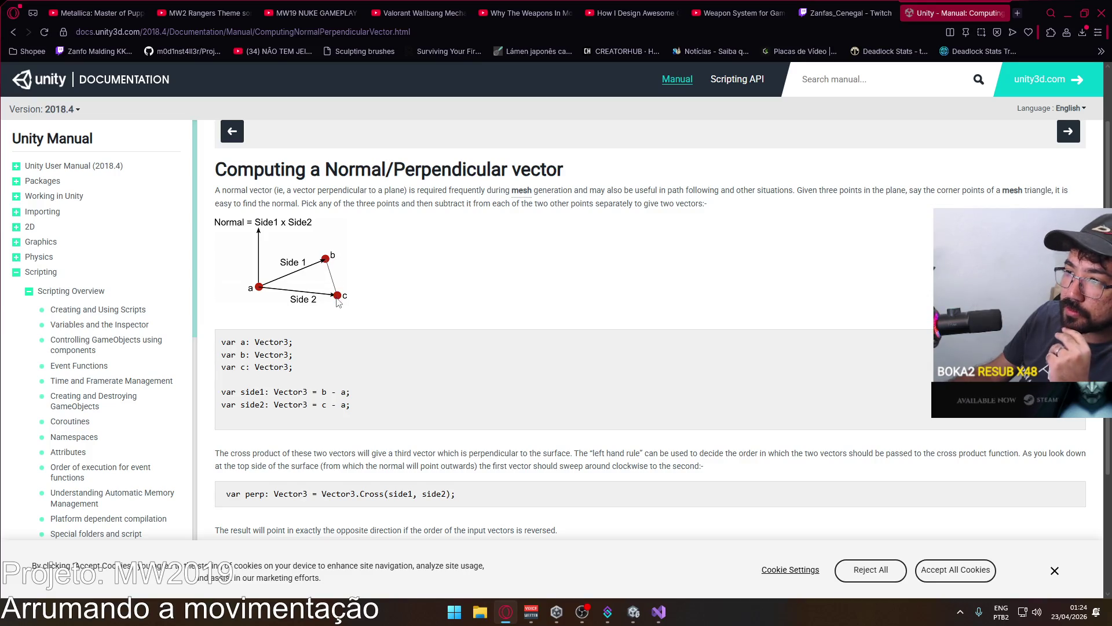
Return to the search results and move on to the next results page.
{"action": "left_click", "coordinate": [13, 32]}
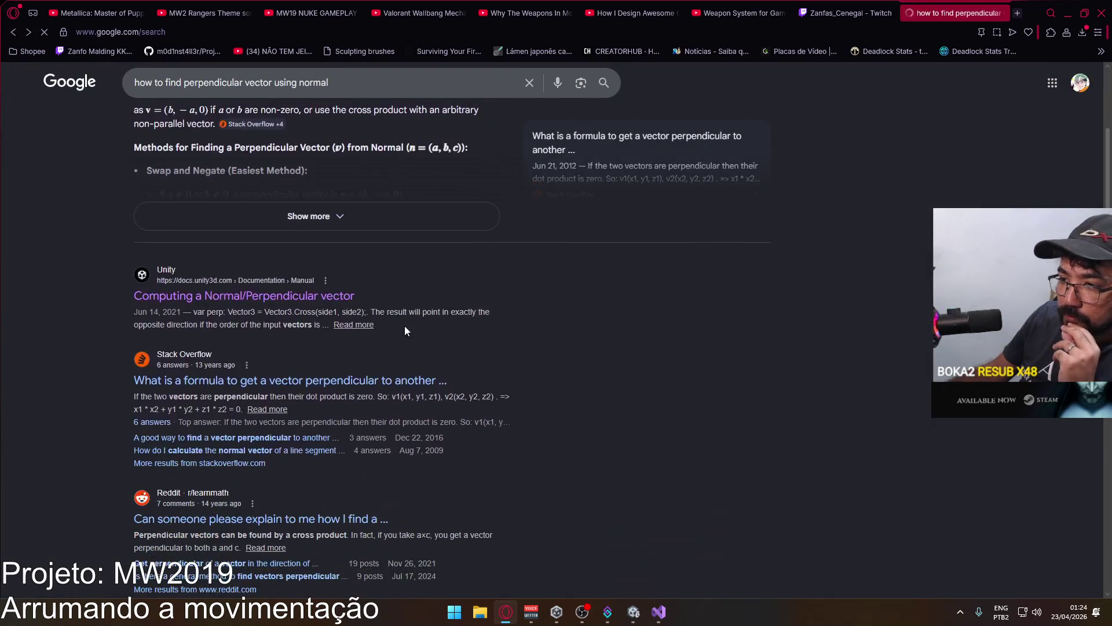
{"action": "scroll", "coordinate": [347, 350], "scroll_direction": "down", "scroll_amount": 2}
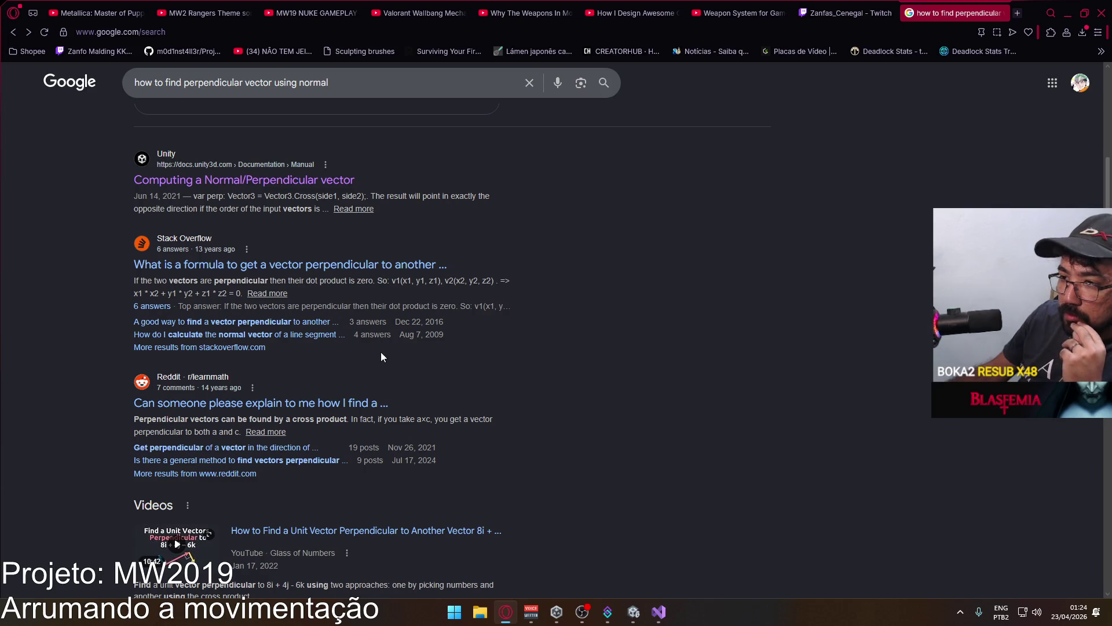
{"action": "scroll", "coordinate": [386, 358], "scroll_direction": "down", "scroll_amount": 3}
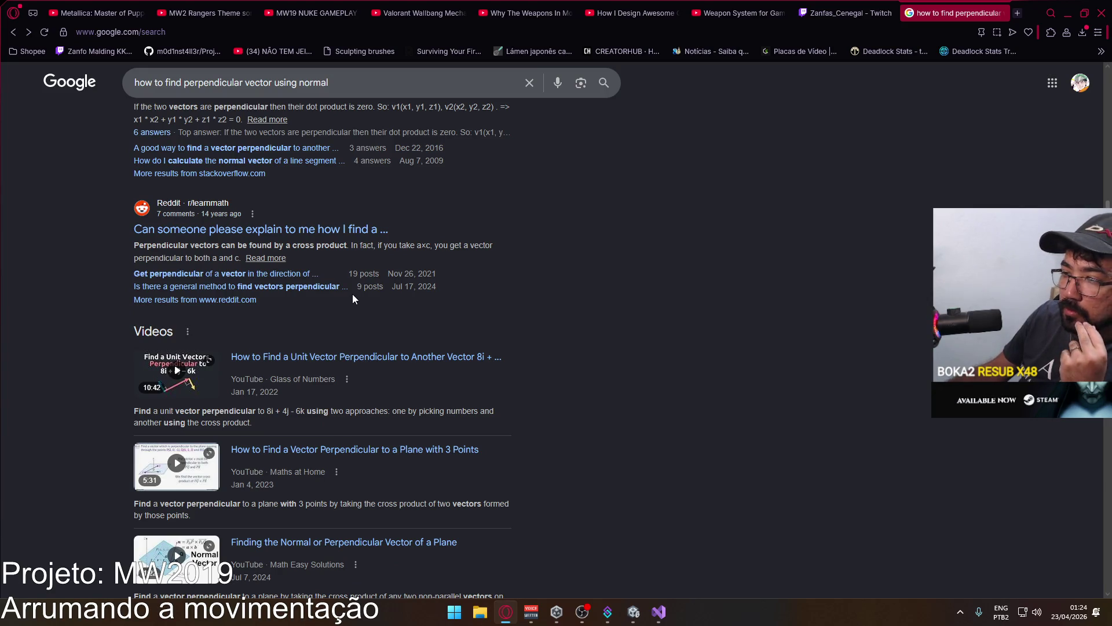
{"action": "scroll", "coordinate": [352, 294], "scroll_direction": "down", "scroll_amount": 2}
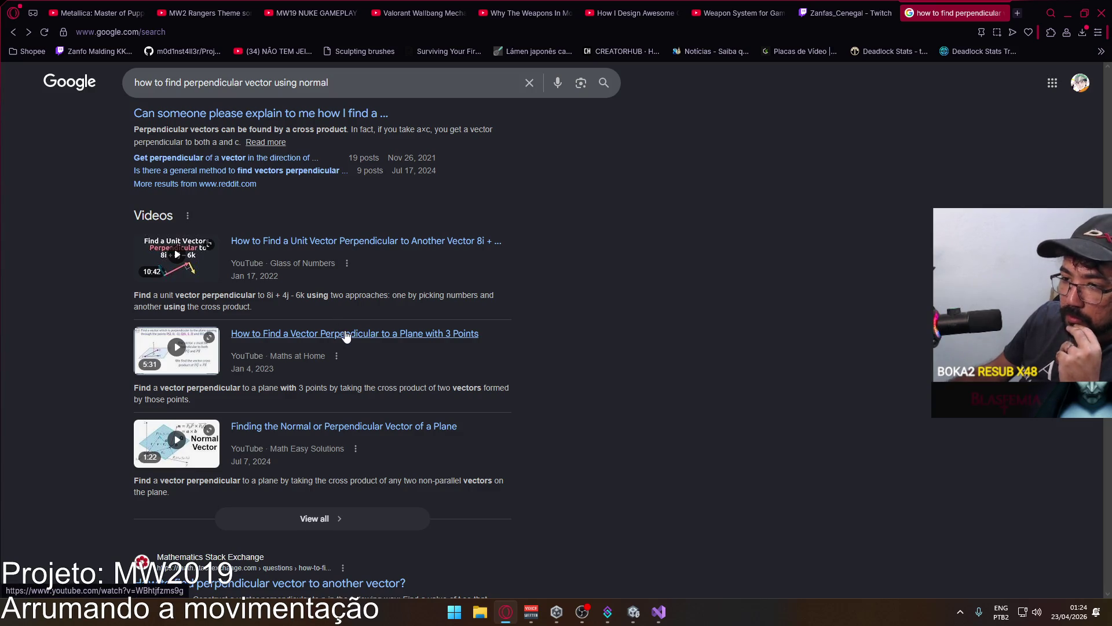
{"action": "scroll", "coordinate": [342, 333], "scroll_direction": "down", "scroll_amount": 3}
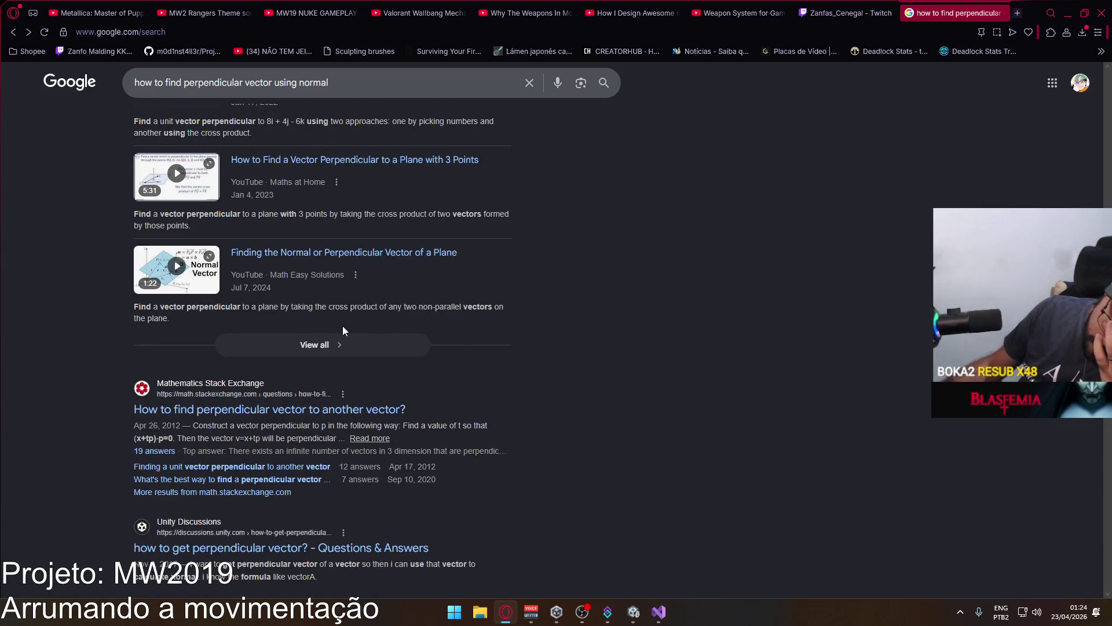
{"action": "scroll", "coordinate": [344, 330], "scroll_direction": "down", "scroll_amount": 3}
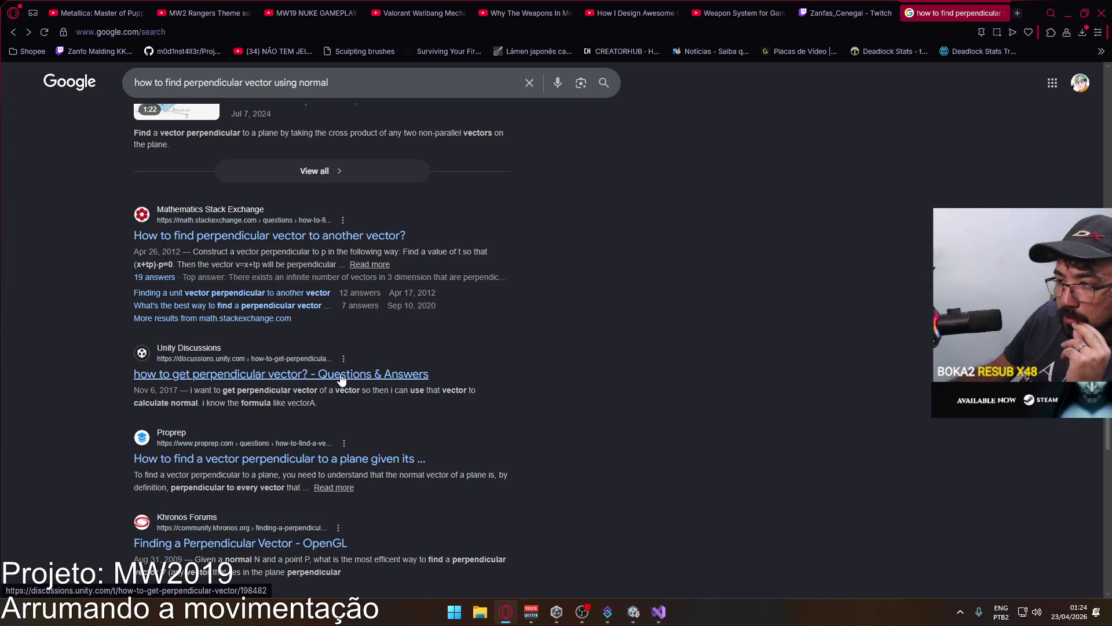
{"action": "scroll", "coordinate": [348, 362], "scroll_direction": "down", "scroll_amount": 1}
{"action": "scroll", "coordinate": [354, 350], "scroll_direction": "down", "scroll_amount": 2}
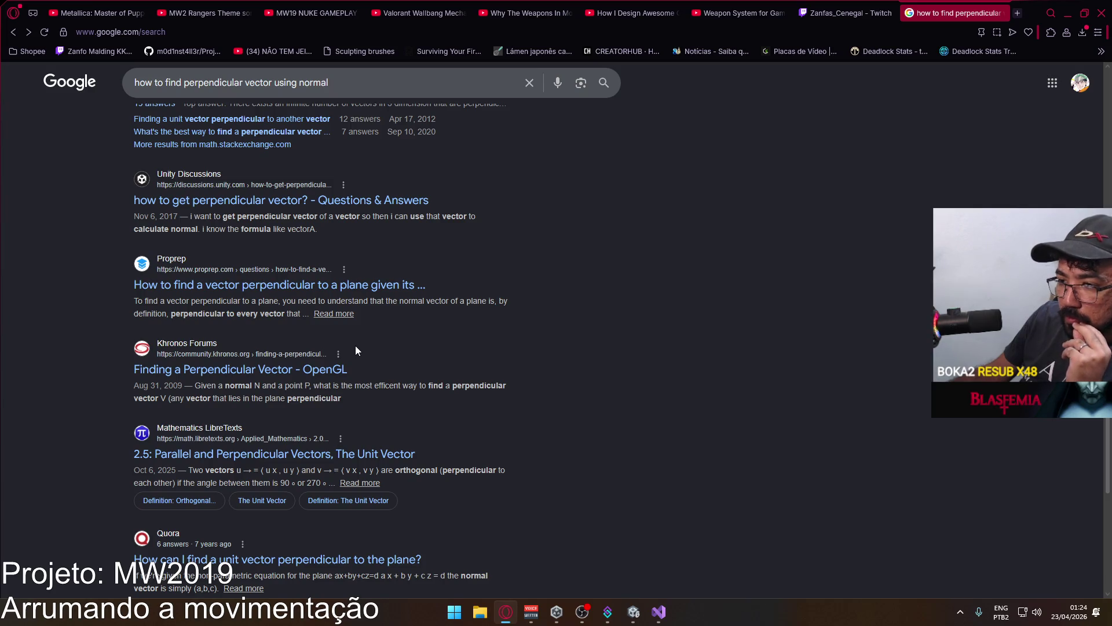
{"action": "scroll", "coordinate": [356, 351], "scroll_direction": "down", "scroll_amount": 1}
{"action": "scroll", "coordinate": [355, 350], "scroll_direction": "down", "scroll_amount": 1}
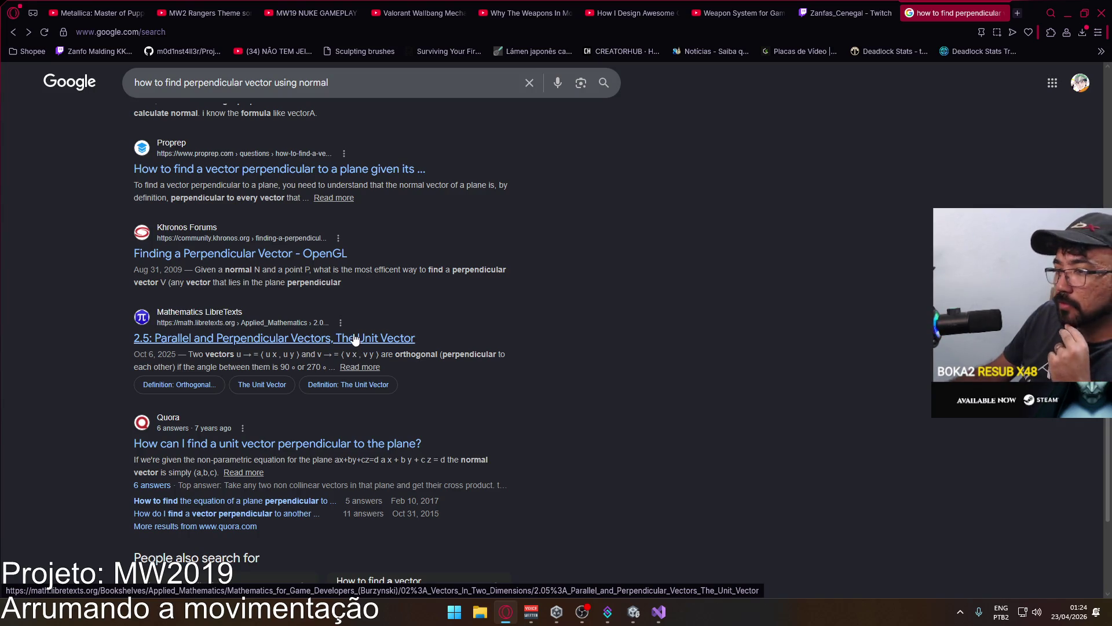
{"action": "scroll", "coordinate": [356, 342], "scroll_direction": "down", "scroll_amount": 1}
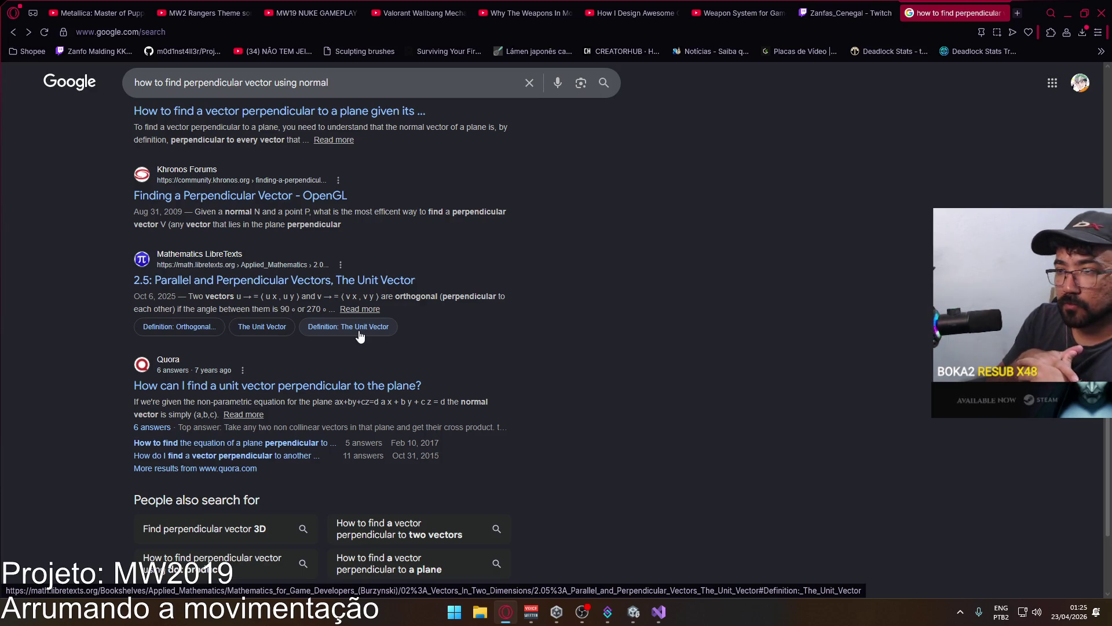
{"action": "scroll", "coordinate": [365, 360], "scroll_direction": "down", "scroll_amount": 3}
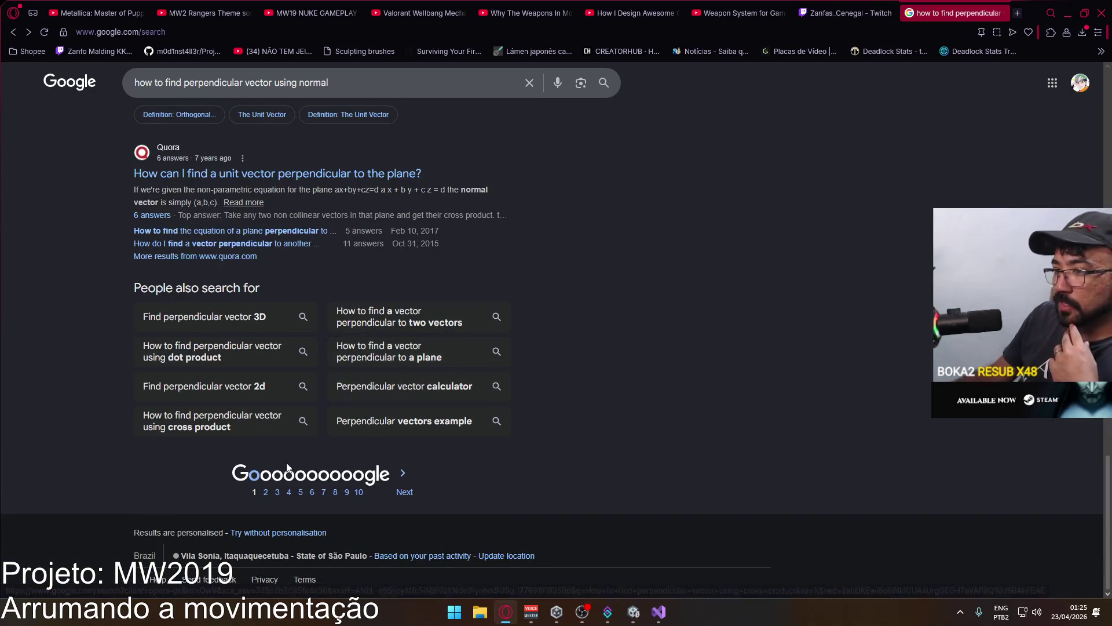
{"action": "left_click", "coordinate": [266, 485]}
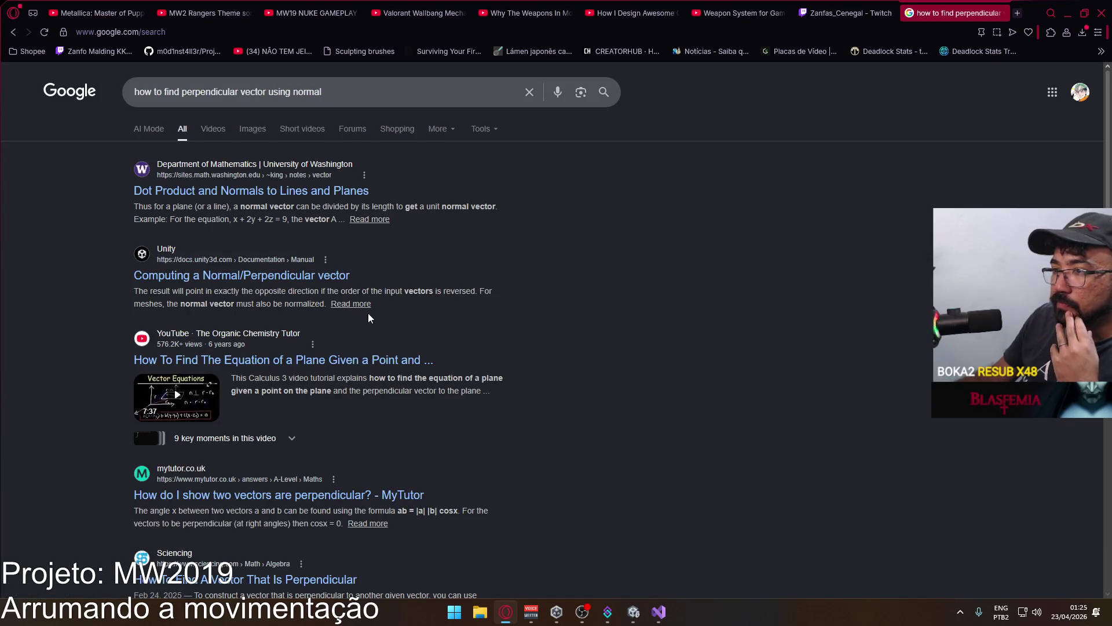
Open the Unity manual perpendicular-vector result, then come back and go to results page 3.
{"action": "left_click", "coordinate": [310, 275]}
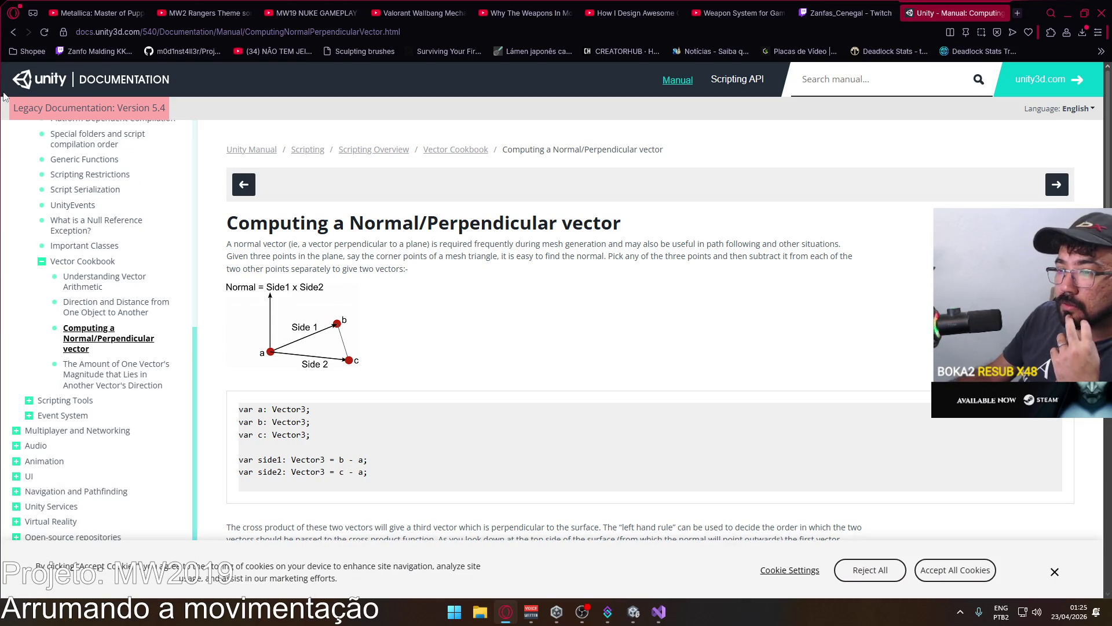
{"action": "left_click", "coordinate": [12, 32]}
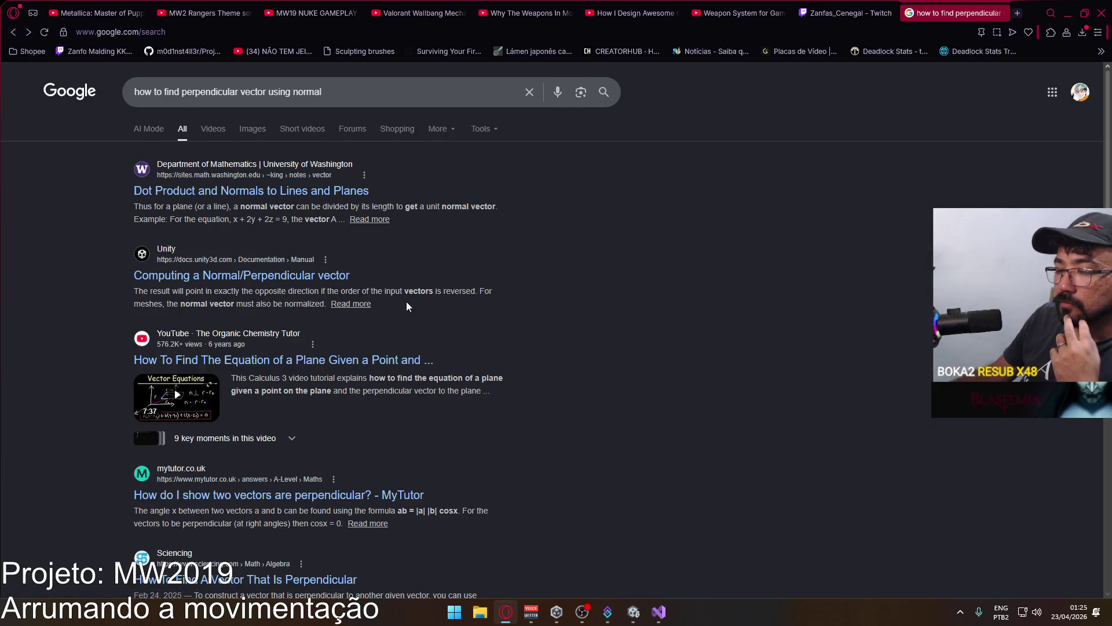
{"action": "scroll", "coordinate": [405, 301], "scroll_direction": "down", "scroll_amount": 3}
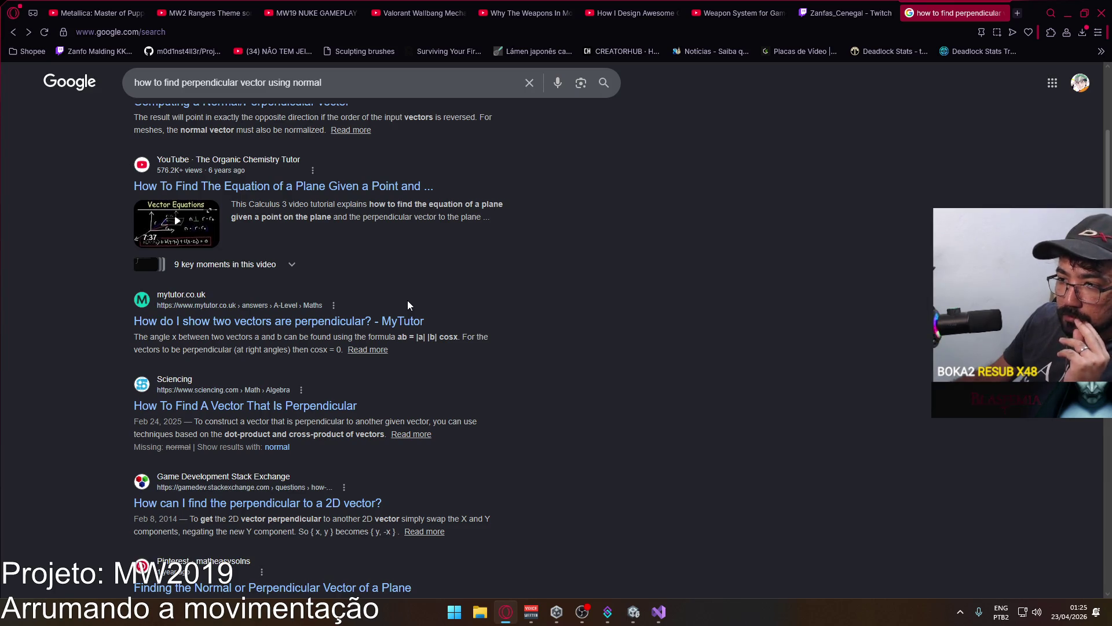
{"action": "scroll", "coordinate": [408, 300], "scroll_direction": "down", "scroll_amount": 2}
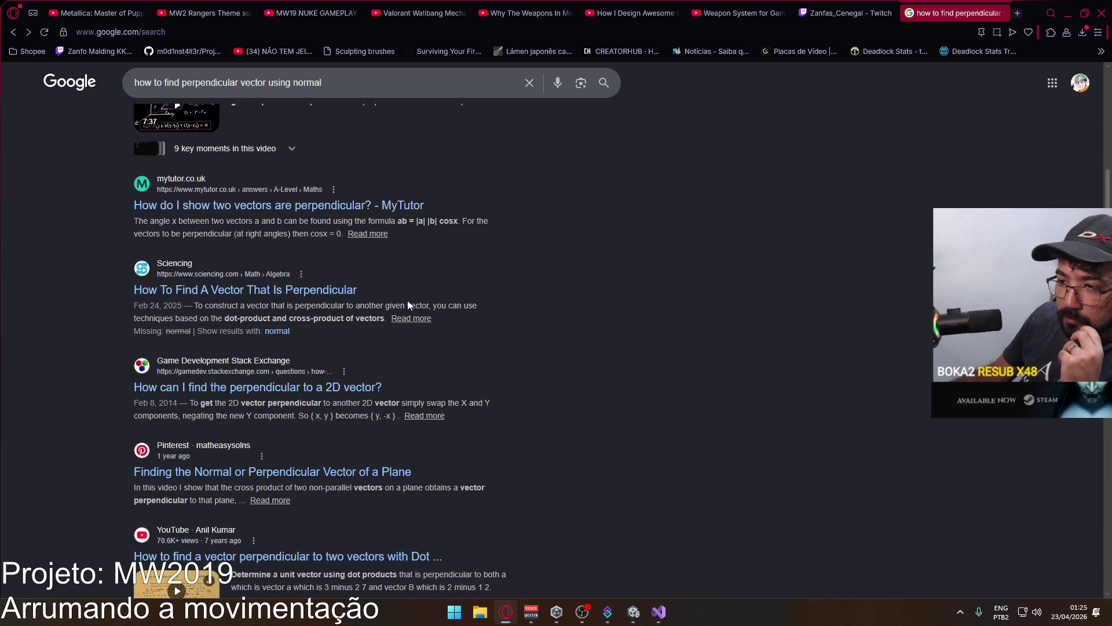
{"action": "scroll", "coordinate": [407, 300], "scroll_direction": "down", "scroll_amount": 3}
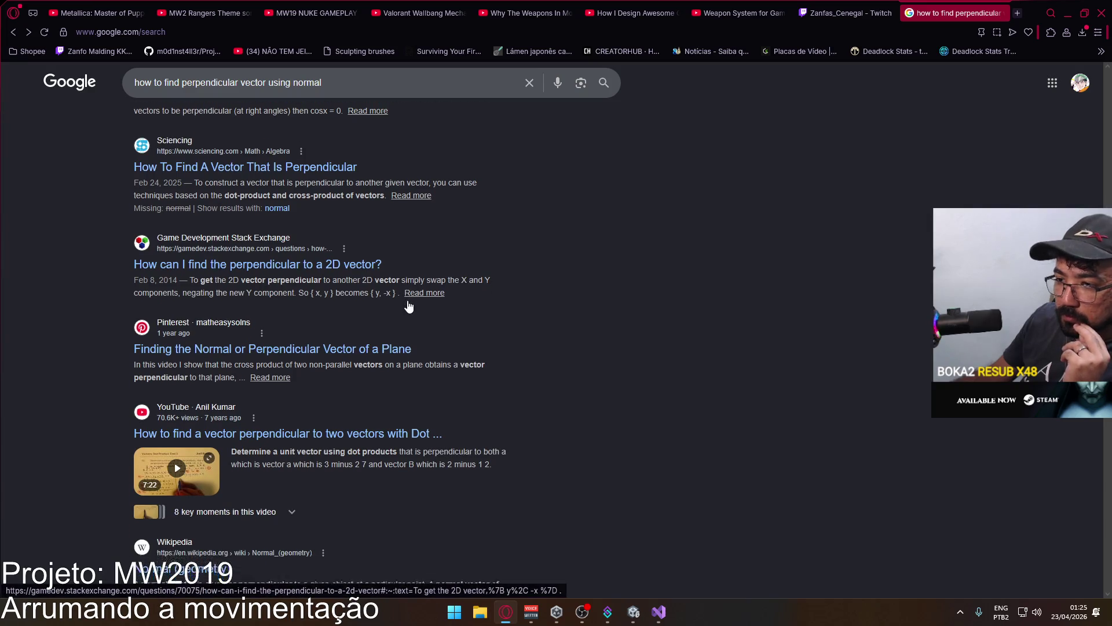
{"action": "scroll", "coordinate": [409, 304], "scroll_direction": "down", "scroll_amount": 2}
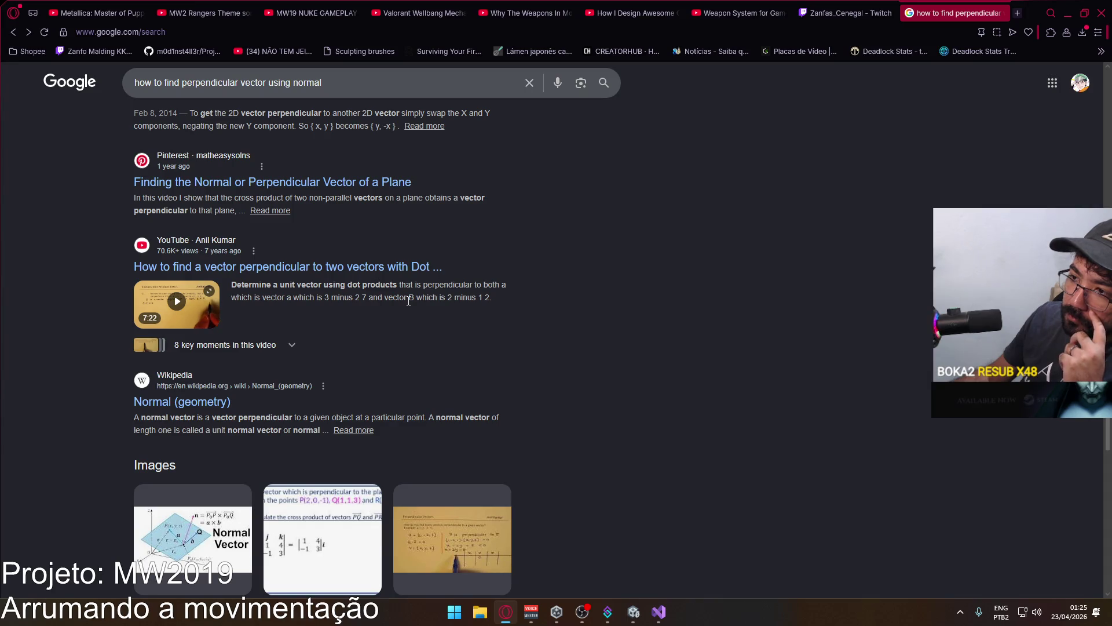
{"action": "scroll", "coordinate": [386, 318], "scroll_direction": "down", "scroll_amount": 3}
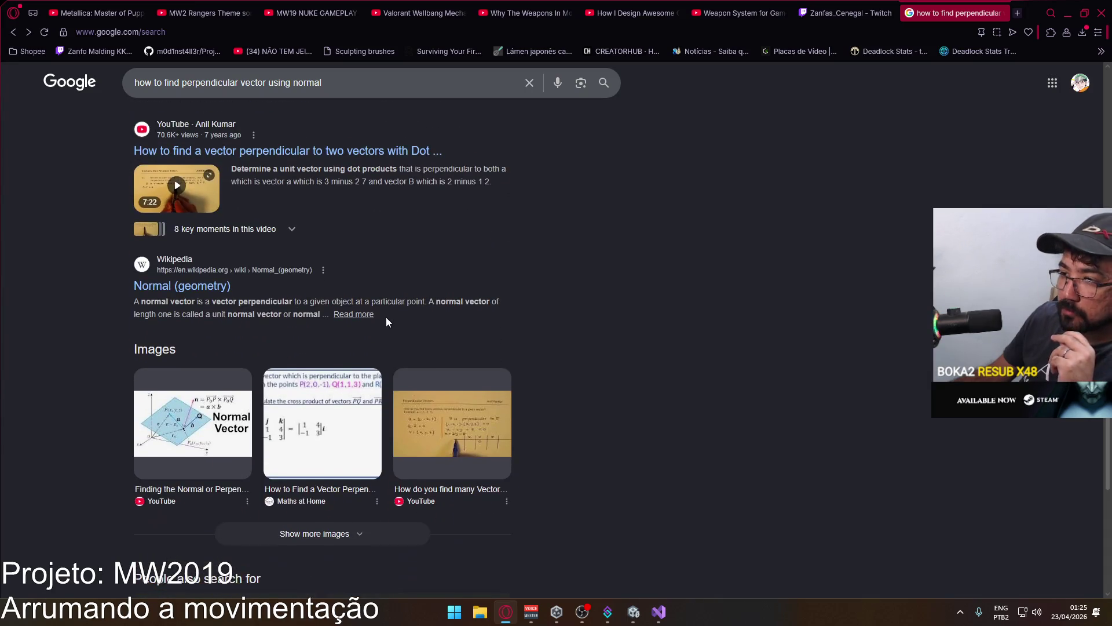
{"action": "scroll", "coordinate": [347, 347], "scroll_direction": "down", "scroll_amount": 2}
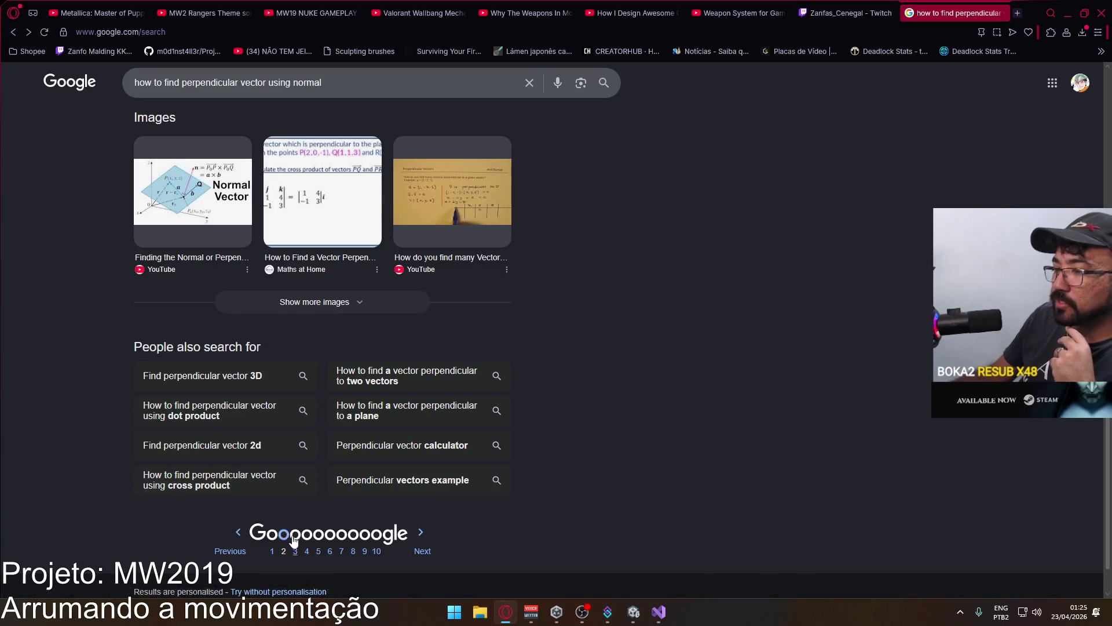
{"action": "left_click", "coordinate": [291, 544]}
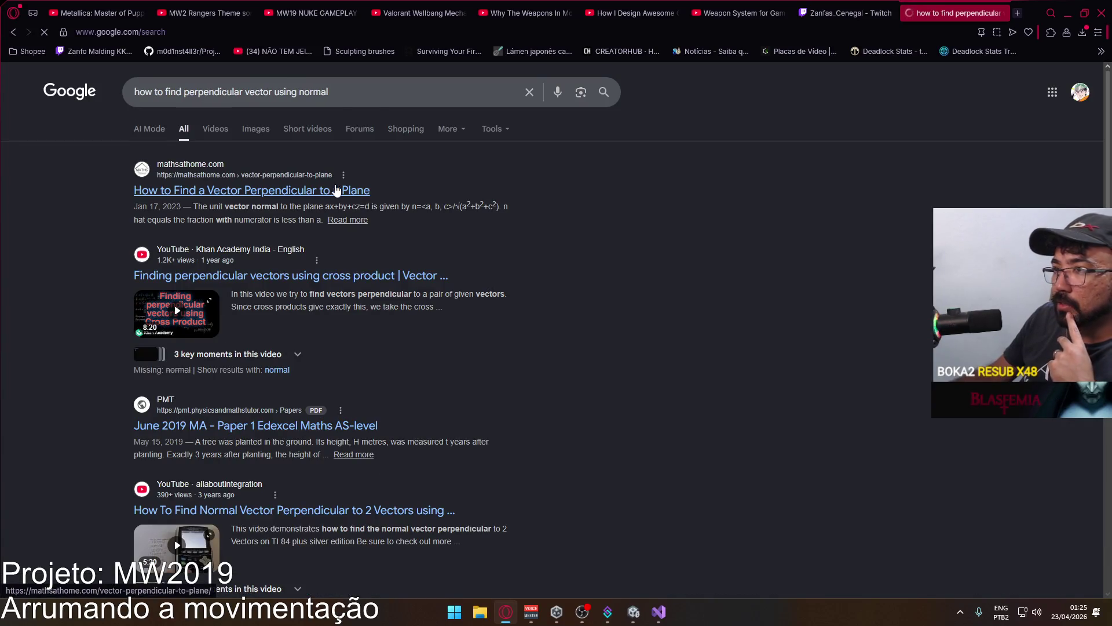
Skim results page 3 and put the cursor in the search box to edit the query.
{"action": "scroll", "coordinate": [408, 284], "scroll_direction": "down", "scroll_amount": 6}
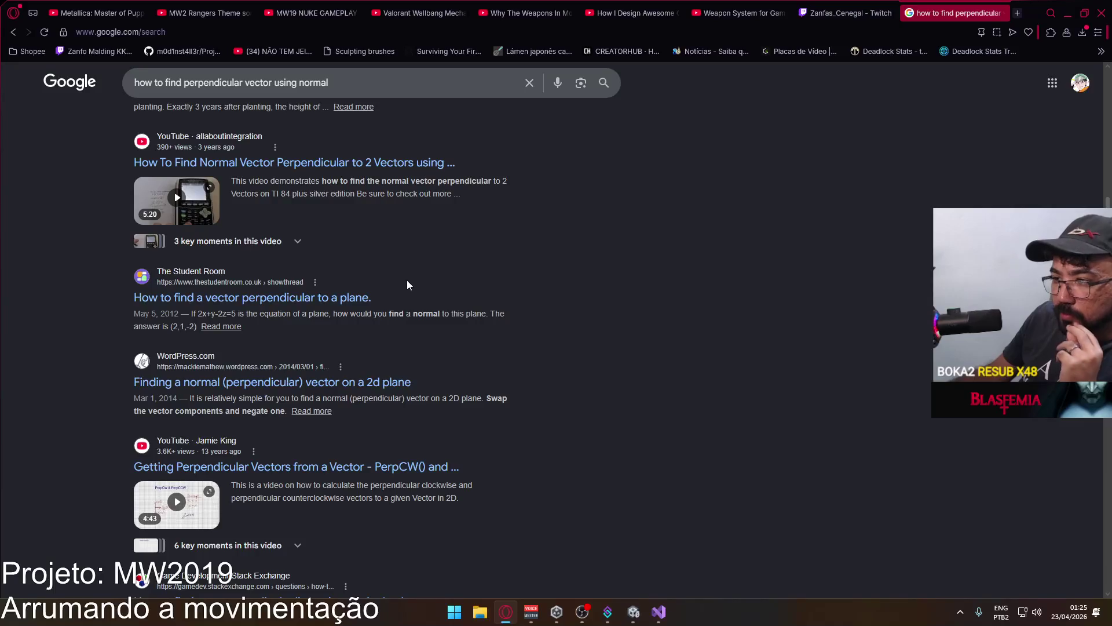
{"action": "scroll", "coordinate": [311, 208], "scroll_direction": "up", "scroll_amount": 5}
{"action": "left_click", "coordinate": [133, 84]}
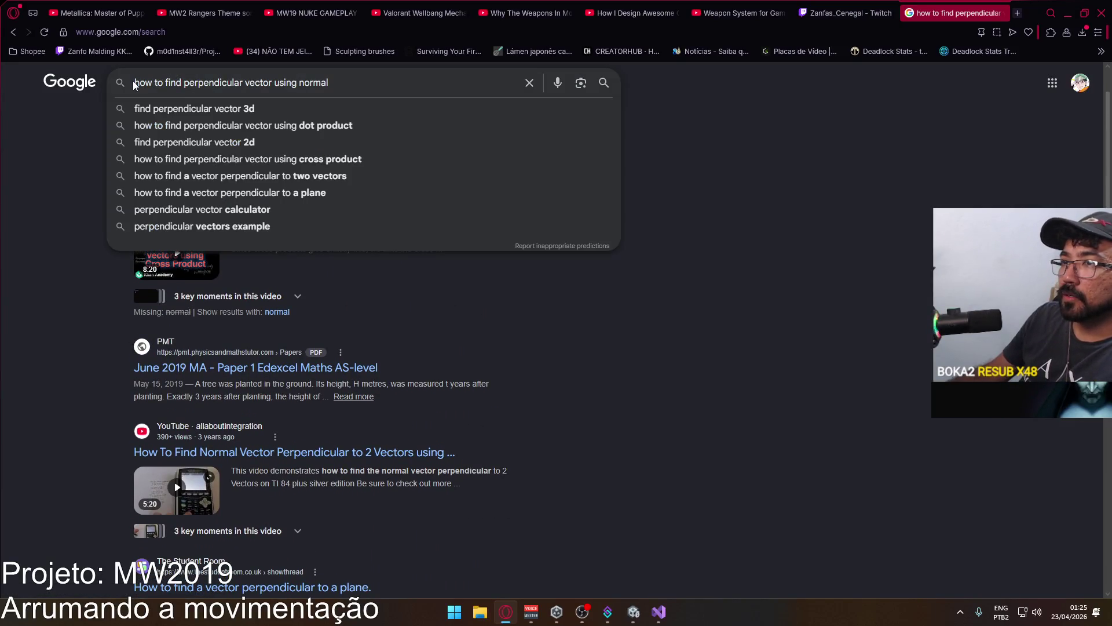
Search the web for 'unity perpendicular using normal'.
{"action": "key", "text": "ctrl+a"}
{"action": "type", "text": "unity perpendicular using normal"}
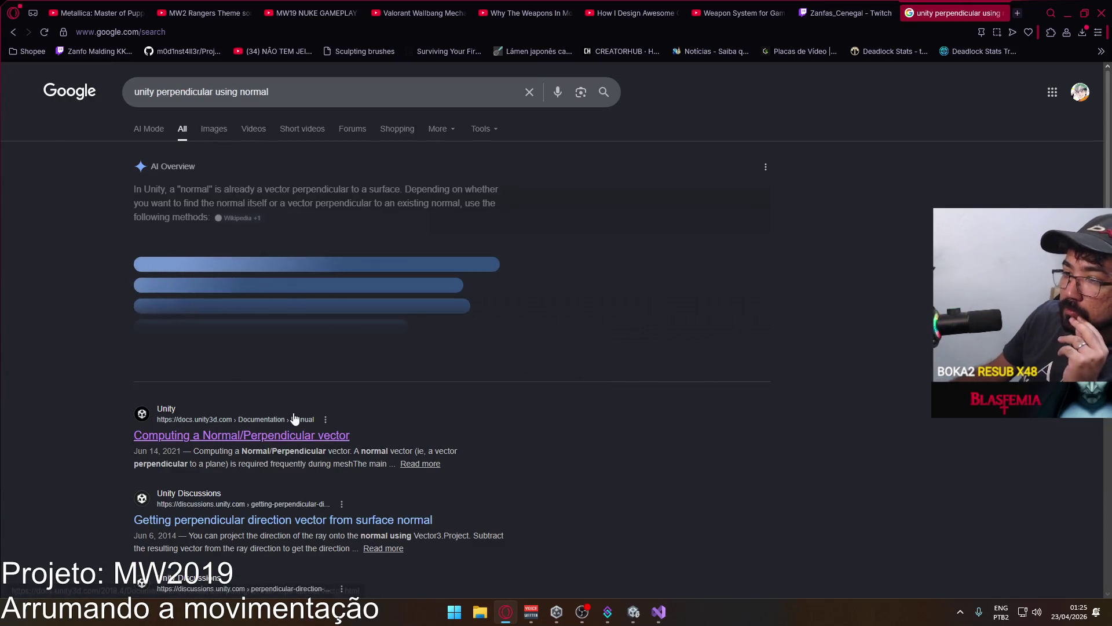
{"action": "scroll", "coordinate": [359, 434], "scroll_direction": "down", "scroll_amount": 1}
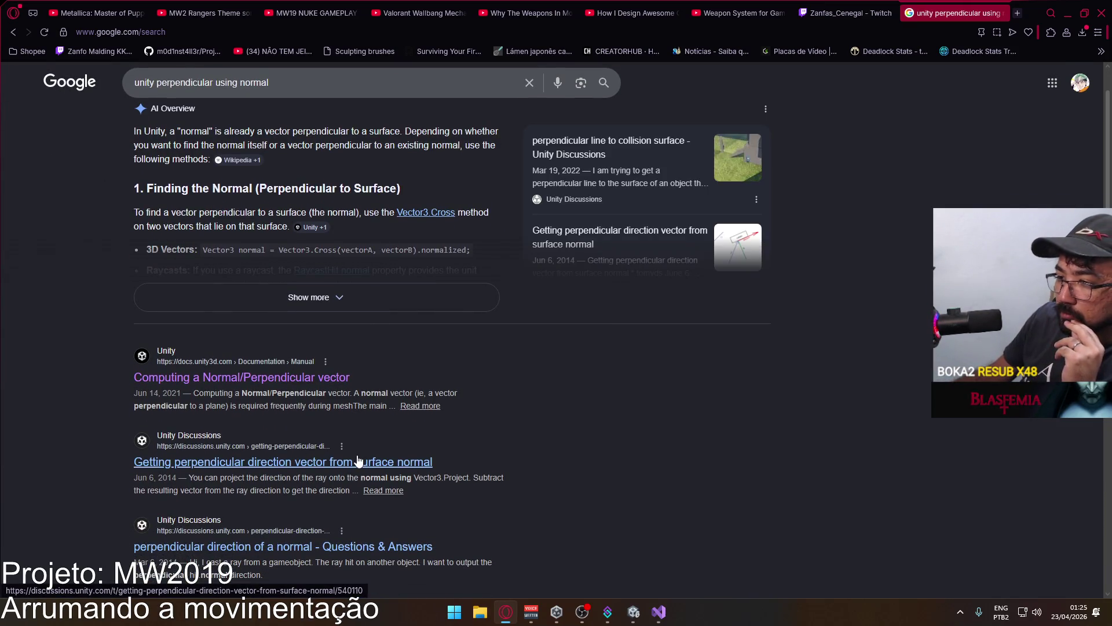
Open the Unity Discussions perpendicular-direction-from-surface-normal thread and read through its answers.
{"action": "left_click", "coordinate": [358, 461]}
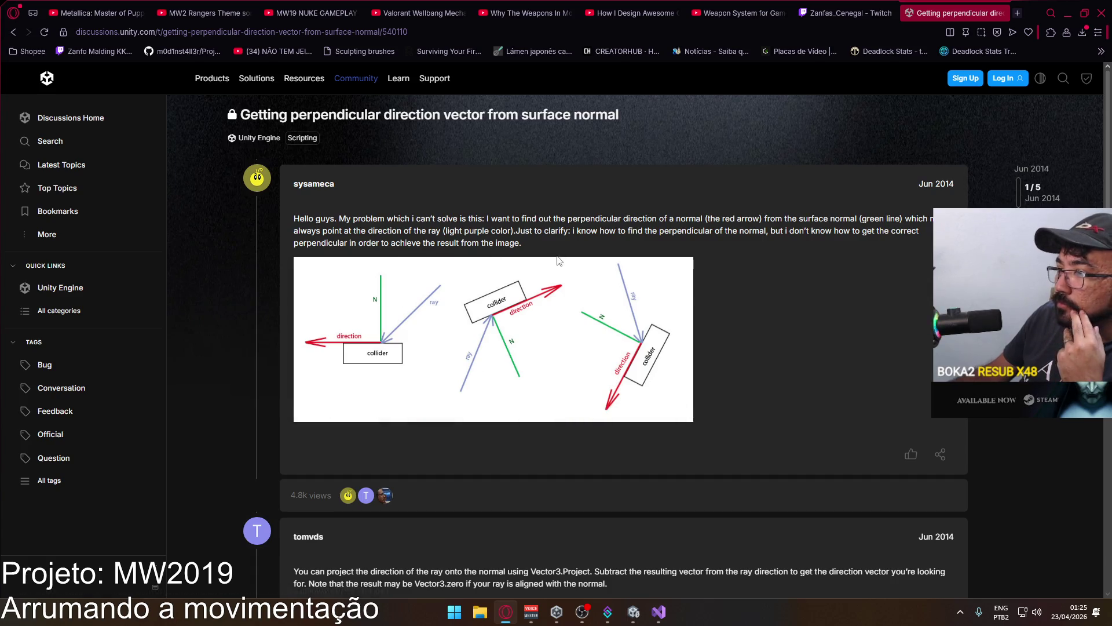
{"action": "scroll", "coordinate": [556, 264], "scroll_direction": "down", "scroll_amount": 3}
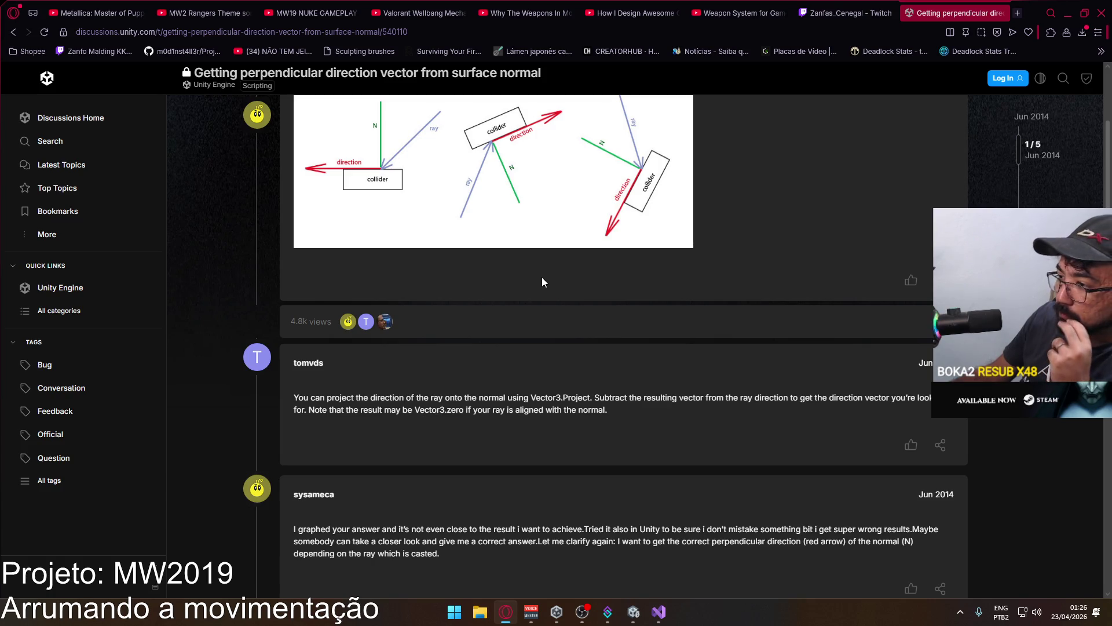
{"action": "scroll", "coordinate": [541, 276], "scroll_direction": "down", "scroll_amount": 2}
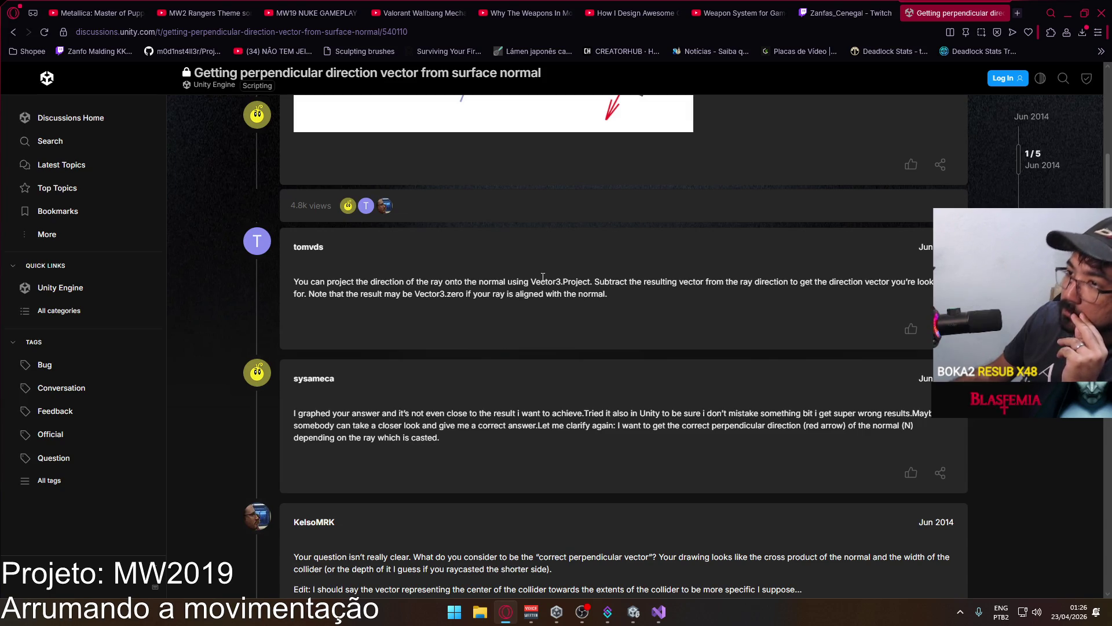
{"action": "scroll", "coordinate": [543, 277], "scroll_direction": "down", "scroll_amount": 2}
{"action": "scroll", "coordinate": [542, 279], "scroll_direction": "down", "scroll_amount": 2}
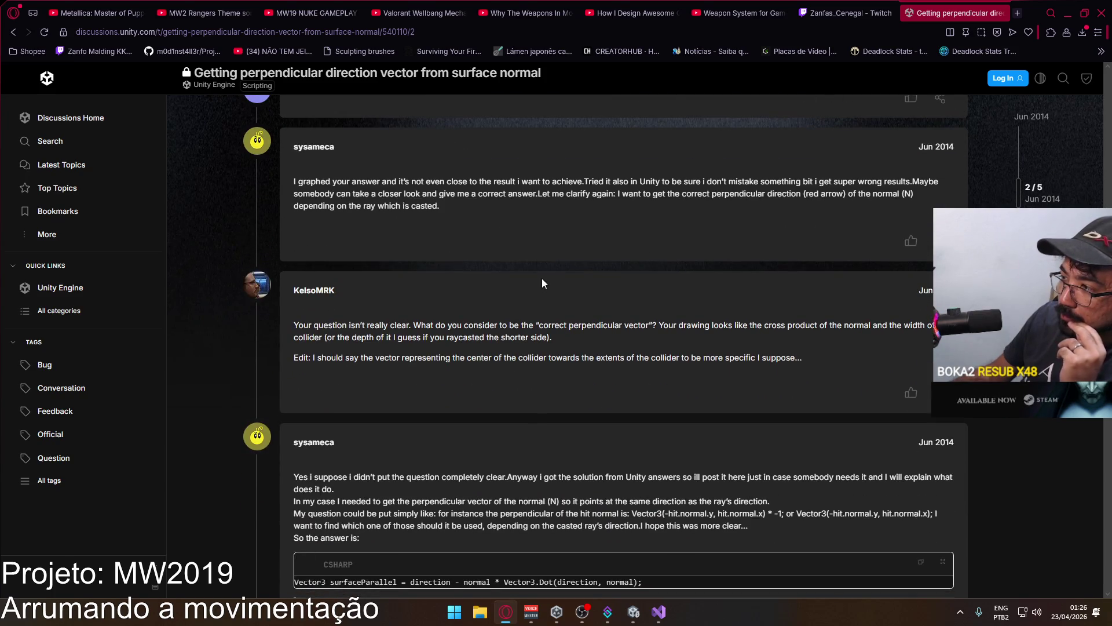
{"action": "scroll", "coordinate": [542, 283], "scroll_direction": "up", "scroll_amount": 10}
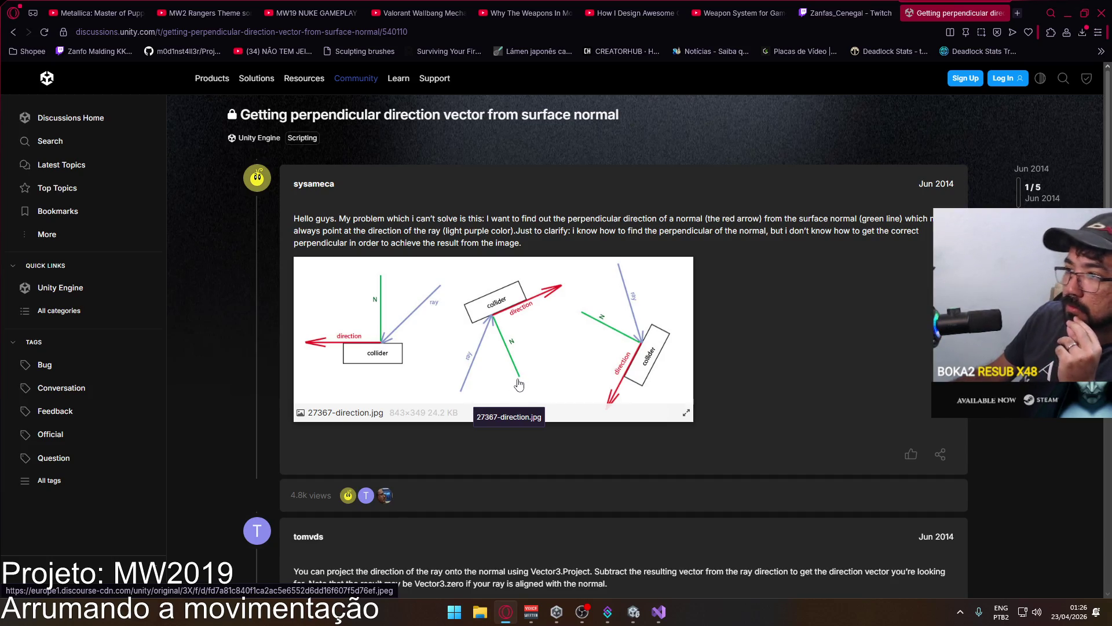
{"action": "scroll", "coordinate": [518, 384], "scroll_direction": "down", "scroll_amount": 3}
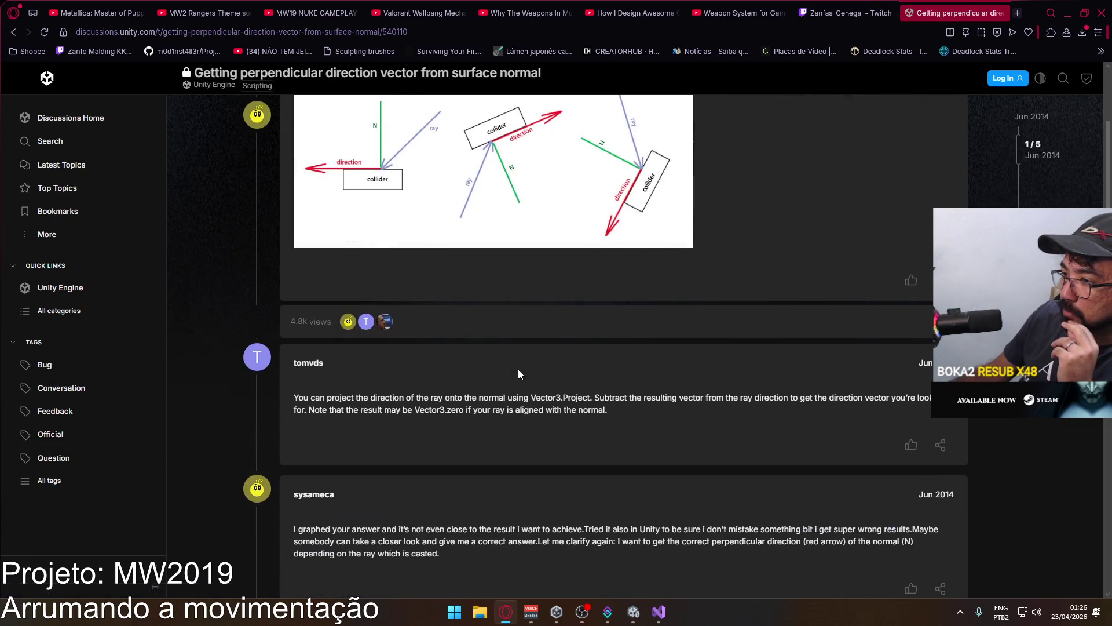
Scroll to the solution's code block and select the Vector3 surfaceParallel line.
{"action": "scroll", "coordinate": [517, 374], "scroll_direction": "down", "scroll_amount": 3}
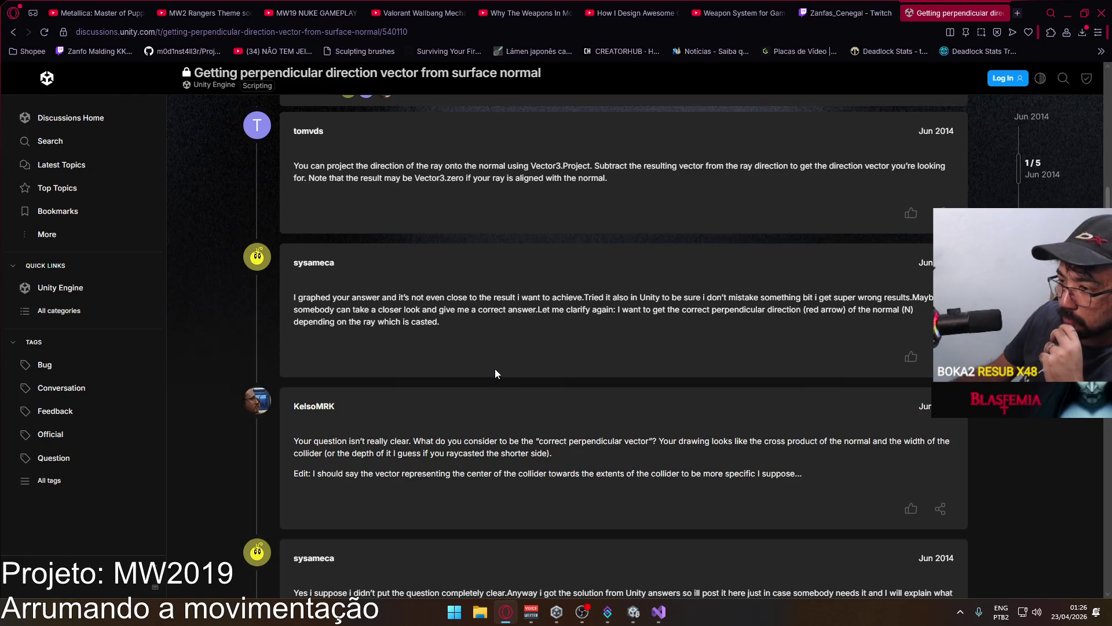
{"action": "scroll", "coordinate": [495, 368], "scroll_direction": "down", "scroll_amount": 3}
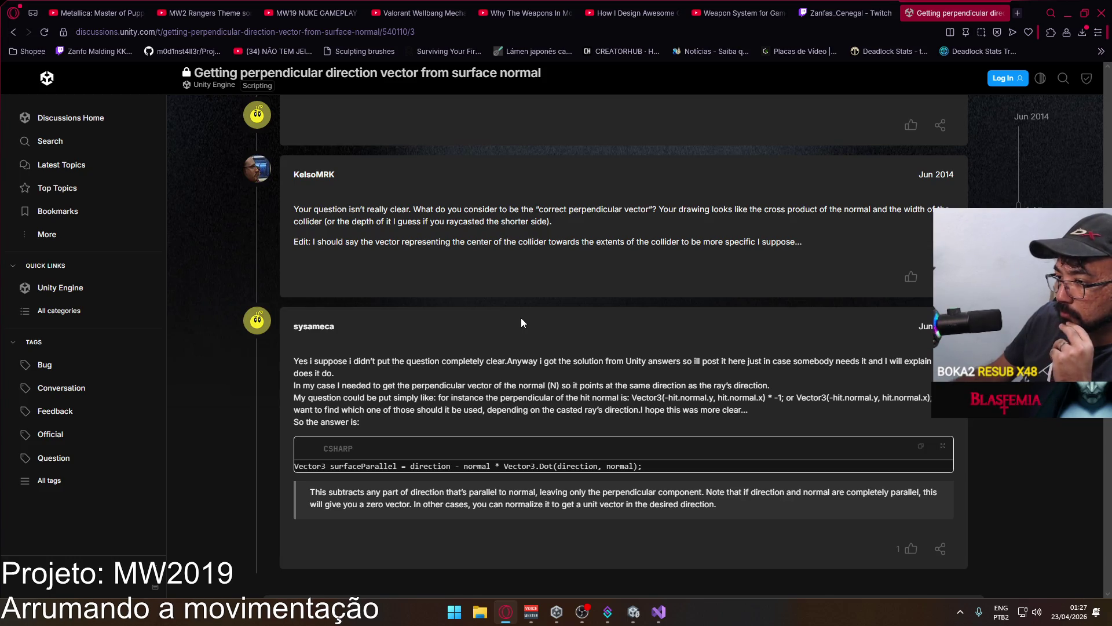
{"action": "scroll", "coordinate": [520, 322], "scroll_direction": "down", "scroll_amount": 2}
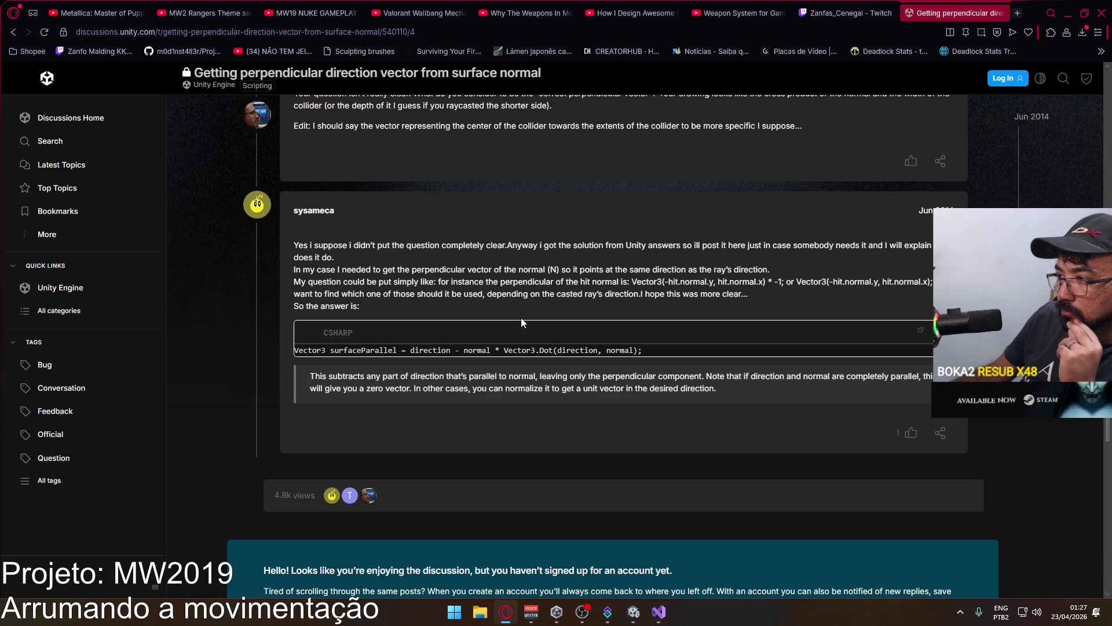
{"action": "scroll", "coordinate": [521, 319], "scroll_direction": "down", "scroll_amount": 1}
{"action": "scroll", "coordinate": [519, 319], "scroll_direction": "down", "scroll_amount": 5}
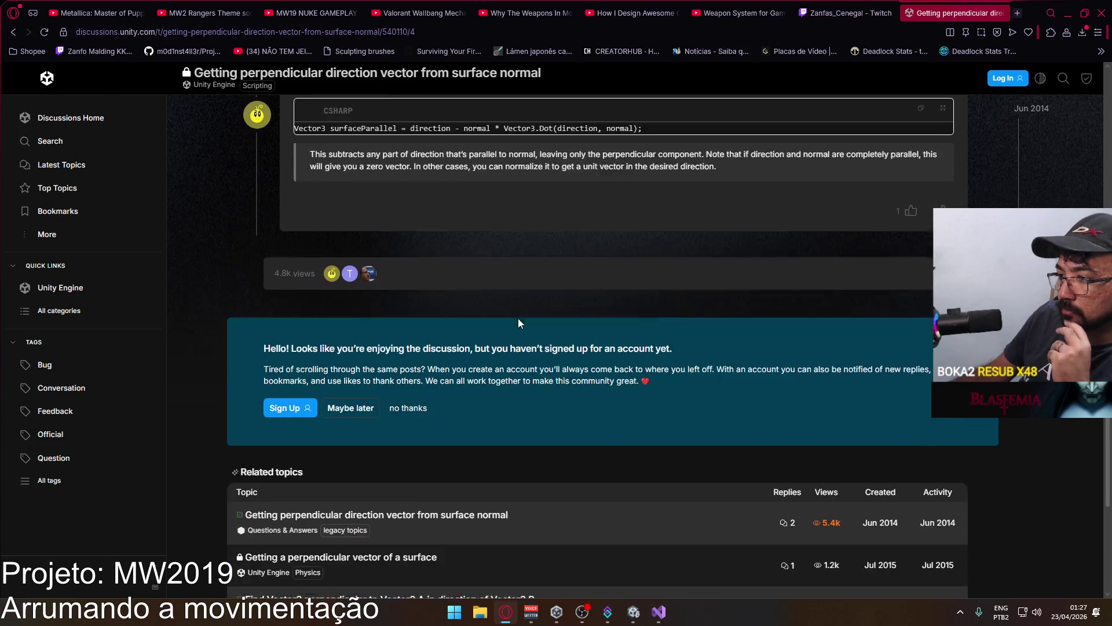
{"action": "scroll", "coordinate": [518, 318], "scroll_direction": "up", "scroll_amount": 6}
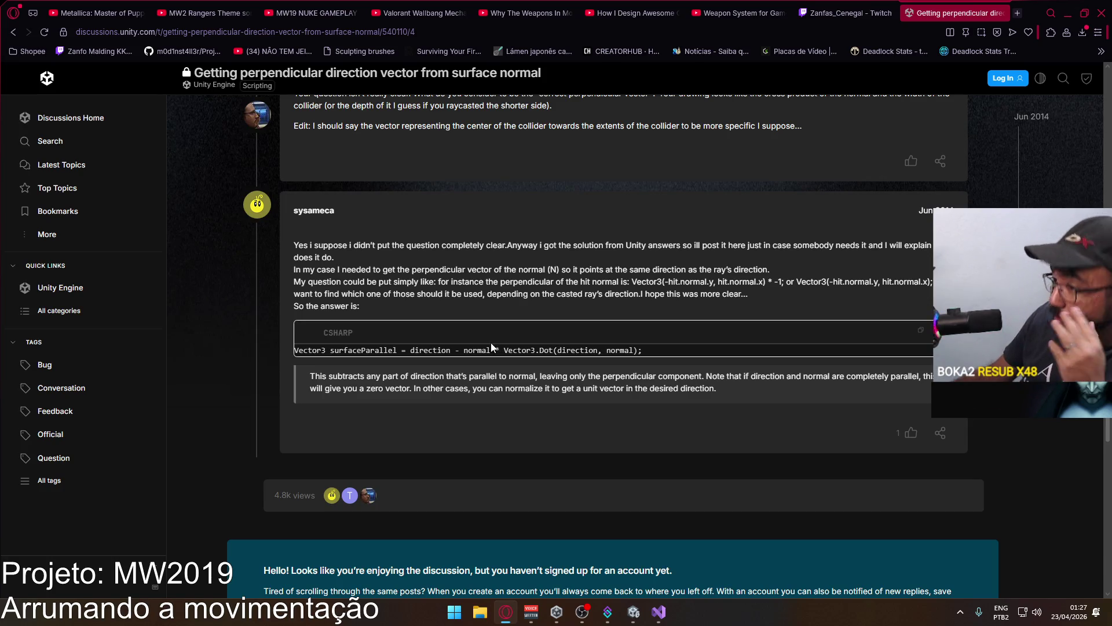
{"action": "left_click_drag", "start_coordinate": [645, 351], "coordinate": [296, 351]}
{"action": "key", "text": "ctrl+c"}
Replace hit.normal on line 575 with the surfaceParallel line pasted as a comment.
{"action": "left_click", "coordinate": [659, 611]}
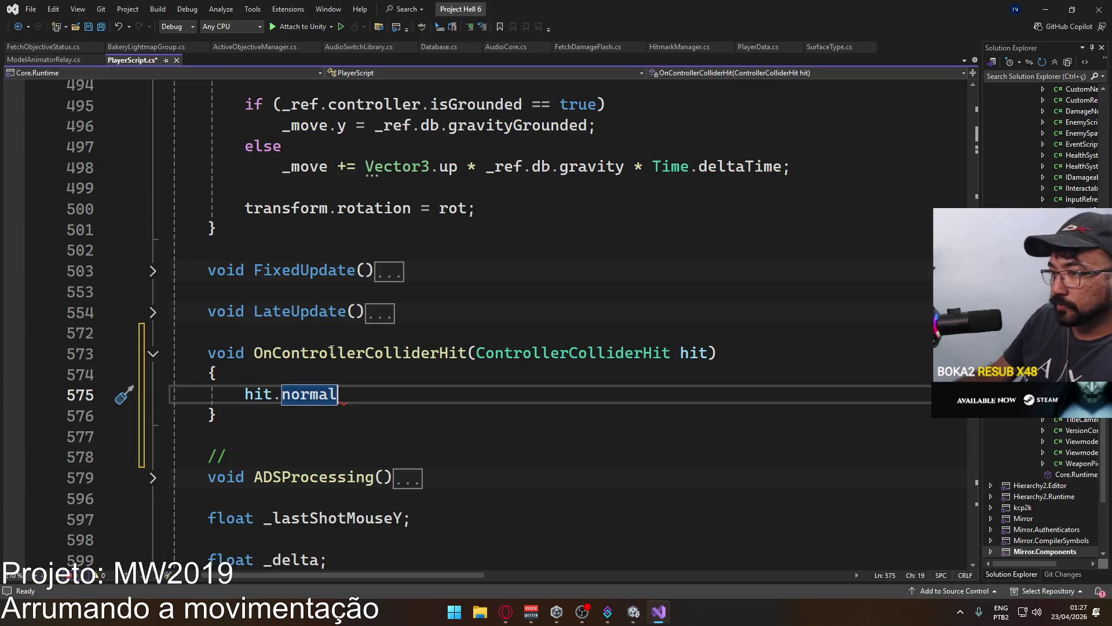
{"action": "left_click_drag", "start_coordinate": [448, 394], "coordinate": [244, 394]}
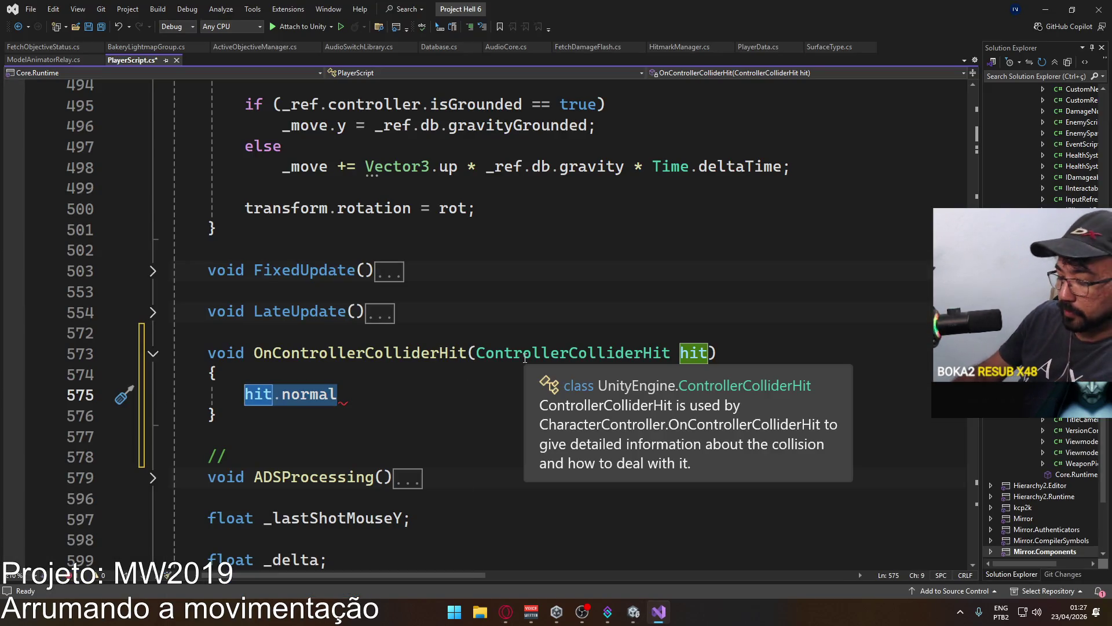
{"action": "type", "text": "//"}
{"action": "key", "text": "ctrl+v"}
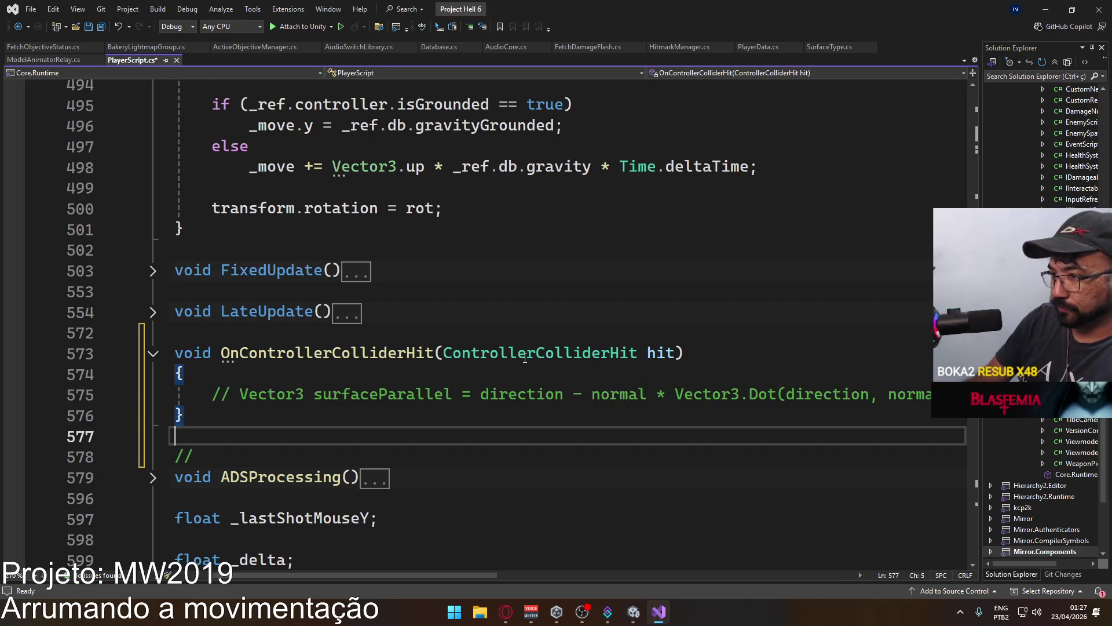
{"action": "key", "text": "Return"}
{"action": "key", "text": "Return"}
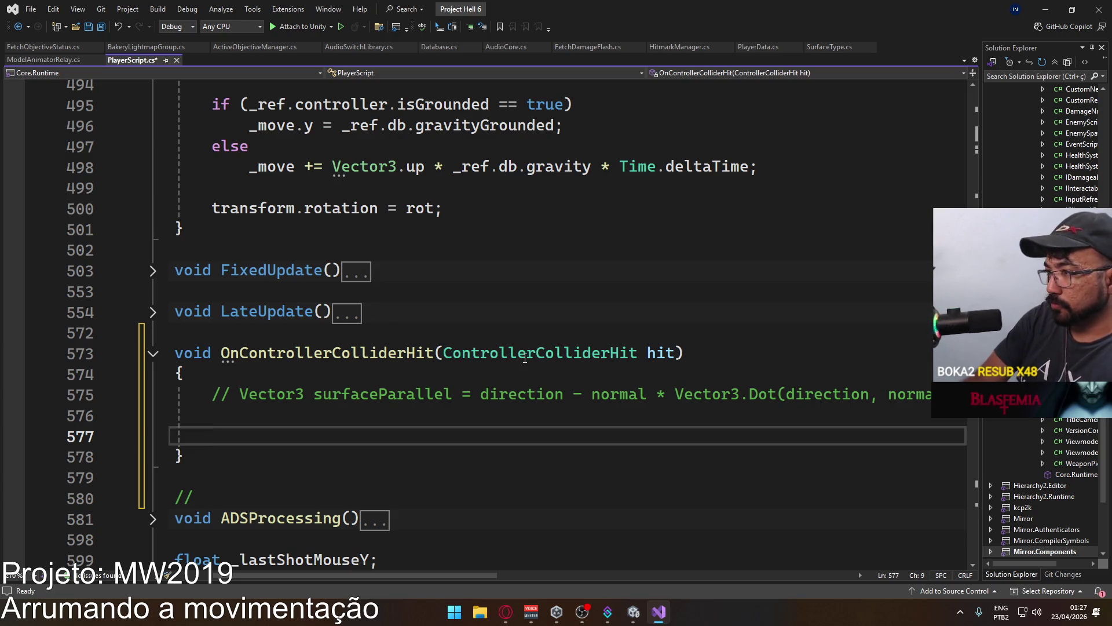
Write the condition if (_ref.controller.collisionFlags == CollisionFlags.Above).
{"action": "type", "text": "_ref.con"}
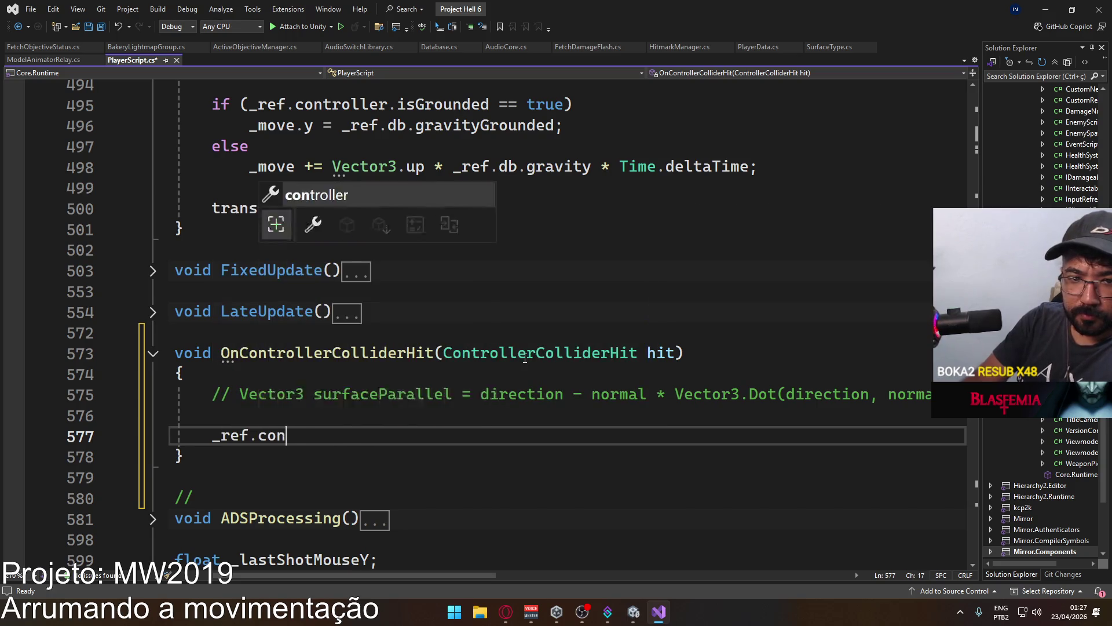
{"action": "type", "text": "troller."}
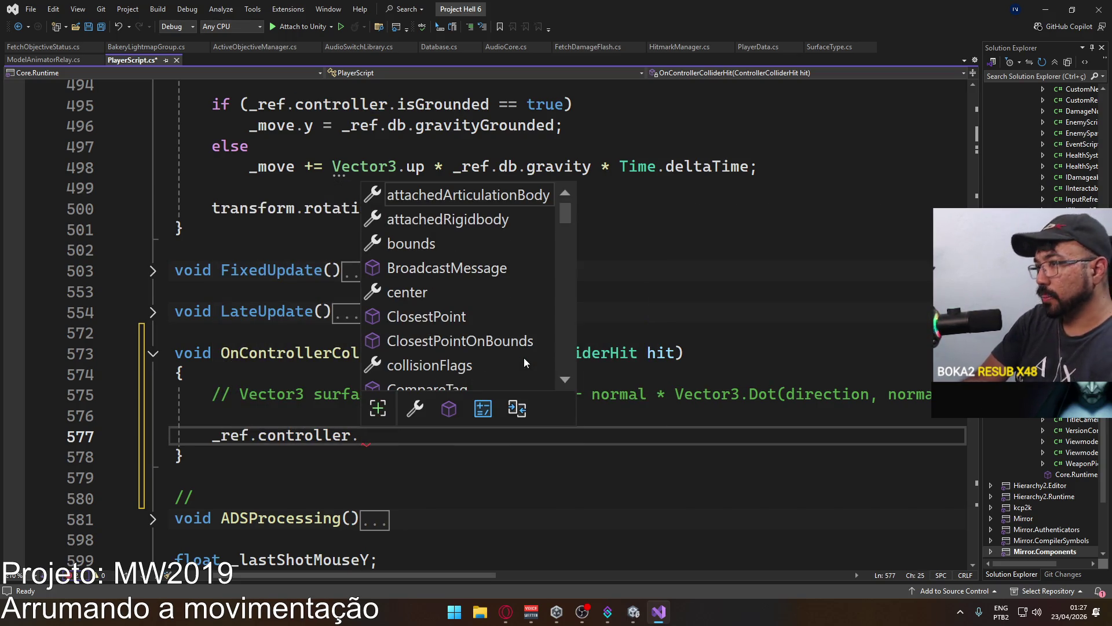
{"action": "type", "text": "c"}
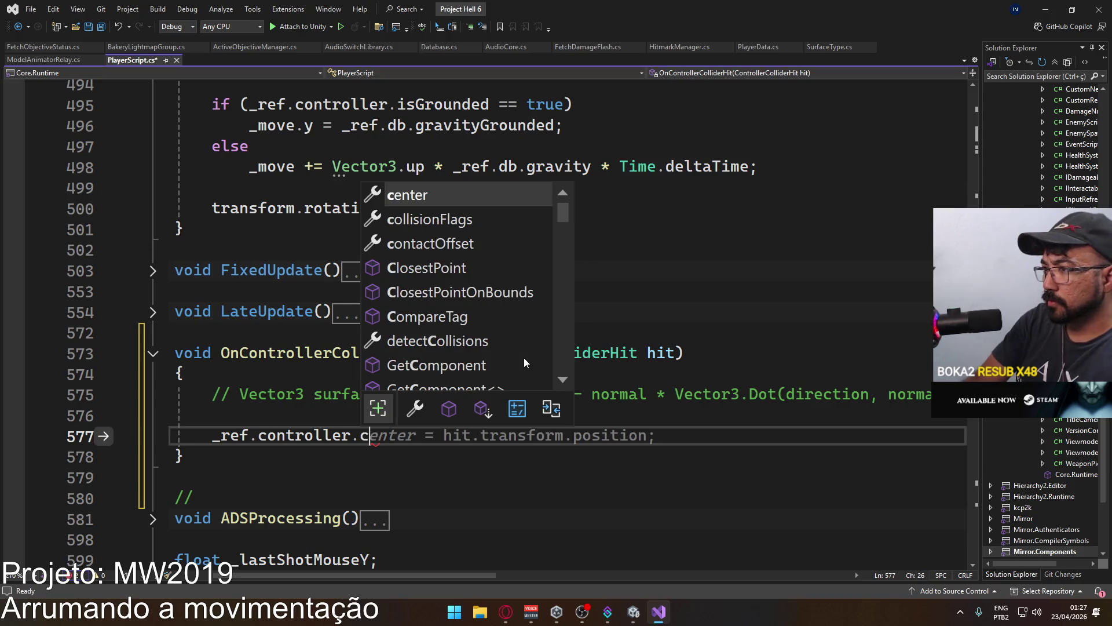
{"action": "key", "text": "Down"}
{"action": "key", "text": "Tab"}
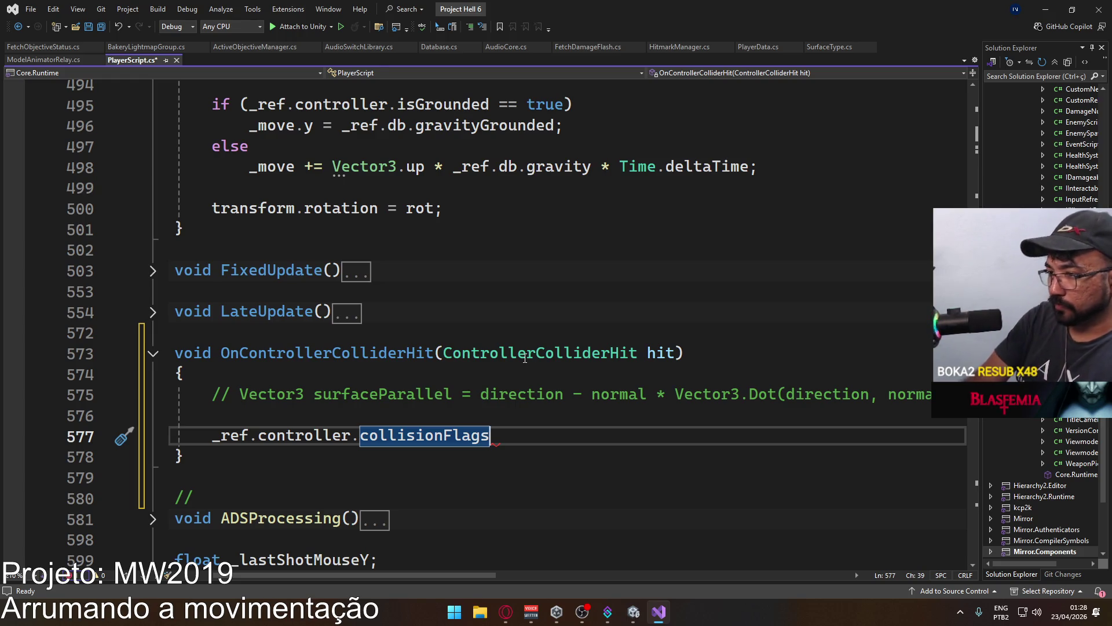
{"action": "key", "text": "Home"}
{"action": "type", "text": "if ("}
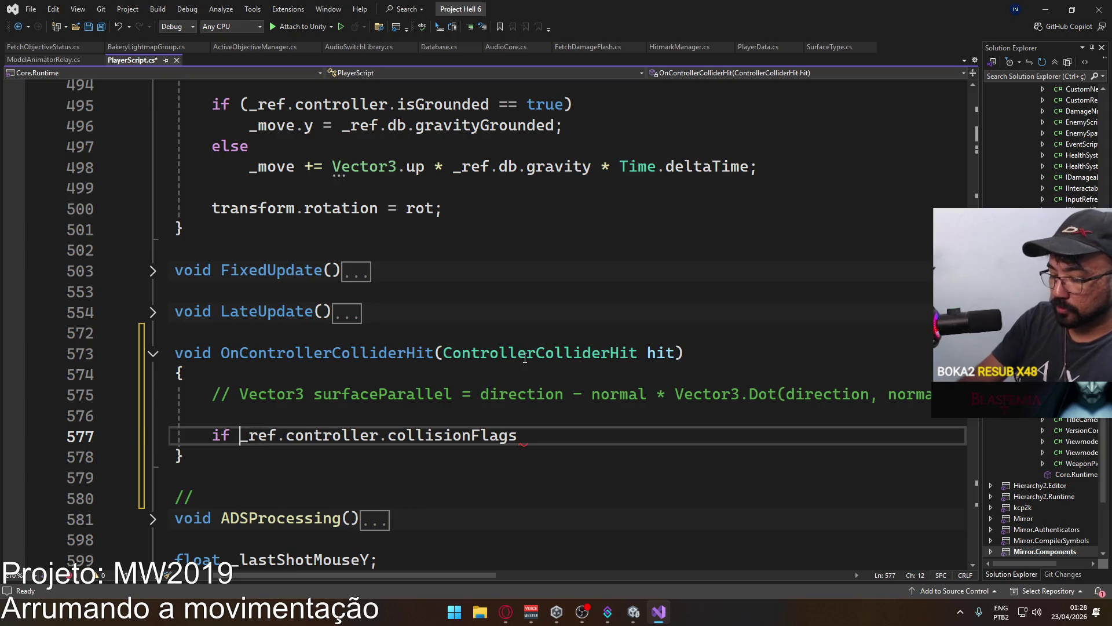
{"action": "key", "text": "End"}
{"action": "type", "text": "=="}
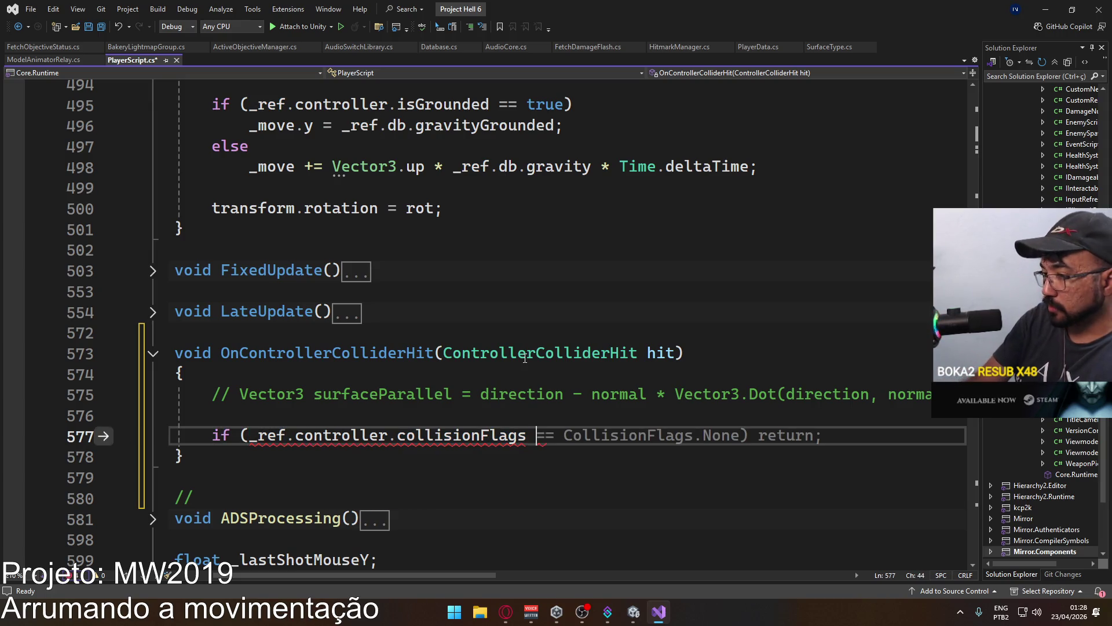
{"action": "type", "text": " Coll"}
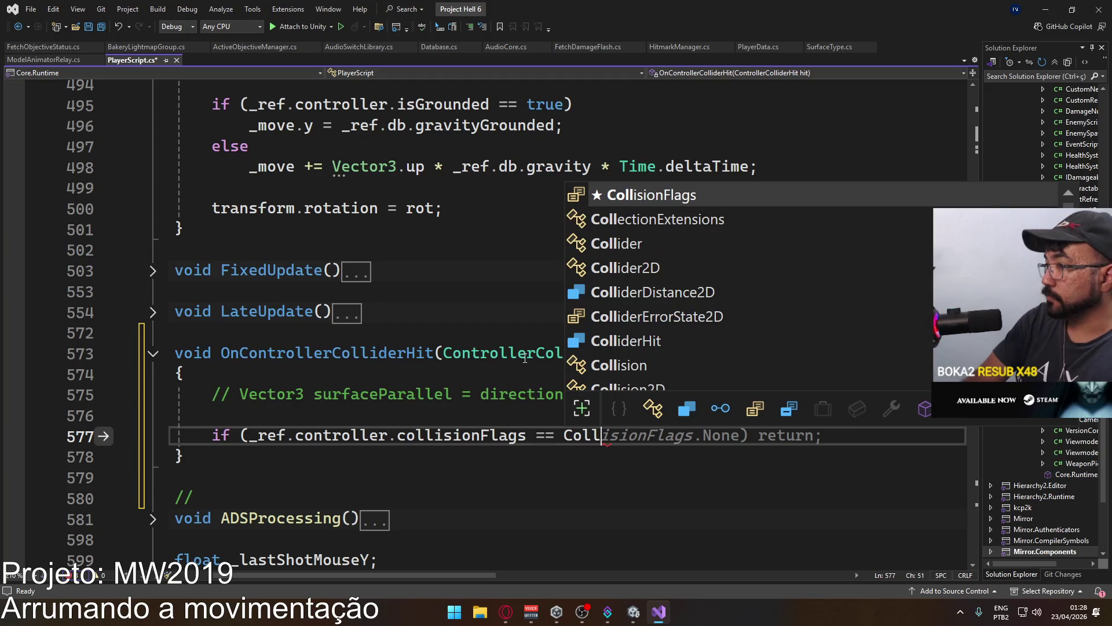
{"action": "key", "text": "Tab"}
{"action": "type", "text": "."}
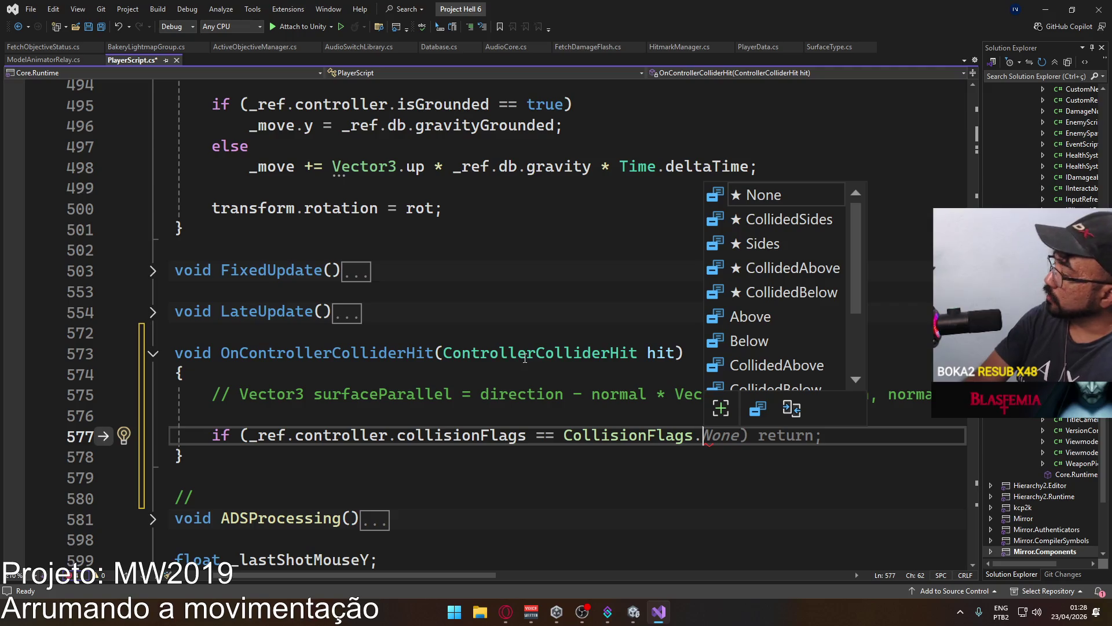
{"action": "type", "text": "Above)"}
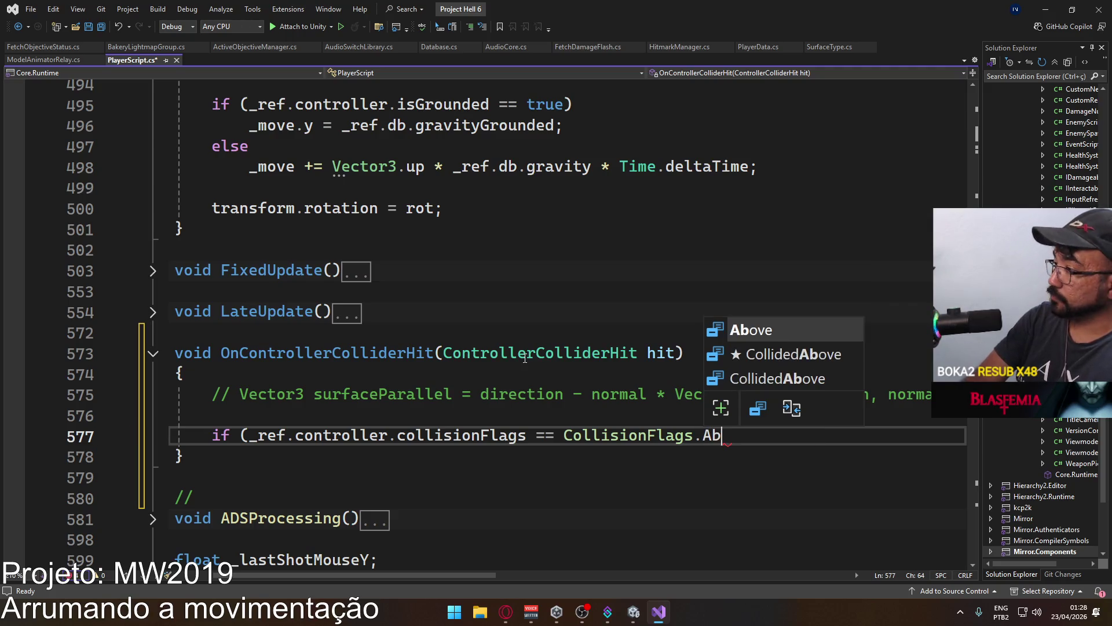
Give the ceiling check a block body that ends with return;.
{"action": "key", "text": "Return"}
{"action": "type", "text": "{"}
{"action": "key", "text": "Return"}
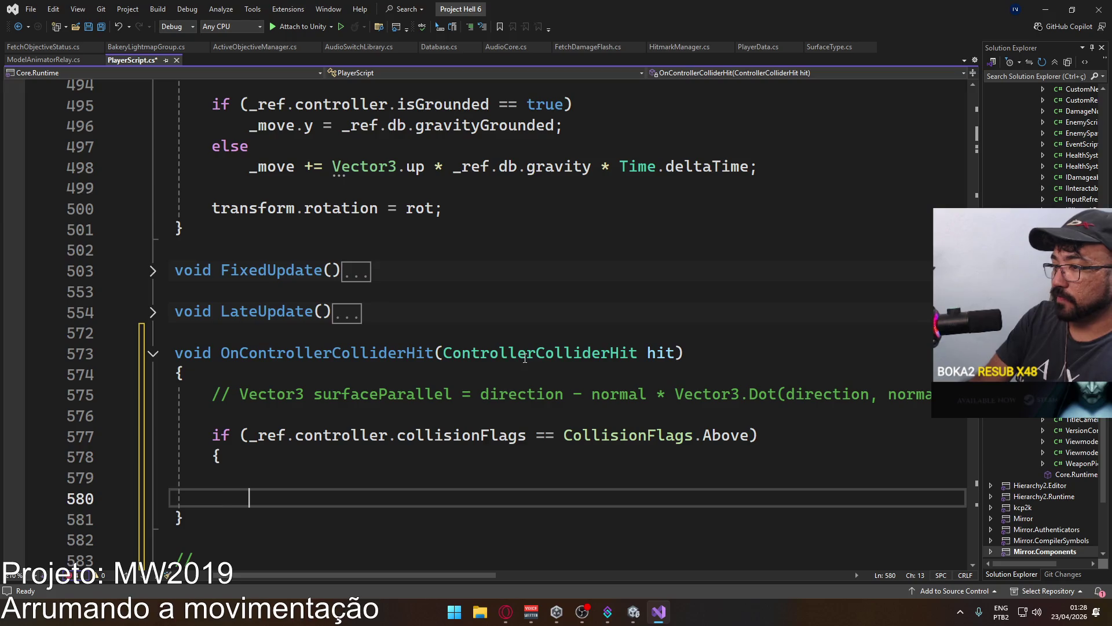
{"action": "type", "text": "return;"}
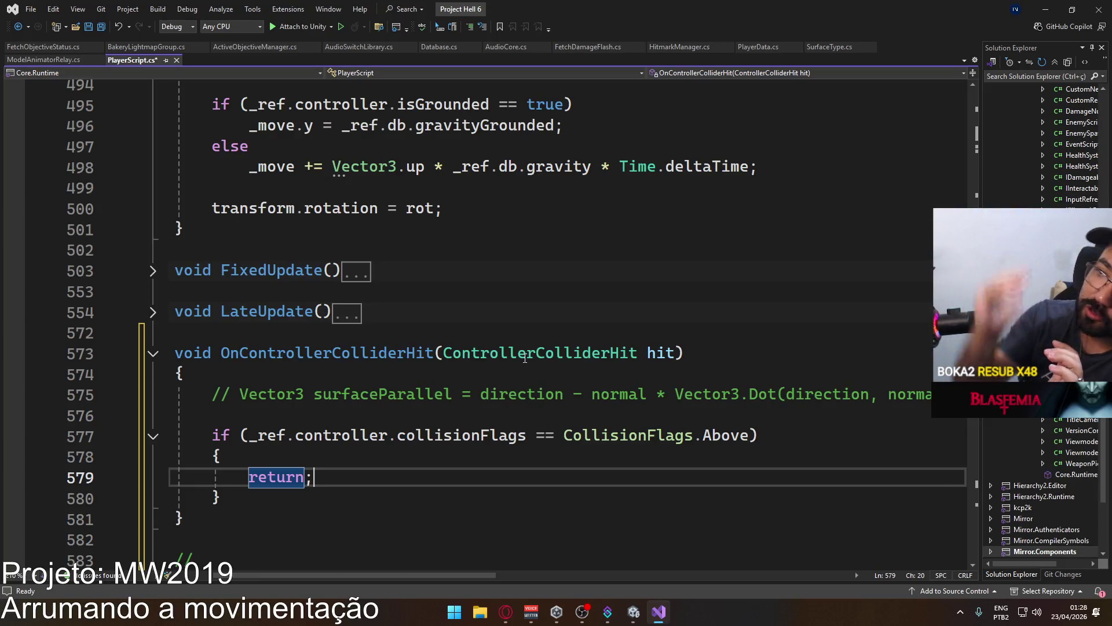
{"action": "key", "text": "ctrl+Return"}
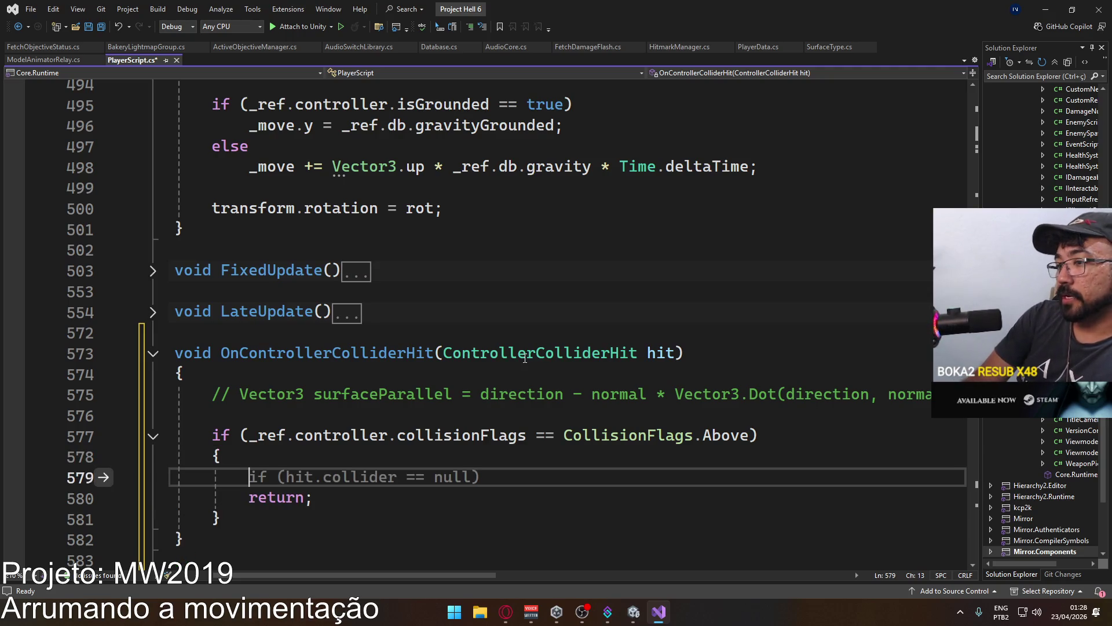
Begin a 'Mo' statement above the return, then go to Unity's scene assets folder.
{"action": "type", "text": "Mo"}
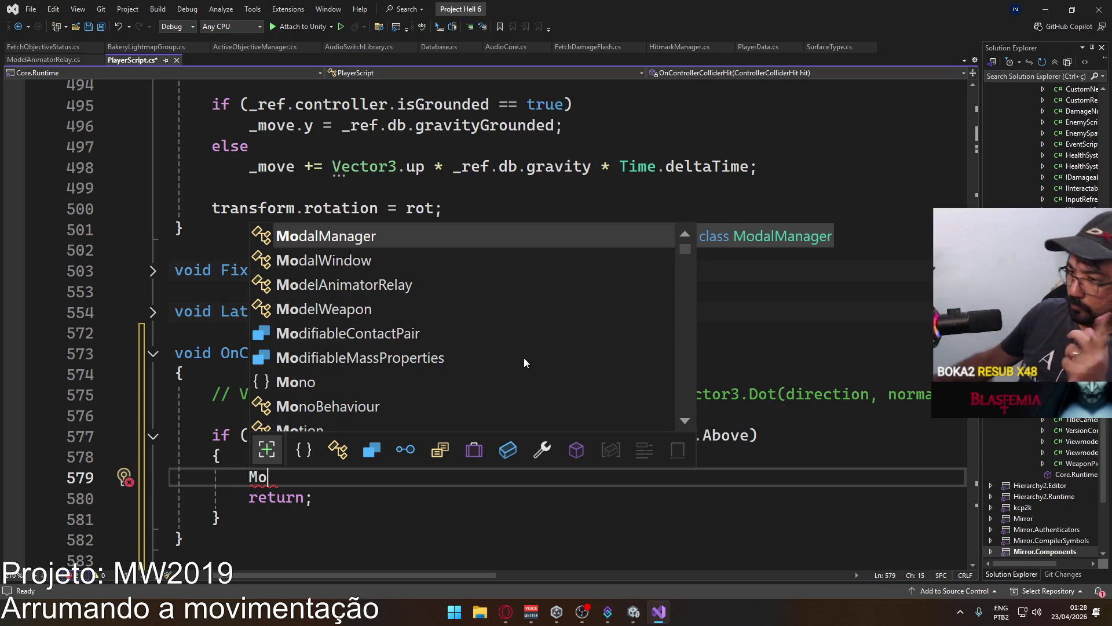
{"action": "key", "text": "Escape"}
{"action": "key", "text": "alt+Tab"}
{"action": "left_click", "coordinate": [283, 465]}
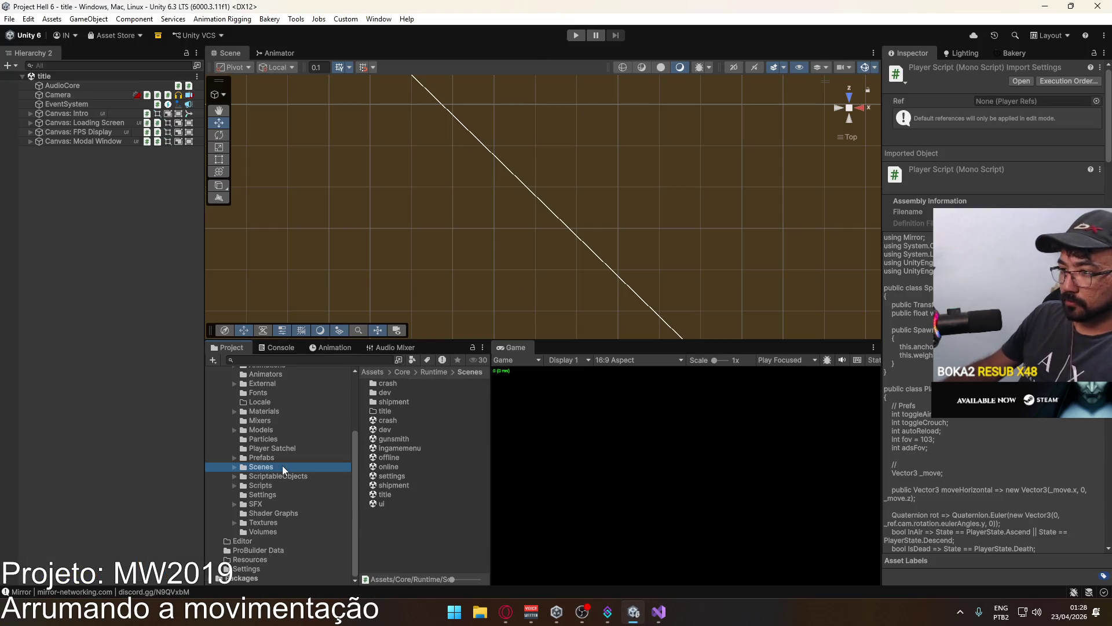
Play the title scene and create a match on the Shipment map.
{"action": "left_click", "coordinate": [385, 493]}
{"action": "left_click", "coordinate": [575, 35]}
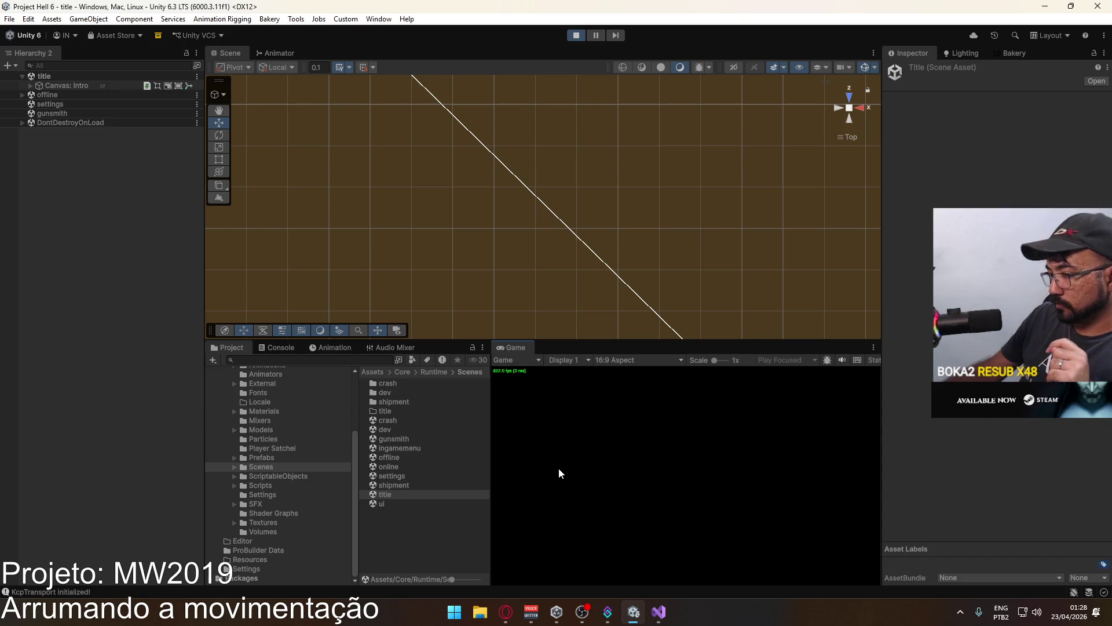
{"action": "left_click", "coordinate": [525, 539]}
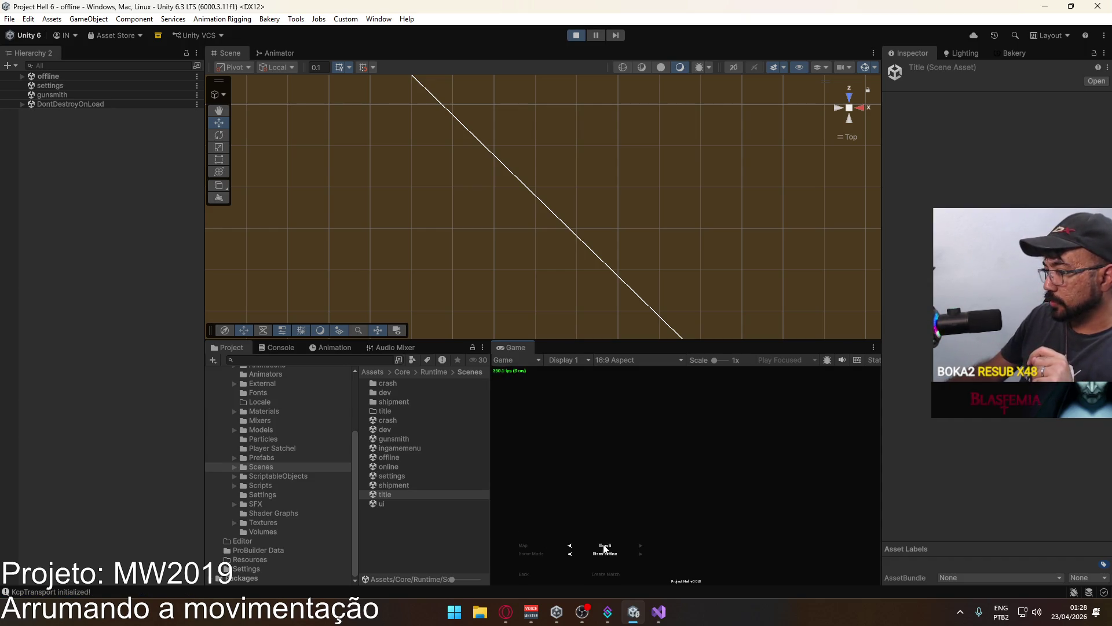
{"action": "left_click", "coordinate": [569, 545]}
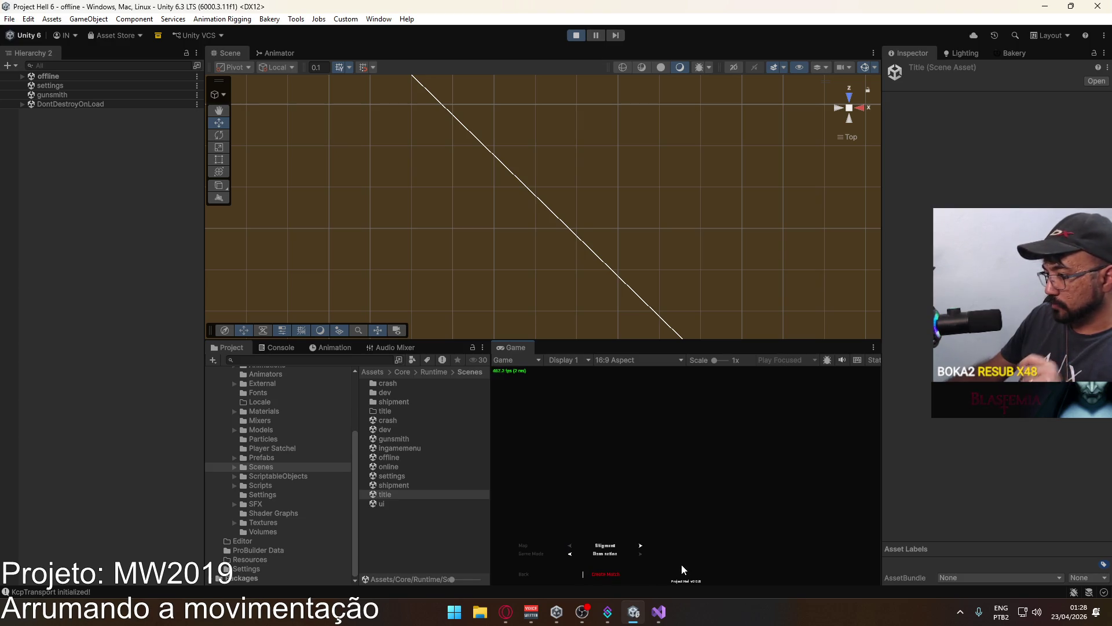
{"action": "left_click", "coordinate": [681, 570]}
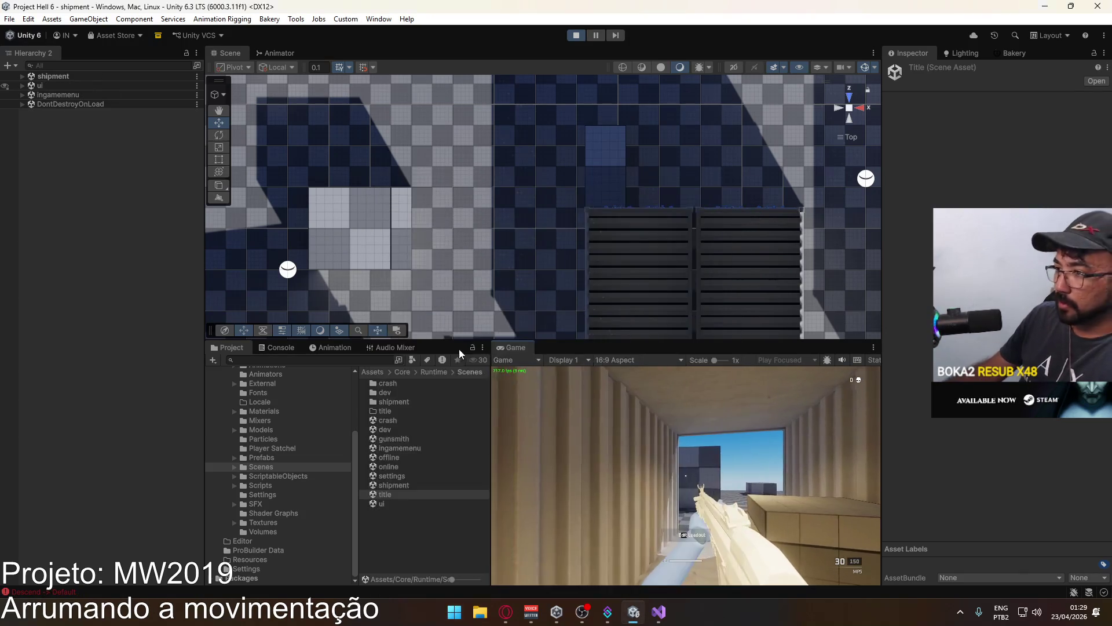
{"action": "right_click", "coordinate": [499, 350]}
Maximize the game view, walk and sprint through the shipping containers, then stop play mode.
{"action": "left_click", "coordinate": [522, 389]}
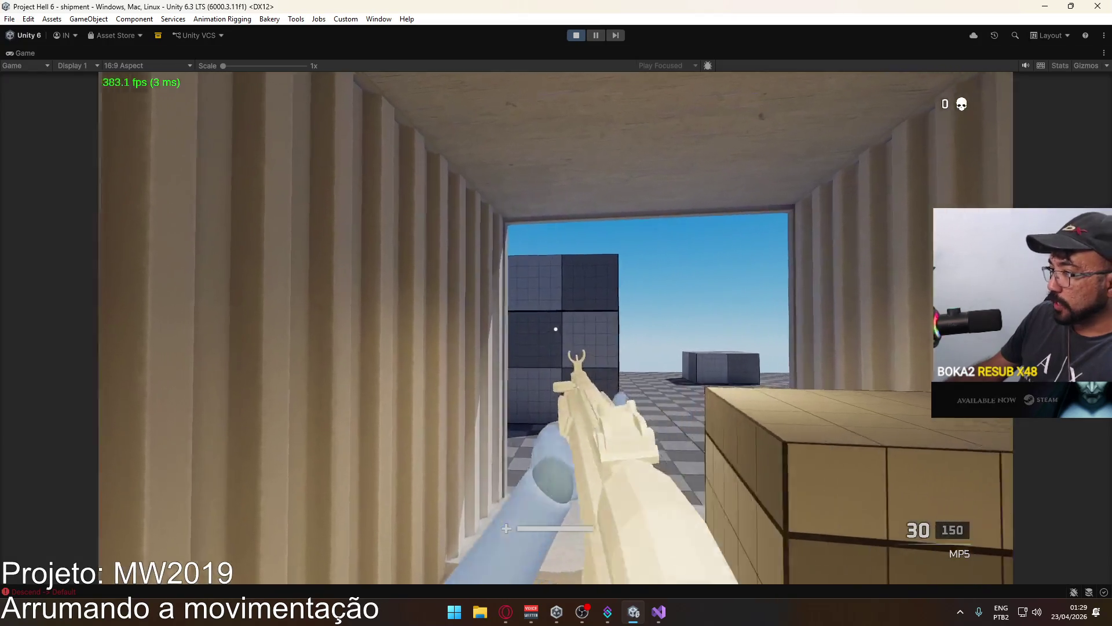
{"action": "key", "text": "w"}
{"action": "key", "text": "w"}
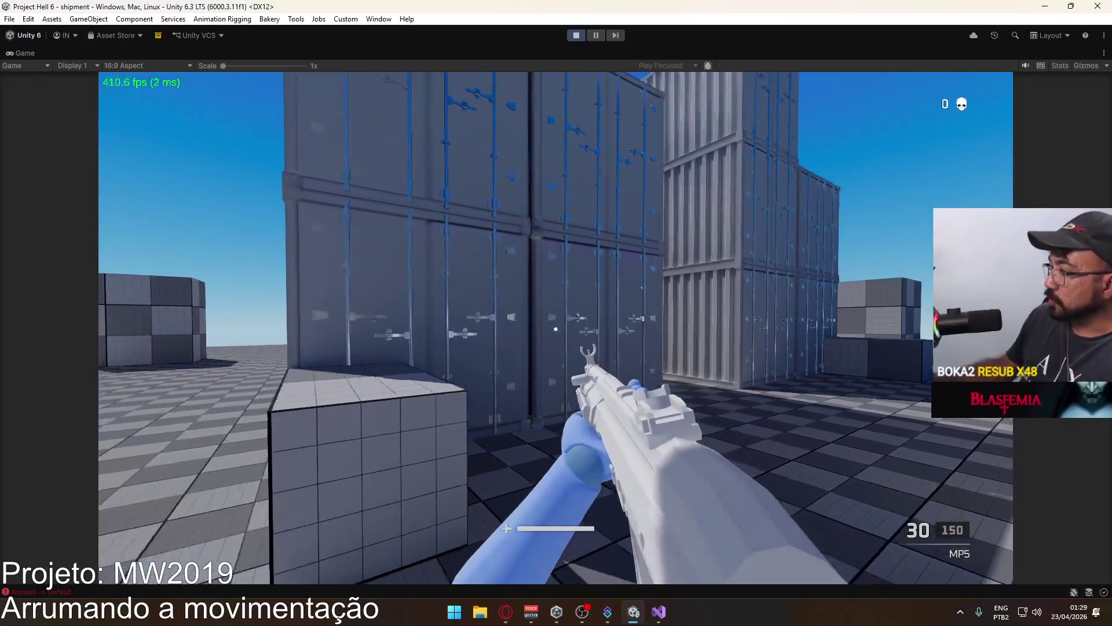
{"action": "key", "text": "shift+w"}
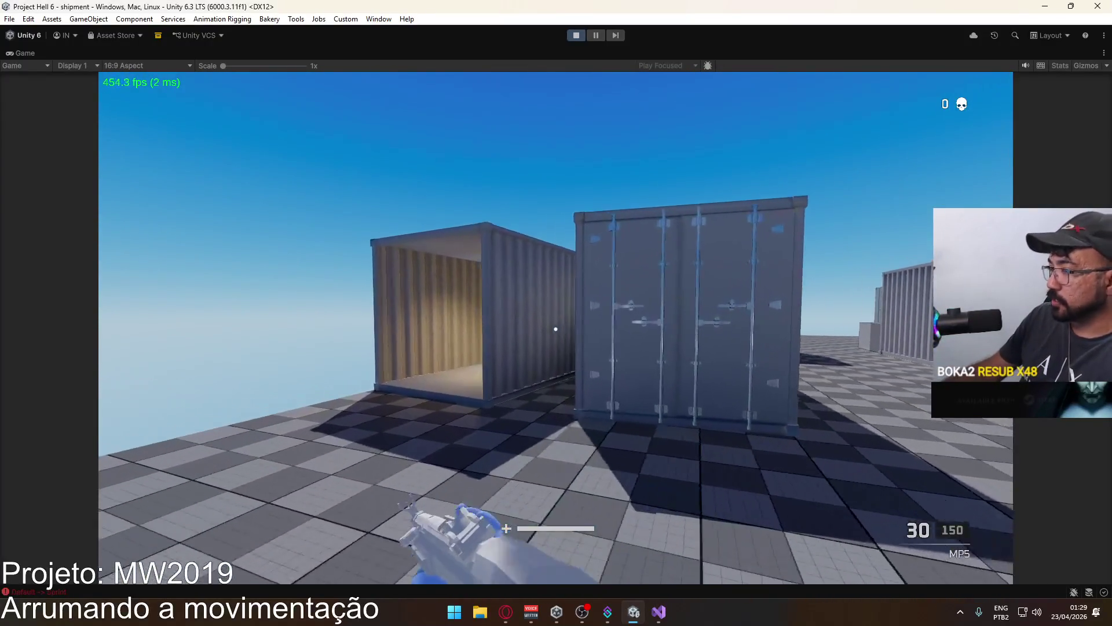
{"action": "key", "text": "w"}
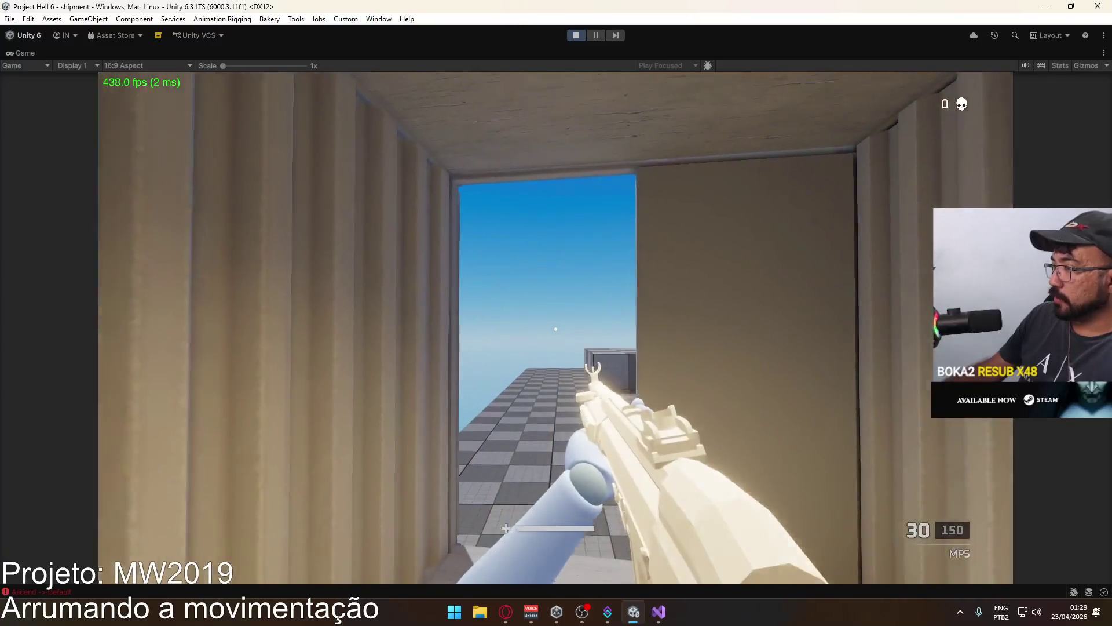
{"action": "key", "text": "w"}
{"action": "key", "text": "space"}
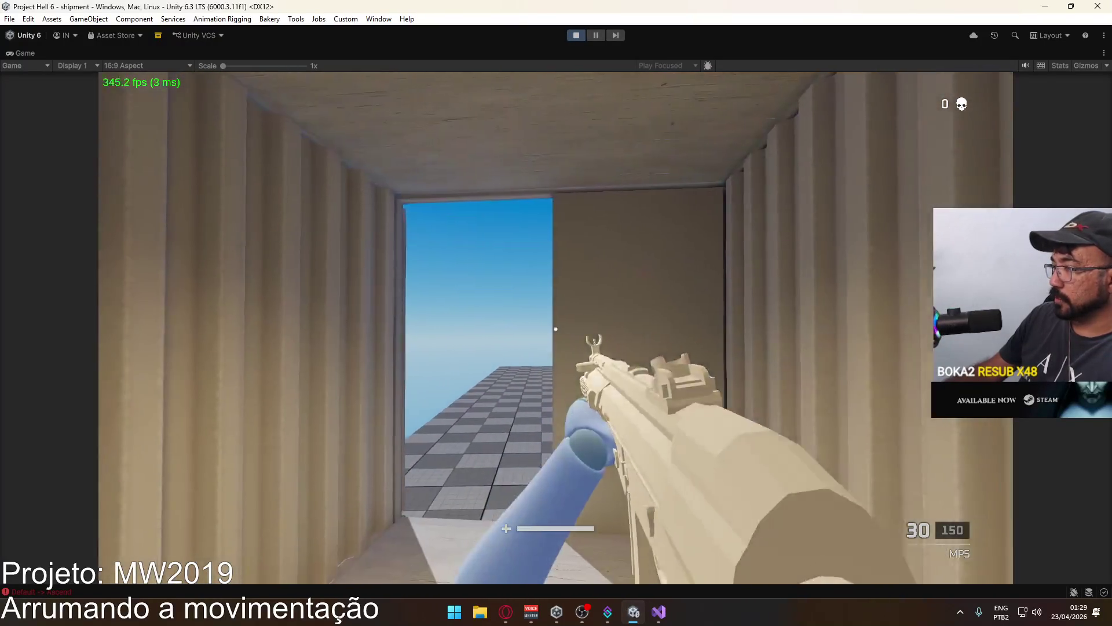
{"action": "key", "text": "w"}
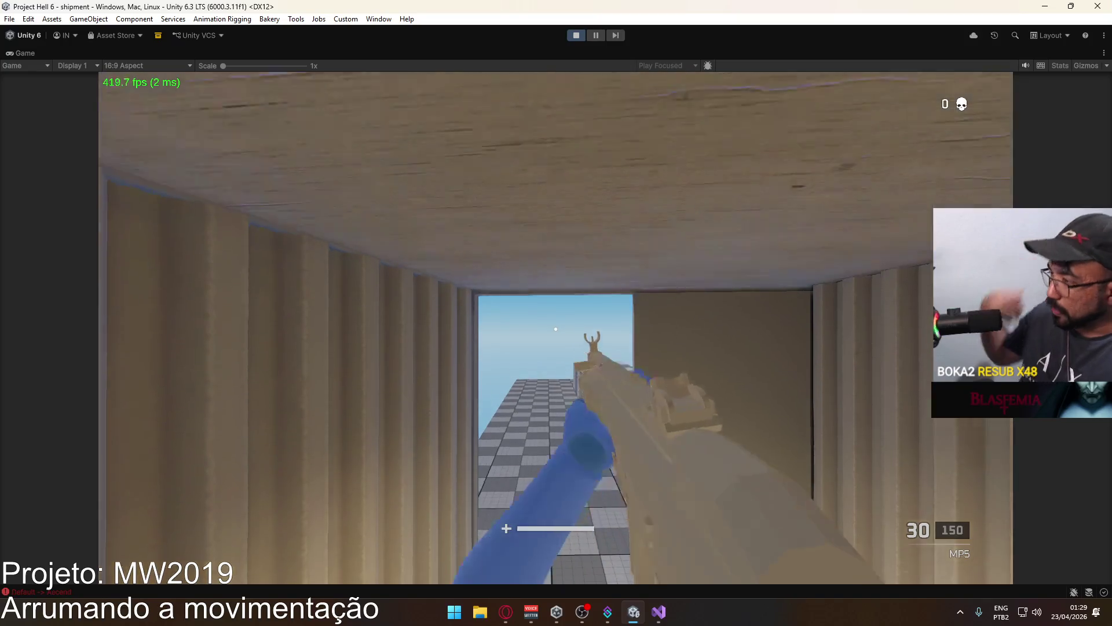
{"action": "key", "text": "w"}
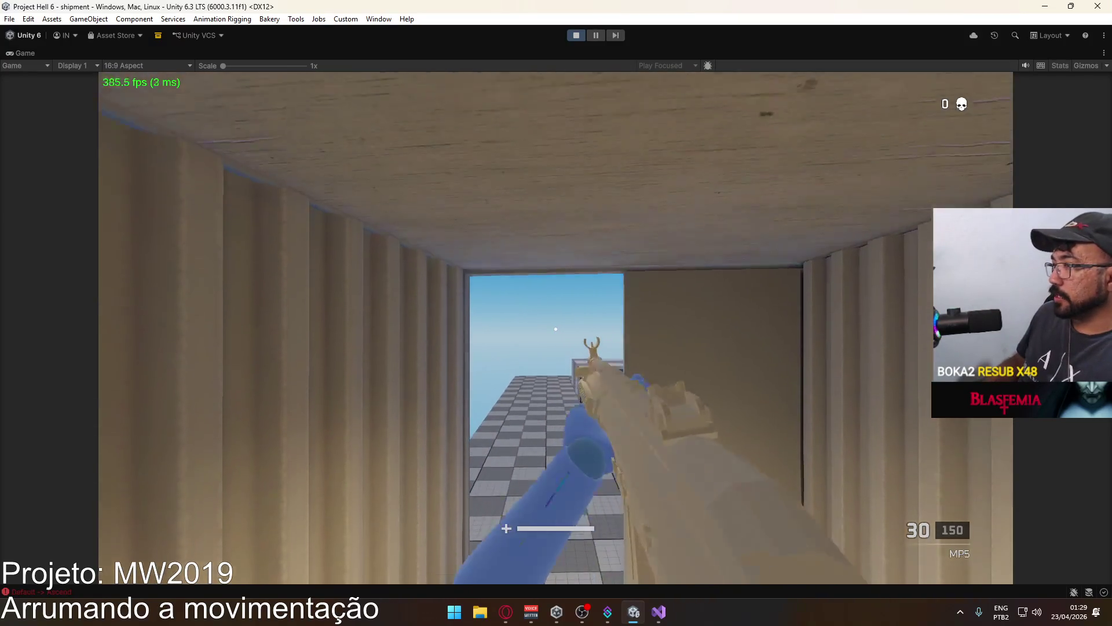
{"action": "key", "text": "w"}
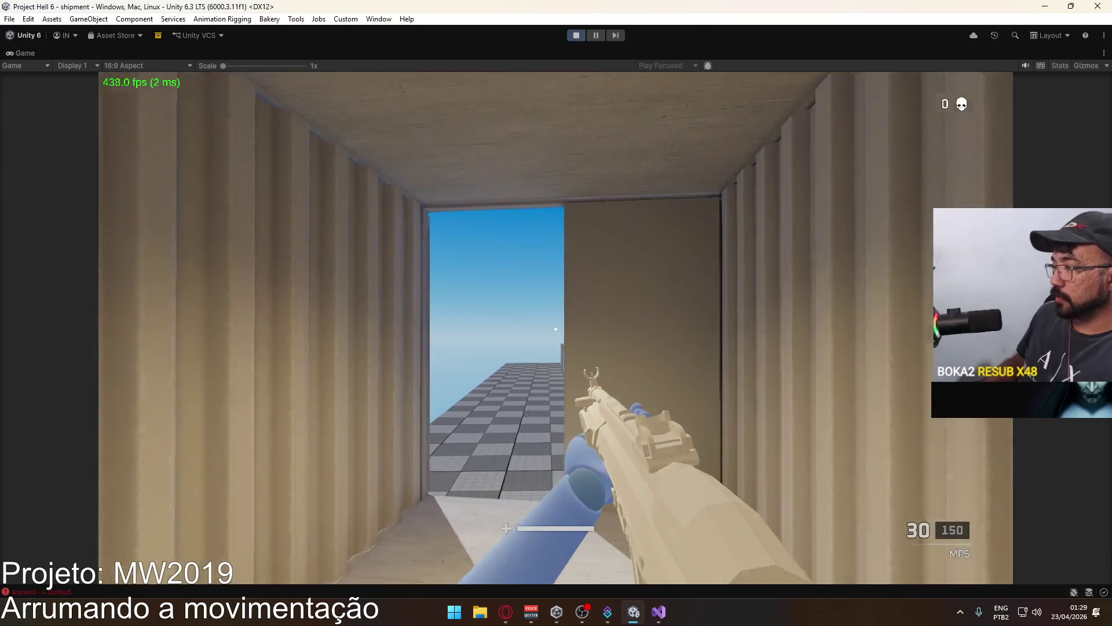
{"action": "key", "text": "s"}
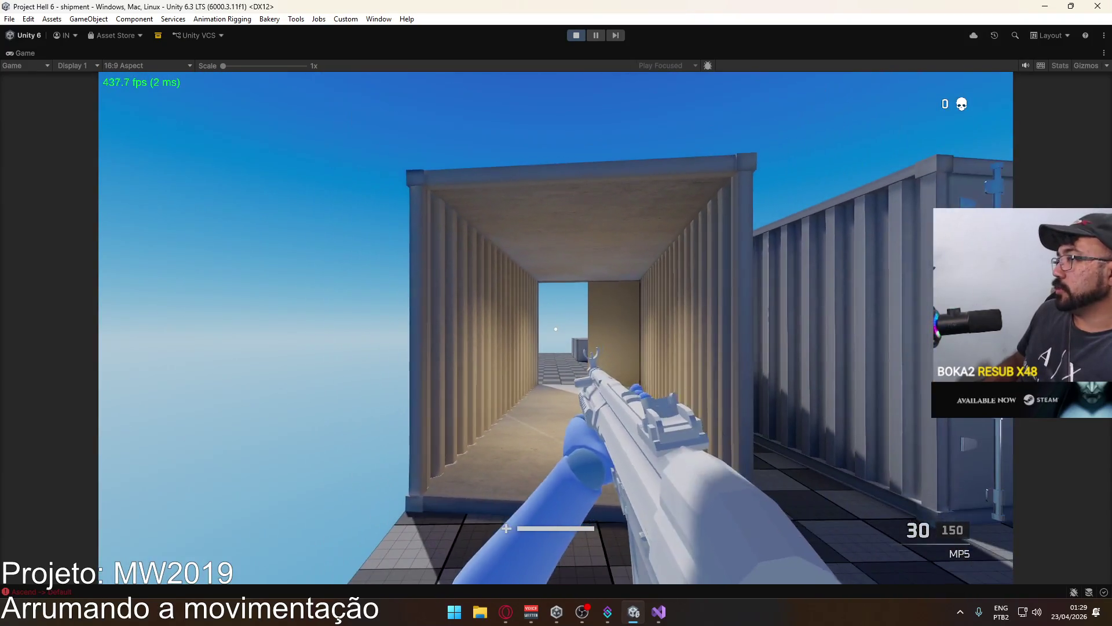
{"action": "key", "text": "w"}
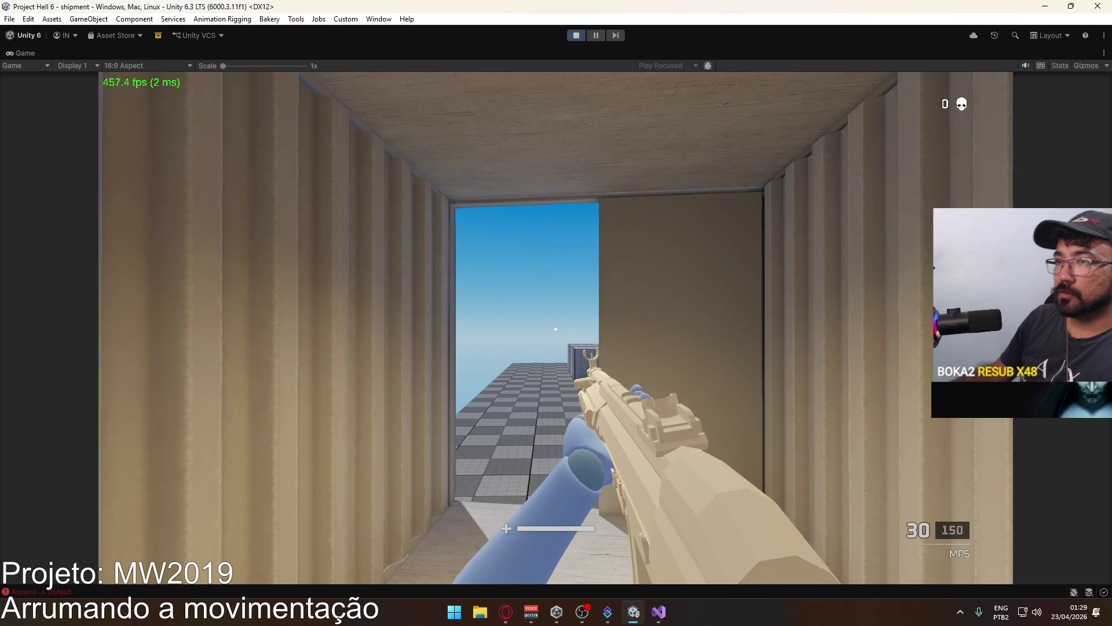
{"action": "key", "text": "super"}
{"action": "left_click", "coordinate": [576, 35]}
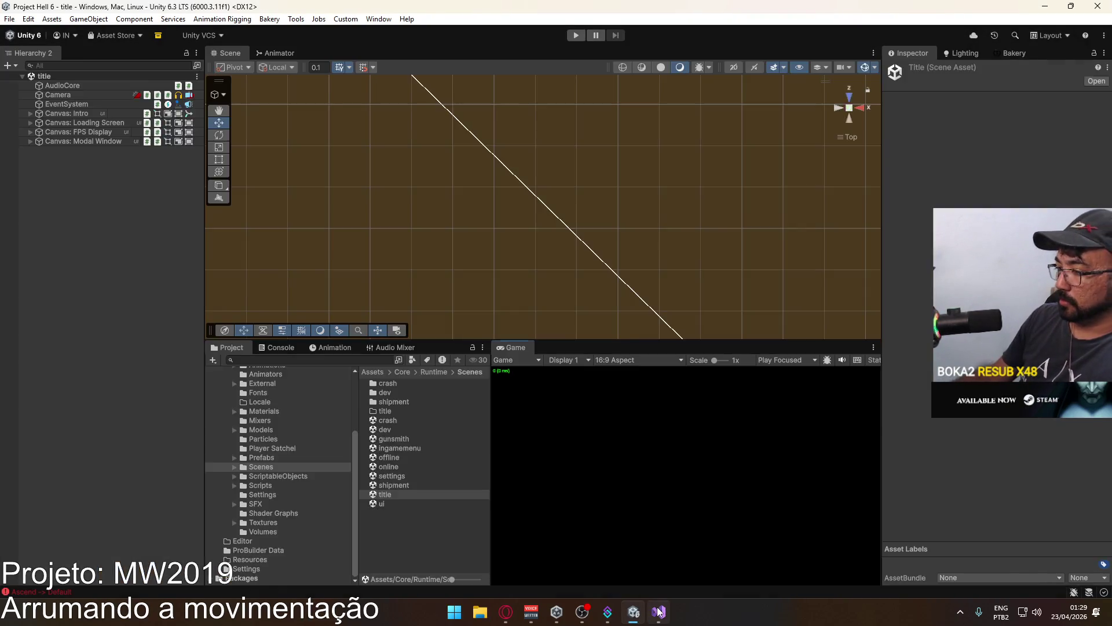
Replace the 'Mo' fragment on line 579 with _move.y = 0; and save PlayerScript.cs.
{"action": "key", "text": "alt+Tab"}
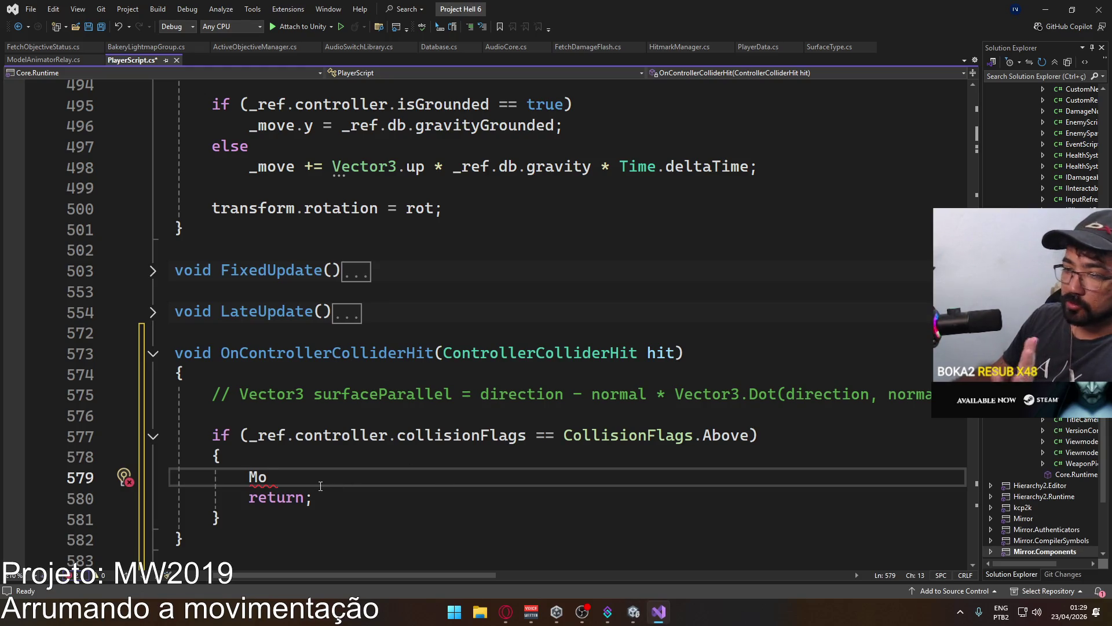
{"action": "left_click_drag", "start_coordinate": [304, 497], "coordinate": [250, 478]}
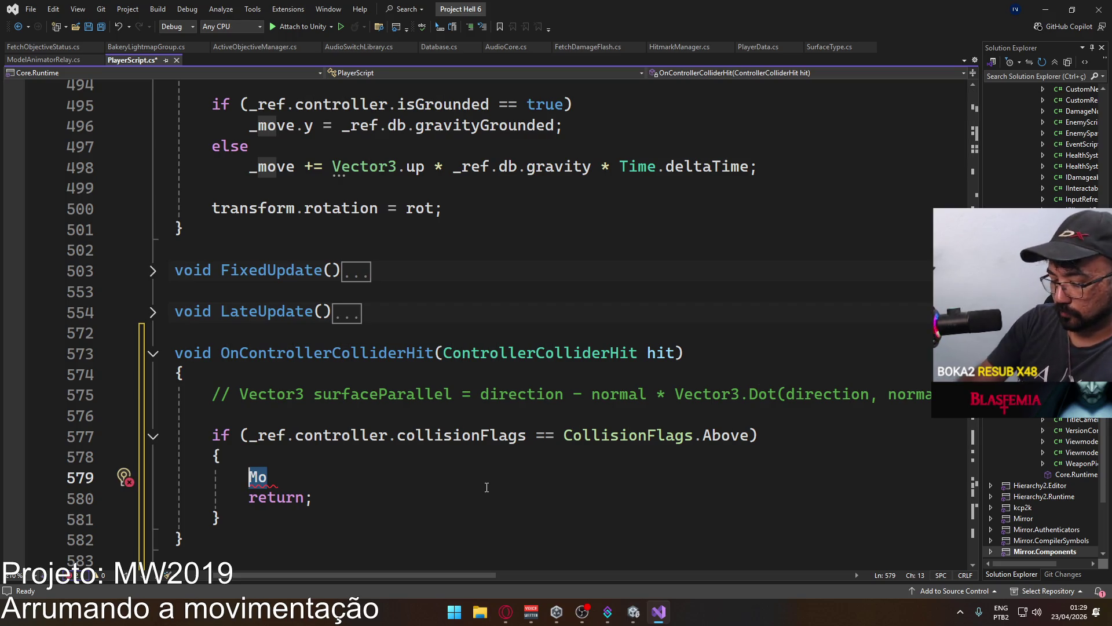
{"action": "type", "text": "moveHorizontal."}
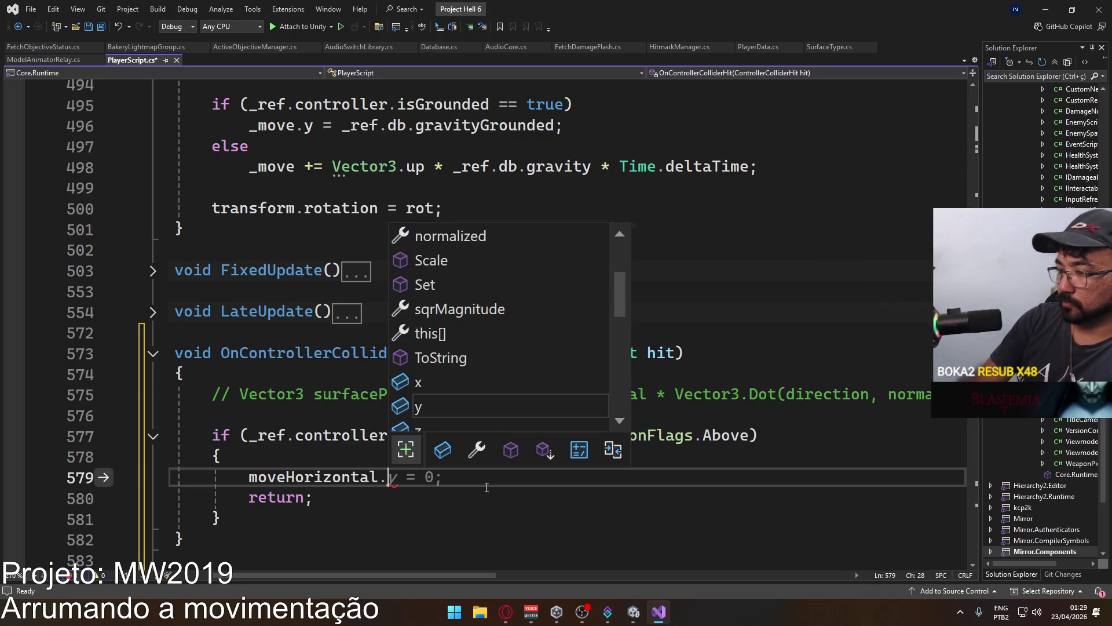
{"action": "key", "text": "BackSpace"}
{"action": "key", "text": "BackSpace"}
{"action": "key", "text": "BackSpace"}
{"action": "key", "text": "BackSpace"}
{"action": "key", "text": "BackSpace"}
{"action": "key", "text": "BackSpace"}
{"action": "type", "text": "_move"}
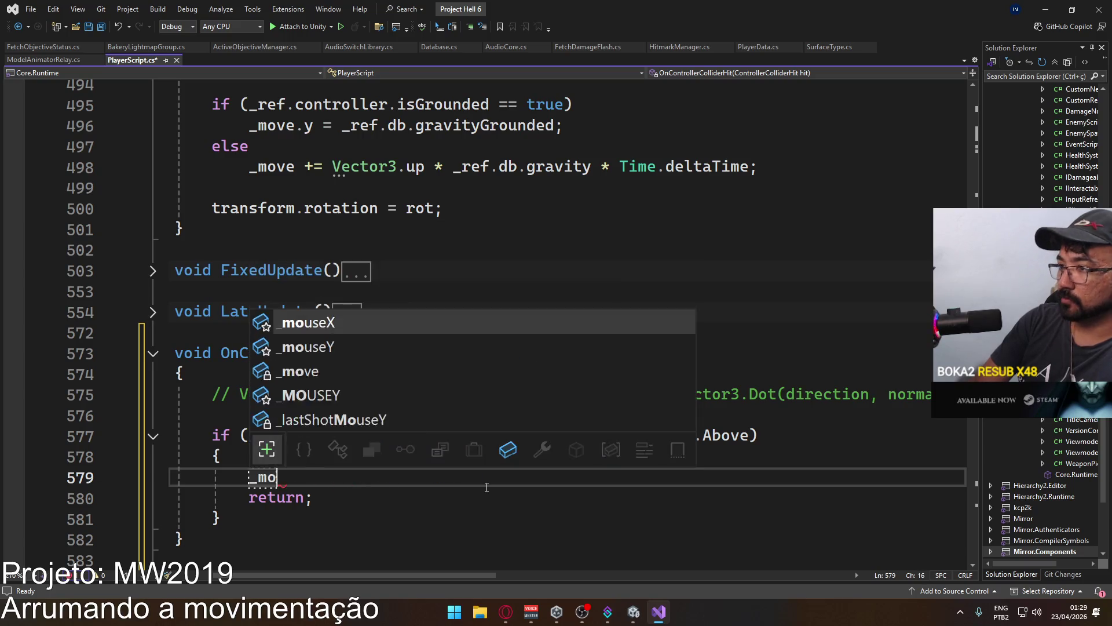
{"action": "key", "text": "Escape"}
{"action": "type", "text": ".y"}
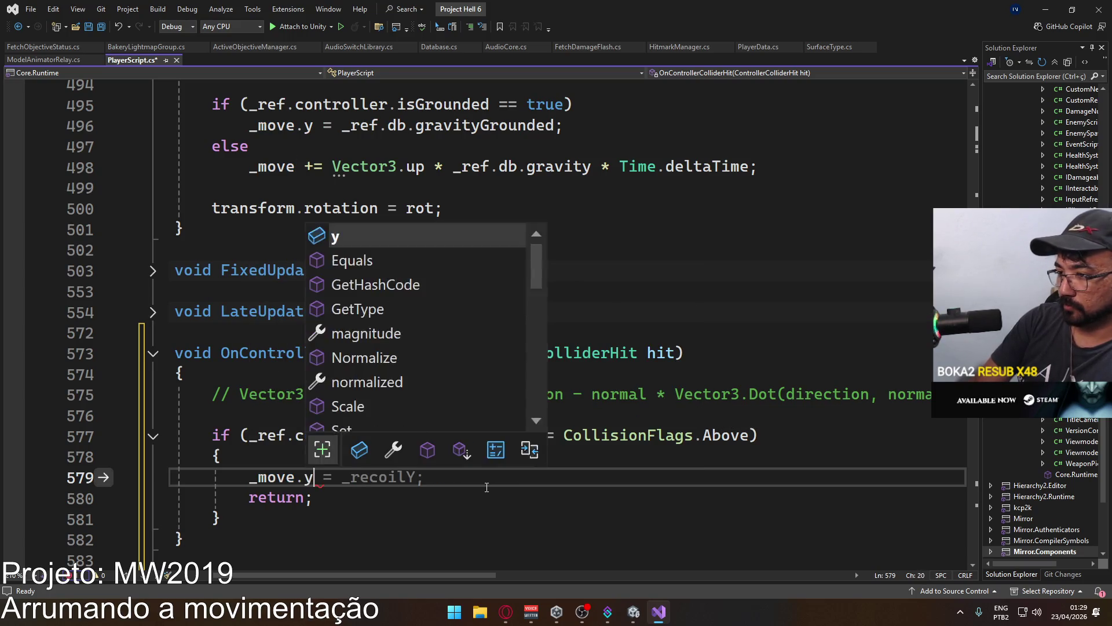
{"action": "type", "text": " = 0;"}
{"action": "key", "text": "ctrl+s"}
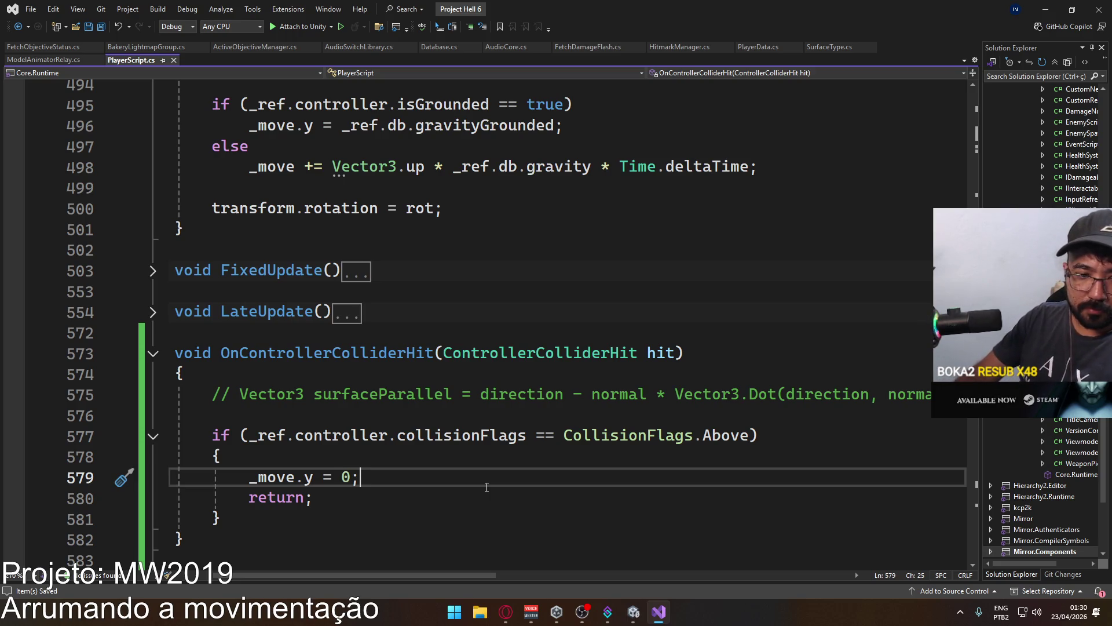
{"action": "key", "text": "Down"}
{"action": "key", "text": "Down"}
Add a condition if (_ref.controller.collisionFlags == CollisionFlags.CollidedSides) below the ceiling branch.
{"action": "key", "text": "Return"}
{"action": "key", "text": "Return"}
{"action": "type", "text": "if ("}
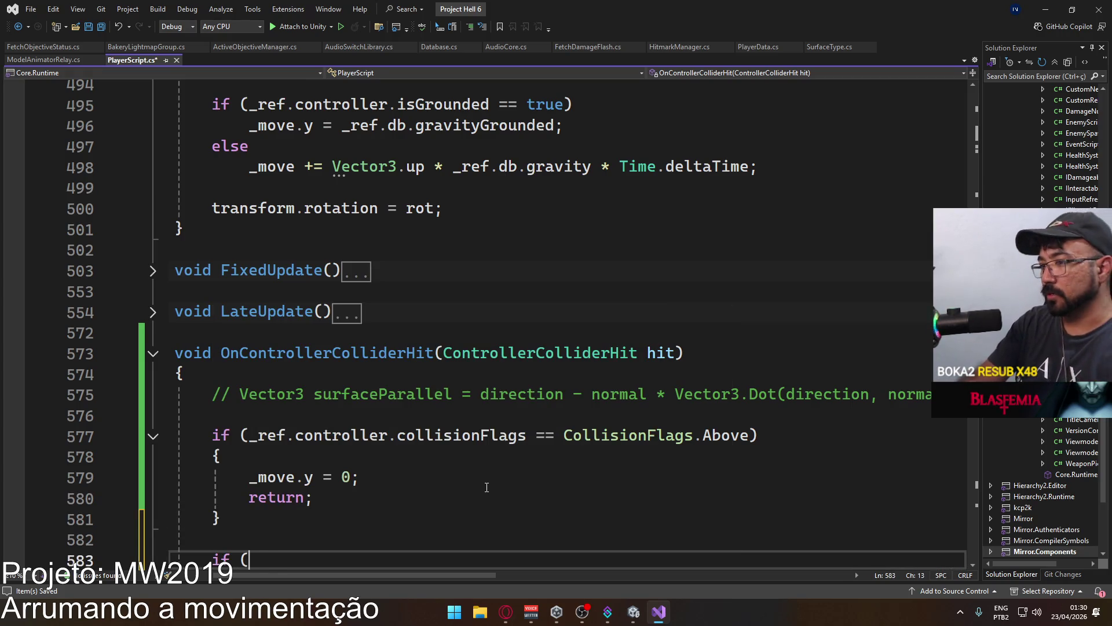
{"action": "type", "text": "_ref.cont"}
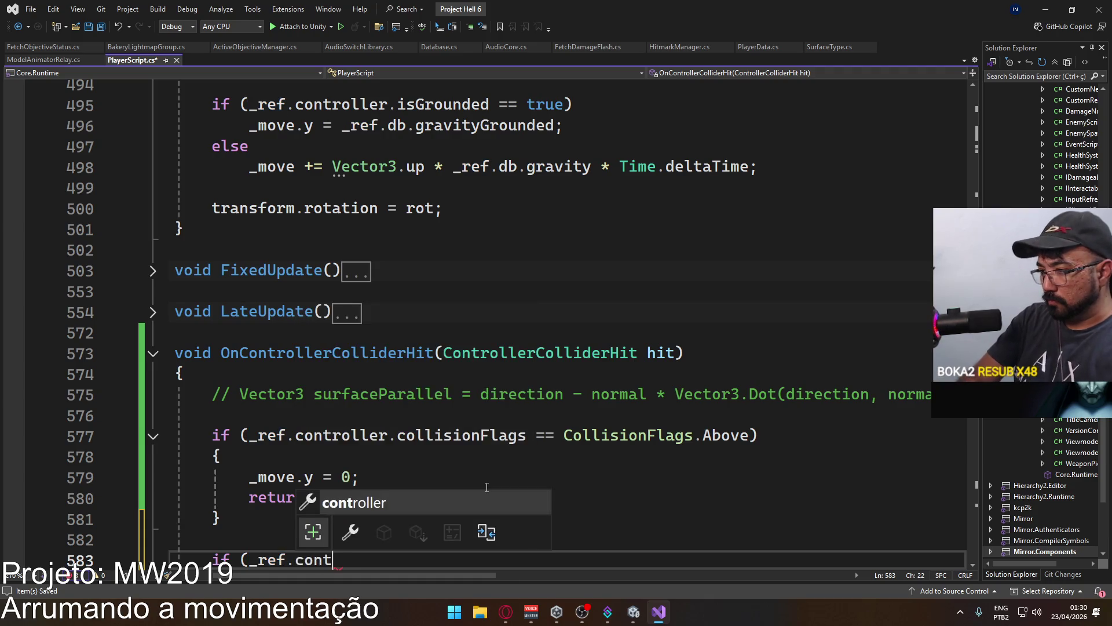
{"action": "key", "text": "Tab"}
{"action": "type", "text": ".col"}
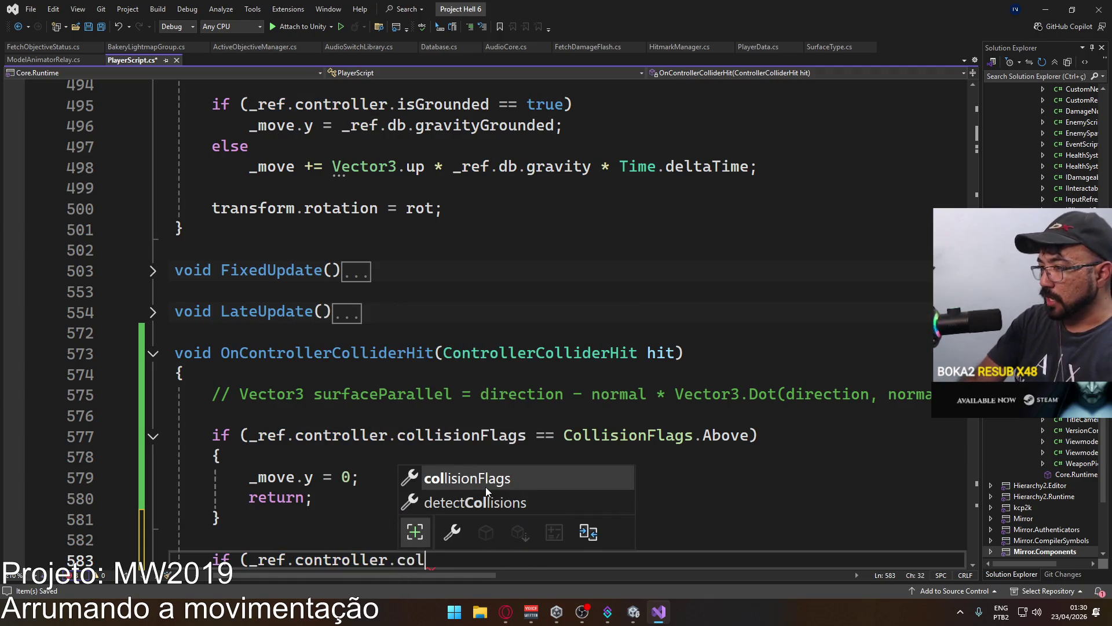
{"action": "key", "text": "Tab"}
{"action": "type", "text": "=="}
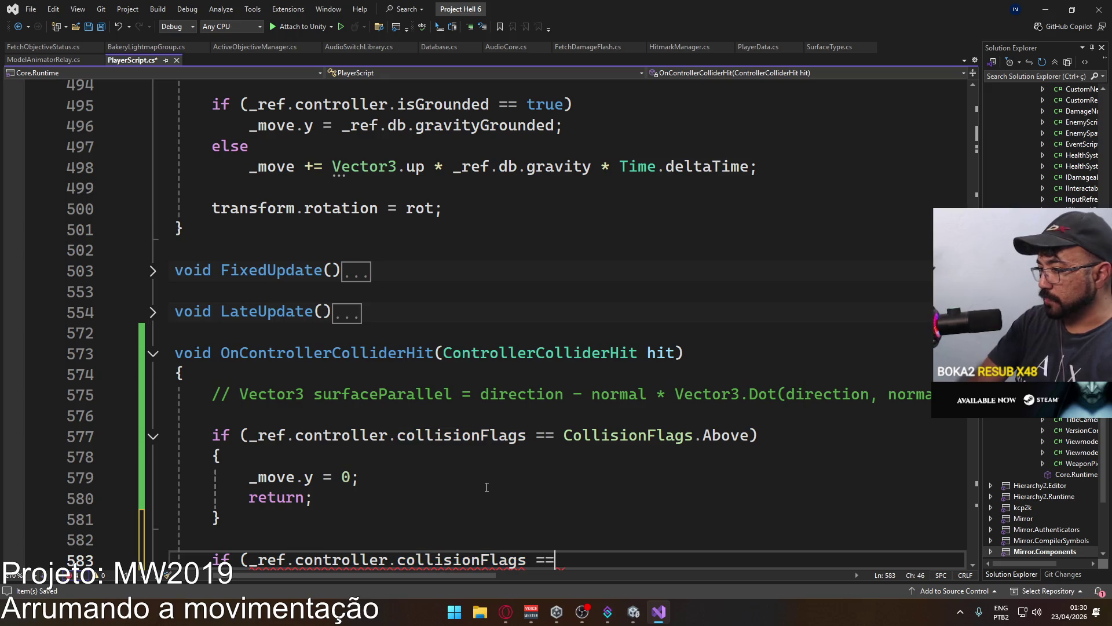
{"action": "scroll", "coordinate": [713, 451], "scroll_direction": "down", "scroll_amount": 1}
{"action": "scroll", "coordinate": [712, 447], "scroll_direction": "down", "scroll_amount": 1}
{"action": "scroll", "coordinate": [715, 446], "scroll_direction": "up", "scroll_amount": 1}
{"action": "double_click", "coordinate": [759, 392]}
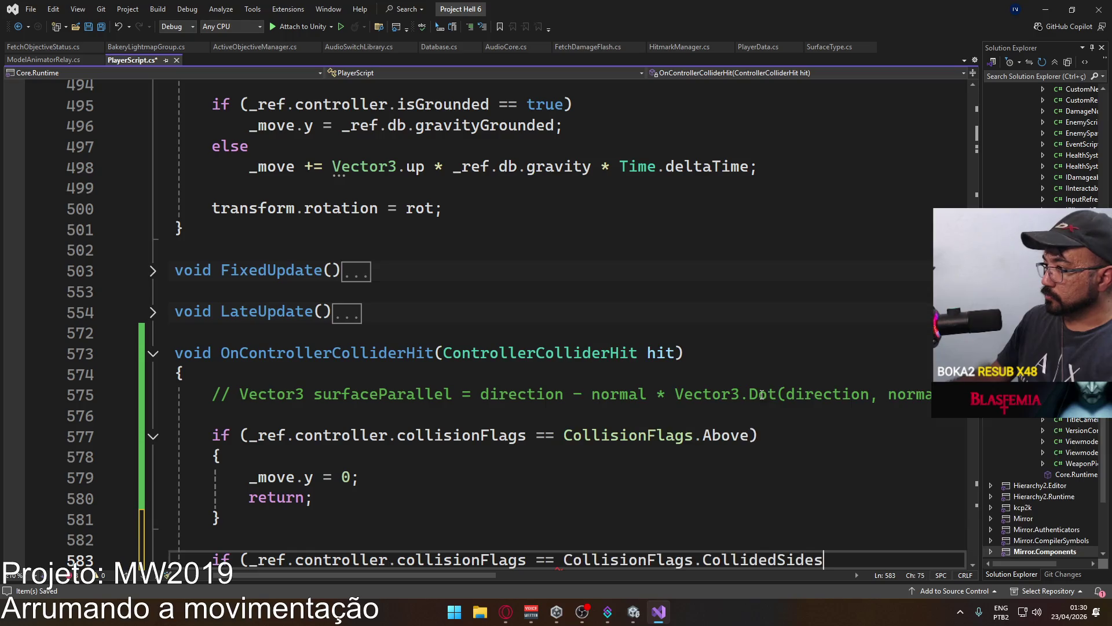
{"action": "scroll", "coordinate": [741, 457], "scroll_direction": "down", "scroll_amount": 1}
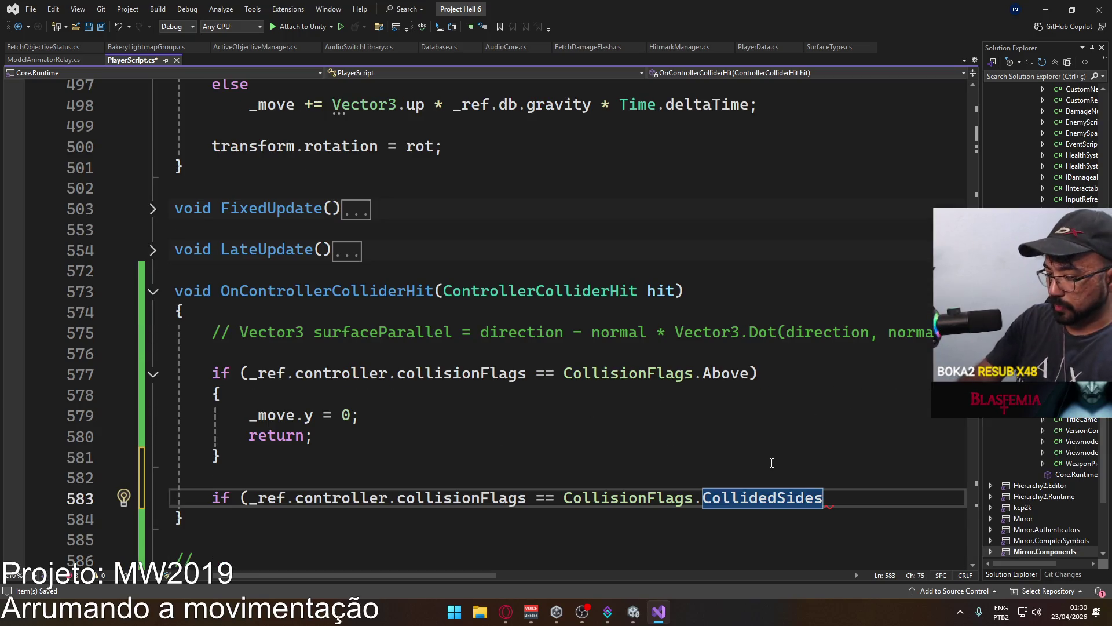
{"action": "type", "text": ")"}
Drop the empty braces, change == to !=, and end the CollidedSides line with return;.
{"action": "key", "text": "Return"}
{"action": "type", "text": "{"}
{"action": "key", "text": "Return"}
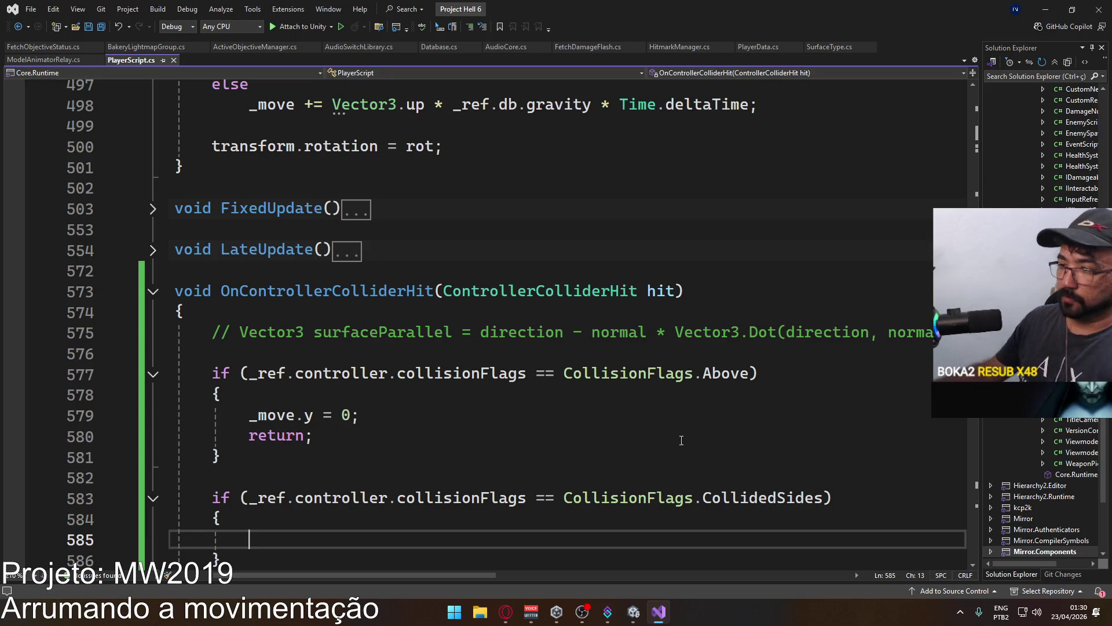
{"action": "left_click_drag", "start_coordinate": [268, 559], "coordinate": [209, 524]}
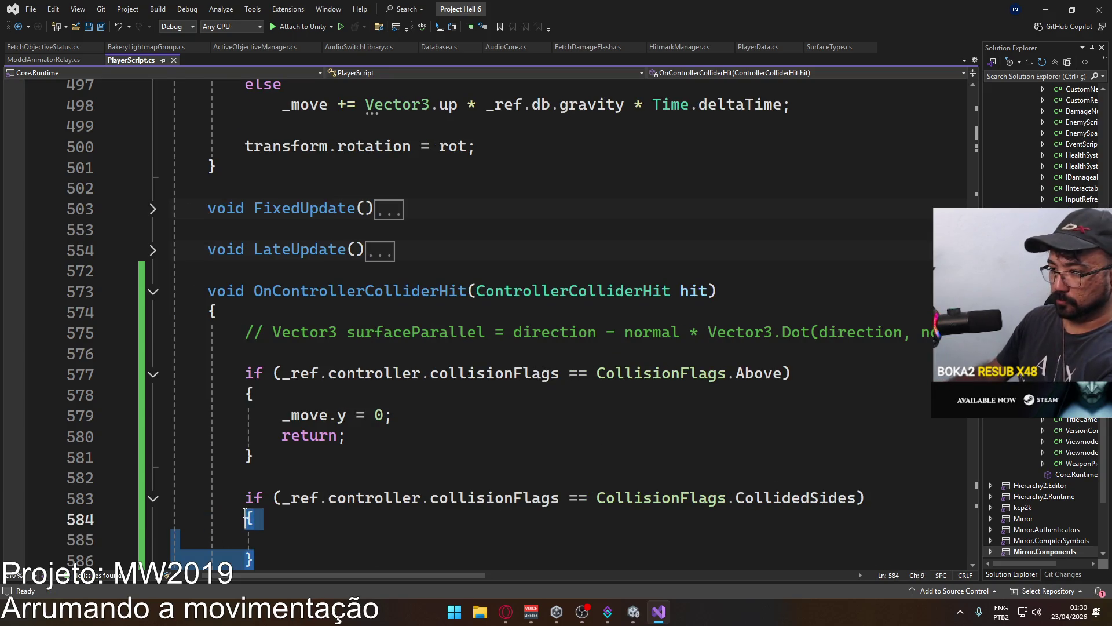
{"action": "key", "text": "BackSpace"}
{"action": "left_click", "coordinate": [572, 500]}
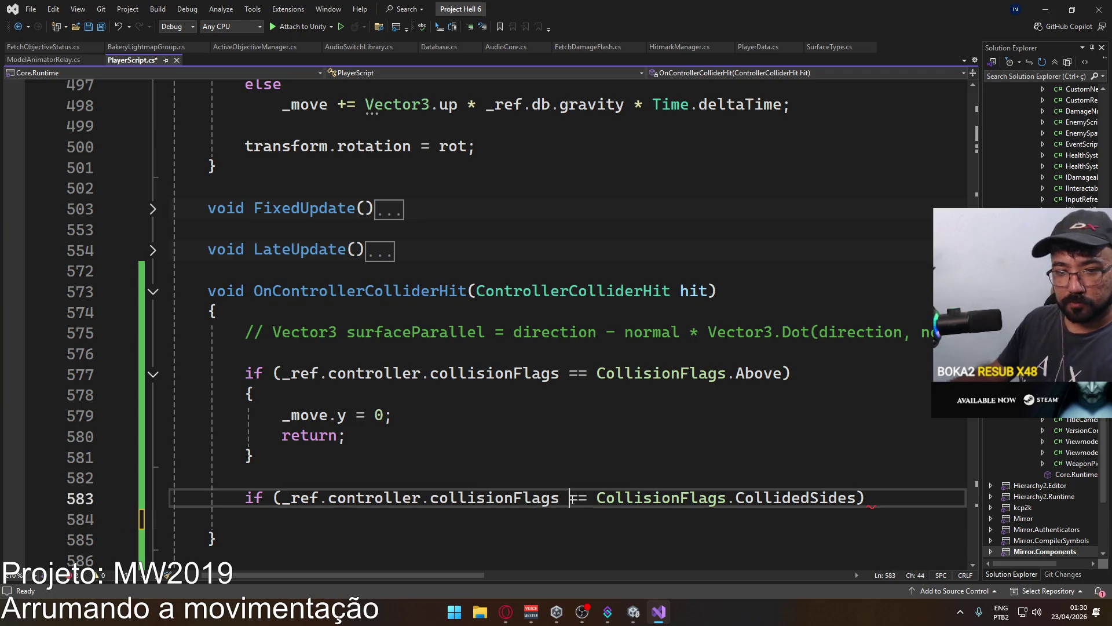
{"action": "left_click_drag", "start_coordinate": [572, 499], "coordinate": [578, 503]}
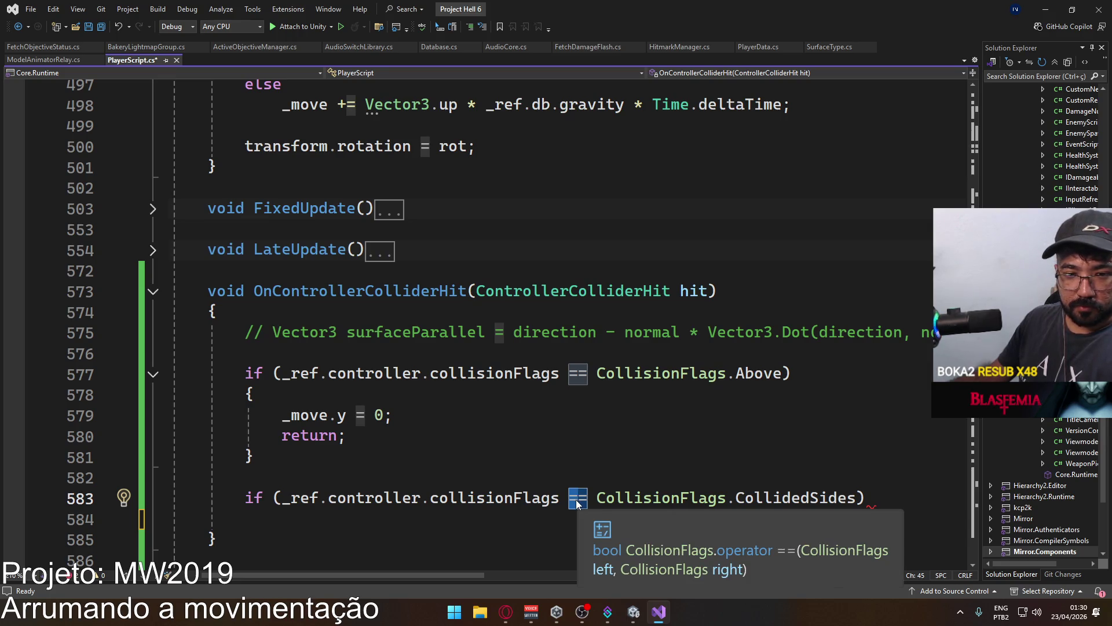
{"action": "type", "text": "!"}
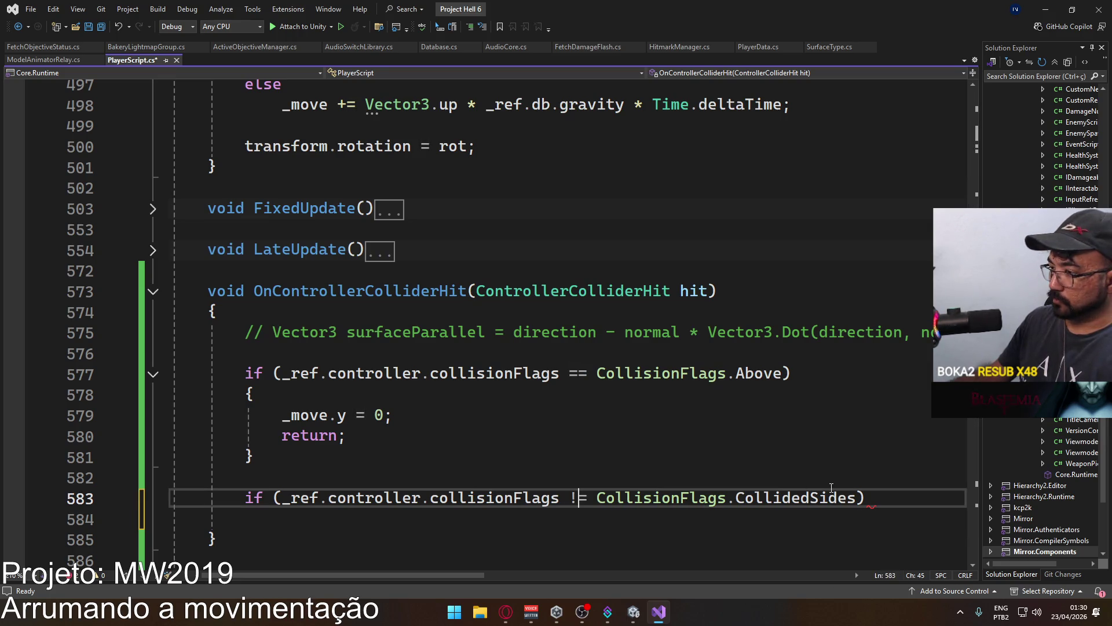
{"action": "left_click", "coordinate": [872, 494]}
{"action": "type", "text": "retur"}
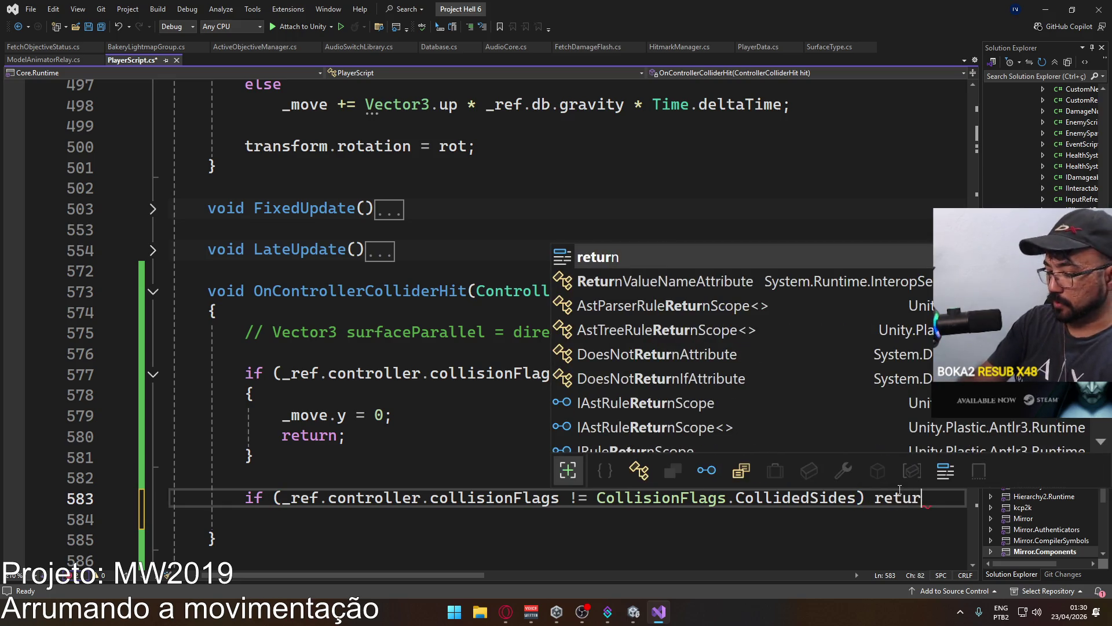
{"action": "type", "text": "n;"}
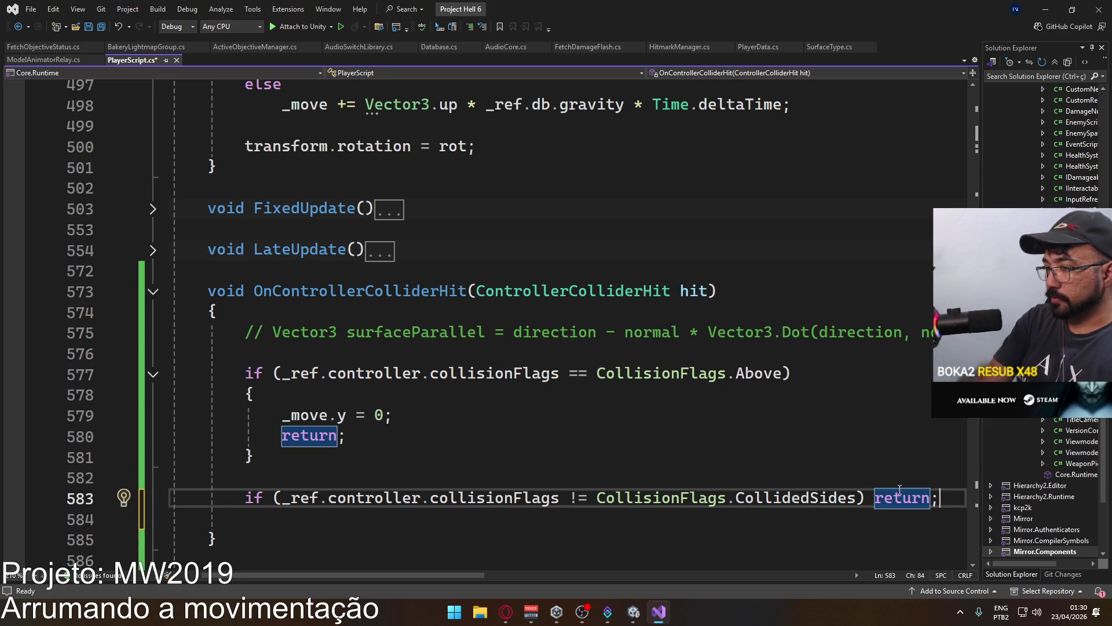
{"action": "key", "text": "Return"}
Add an InAir == false early-return guard, save, and begin the Vector3 parallel declaration.
{"action": "type", "text": "if ("}
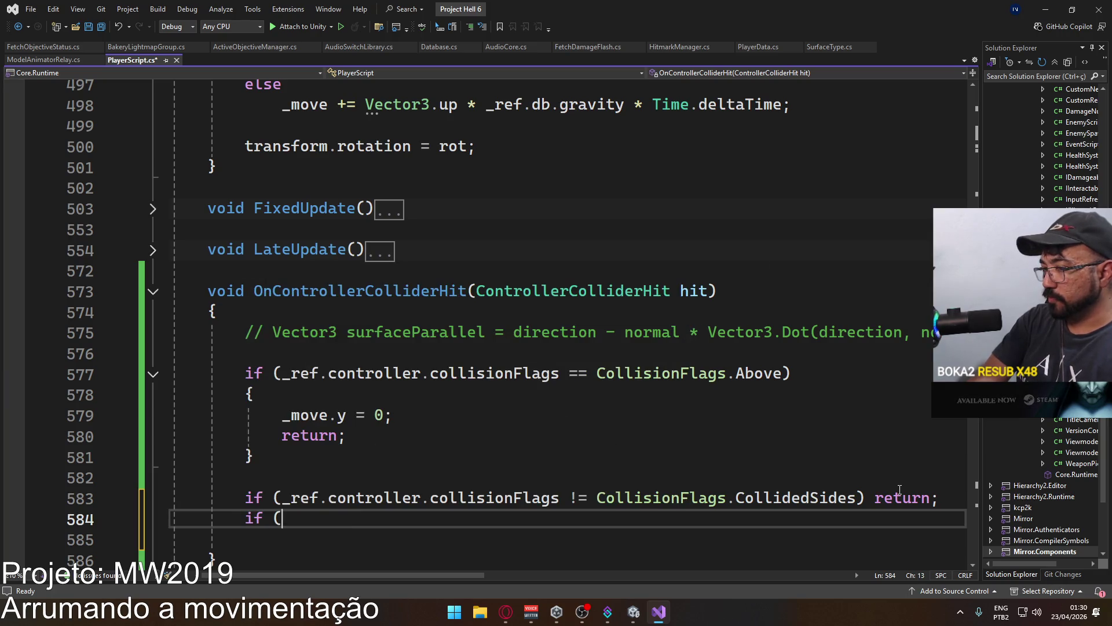
{"action": "type", "text": "_"}
{"action": "key", "text": "Escape"}
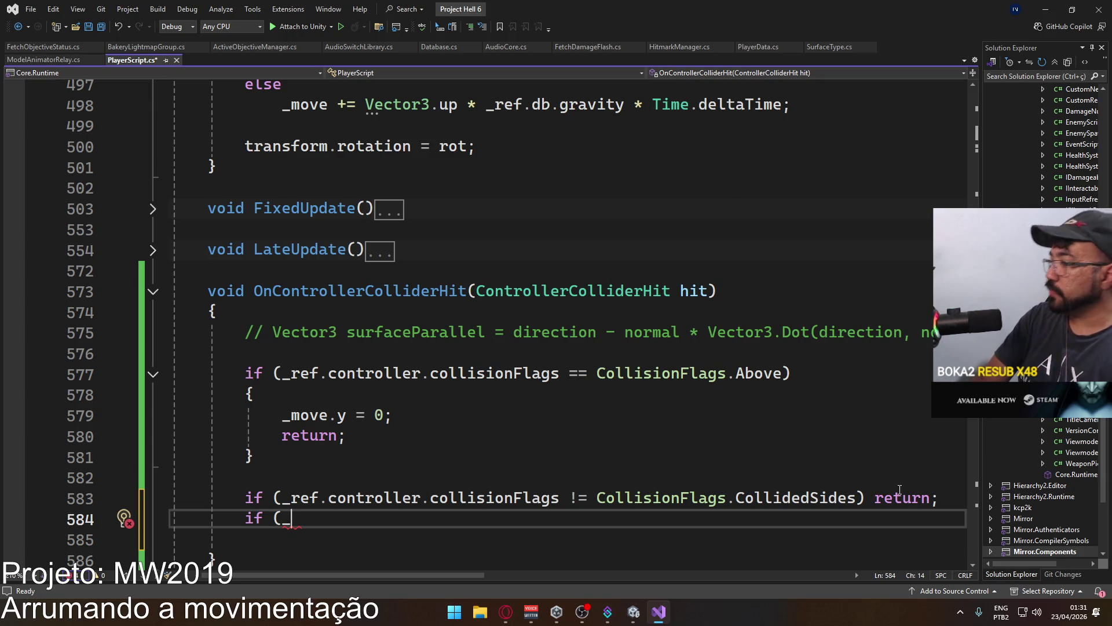
{"action": "type", "text": "ref"}
{"action": "key", "text": "Escape"}
{"action": "key", "text": "BackSpace"}
{"action": "key", "text": "BackSpace"}
{"action": "key", "text": "BackSpace"}
{"action": "key", "text": "BackSpace"}
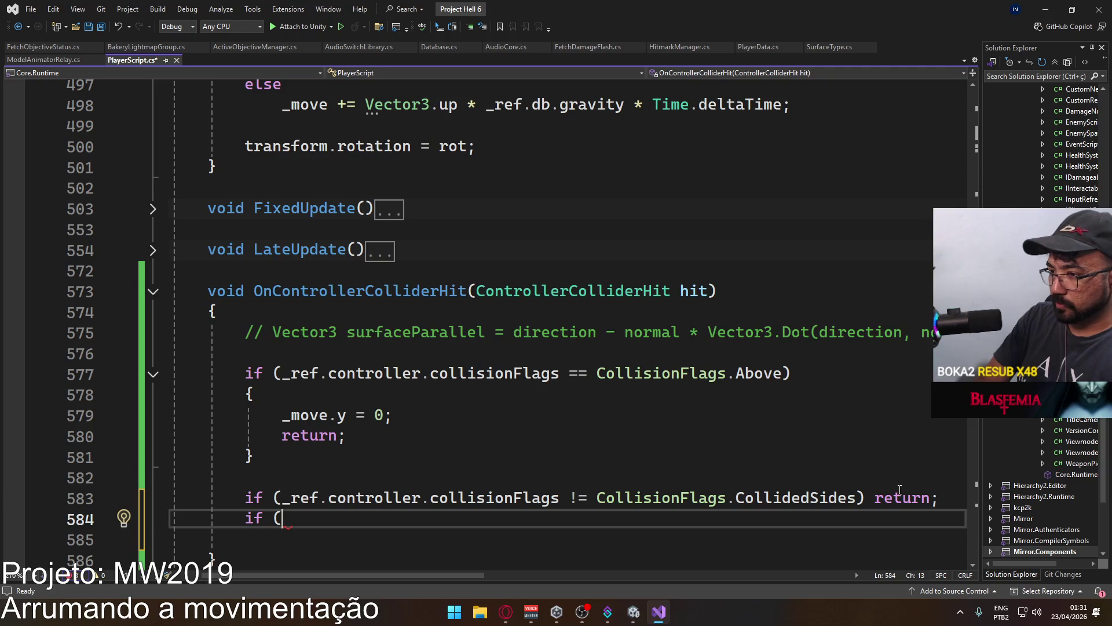
{"action": "type", "text": "In"}
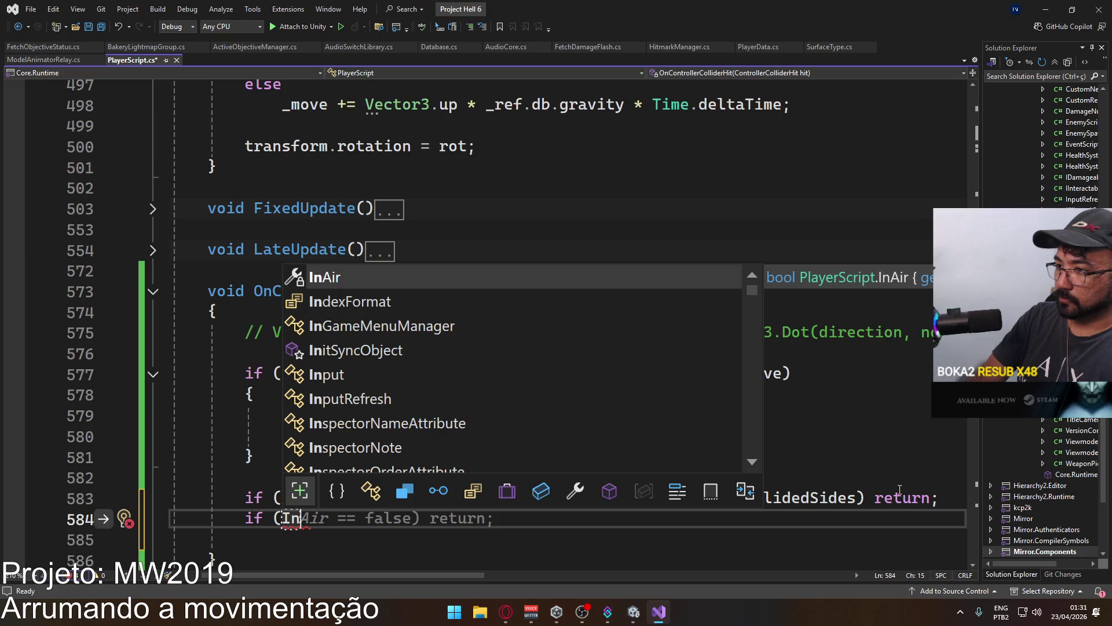
{"action": "type", "text": "Air == f"}
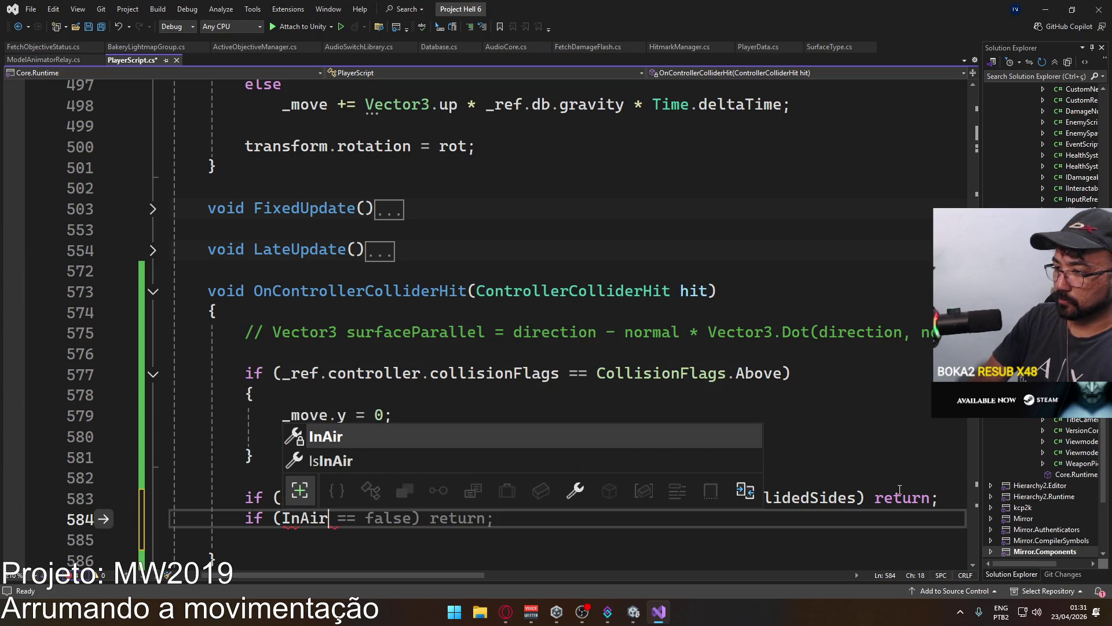
{"action": "key", "text": "Tab"}
{"action": "key", "text": "Return"}
{"action": "key", "text": "Return"}
{"action": "key", "text": "ctrl+s"}
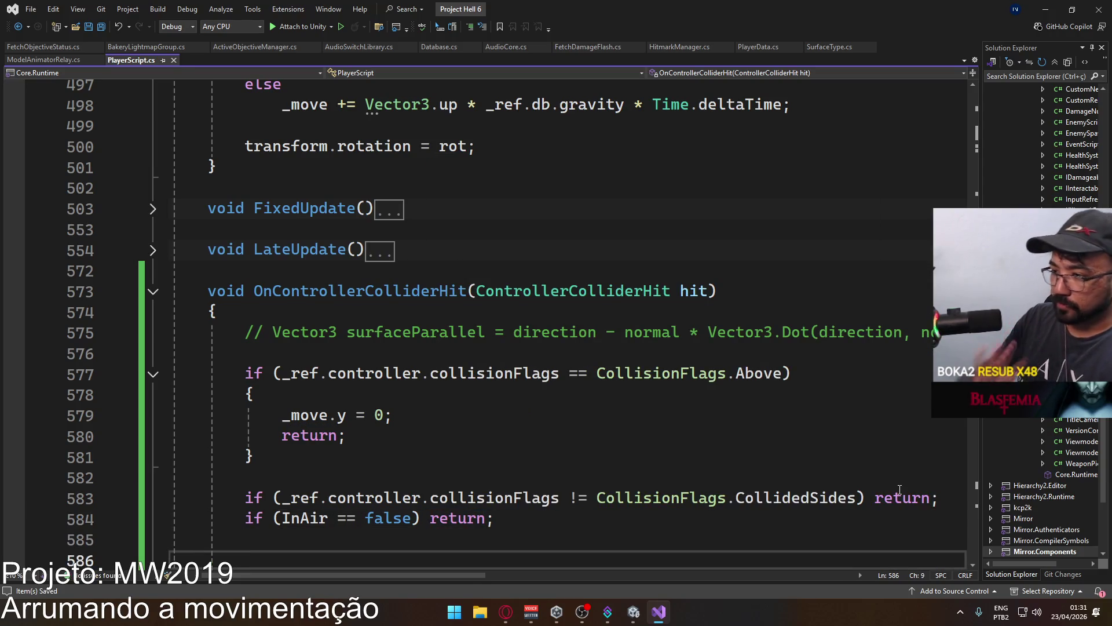
{"action": "scroll", "coordinate": [482, 362], "scroll_direction": "down", "scroll_amount": 1}
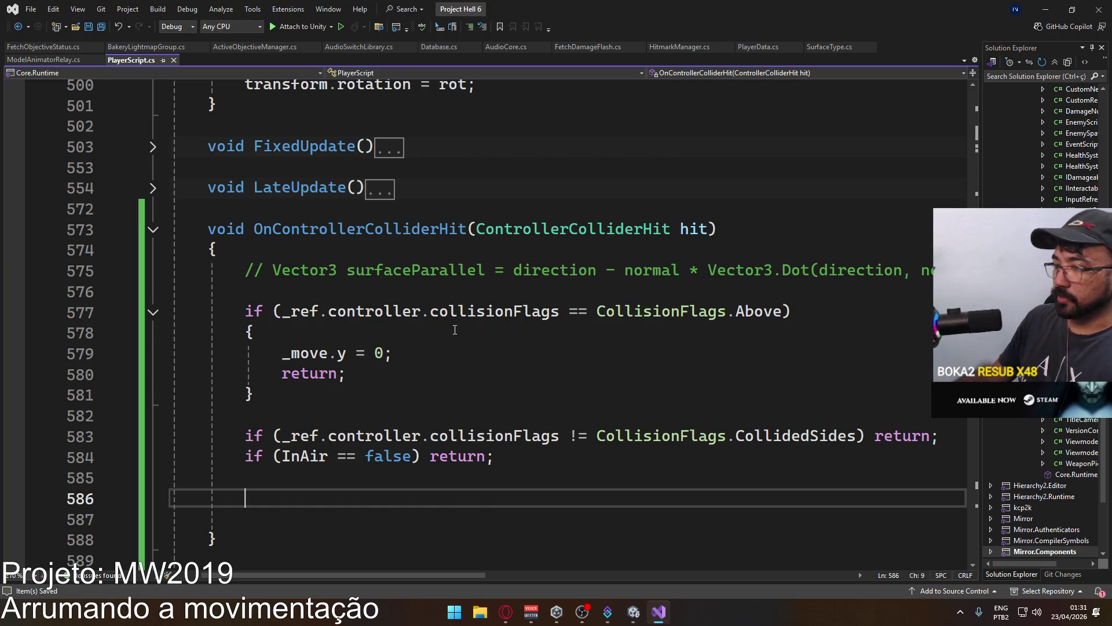
{"action": "type", "text": "Vector3 p"}
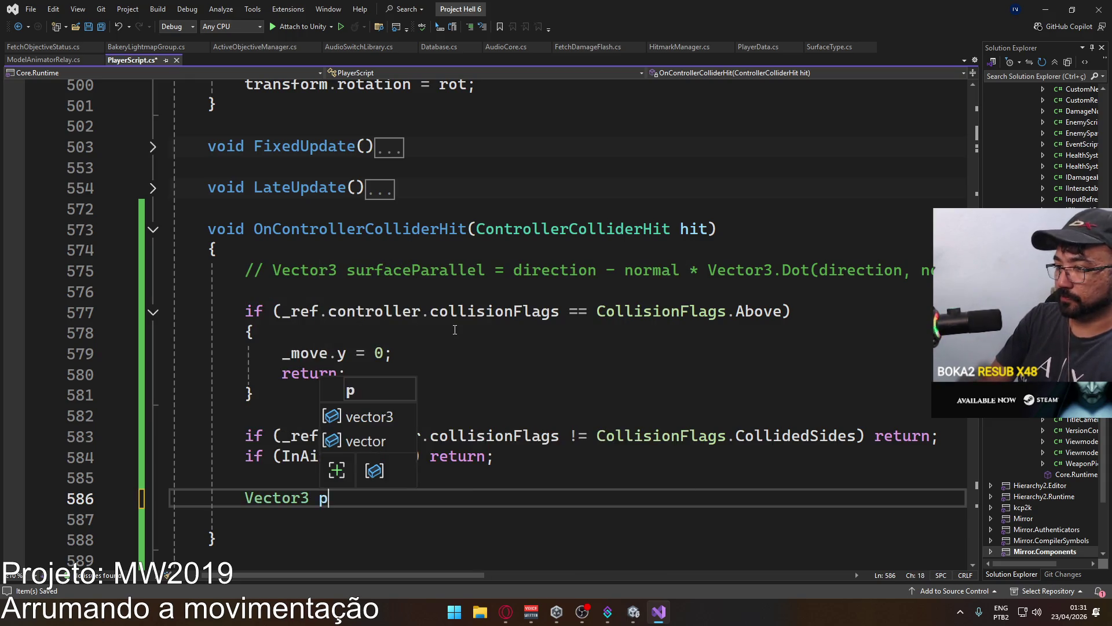
{"action": "type", "text": "arallel = "}
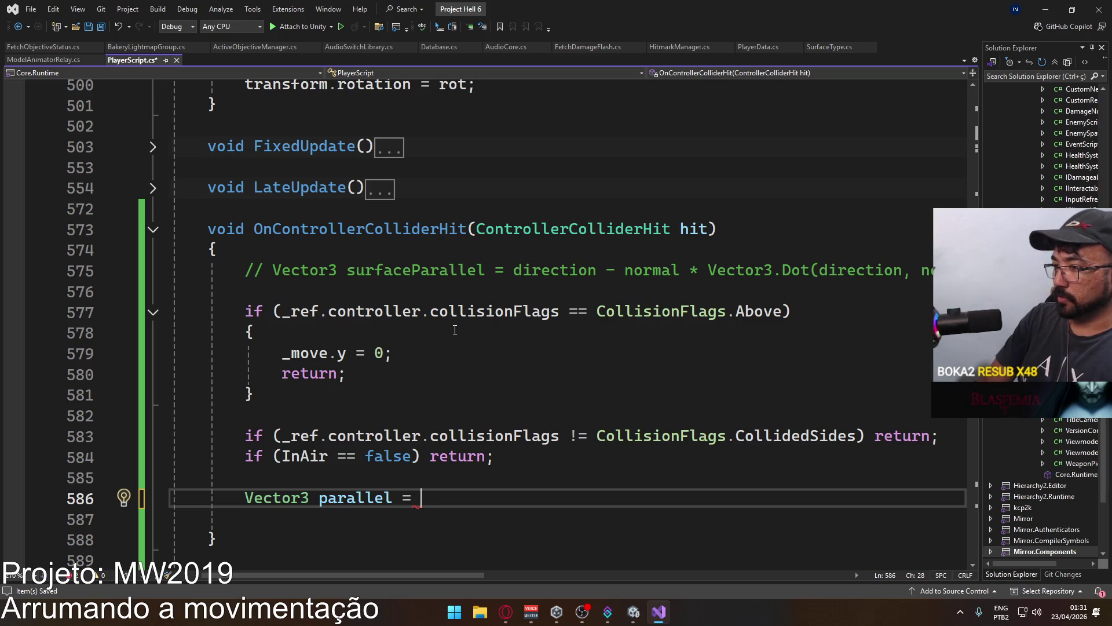
{"action": "type", "text": "moveho"}
Write parallel = moveHorizontal - hit.normal * Vector3.Dot(moveHorizontal, normal); and save.
{"action": "key", "text": "Tab"}
{"action": "type", "text": "- hit."}
{"action": "key", "text": "Tab"}
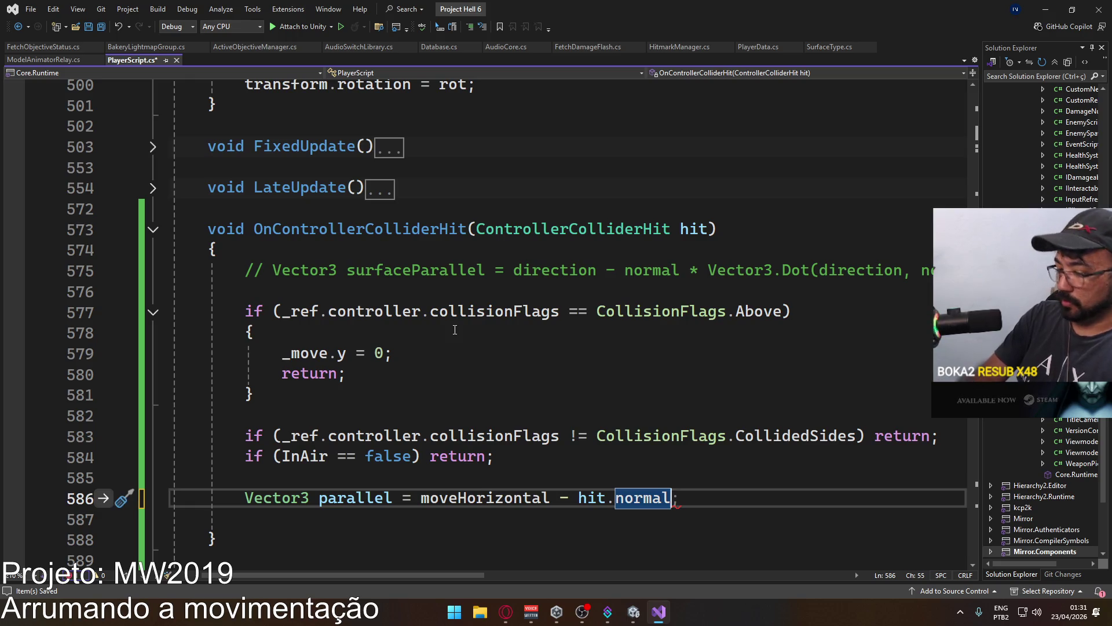
{"action": "type", "text": " * Vector3"}
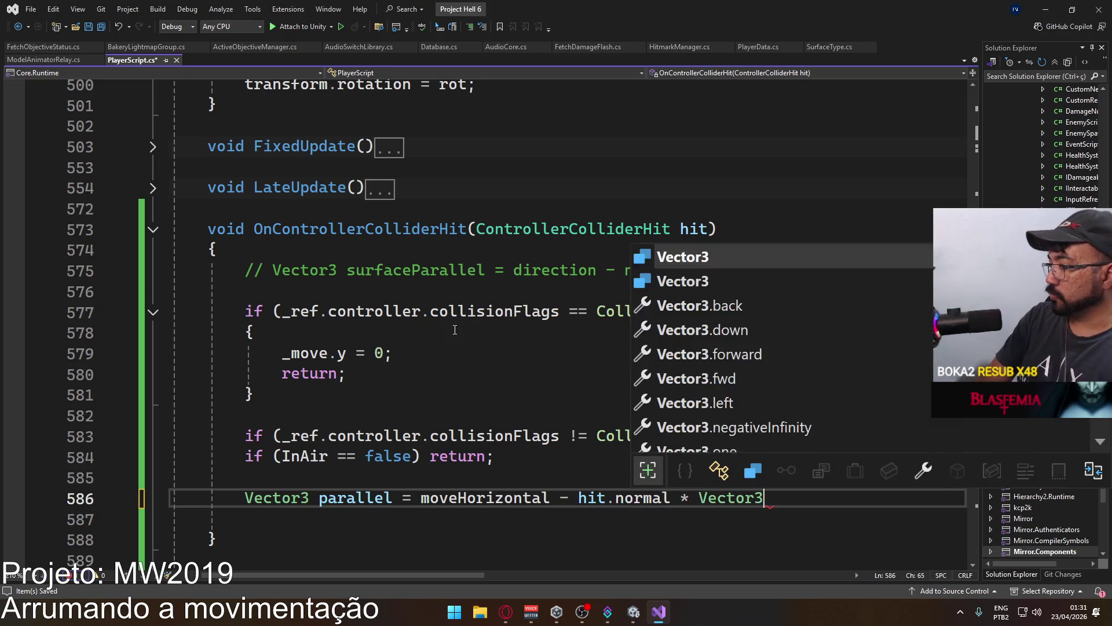
{"action": "type", "text": ".dot"}
{"action": "key", "text": "Tab"}
{"action": "type", "text": "("}
{"action": "left_click_drag", "start_coordinate": [287, 577], "coordinate": [319, 576]}
{"action": "left_click", "coordinate": [486, 436]}
{"action": "double_click", "coordinate": [346, 499]}
{"action": "key", "text": "ctrl+c"}
{"action": "left_click", "coordinate": [659, 499]}
{"action": "key", "text": "ctrl+v"}
{"action": "type", "text": ", normal"}
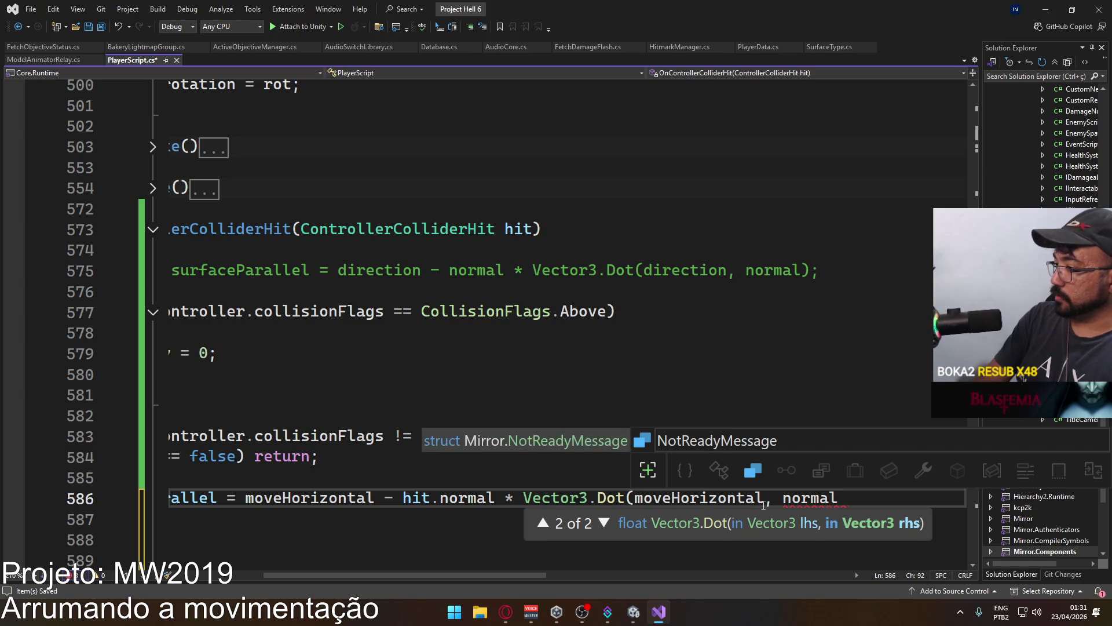
{"action": "type", "text": ");"}
{"action": "key", "text": "ctrl+s"}
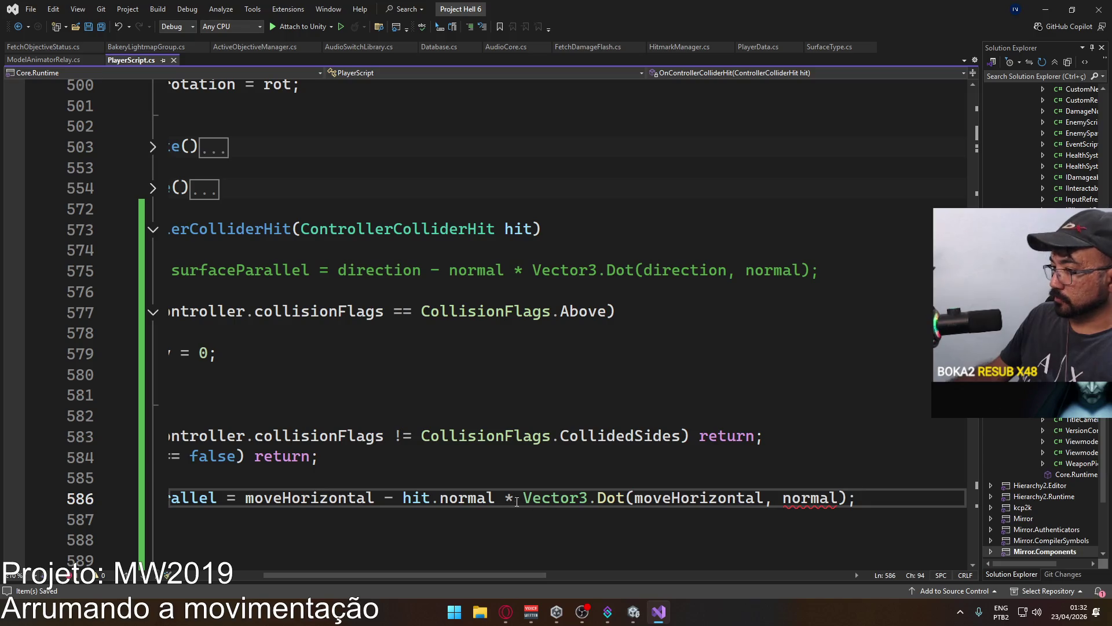
Fix the Dot's second argument to hit.normal and save the script.
{"action": "left_click_drag", "start_coordinate": [495, 499], "coordinate": [404, 499]}
{"action": "key", "text": "ctrl+c"}
{"action": "left_click", "coordinate": [783, 499]}
{"action": "key", "text": "ctrl+v"}
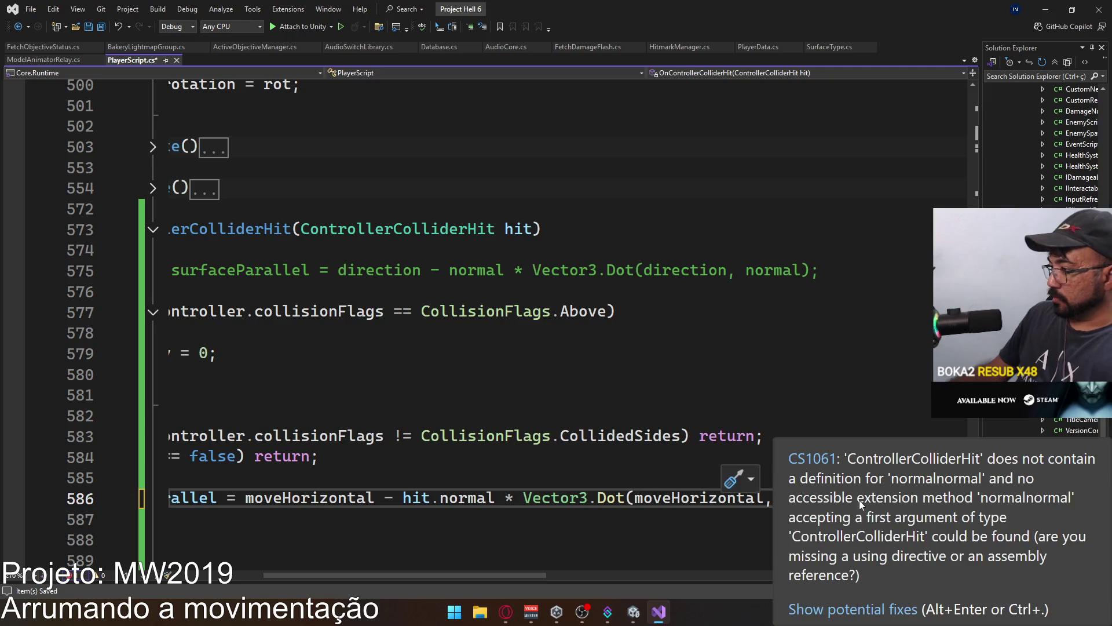
{"action": "double_click", "coordinate": [887, 496]}
{"action": "key", "text": "BackSpace"}
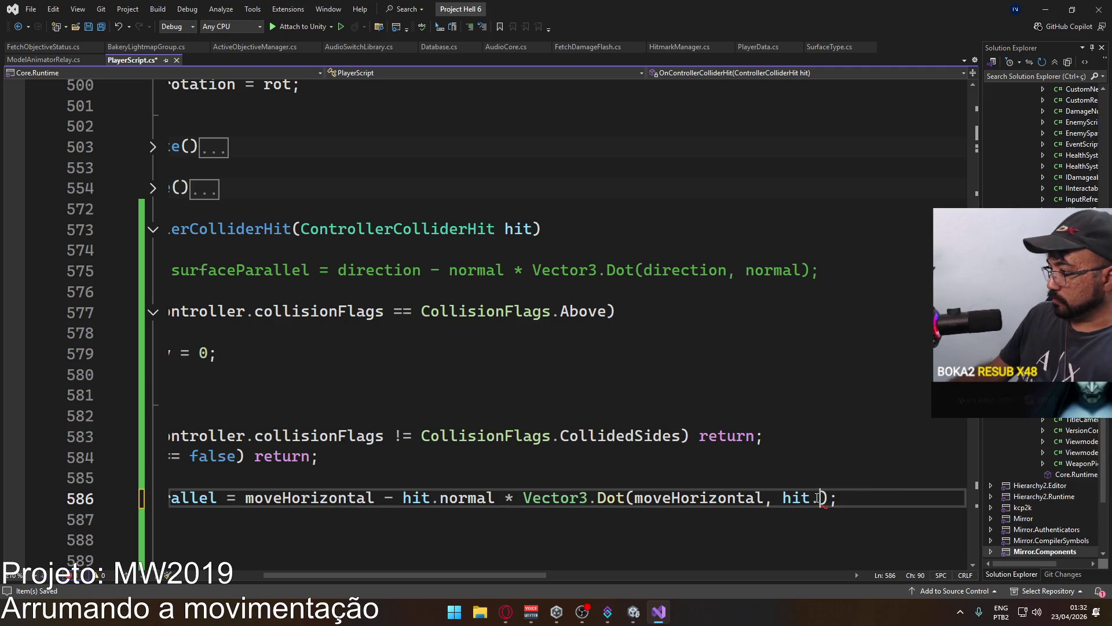
{"action": "type", "text": "no"}
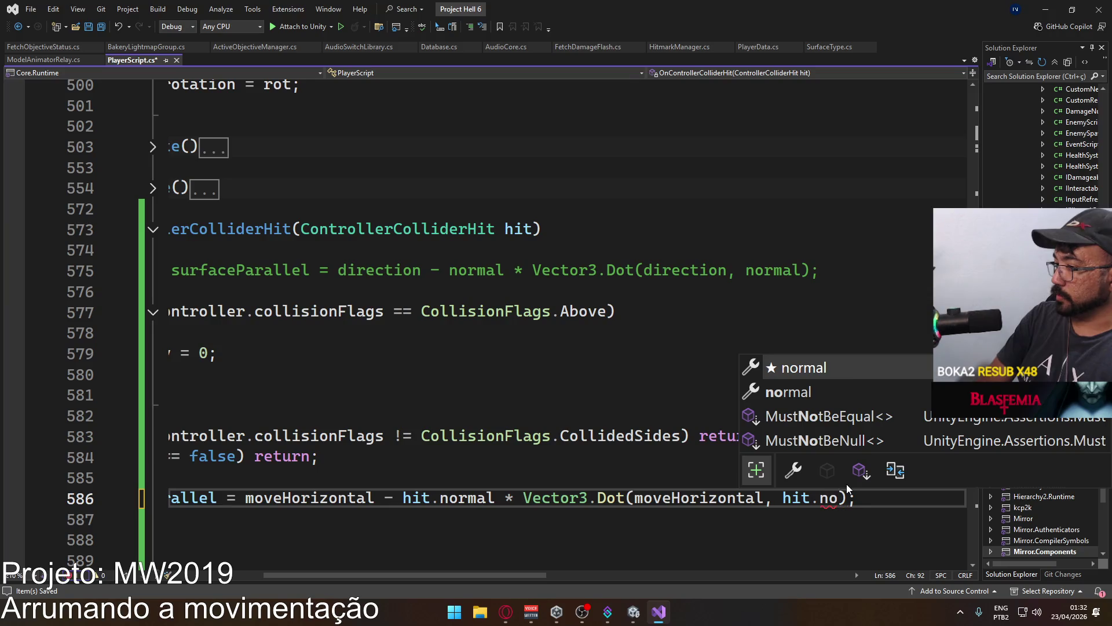
{"action": "key", "text": "Tab"}
{"action": "key", "text": "ctrl+s"}
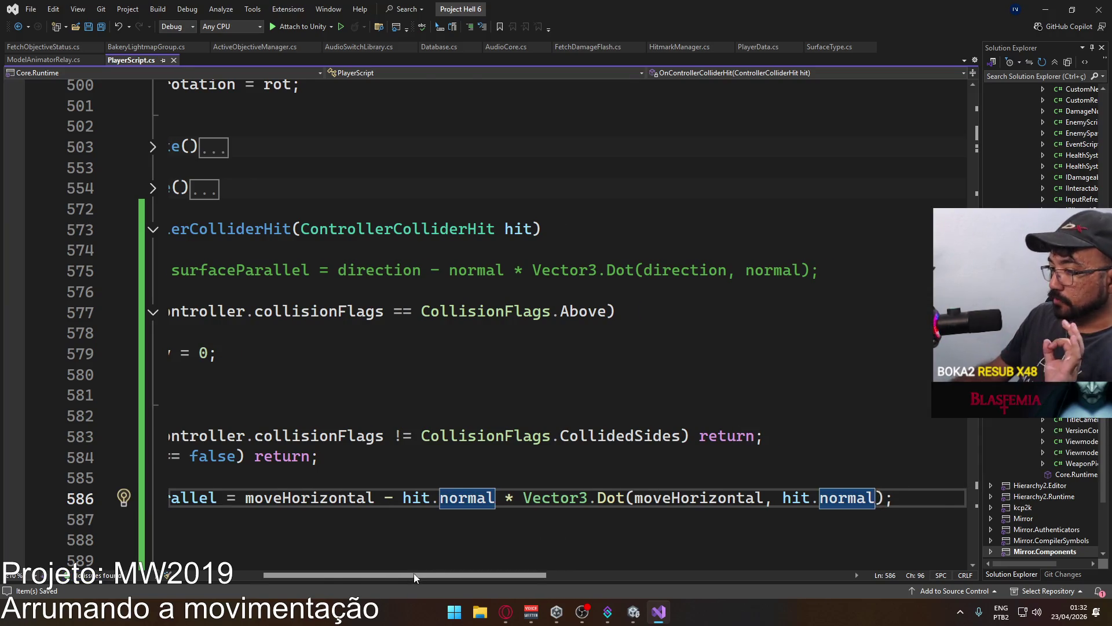
Start a Debug.DrawRay call on the line below the parallel calculation.
{"action": "left_click_drag", "start_coordinate": [415, 572], "coordinate": [316, 567]}
{"action": "left_click", "coordinate": [431, 518]}
{"action": "type", "text": "Debug.dray"}
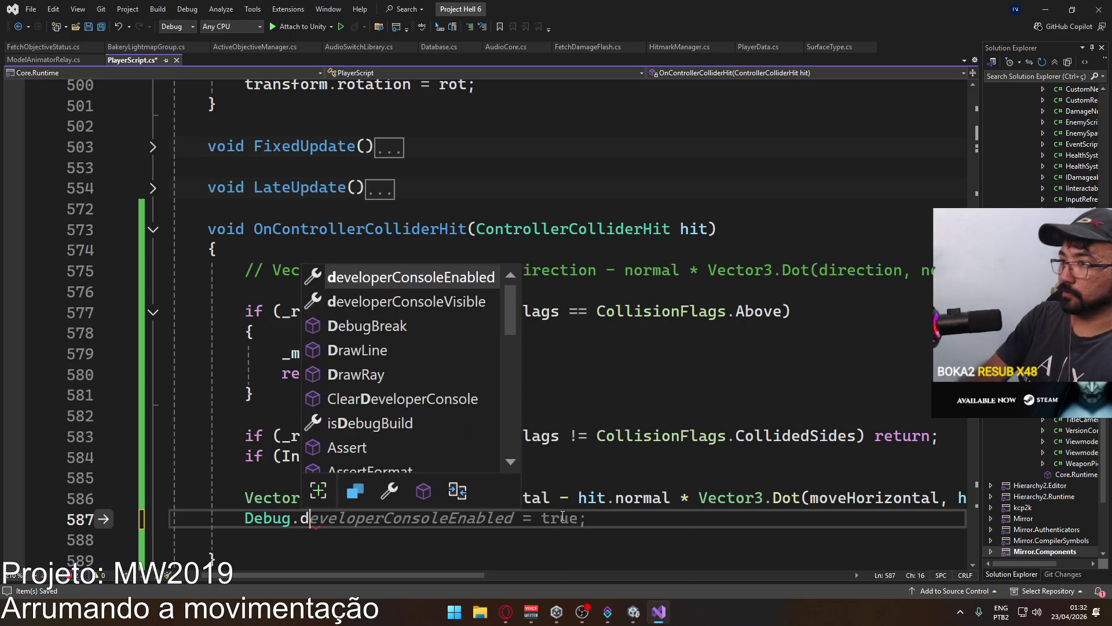
Complete Debug.DrawRay(transform.position, parallel.normalized * 5, Color.pink); on line 587 and save.
{"action": "key", "text": "Tab"}
{"action": "type", "text": "("}
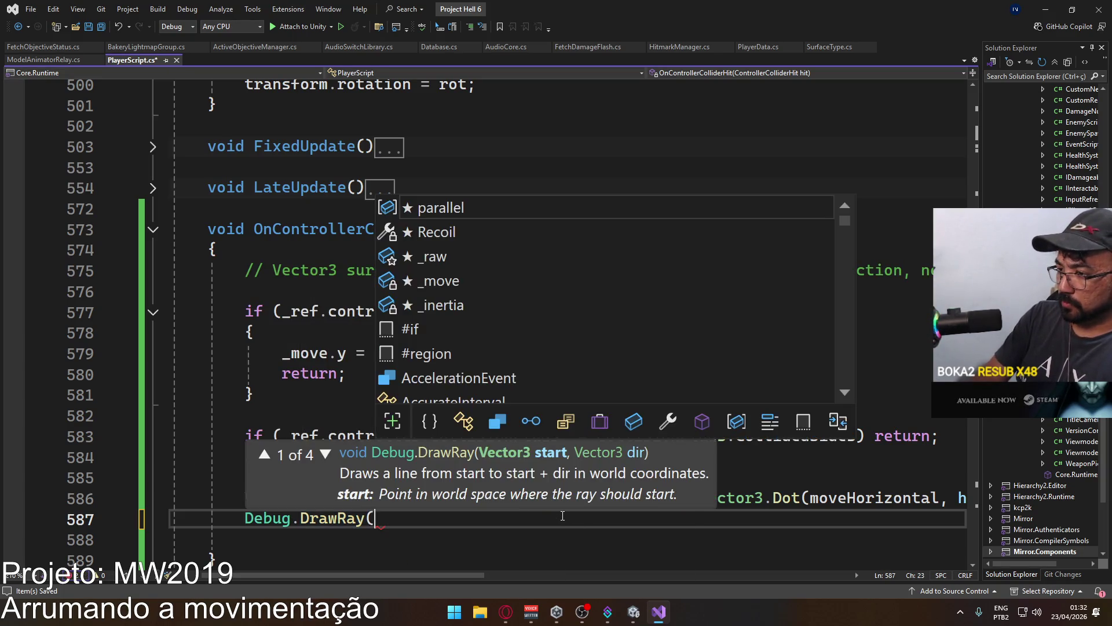
{"action": "type", "text": "transform.position, para"}
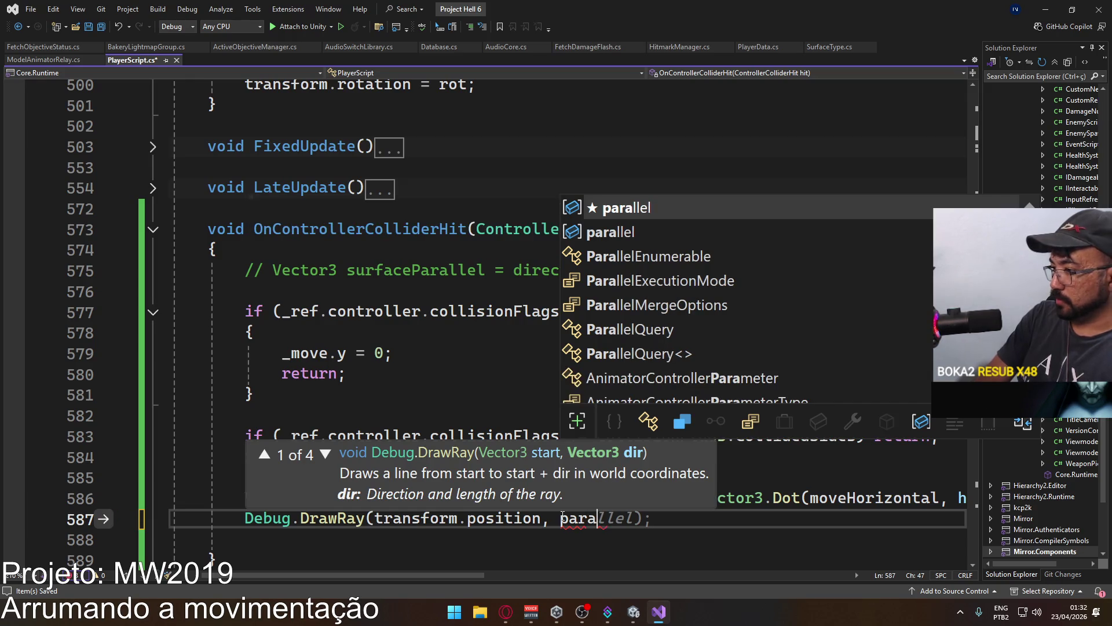
{"action": "type", "text": "llel"}
{"action": "key", "text": "Escape"}
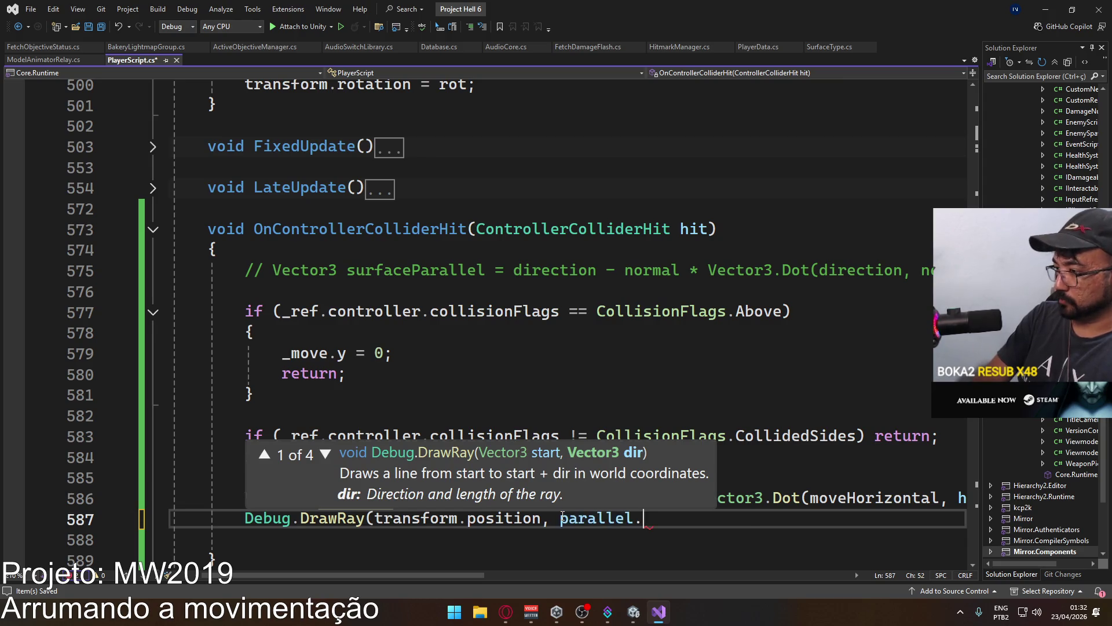
{"action": "type", "text": ".n"}
{"action": "key", "text": "Tab"}
{"action": "type", "text": "* "}
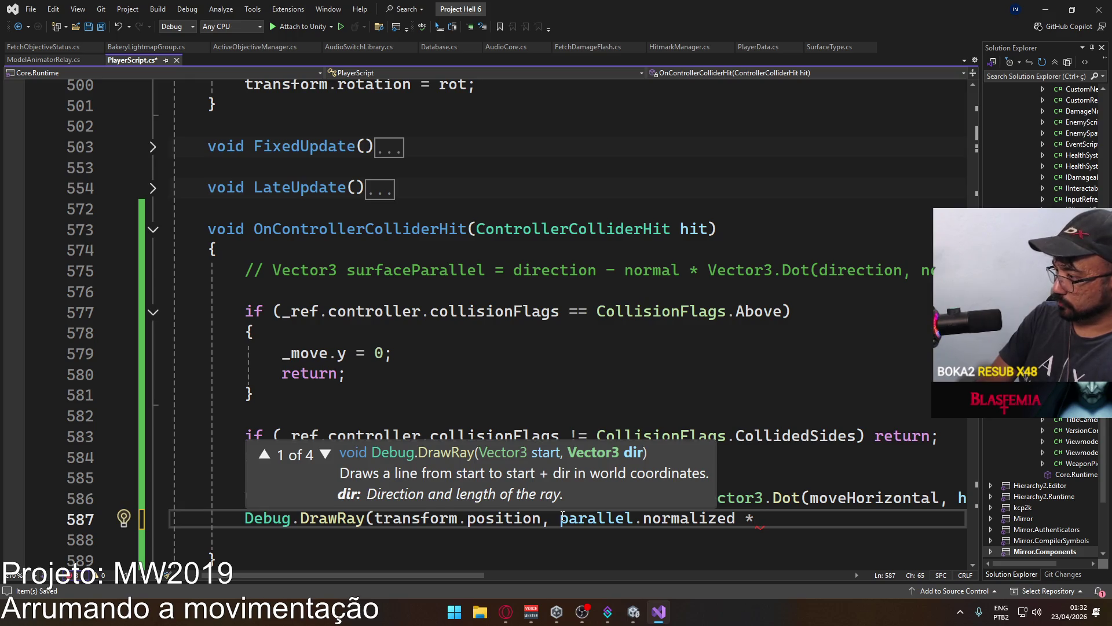
{"action": "type", "text": "5, Color."}
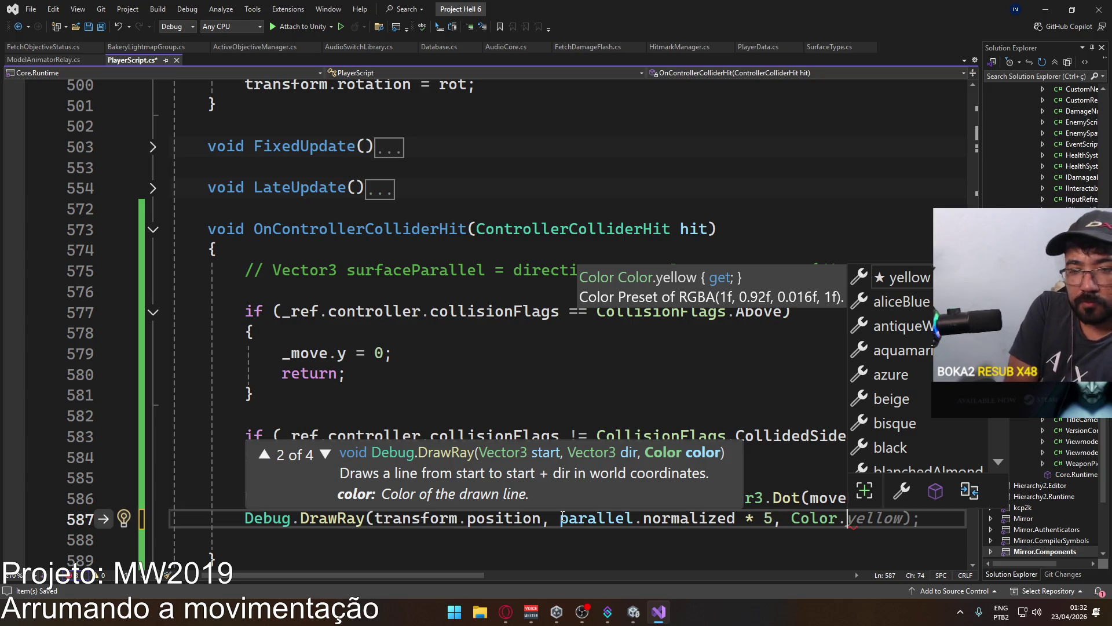
{"action": "type", "text": "pink"}
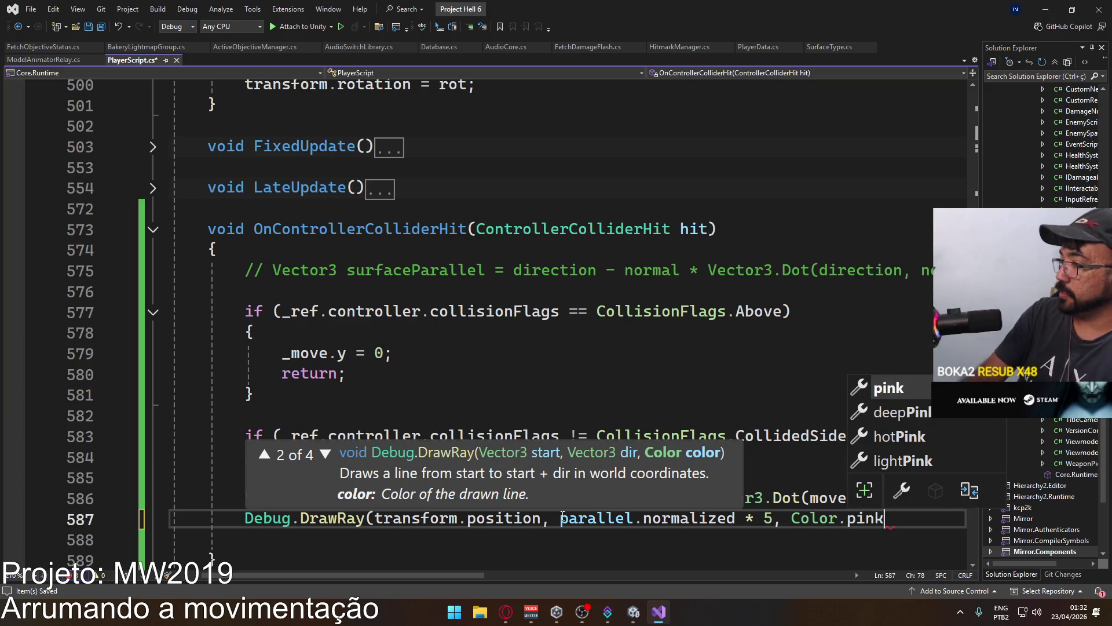
{"action": "key", "text": "Escape"}
{"action": "type", "text": ");"}
{"action": "key", "text": "ctrl+s"}
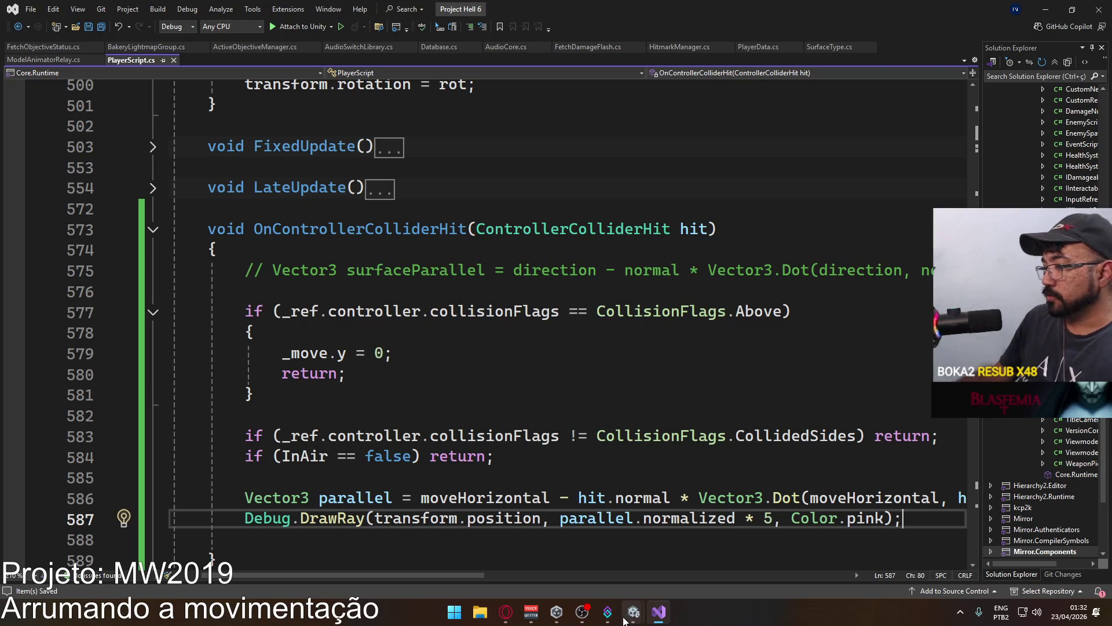
{"action": "mouse_move", "coordinate": [624, 620]}
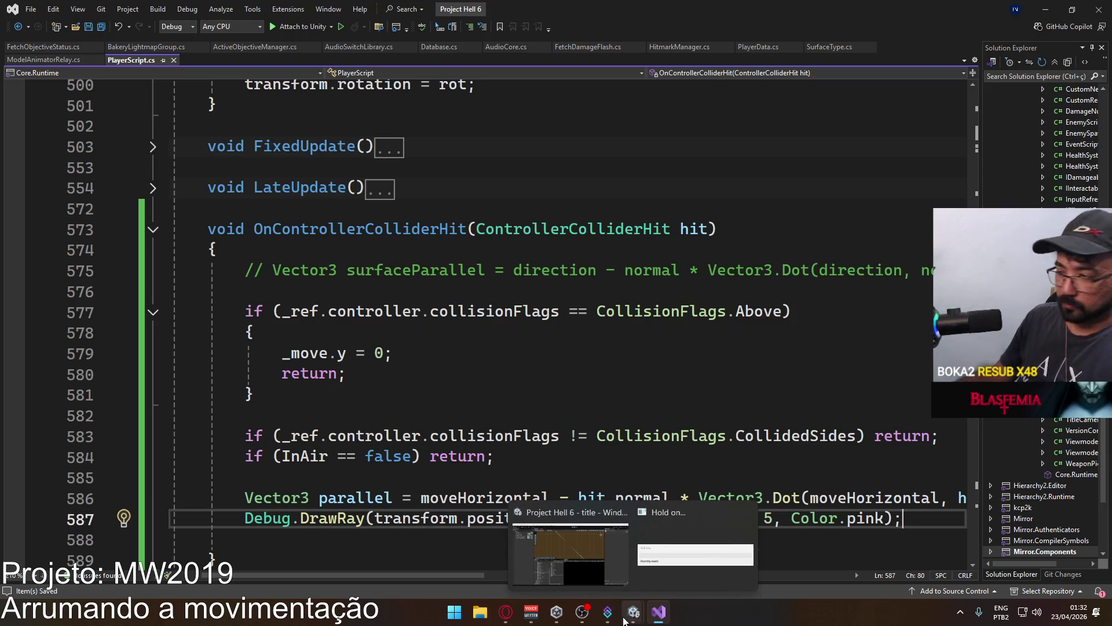
Enter play mode in the Unity editor and choose Create Match to load the crash map.
{"action": "left_click", "coordinate": [613, 550]}
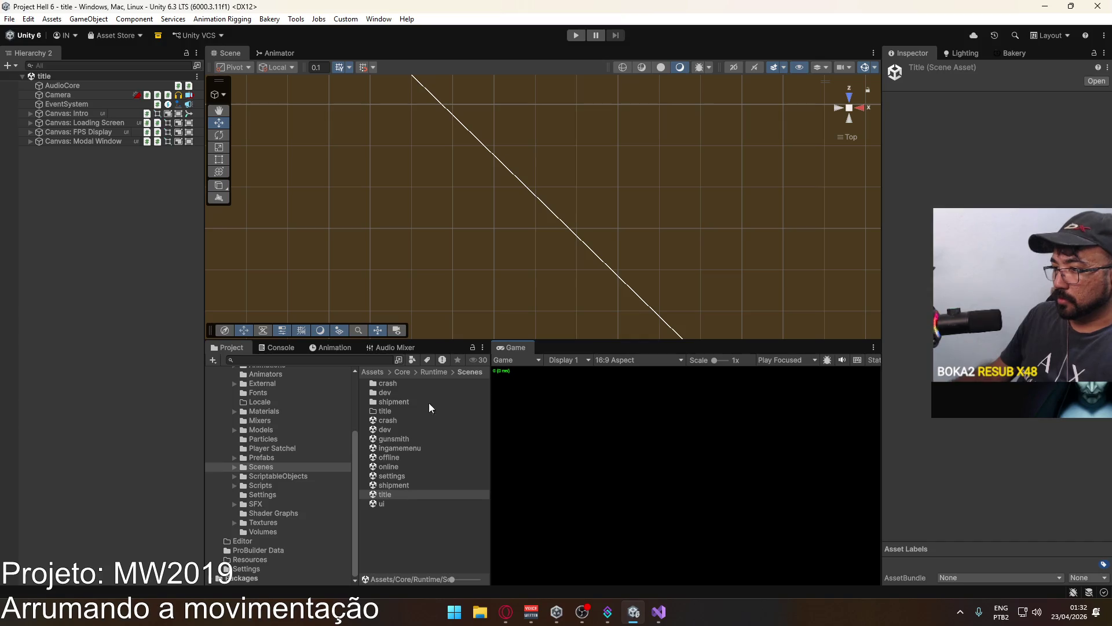
{"action": "left_click", "coordinate": [576, 35]}
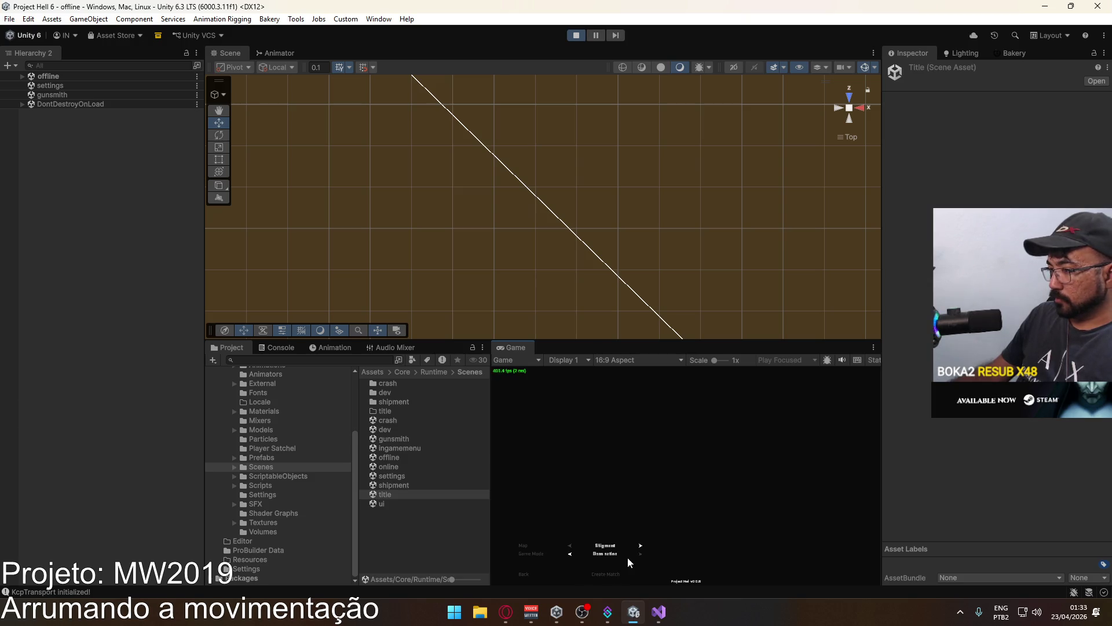
{"action": "left_click", "coordinate": [612, 576]}
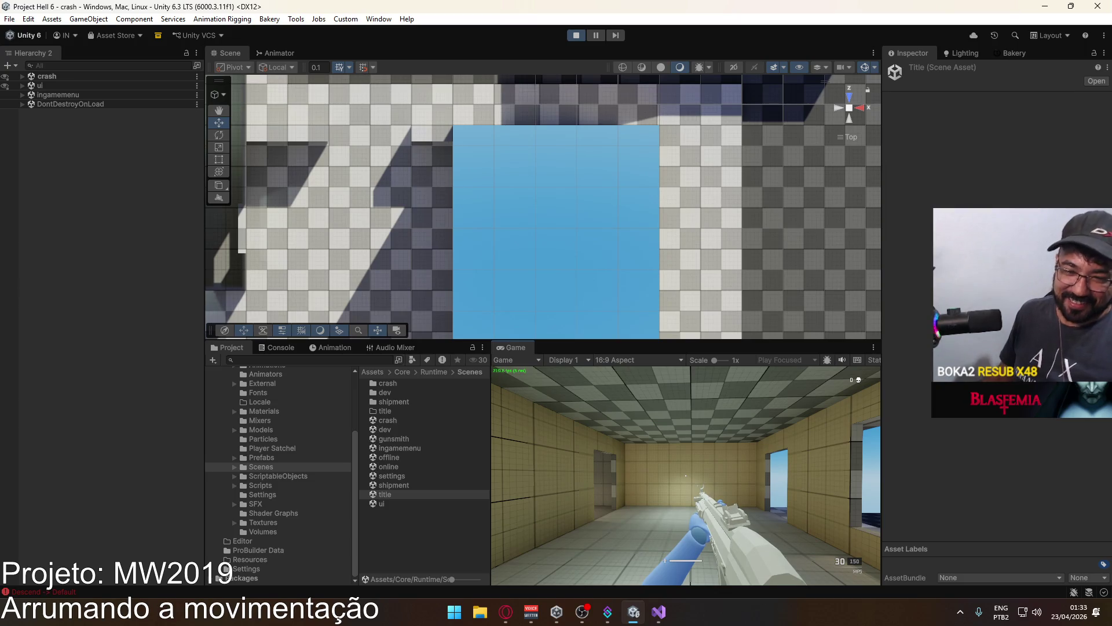
Sprint the player out the doorway and push it into the yellow wall.
{"action": "key", "text": "shift+w"}
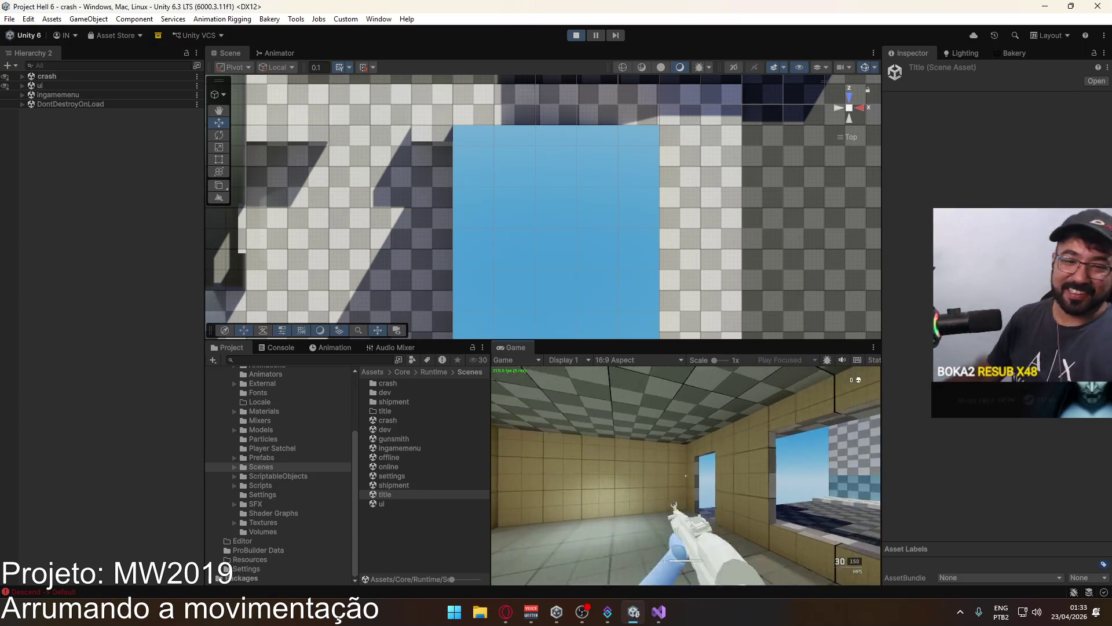
{"action": "key", "text": "w"}
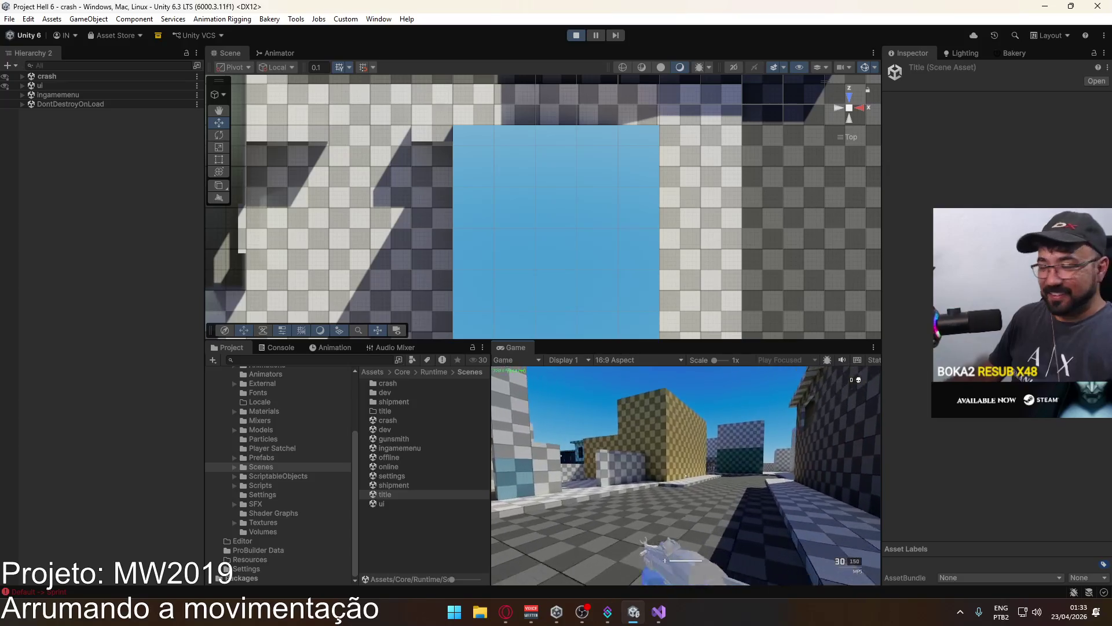
{"action": "key", "text": "w"}
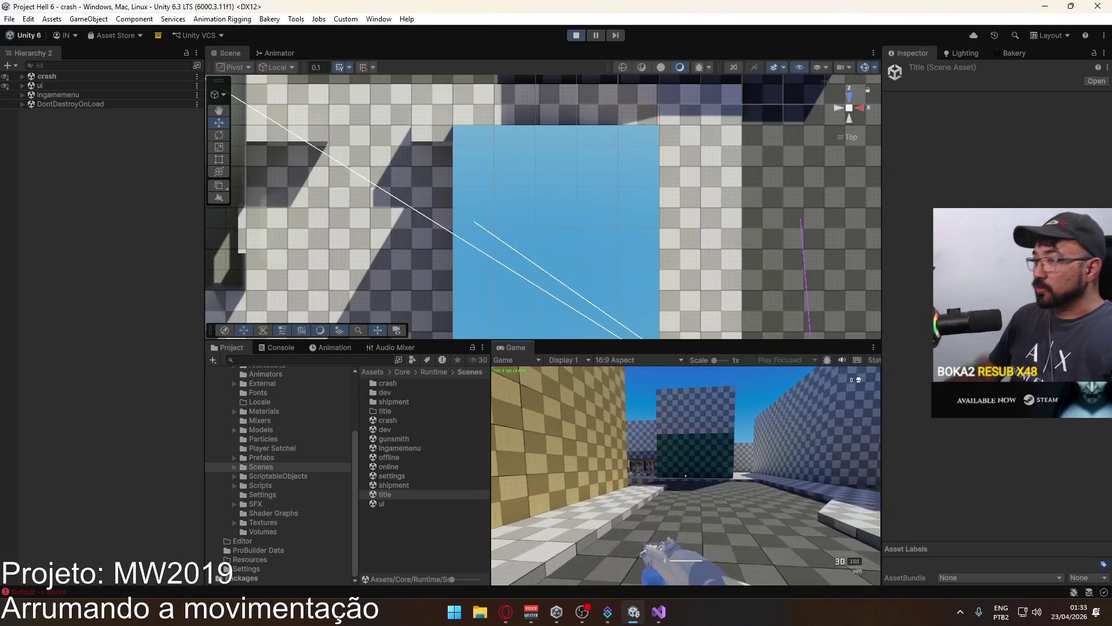
{"action": "key", "text": "w"}
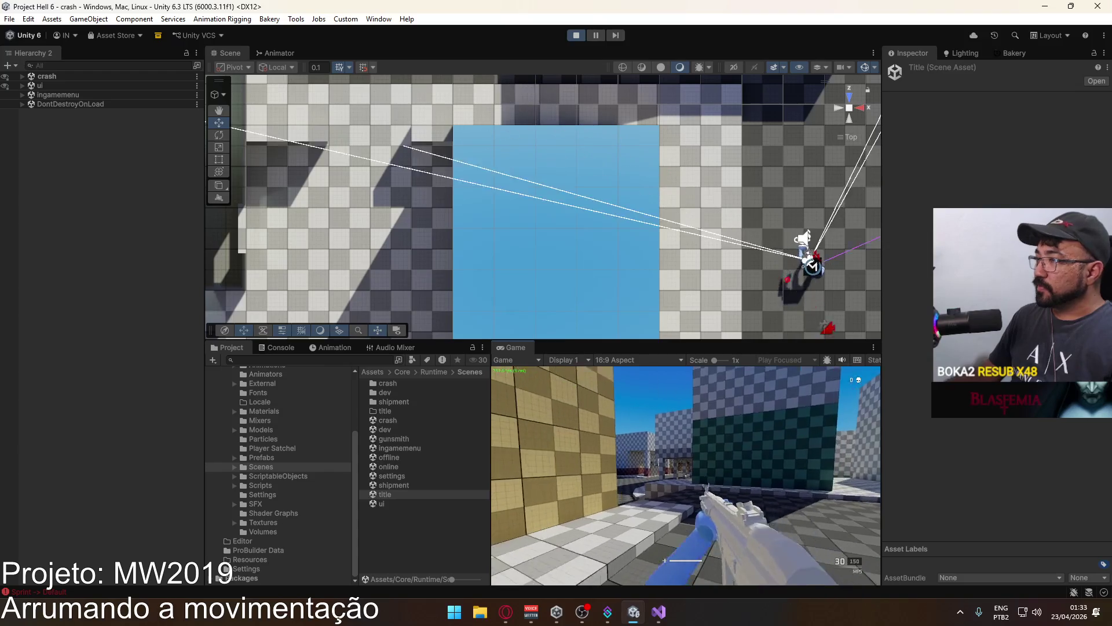
{"action": "key", "text": "w"}
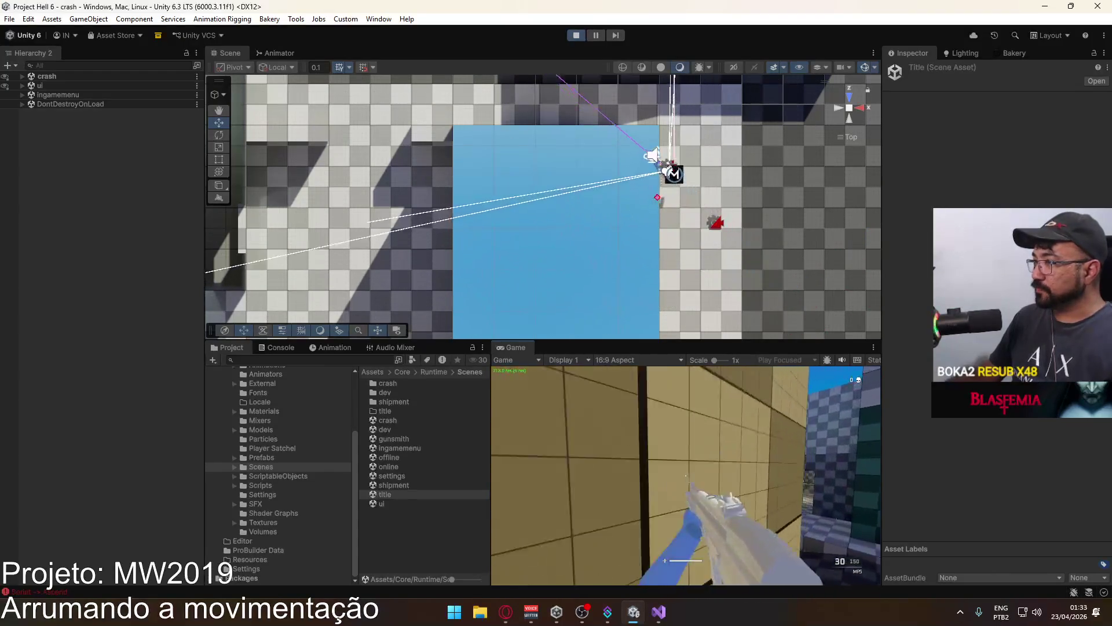
{"action": "key", "text": "w"}
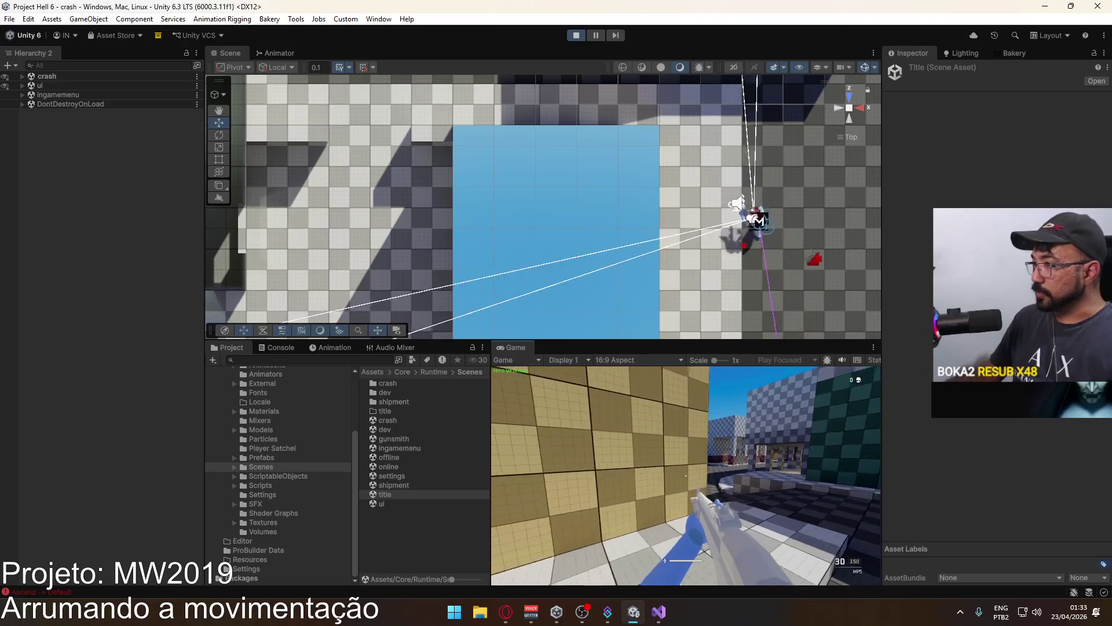
{"action": "key", "text": "w"}
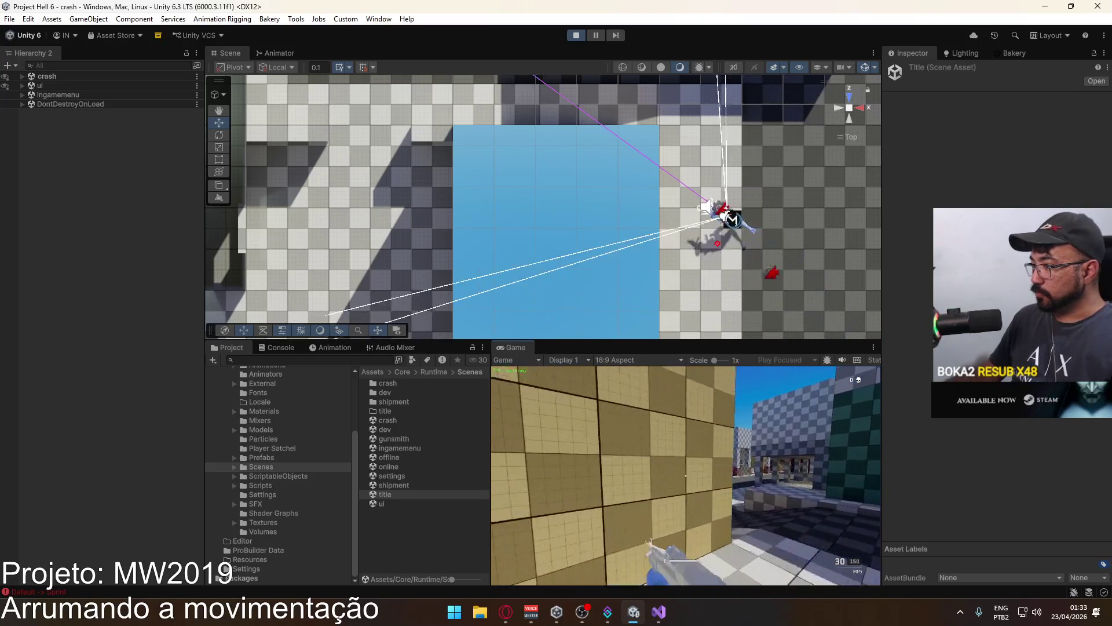
Set the Scene view to a top-down look at the player and advance the paused game one frame.
{"action": "key", "text": "super"}
{"action": "left_click_drag", "start_coordinate": [706, 165], "coordinate": [868, 120]}
{"action": "left_click", "coordinate": [859, 110]}
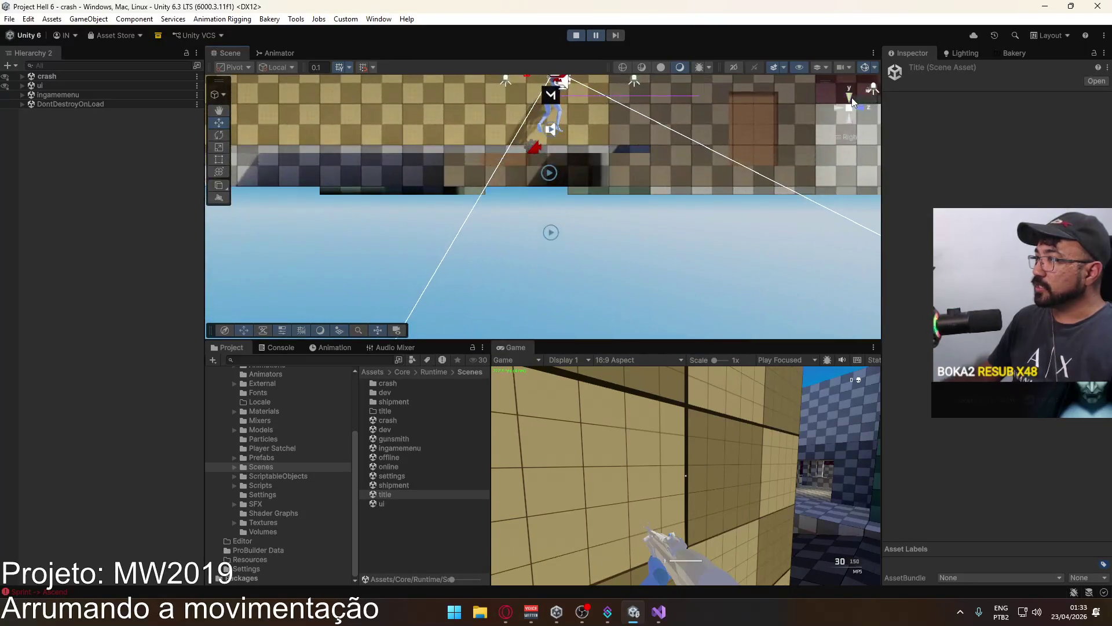
{"action": "scroll", "coordinate": [666, 174], "scroll_direction": "down", "scroll_amount": 2}
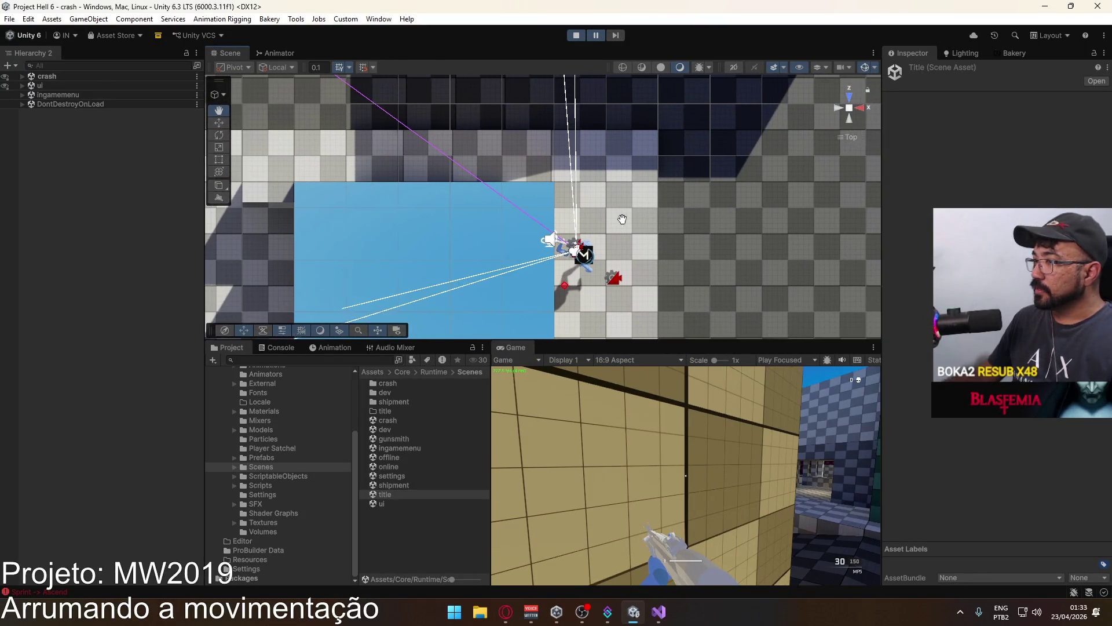
{"action": "scroll", "coordinate": [661, 116], "scroll_direction": "up", "scroll_amount": 3}
{"action": "left_click", "coordinate": [620, 36]}
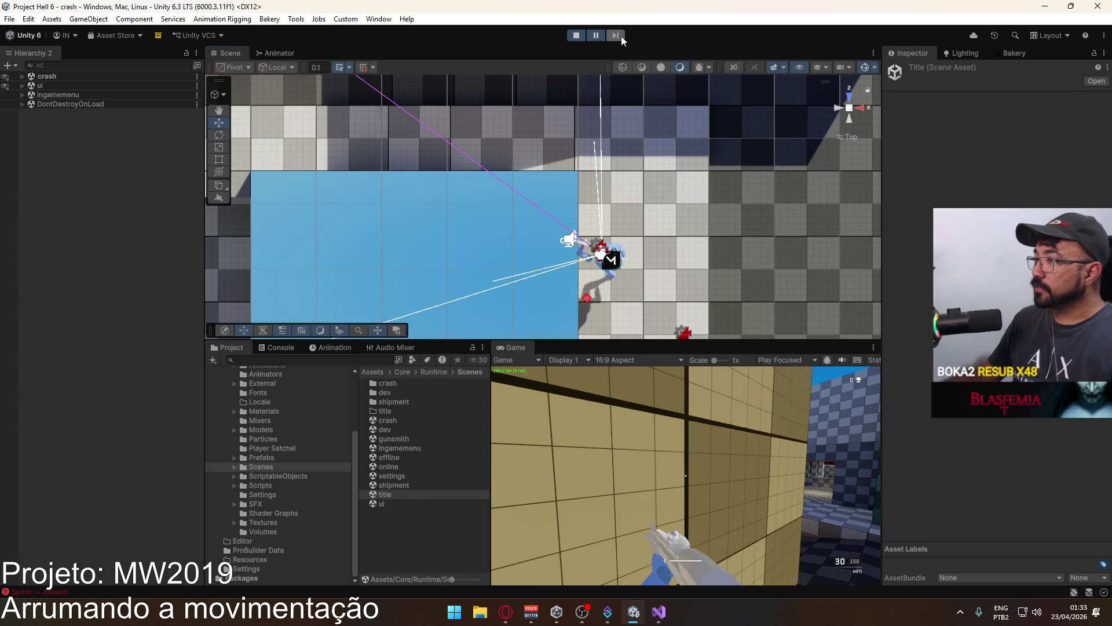
Step the paused wall-collision test frame by frame while watching the debug ray, then resume.
{"action": "left_click", "coordinate": [621, 36]}
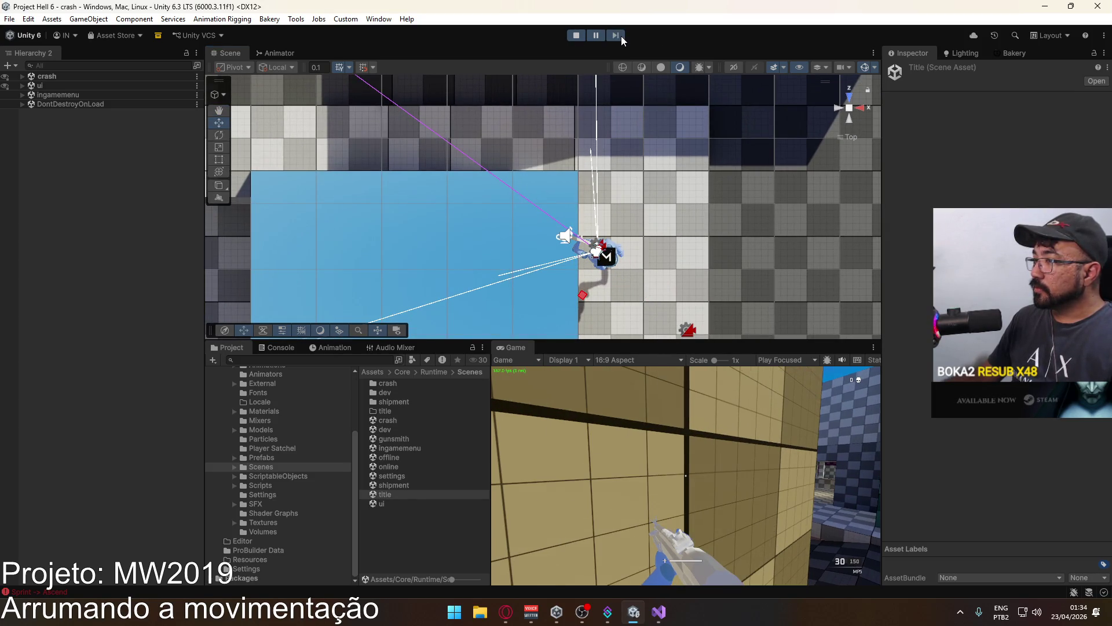
{"action": "left_click", "coordinate": [621, 36]}
{"action": "left_click", "coordinate": [621, 36]}
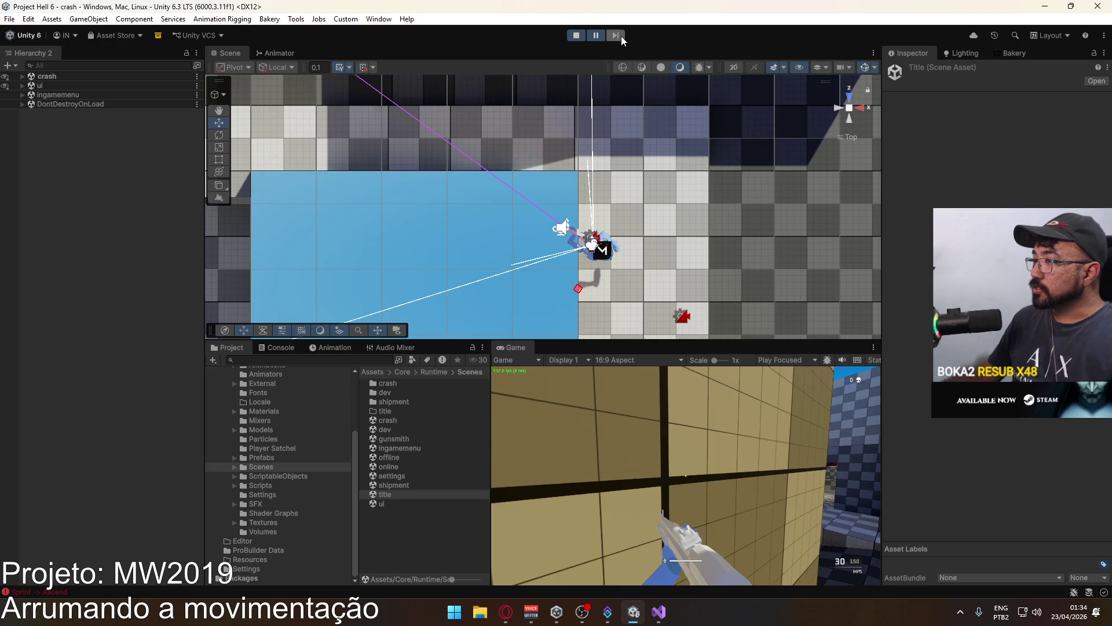
{"action": "scroll", "coordinate": [631, 255], "scroll_direction": "up", "scroll_amount": 3}
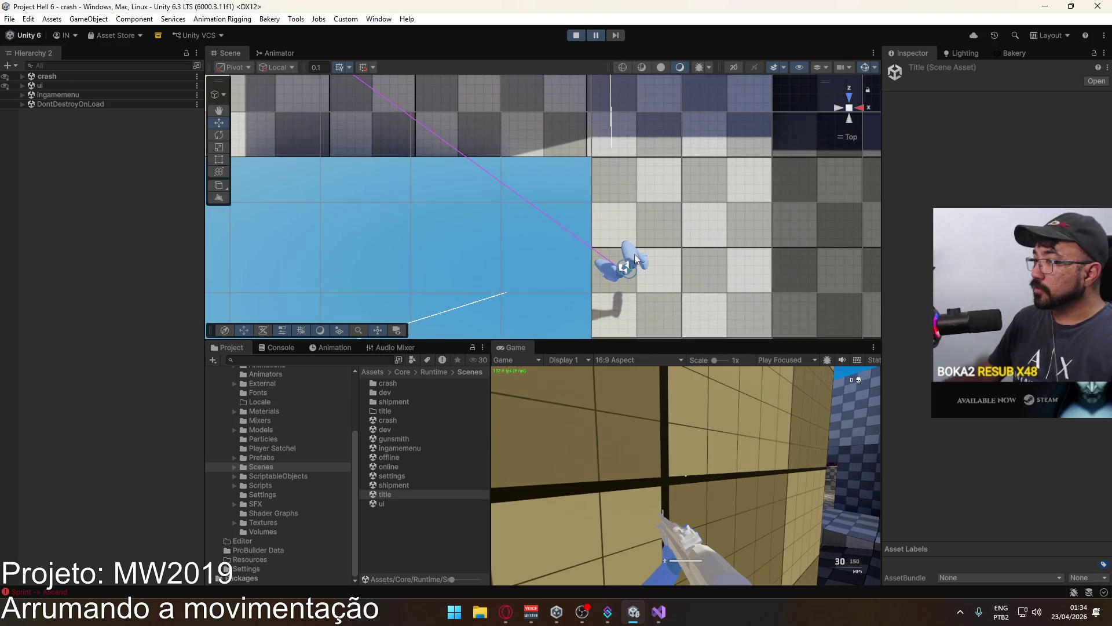
{"action": "scroll", "coordinate": [634, 255], "scroll_direction": "down", "scroll_amount": 1}
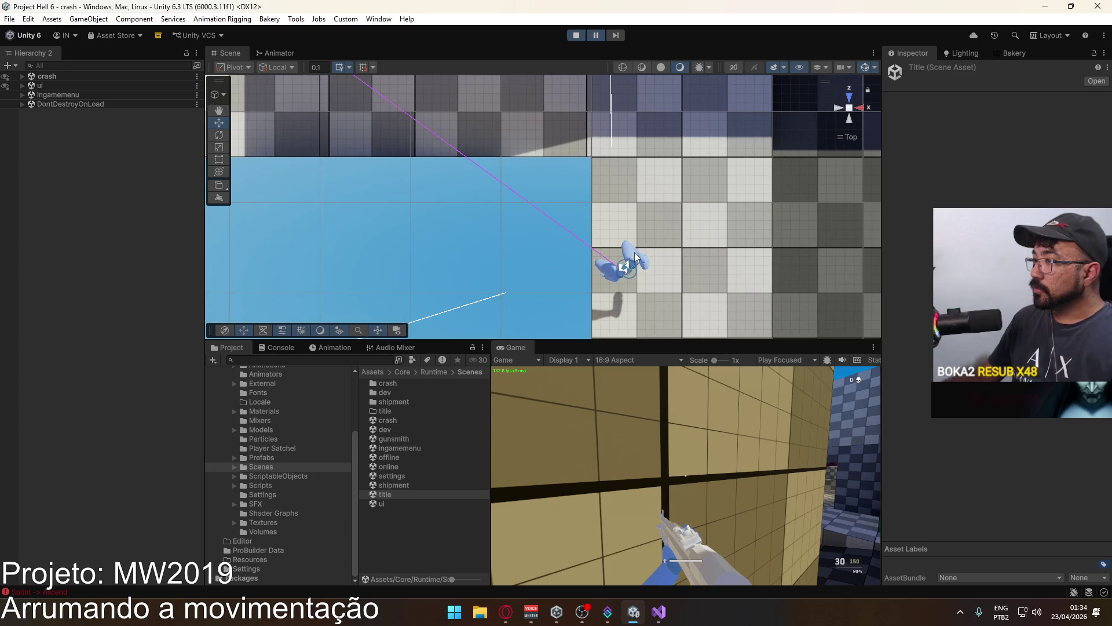
{"action": "left_click", "coordinate": [615, 36]}
{"action": "left_click", "coordinate": [615, 36]}
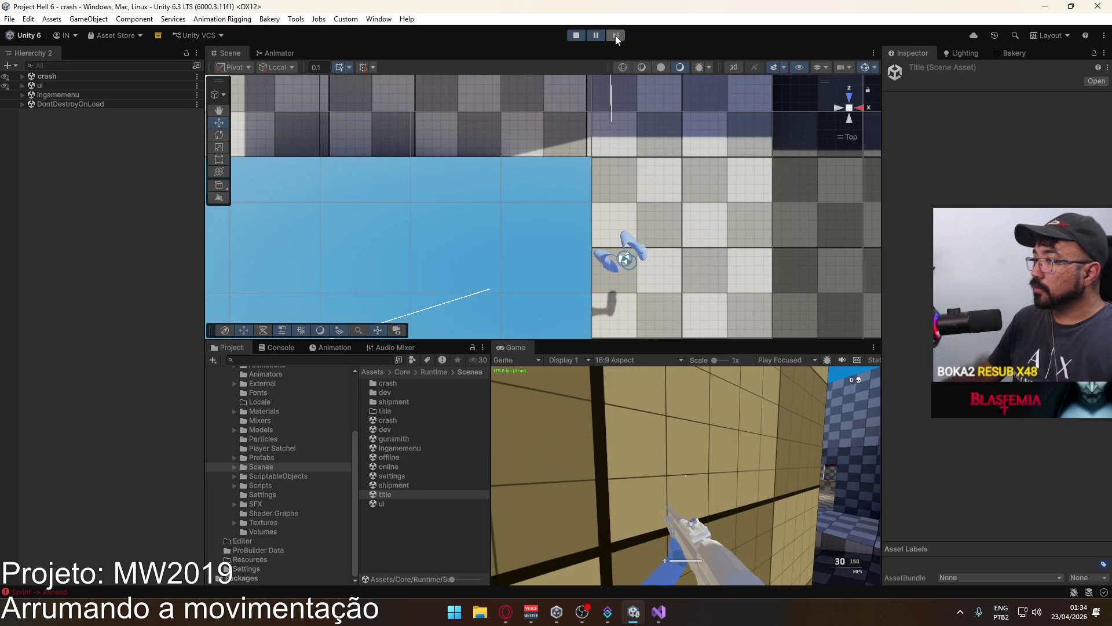
{"action": "left_click", "coordinate": [615, 36]}
{"action": "scroll", "coordinate": [640, 172], "scroll_direction": "down", "scroll_amount": 1}
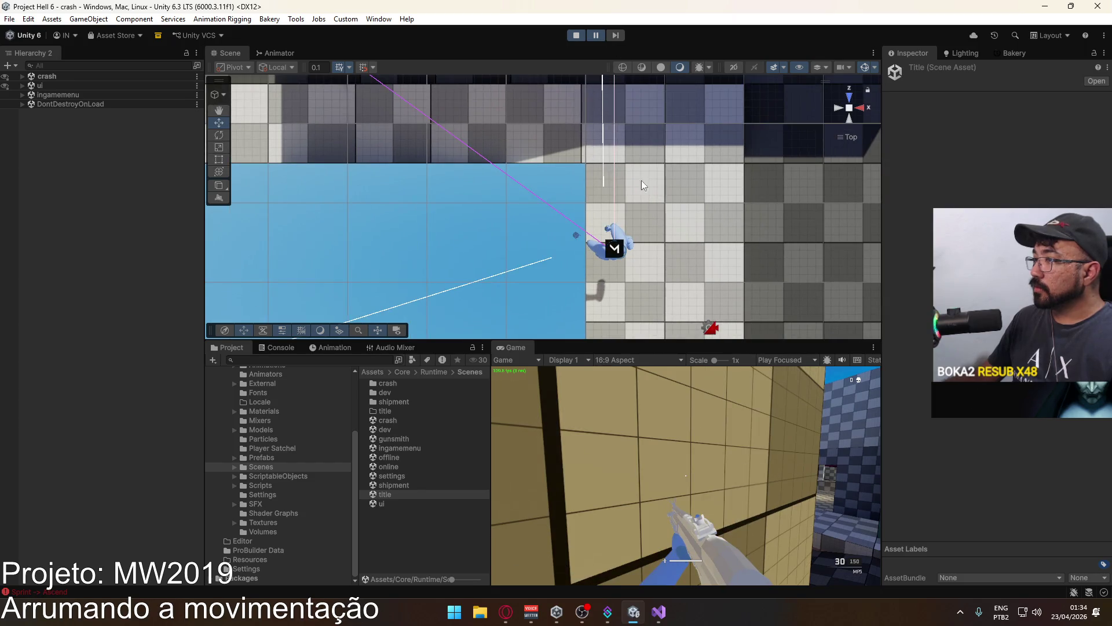
{"action": "scroll", "coordinate": [644, 135], "scroll_direction": "down", "scroll_amount": 6}
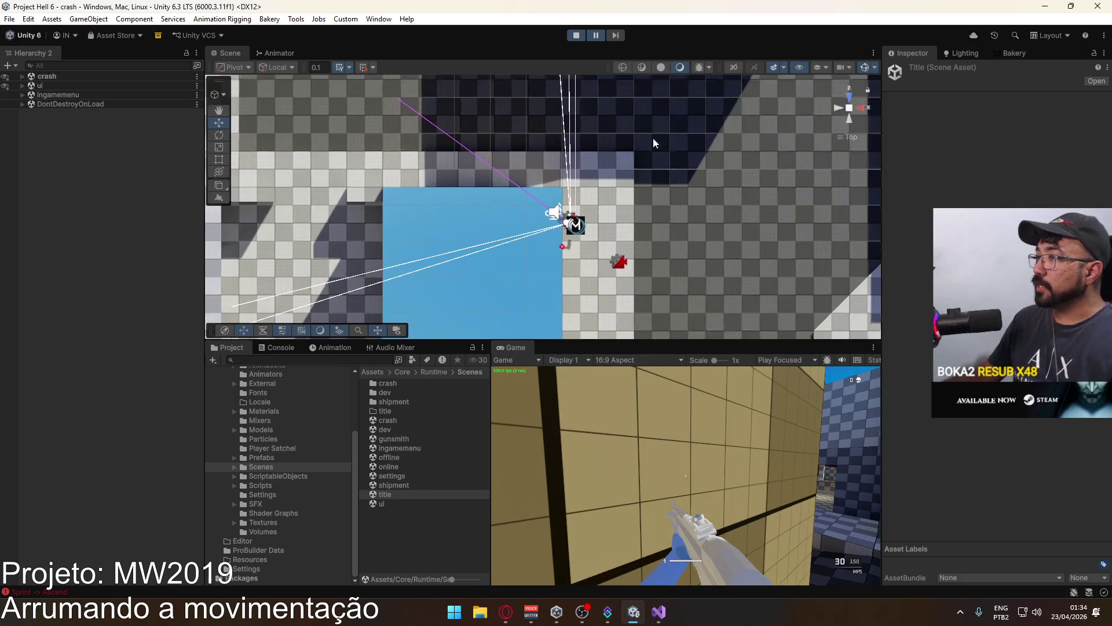
{"action": "scroll", "coordinate": [559, 145], "scroll_direction": "up", "scroll_amount": 3}
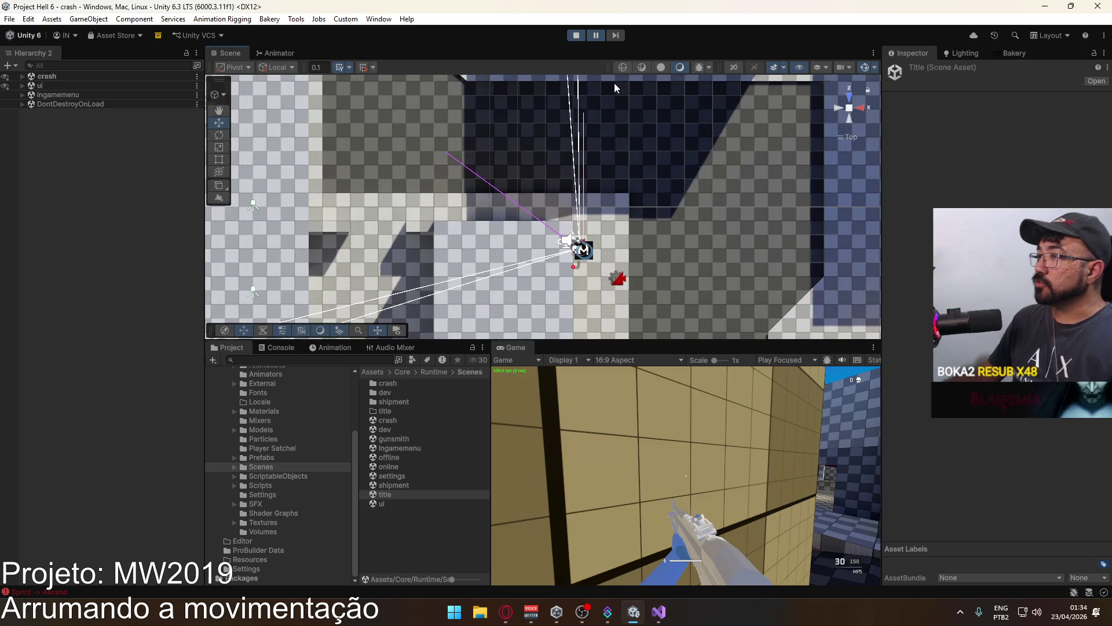
{"action": "left_click", "coordinate": [597, 36]}
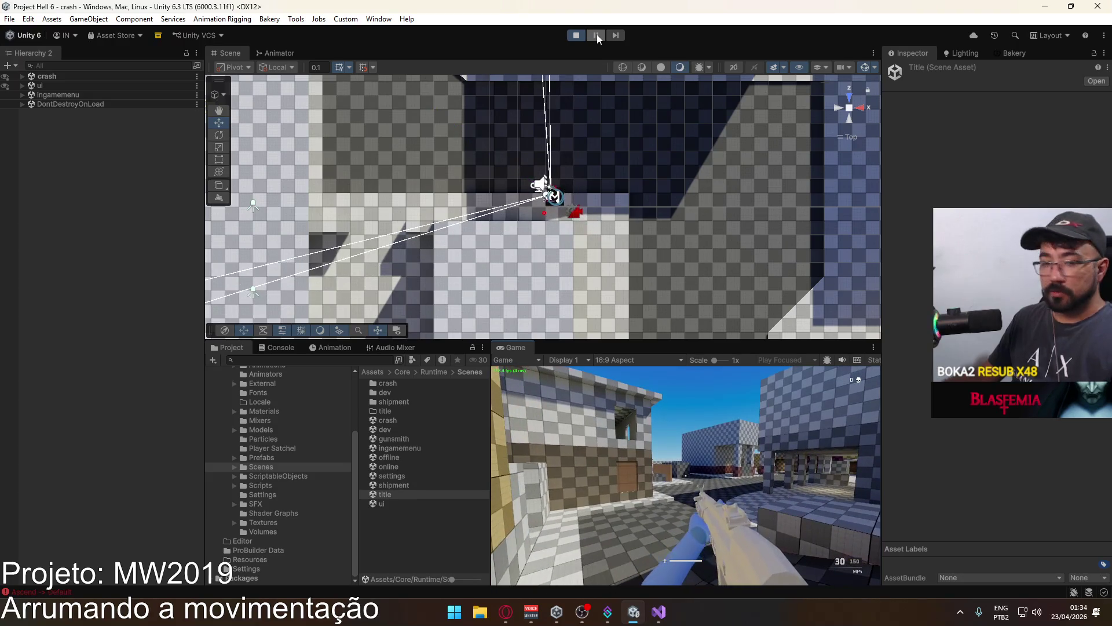
Return to the editor, orbit the Scene camera down near the floor, and step a few more frames.
{"action": "key", "text": "super"}
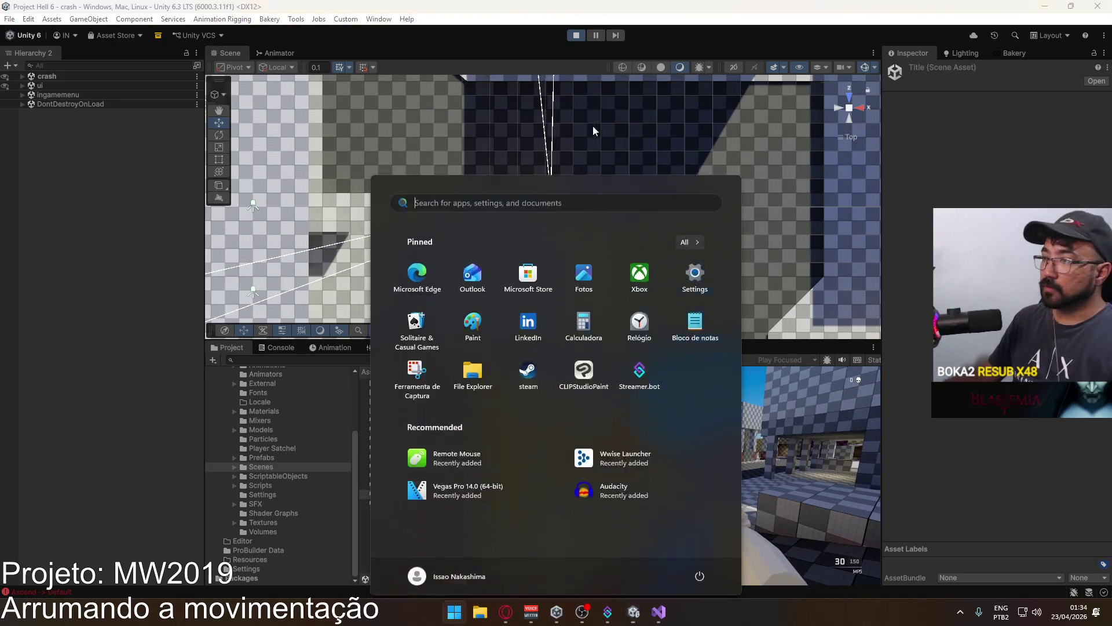
{"action": "right_click", "coordinate": [610, 162]}
{"action": "key", "text": "Escape"}
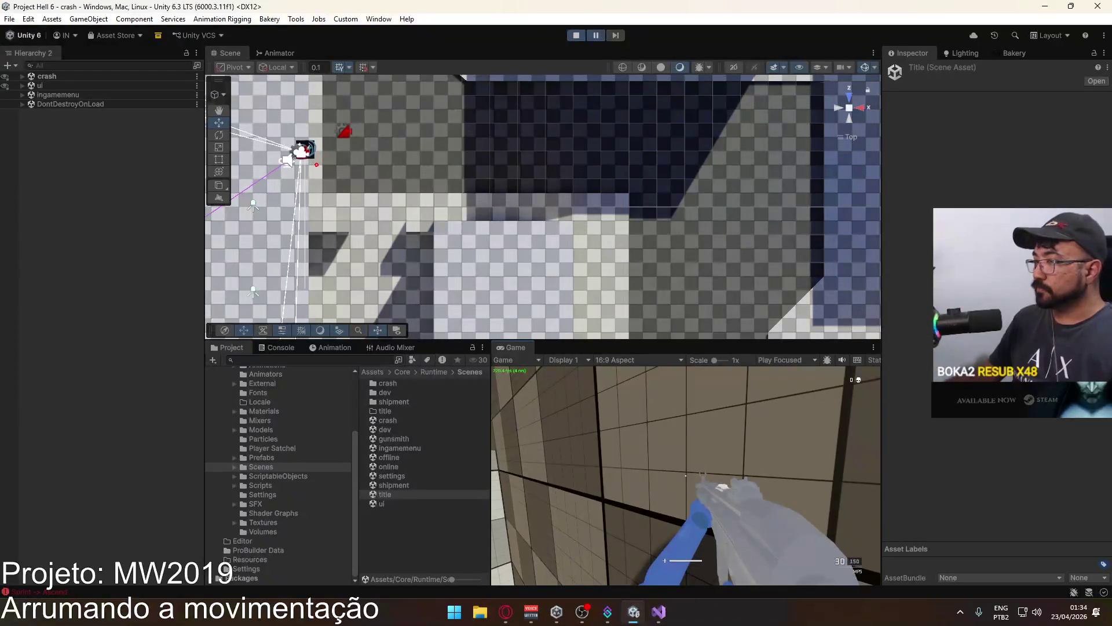
{"action": "key", "text": "super"}
{"action": "left_click", "coordinate": [606, 171]}
{"action": "left_click_drag", "start_coordinate": [460, 120], "coordinate": [695, 84]}
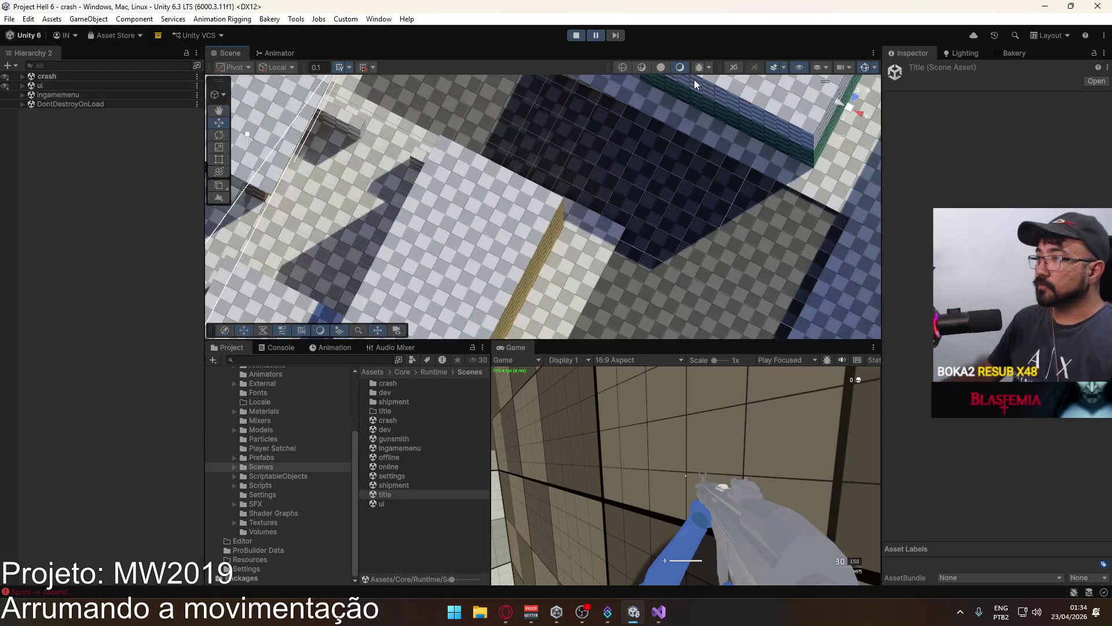
{"action": "mouse_move", "coordinate": [839, 140]}
{"action": "left_mouse_down"}
{"action": "mouse_move", "coordinate": [532, 105]}
{"action": "mouse_move", "coordinate": [609, 70]}
{"action": "left_mouse_up"}
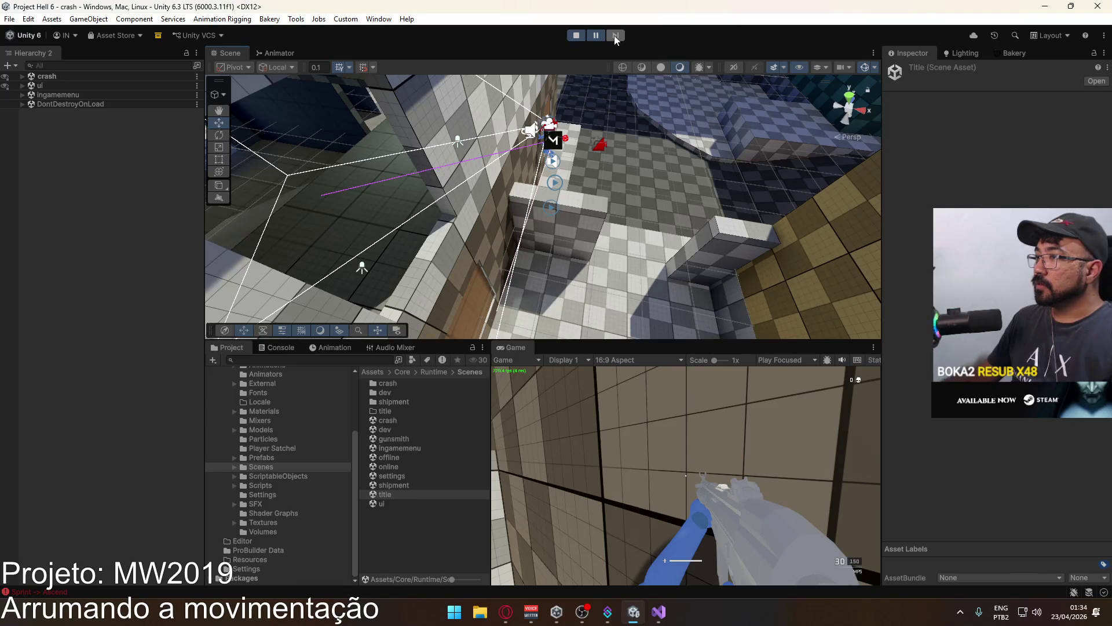
{"action": "left_click", "coordinate": [614, 36]}
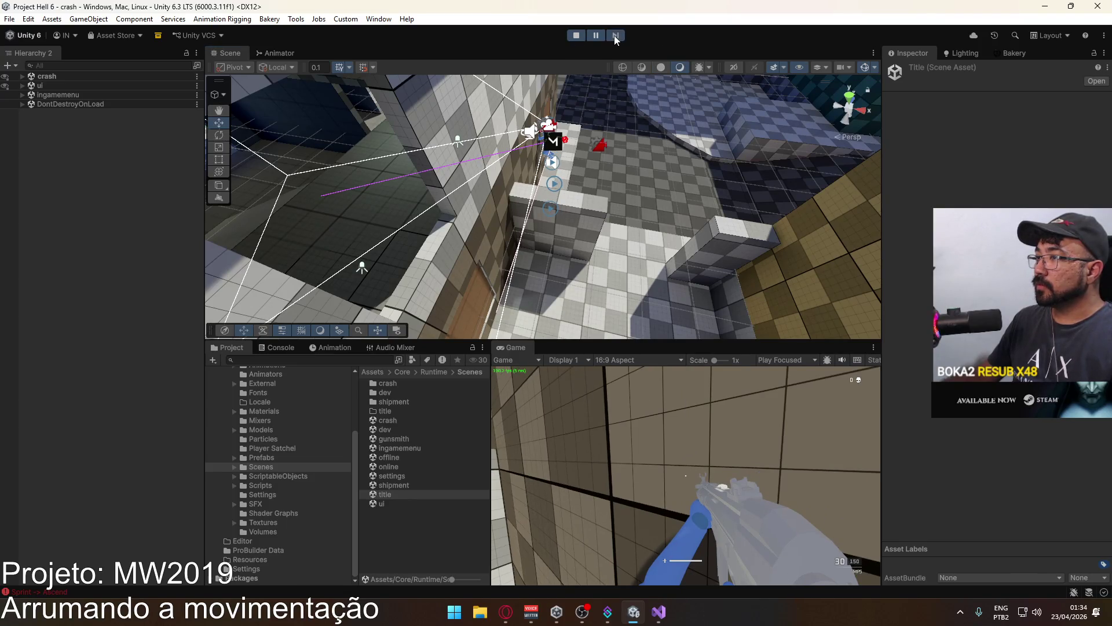
{"action": "left_click", "coordinate": [614, 35]}
{"action": "left_click", "coordinate": [614, 36]}
{"action": "key", "text": "ctrl+shift+p"}
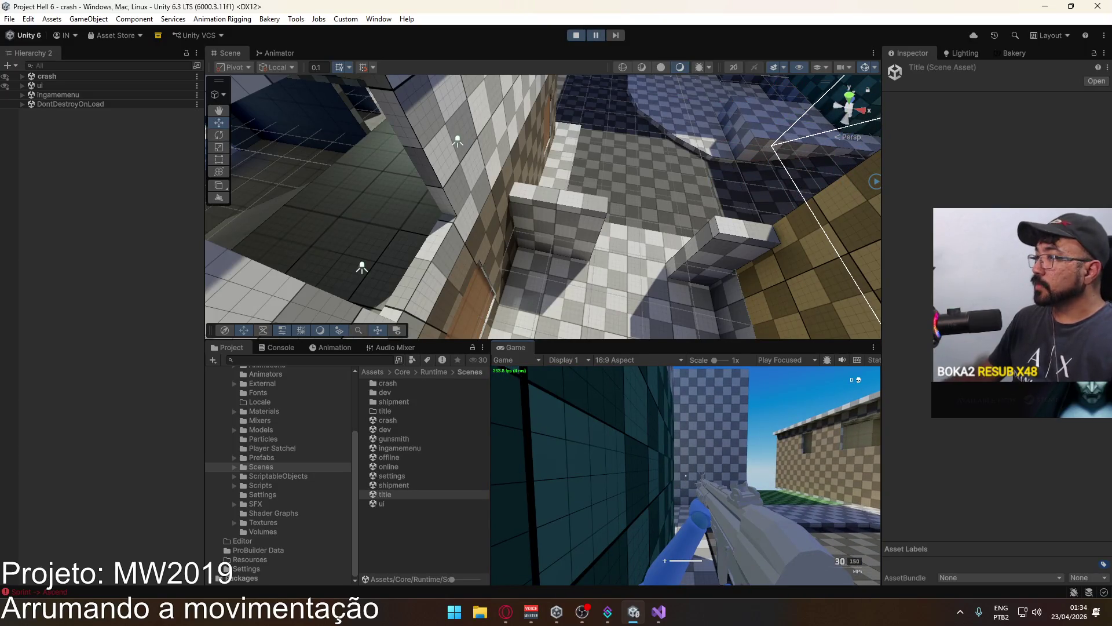
Advance the paused game through about a dozen more frames against the wall.
{"action": "key", "text": "super"}
{"action": "key", "text": "super"}
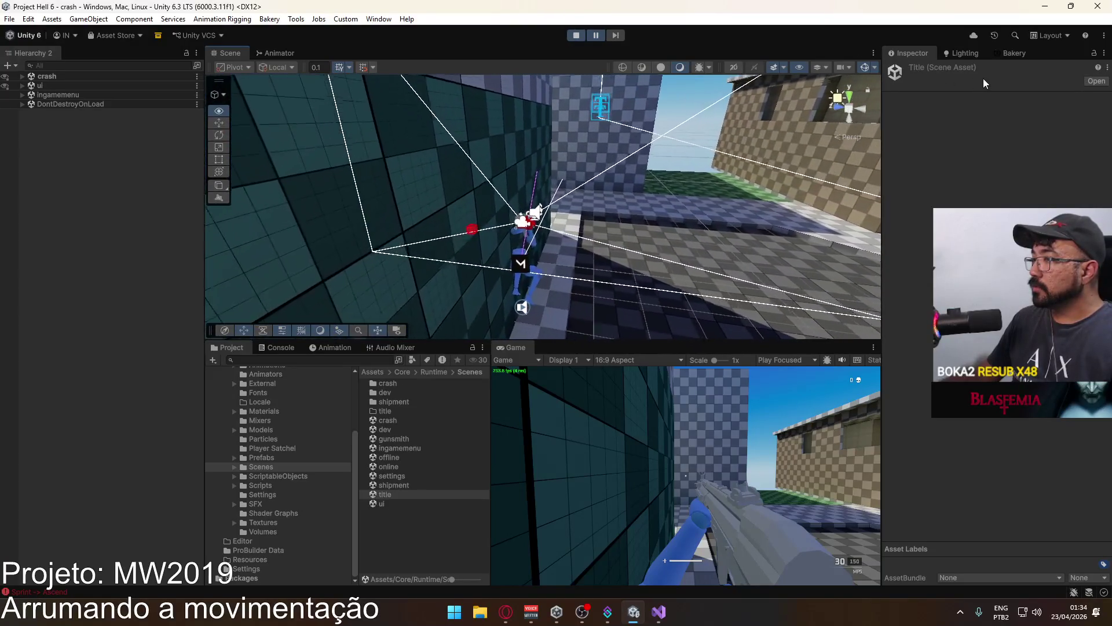
{"action": "left_click", "coordinate": [614, 36]}
{"action": "left_click", "coordinate": [614, 36]}
{"action": "left_click", "coordinate": [614, 36]}
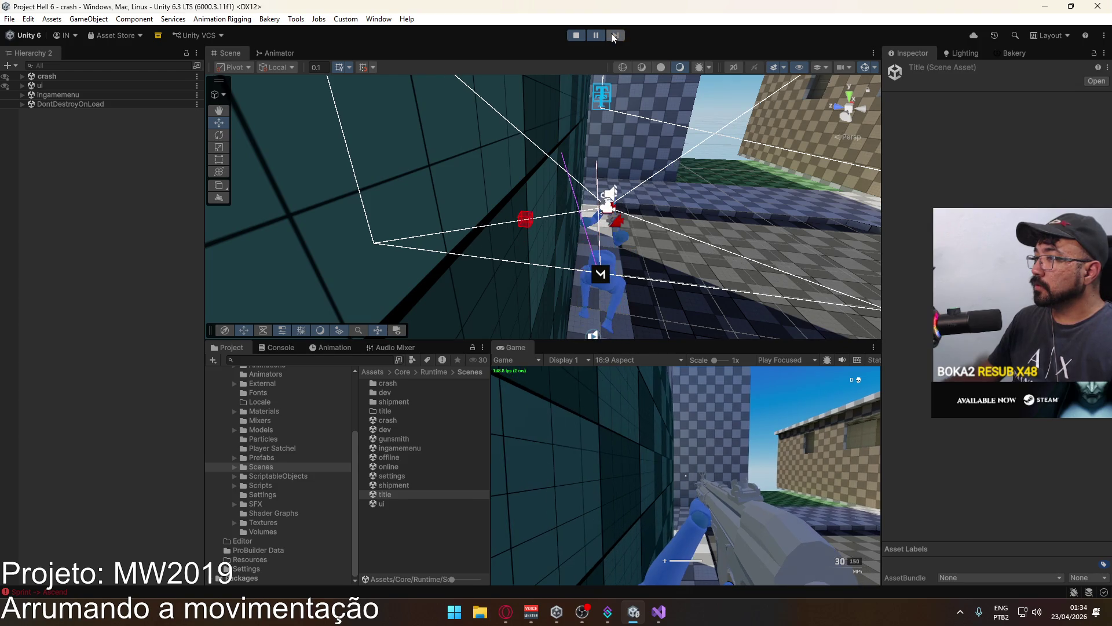
{"action": "left_click", "coordinate": [614, 36]}
{"action": "left_click", "coordinate": [614, 36]}
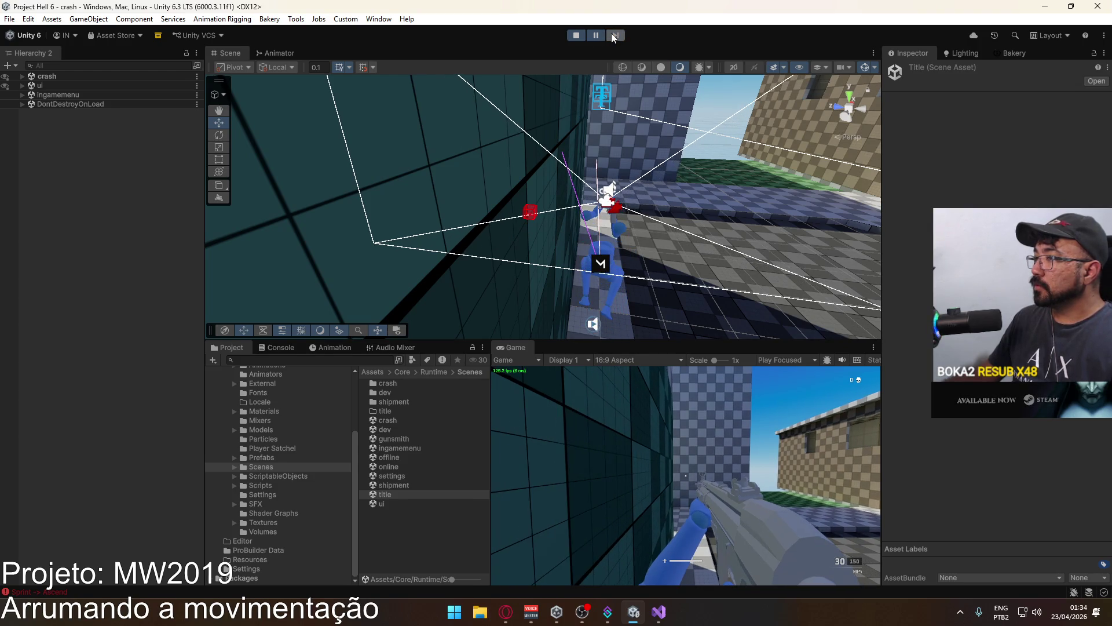
{"action": "left_click", "coordinate": [614, 36]}
{"action": "left_click", "coordinate": [614, 36]}
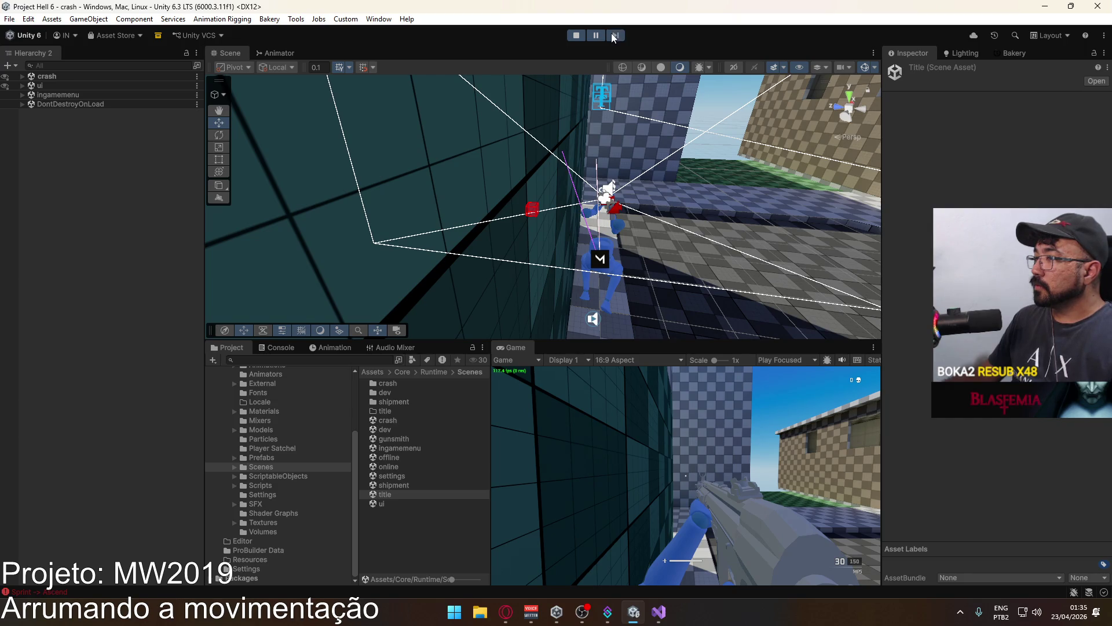
{"action": "left_click", "coordinate": [614, 36]}
{"action": "left_click", "coordinate": [614, 36]}
{"action": "left_click", "coordinate": [614, 36]}
{"action": "left_click", "coordinate": [613, 35]}
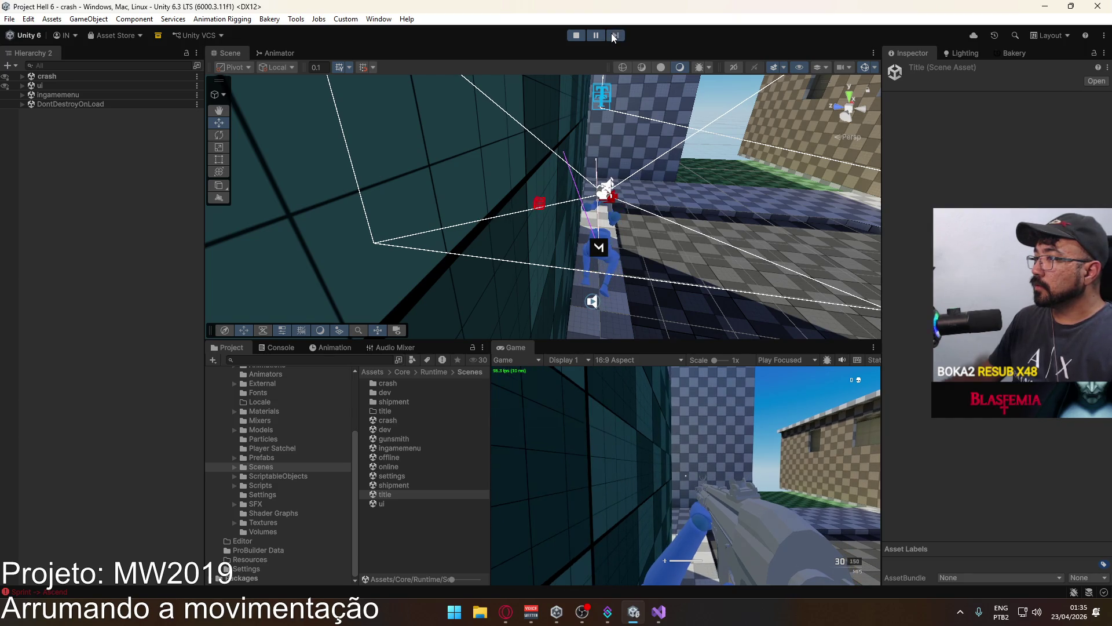
{"action": "left_click", "coordinate": [614, 36]}
{"action": "left_click", "coordinate": [614, 36]}
{"action": "left_click", "coordinate": [610, 33]}
{"action": "left_click", "coordinate": [610, 34]}
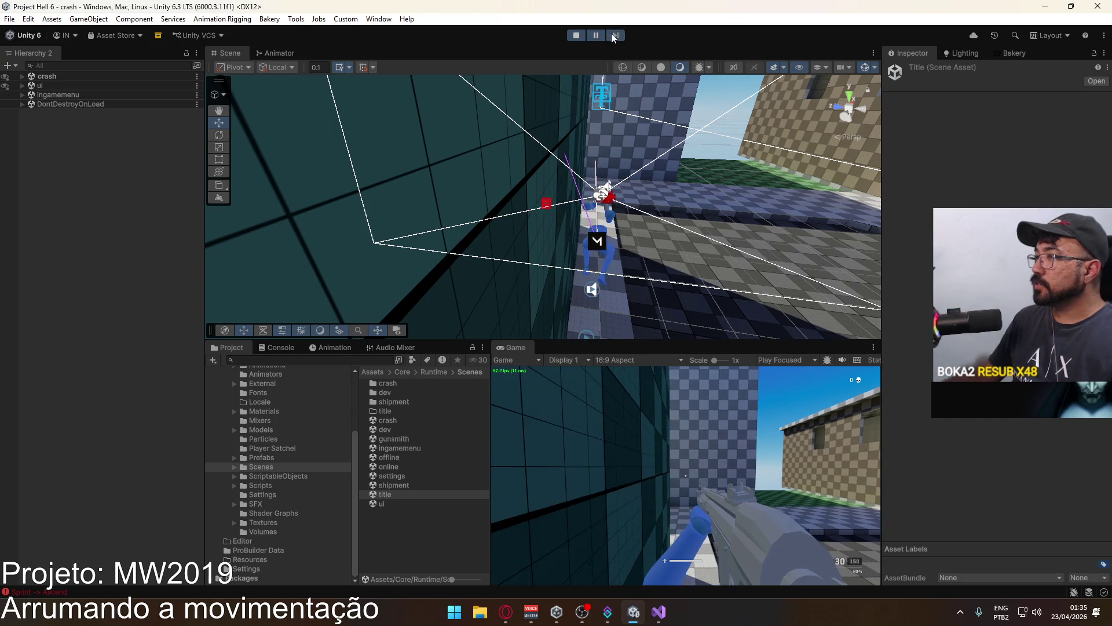
{"action": "left_click", "coordinate": [611, 33]}
Resume the game, exit play mode, and bring PlayerScript.cs forward in Visual Studio.
{"action": "left_click", "coordinate": [603, 36]}
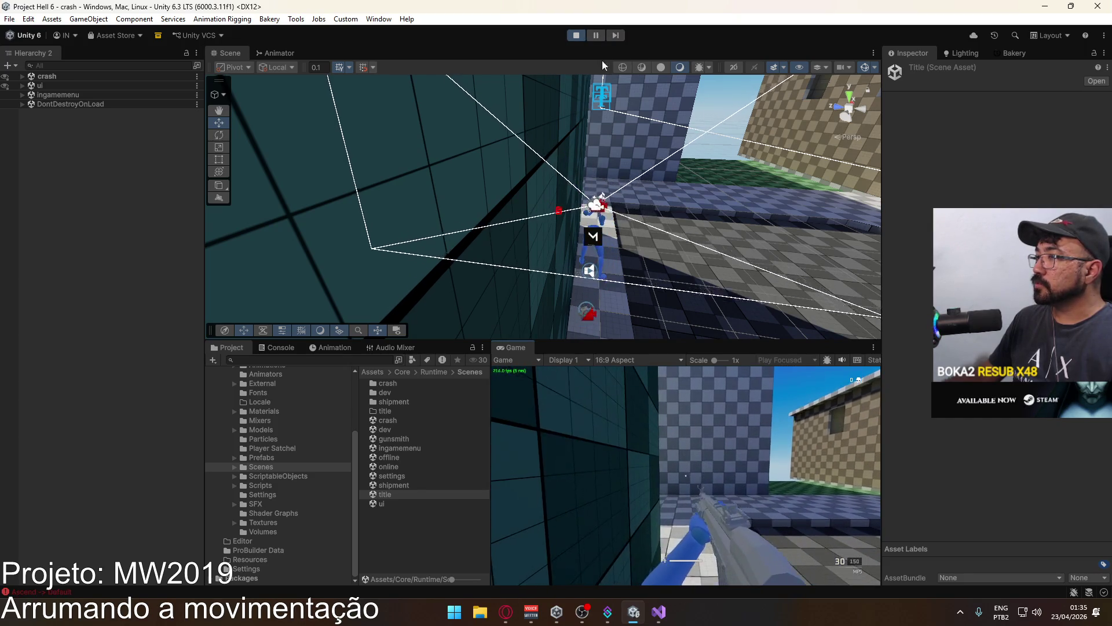
{"action": "left_click", "coordinate": [576, 36]}
{"action": "left_click", "coordinate": [659, 611]}
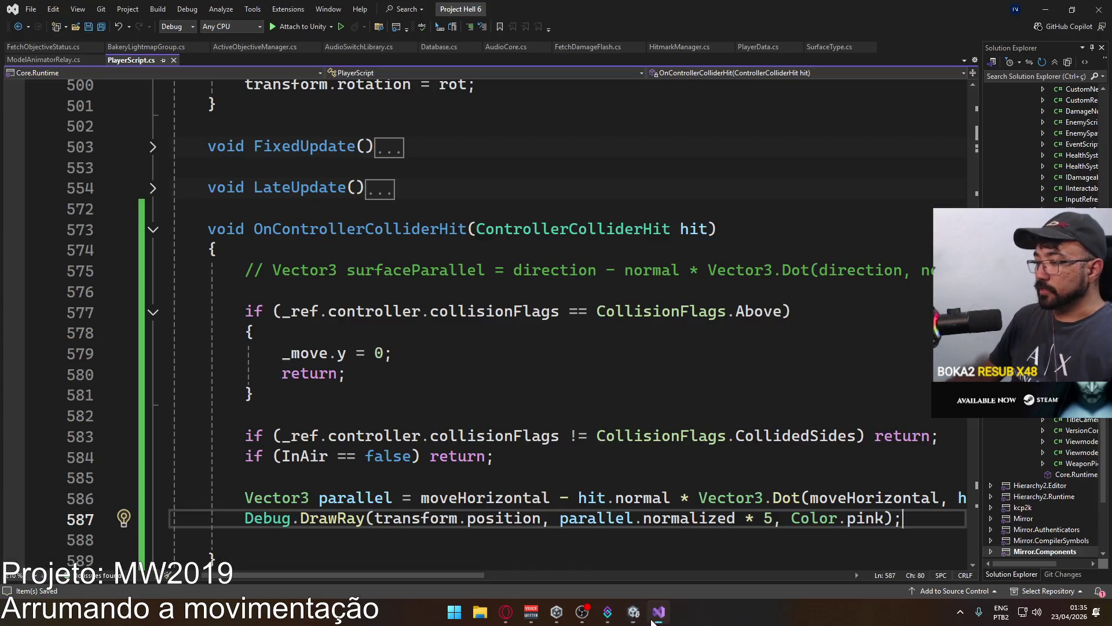
Comment out the Debug.DrawRay line with //.
{"action": "key", "text": "Home"}
{"action": "type", "text": "//"}
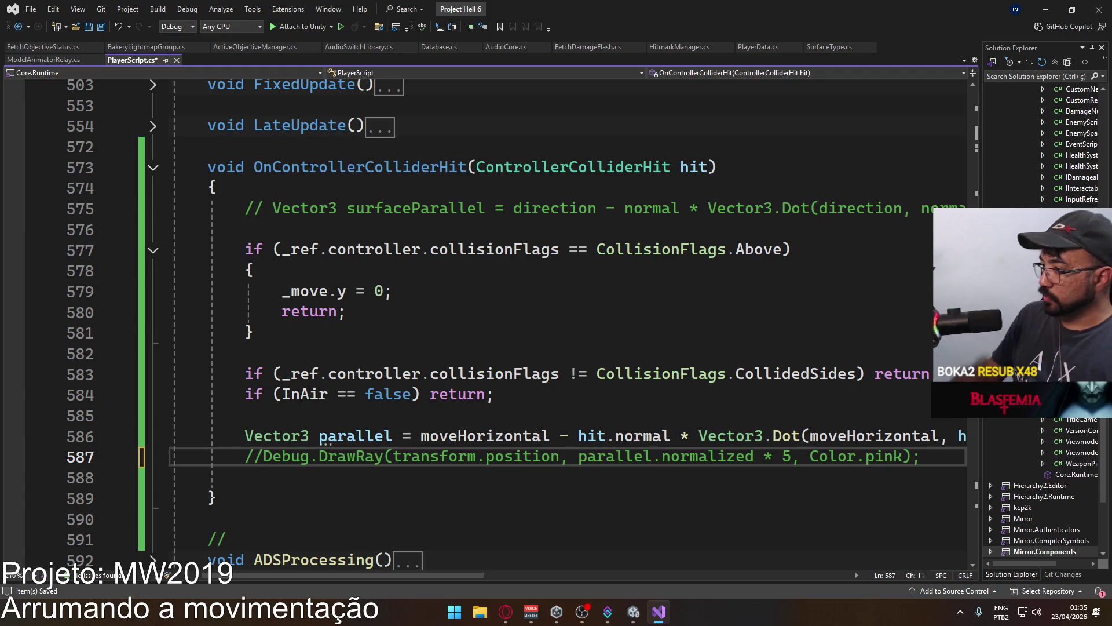
{"action": "mouse_move", "coordinate": [435, 575]}
{"action": "left_mouse_down"}
{"action": "mouse_move", "coordinate": [493, 576]}
{"action": "mouse_move", "coordinate": [456, 575]}
{"action": "left_mouse_up"}
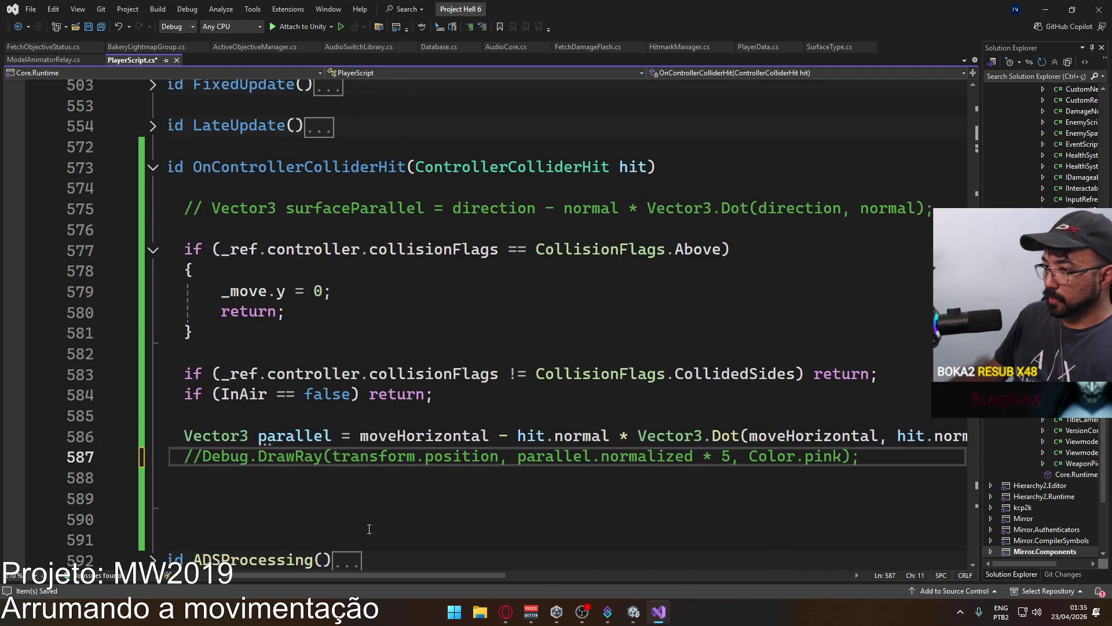
Insert float speed = moveHorizontal.magnitude; above it, save, and begin a float vertical line.
{"action": "key", "text": "Home"}
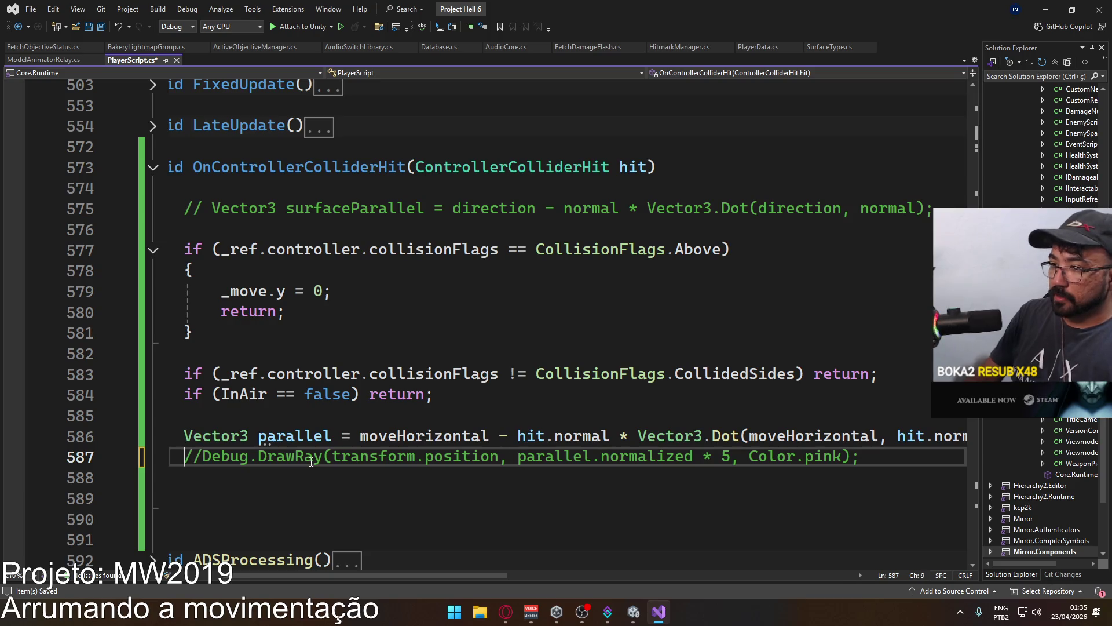
{"action": "key", "text": "Return"}
{"action": "key", "text": "Return"}
{"action": "key", "text": "Up"}
{"action": "key", "text": "Up"}
{"action": "type", "text": "float "}
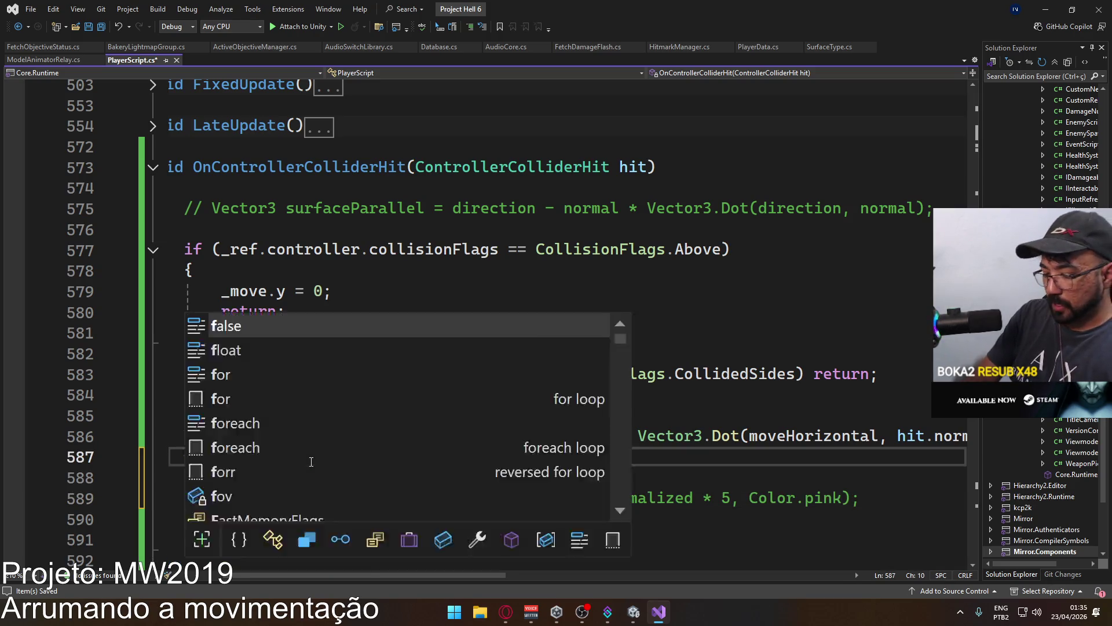
{"action": "type", "text": "mag"}
{"action": "key", "text": "BackSpace"}
{"action": "key", "text": "BackSpace"}
{"action": "key", "text": "BackSpace"}
{"action": "type", "text": "speed = "}
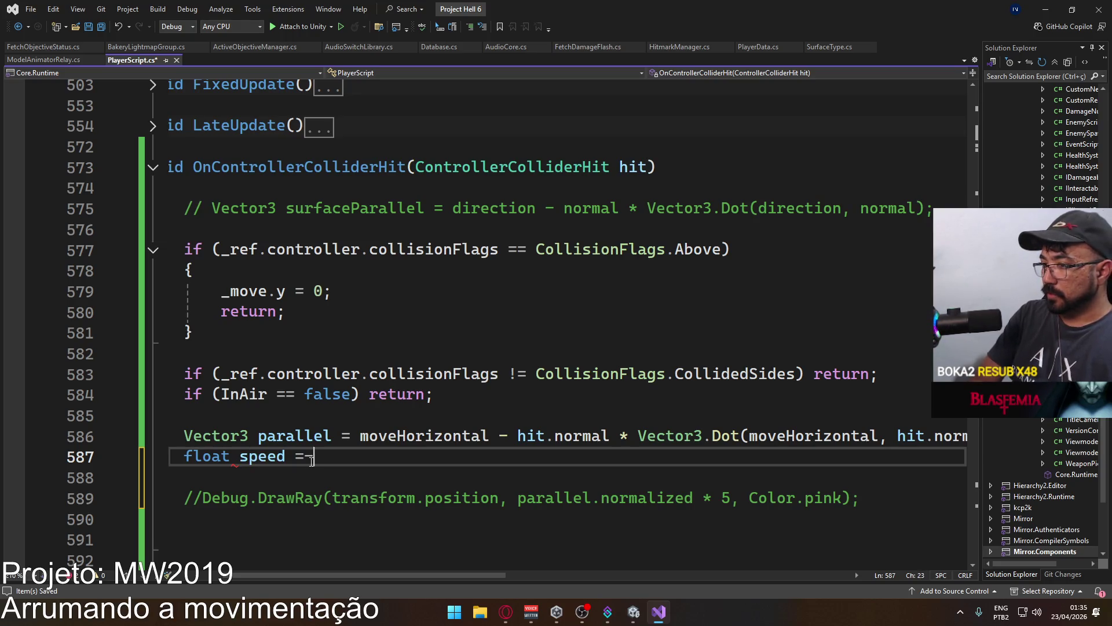
{"action": "type", "text": "ho"}
{"action": "key", "text": "BackSpace"}
{"action": "key", "text": "BackSpace"}
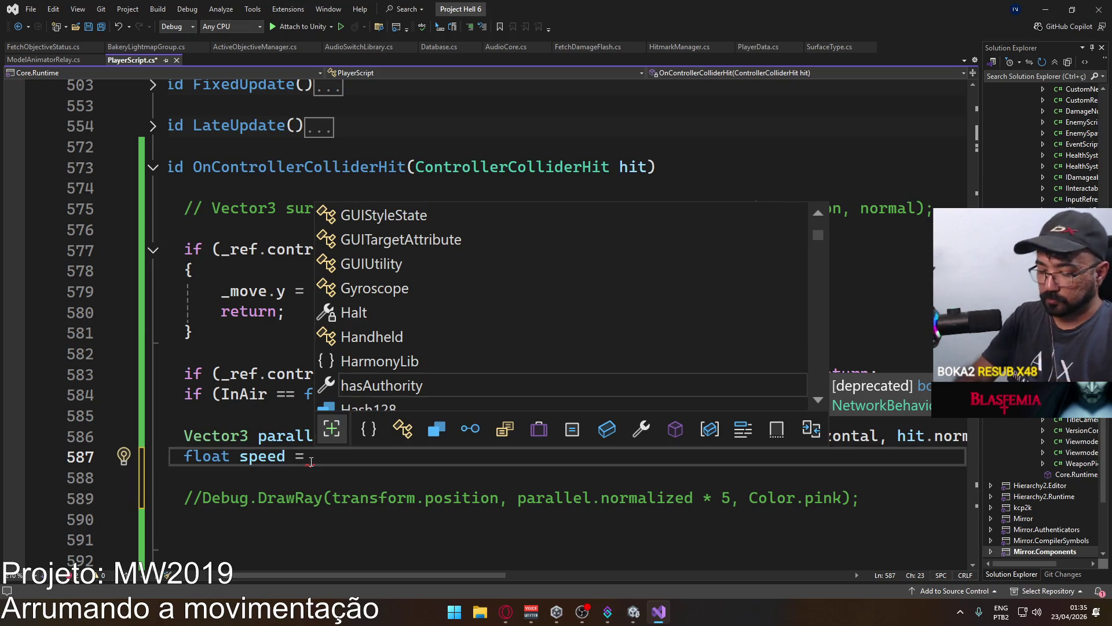
{"action": "type", "text": "mo."}
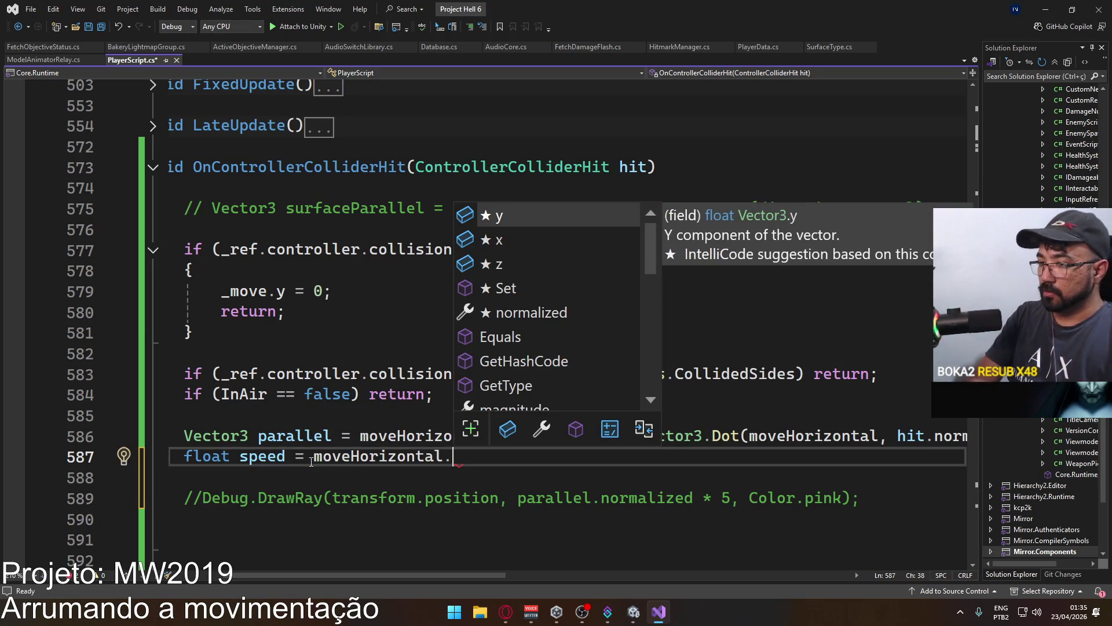
{"action": "type", "text": "mag"}
{"action": "key", "text": "Tab"}
{"action": "type", "text": ";"}
{"action": "key", "text": "ctrl+s"}
{"action": "key", "text": "Return"}
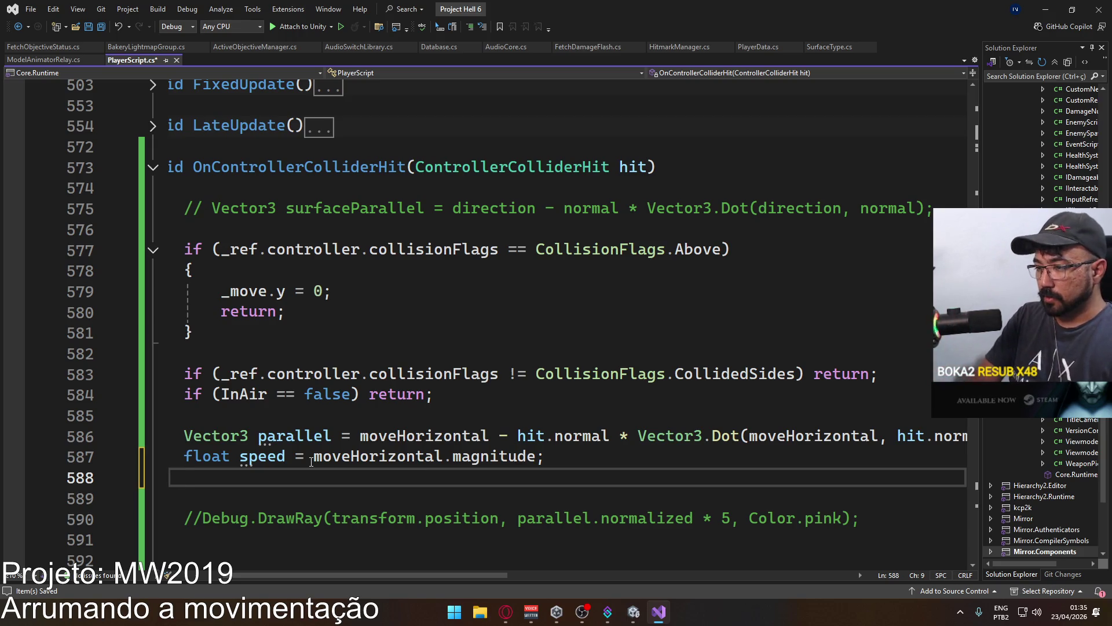
{"action": "type", "text": "float "}
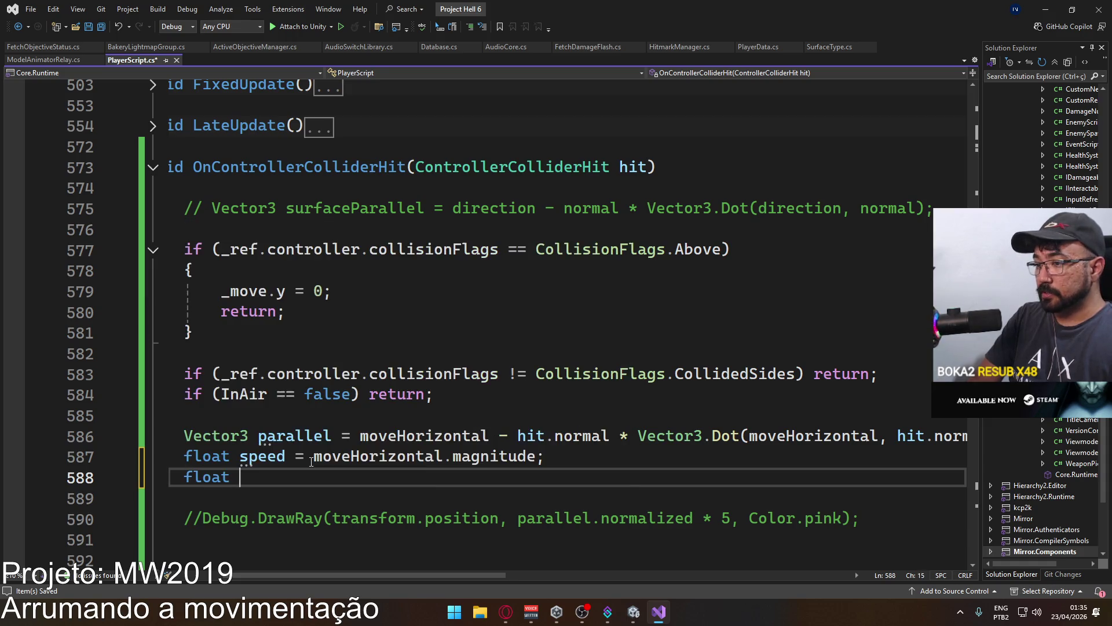
{"action": "type", "text": "vertical = m"}
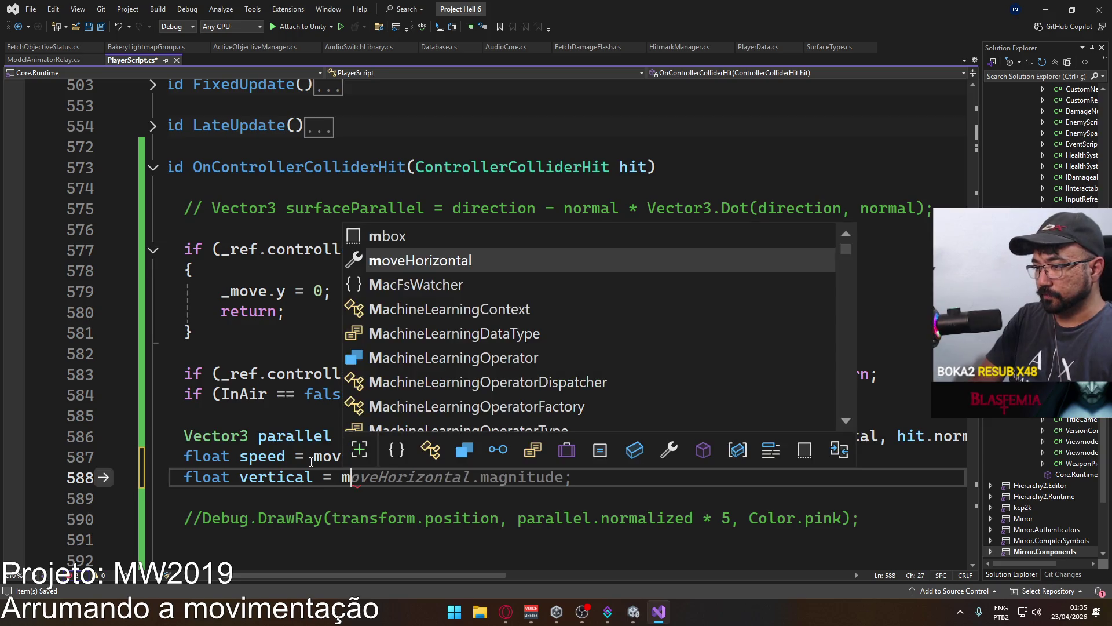
{"action": "type", "text": "+_"}
Complete the line as float vertical = _move.y;.
{"action": "key", "text": "BackSpace"}
{"action": "key", "text": "BackSpace"}
{"action": "type", "text": "_move.y;"}
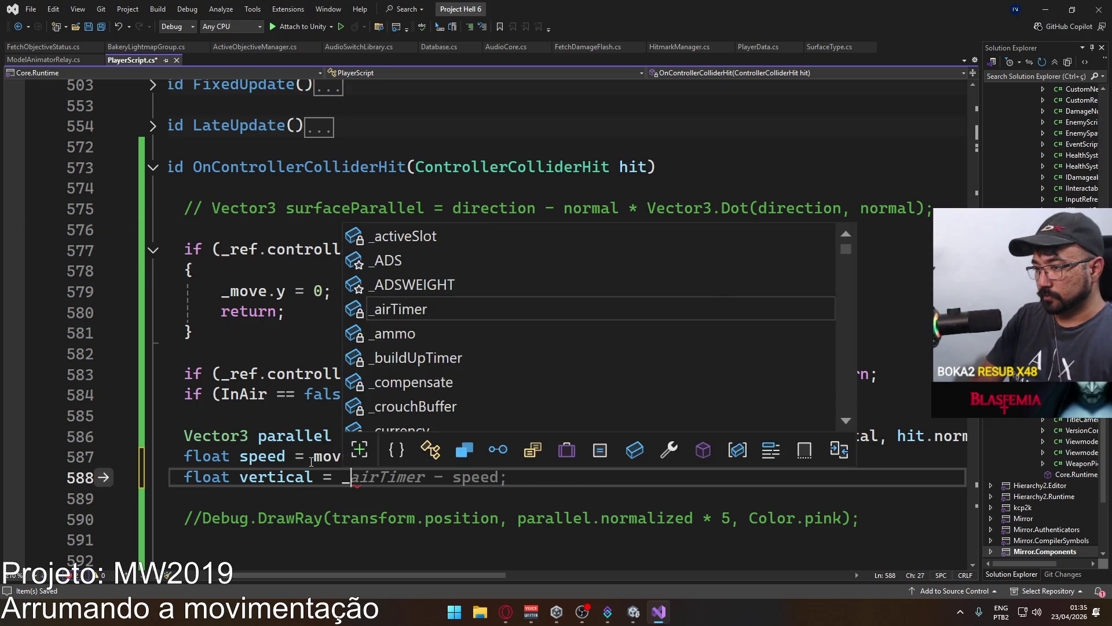
{"action": "key", "text": "Return"}
{"action": "key", "text": "Return"}
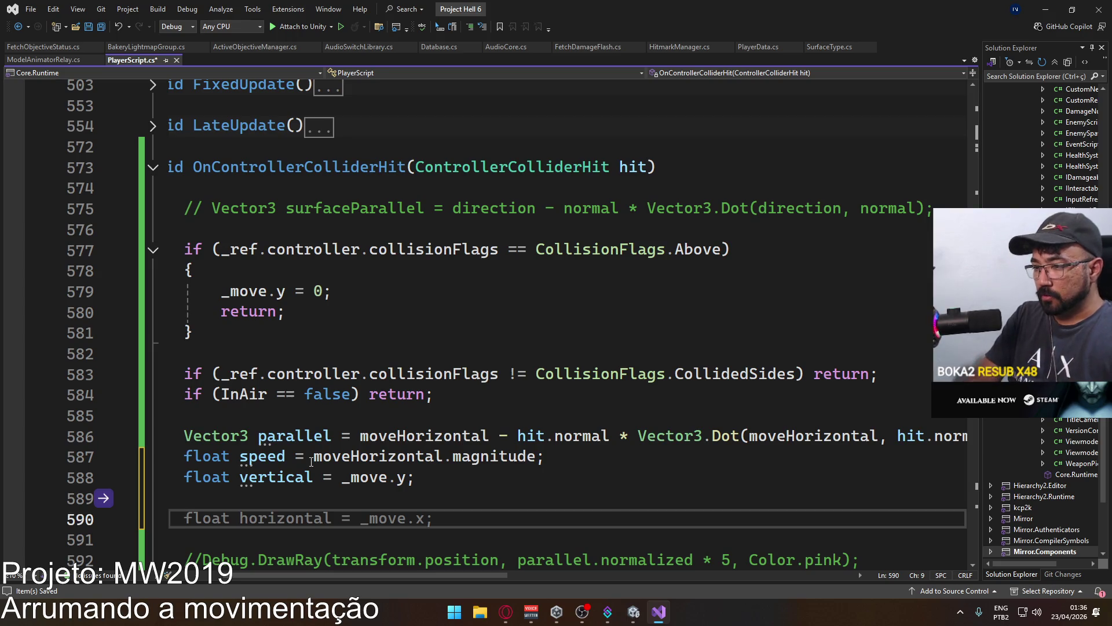
Add _move = parallel.normalized * speed; and _move.y = vertical; below it.
{"action": "type", "text": "_move ="}
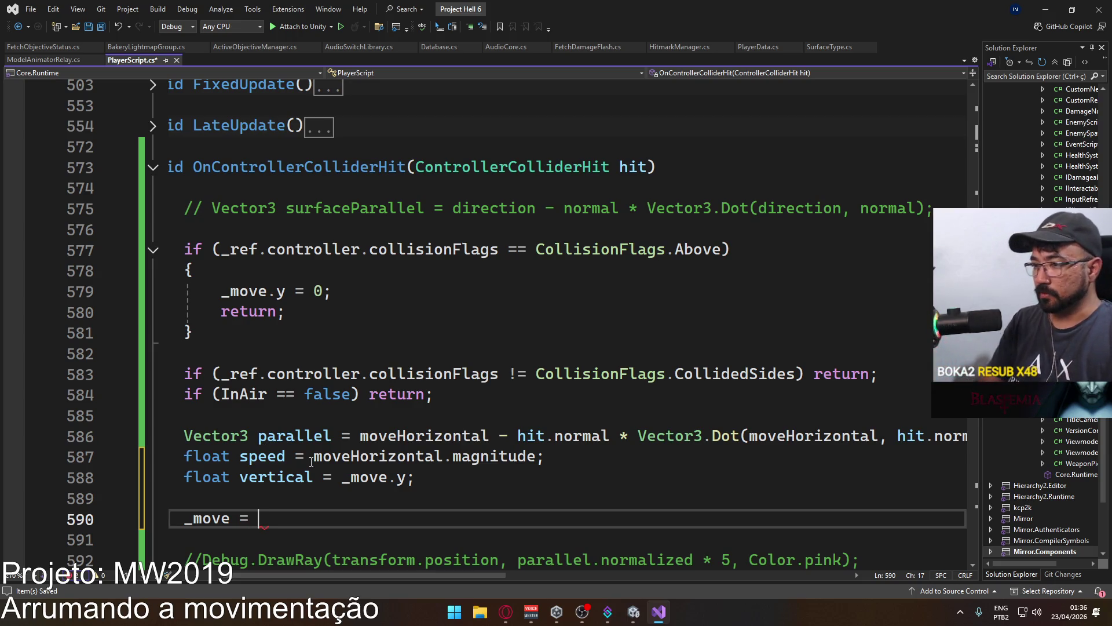
{"action": "type", "text": " par"}
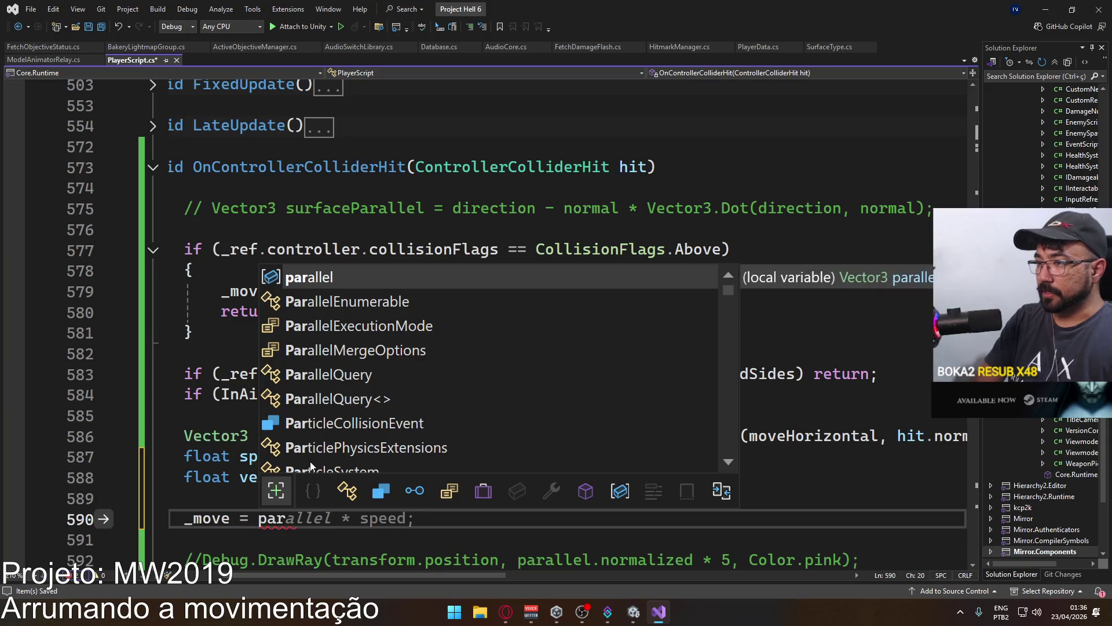
{"action": "key", "text": "Tab"}
{"action": "type", "text": ".n"}
{"action": "key", "text": "Tab"}
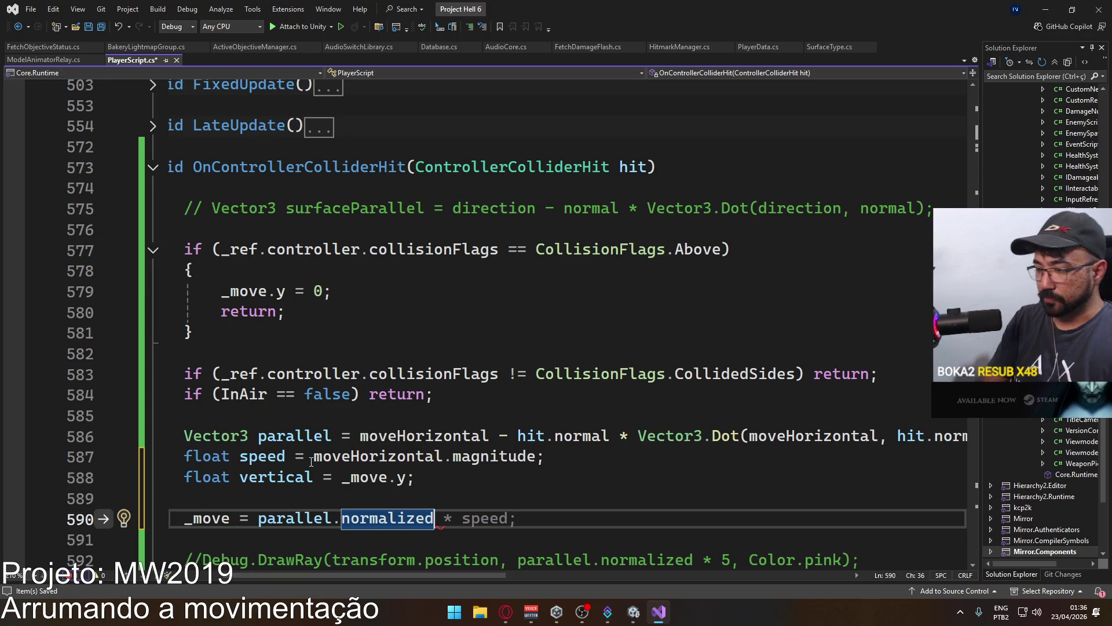
{"action": "type", "text": "* spee"}
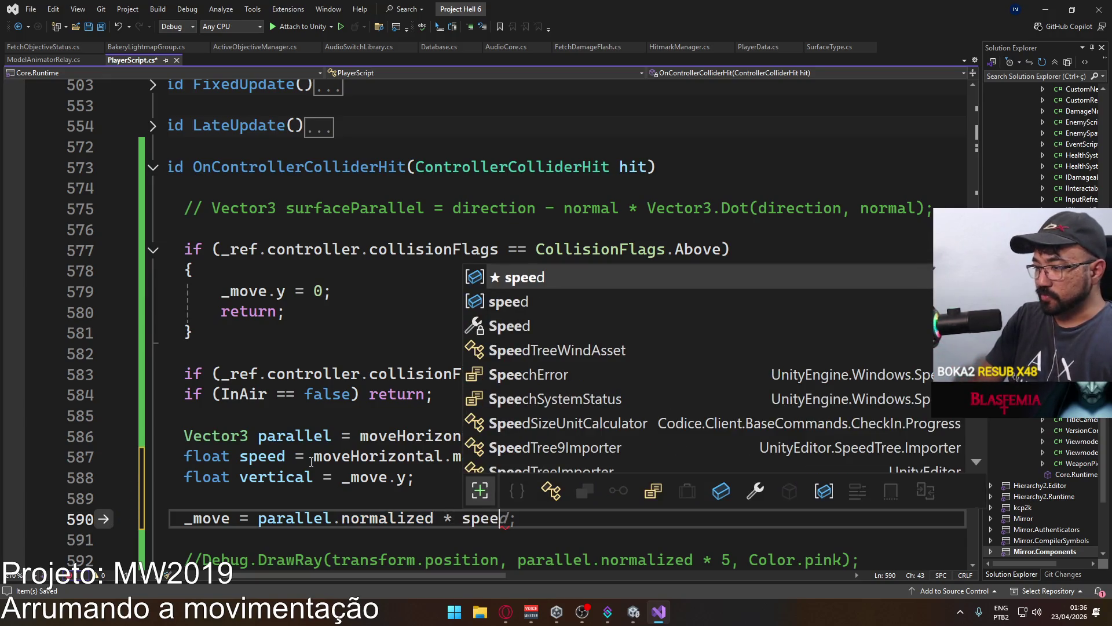
{"action": "type", "text": "d;"}
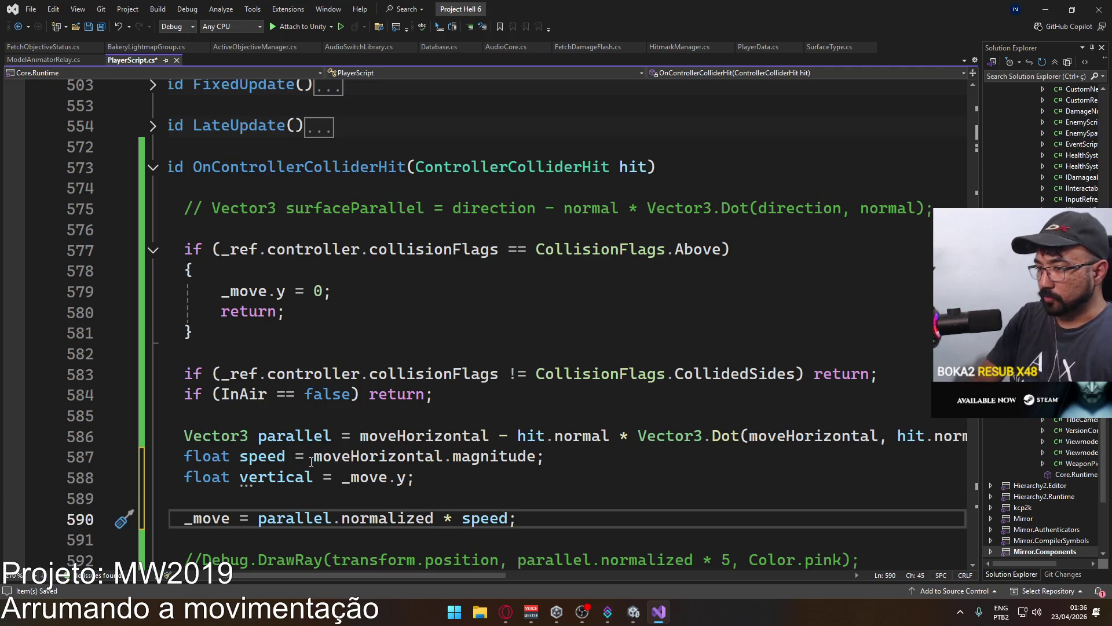
{"action": "key", "text": "Return"}
{"action": "type", "text": "_move.y"}
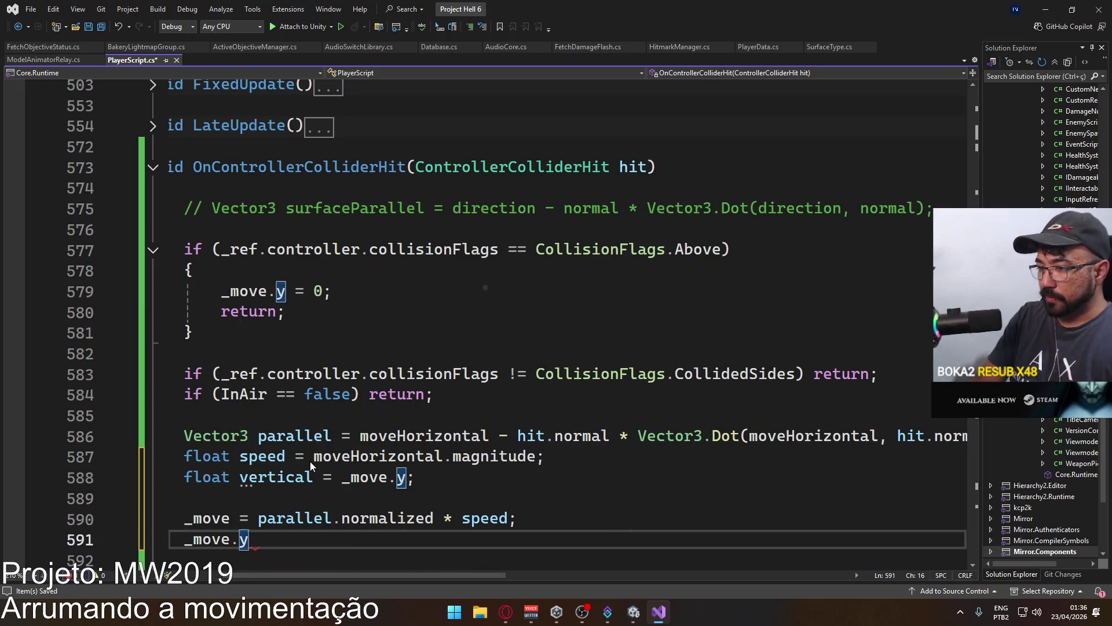
{"action": "type", "text": " = ver"}
{"action": "key", "text": "Tab"}
{"action": "type", "text": ";"}
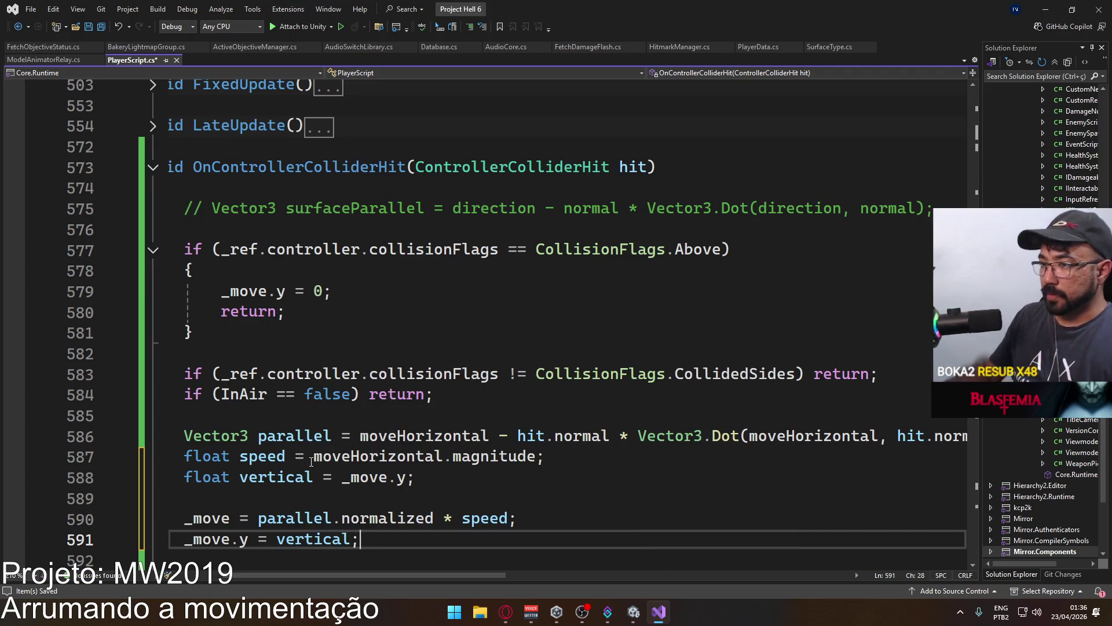
{"action": "scroll", "coordinate": [311, 462], "scroll_direction": "down", "scroll_amount": 3}
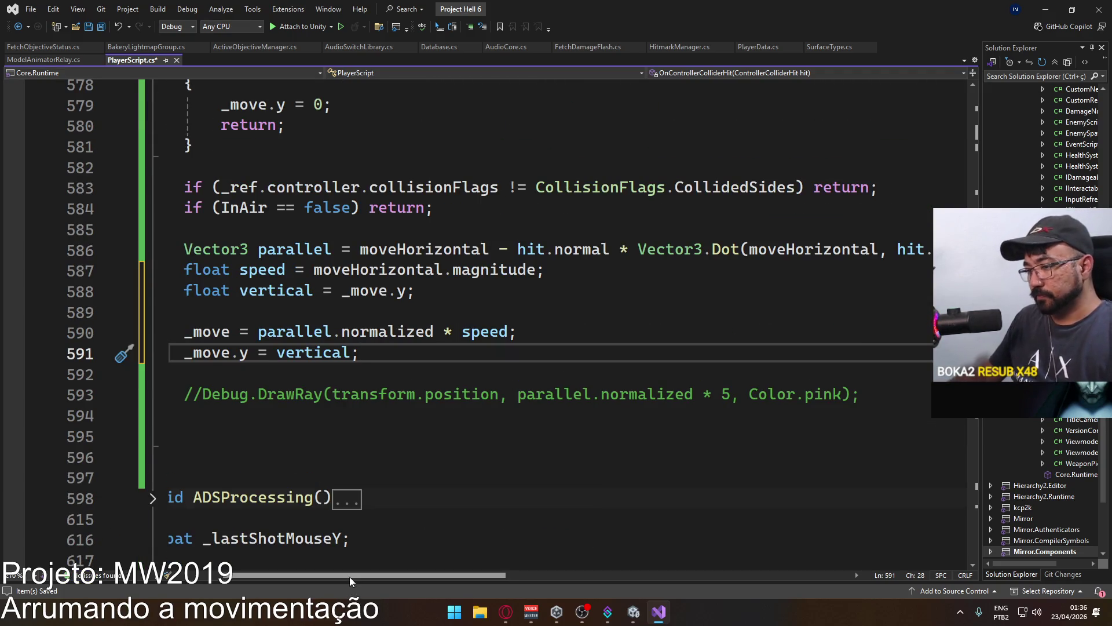
Save PlayerScript.cs with the new parallel-movement lines in OnControllerColliderHit.
{"action": "scroll", "coordinate": [349, 576], "scroll_direction": "left", "scroll_amount": 3}
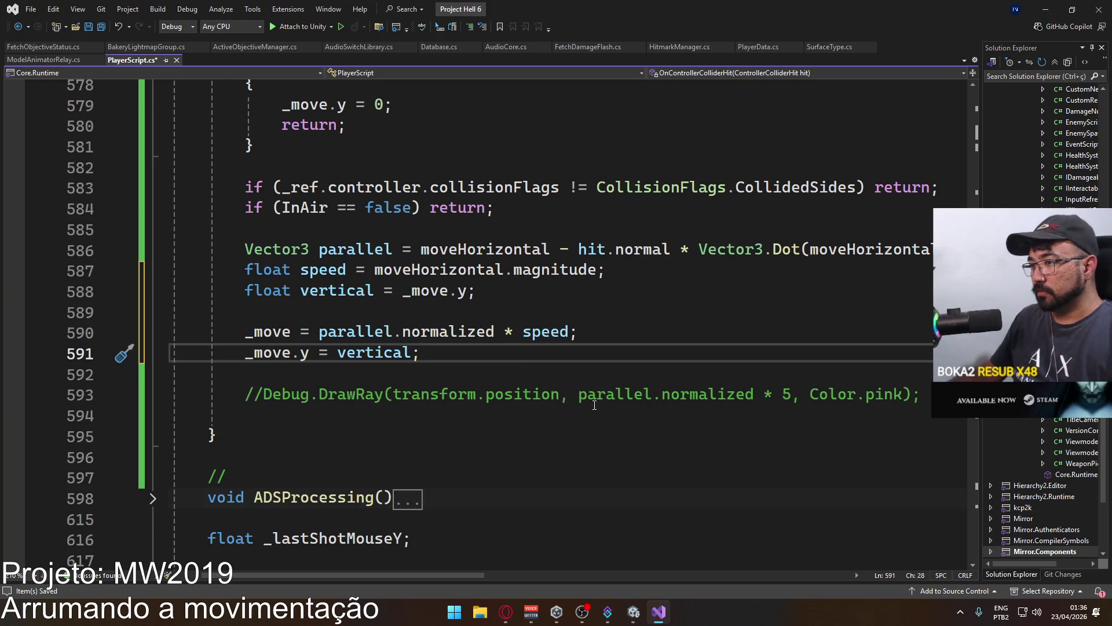
{"action": "scroll", "coordinate": [492, 417], "scroll_direction": "up", "scroll_amount": 2}
{"action": "scroll", "coordinate": [441, 441], "scroll_direction": "down", "scroll_amount": 3}
{"action": "scroll", "coordinate": [403, 430], "scroll_direction": "up", "scroll_amount": 1}
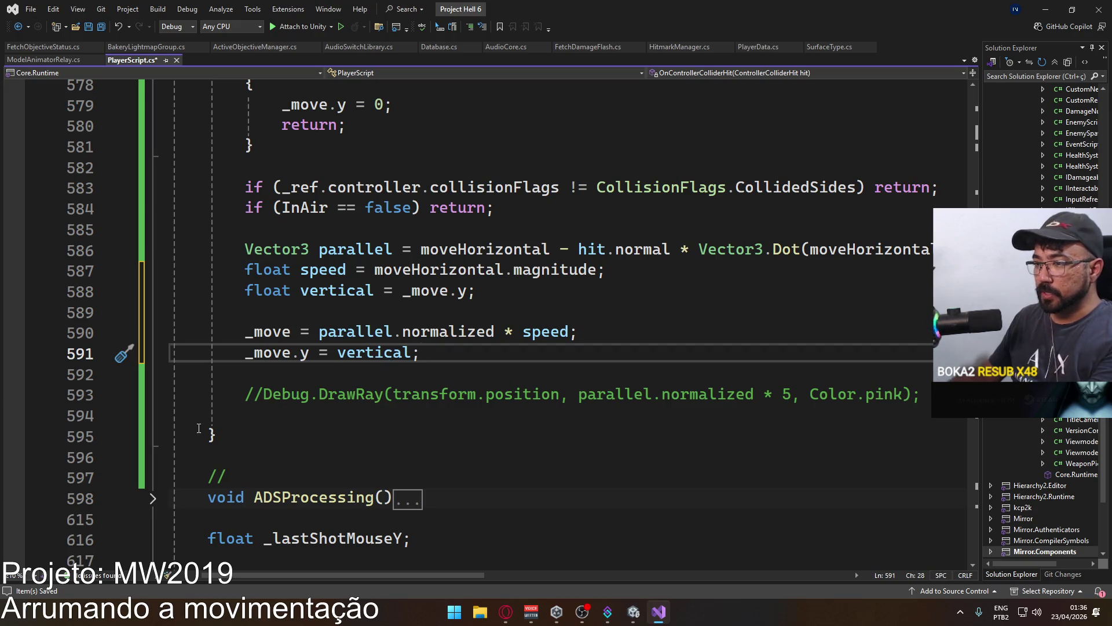
{"action": "scroll", "coordinate": [383, 392], "scroll_direction": "up", "scroll_amount": 2}
{"action": "key", "text": "ctrl+s"}
{"action": "mouse_move", "coordinate": [458, 478]}
{"action": "left_mouse_down"}
{"action": "mouse_move", "coordinate": [263, 428]}
{"action": "mouse_move", "coordinate": [248, 355]}
{"action": "mouse_move", "coordinate": [245, 374]}
{"action": "left_mouse_up"}
{"action": "left_click", "coordinate": [522, 291]}
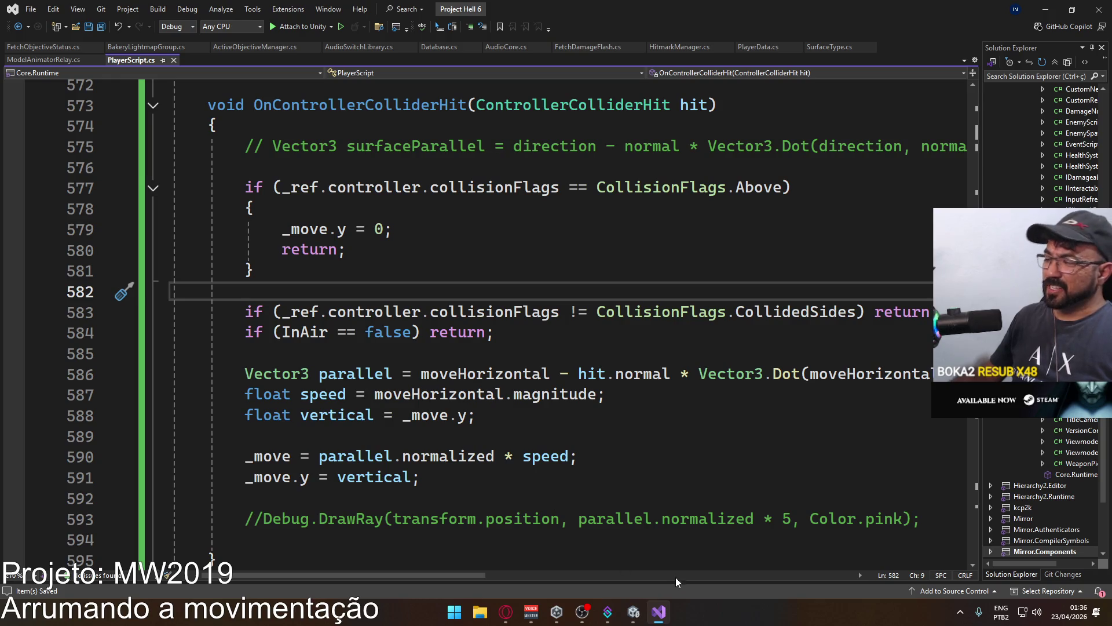
{"action": "mouse_move", "coordinate": [635, 608]}
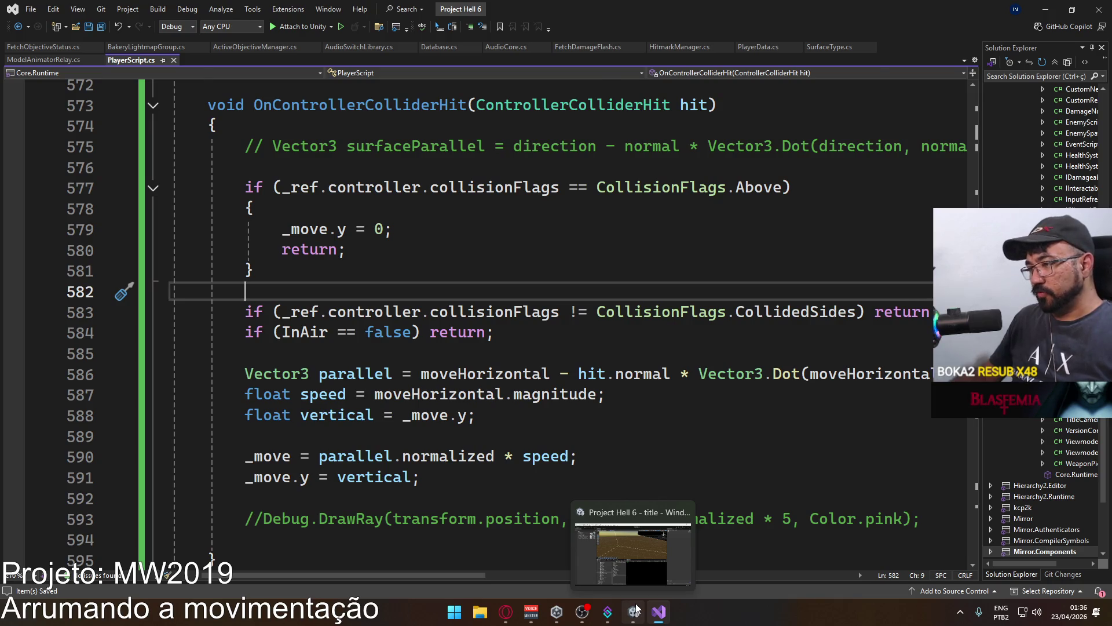
Play-test via Connect offline in the crash scene against walls, then return to PlayerScript.cs.
{"action": "left_click", "coordinate": [636, 609]}
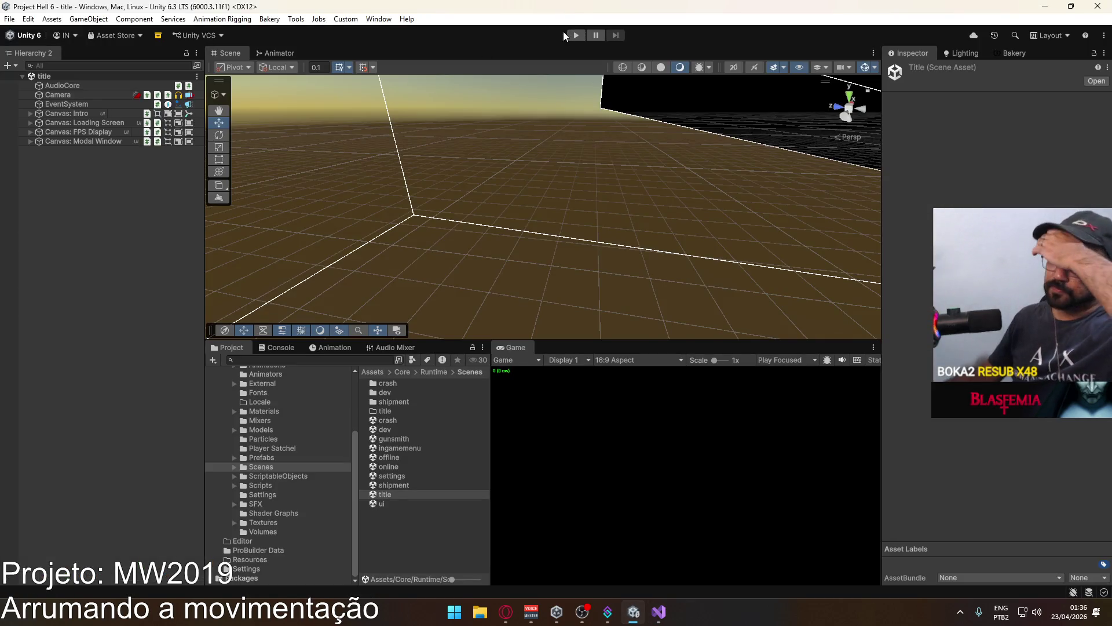
{"action": "left_click", "coordinate": [569, 35]}
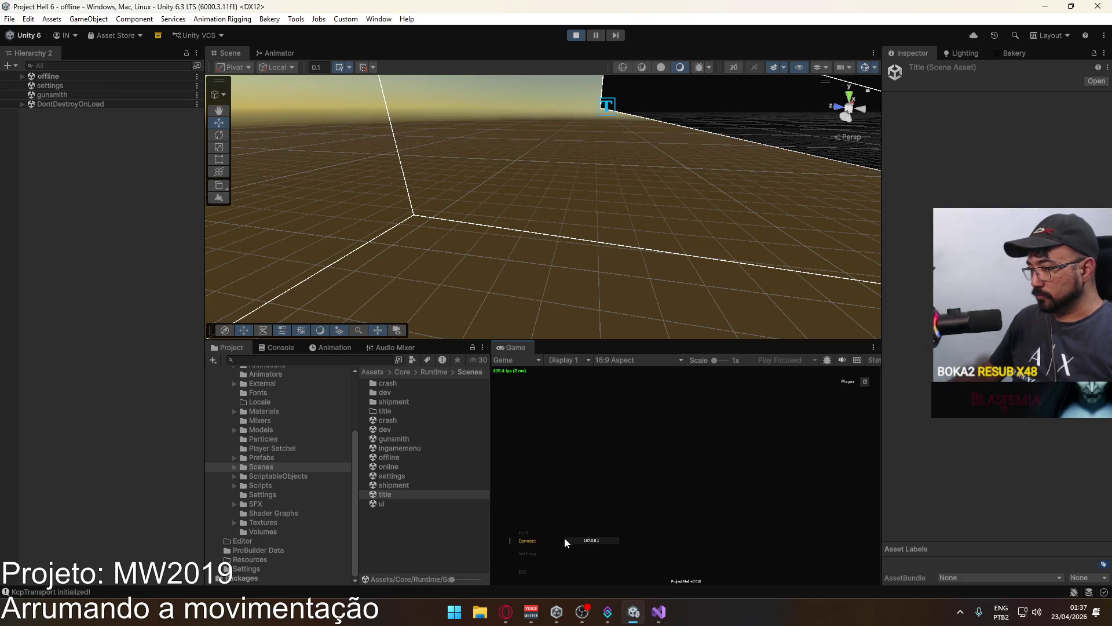
{"action": "left_click", "coordinate": [619, 571]}
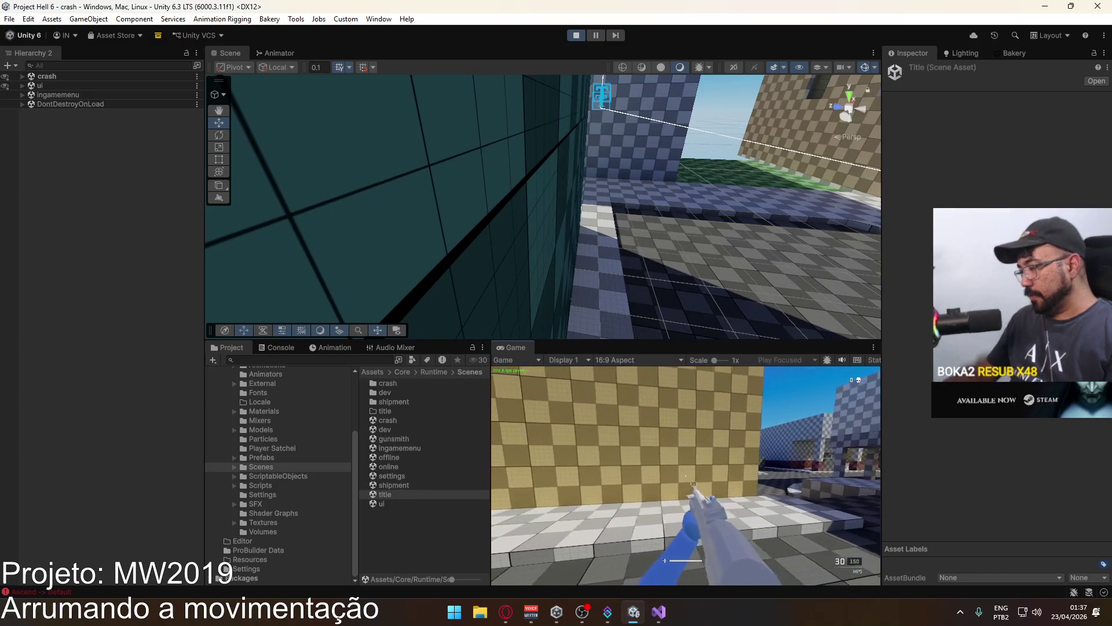
{"action": "key", "text": "super"}
{"action": "left_click", "coordinate": [658, 611]}
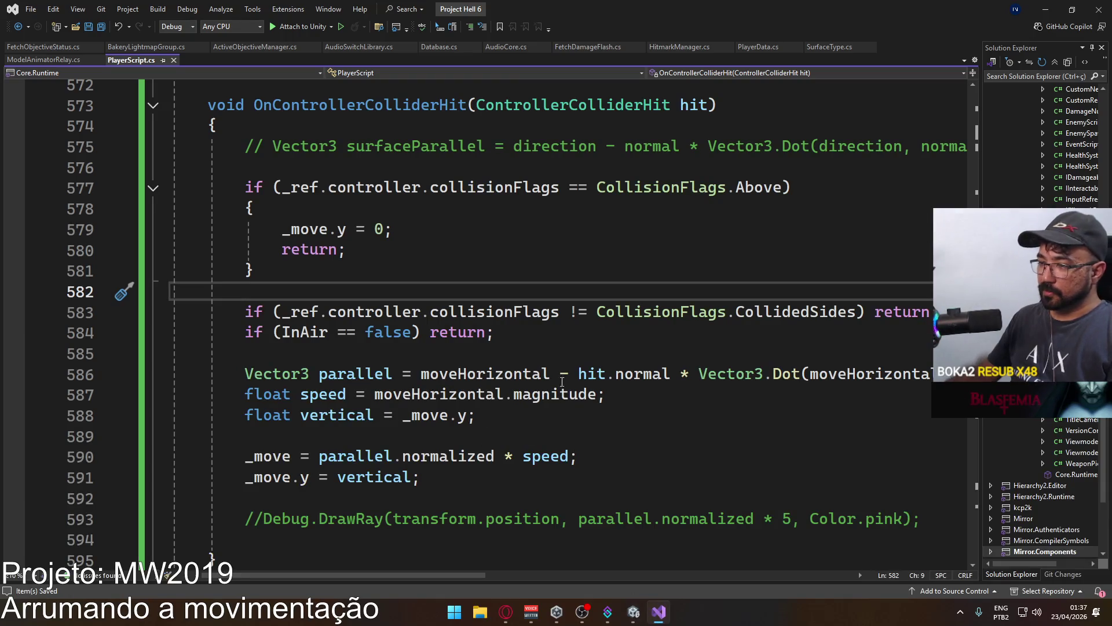
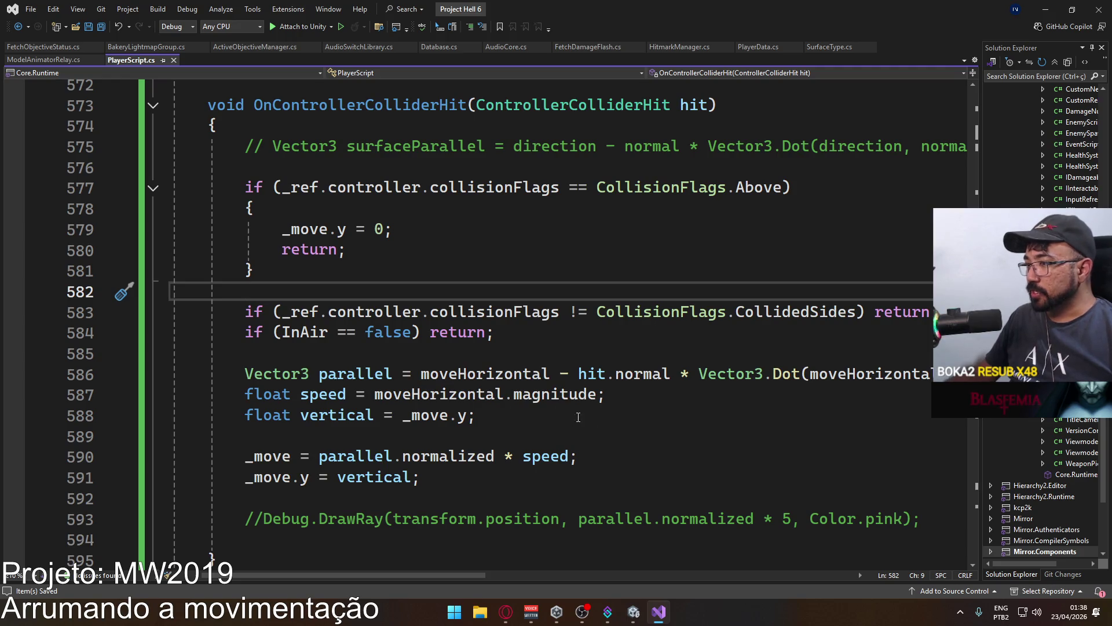
Replace moveHorizontal with _inertia on line 586.
{"action": "double_click", "coordinate": [465, 378]}
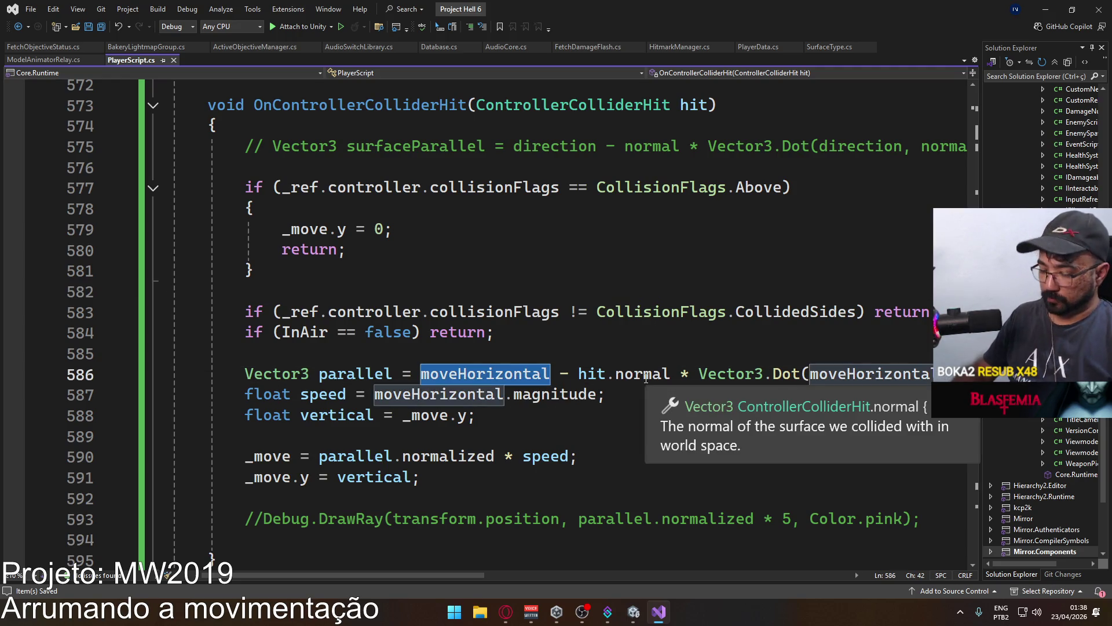
{"action": "type", "text": "in"}
{"action": "key", "text": "BackSpace"}
{"action": "key", "text": "BackSpace"}
{"action": "type", "text": "_inert"}
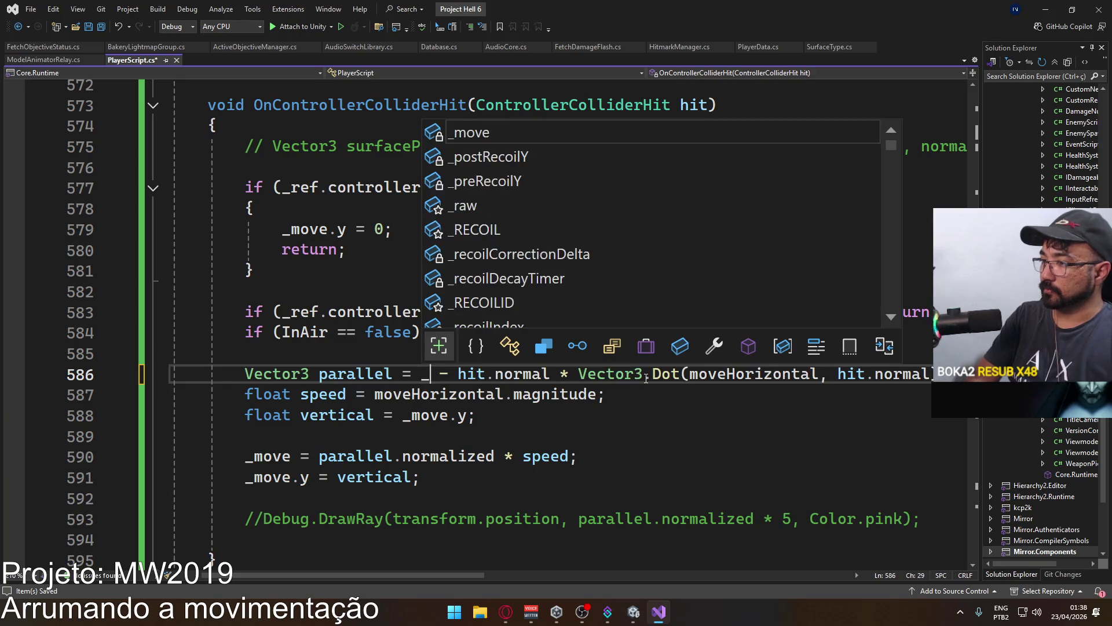
{"action": "key", "text": "Tab"}
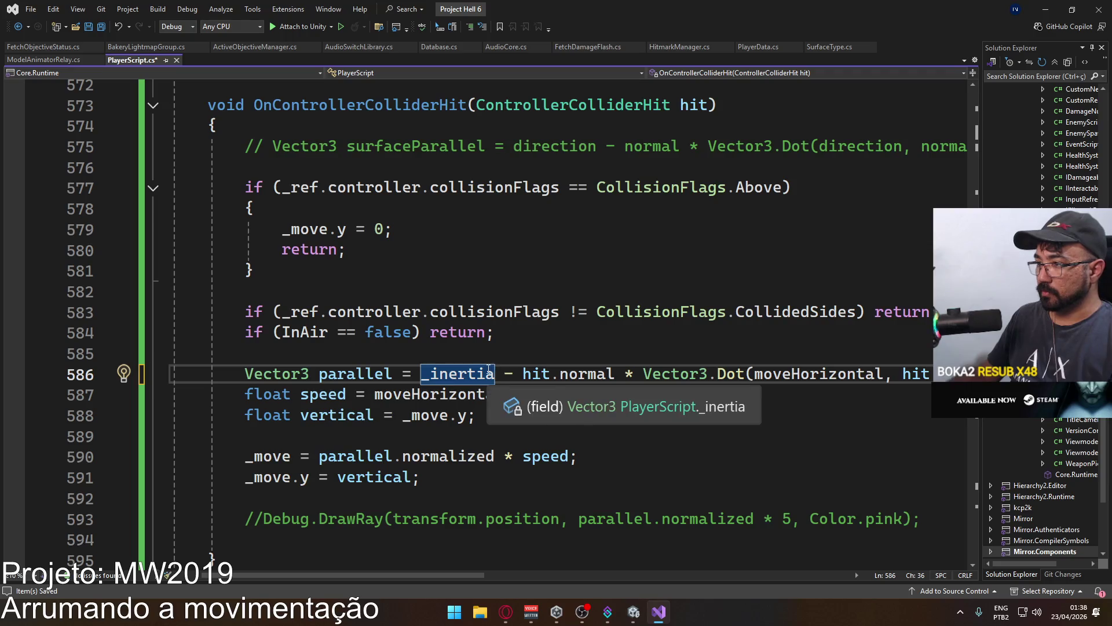
Start a new line declaring 'Vector3 inertiaHorizontal = new Vector3(_inertia.x,' above it.
{"action": "left_click", "coordinate": [509, 341]}
{"action": "key", "text": "Return"}
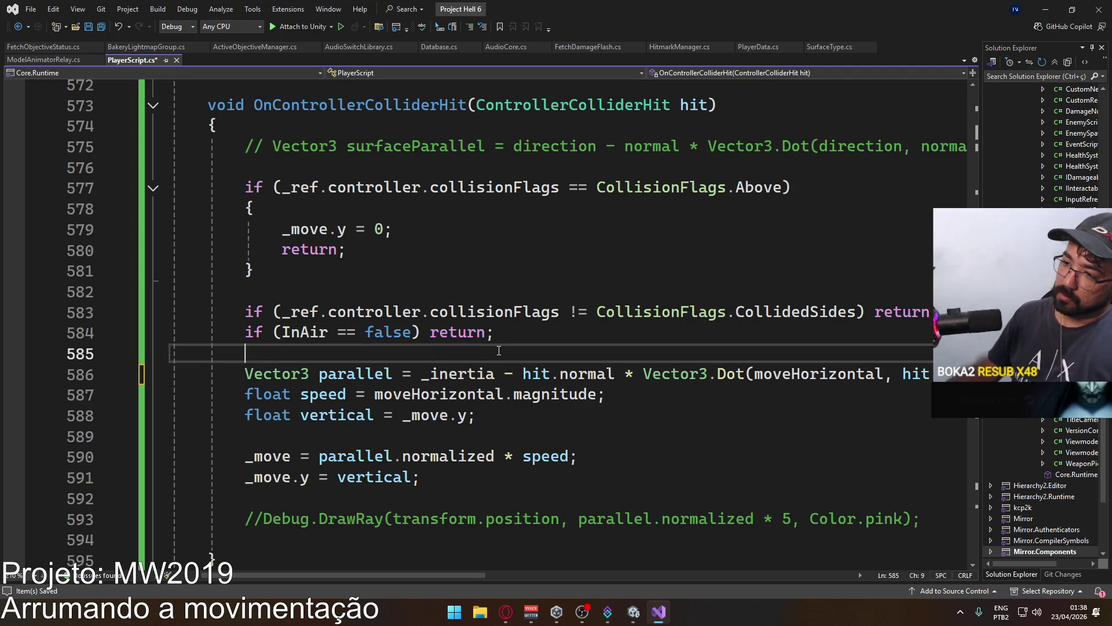
{"action": "type", "text": "Vector3"}
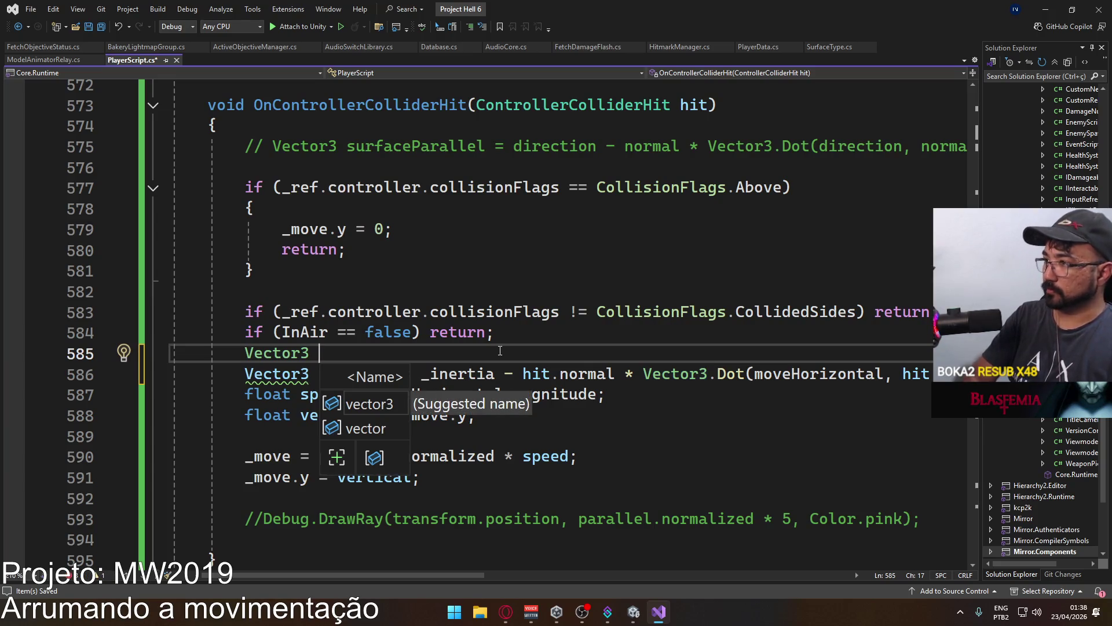
{"action": "key", "text": "Left"}
{"action": "key", "text": "Left"}
{"action": "key", "text": "Left"}
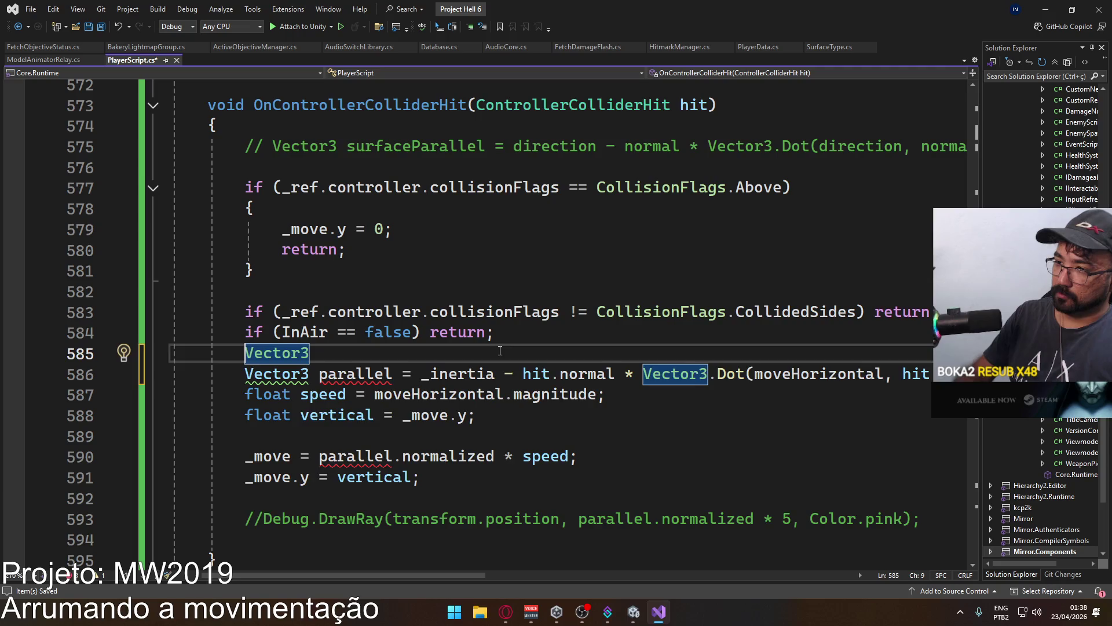
{"action": "key", "text": "Return"}
{"action": "key", "text": "End"}
{"action": "type", "text": "nertiaHorizo"}
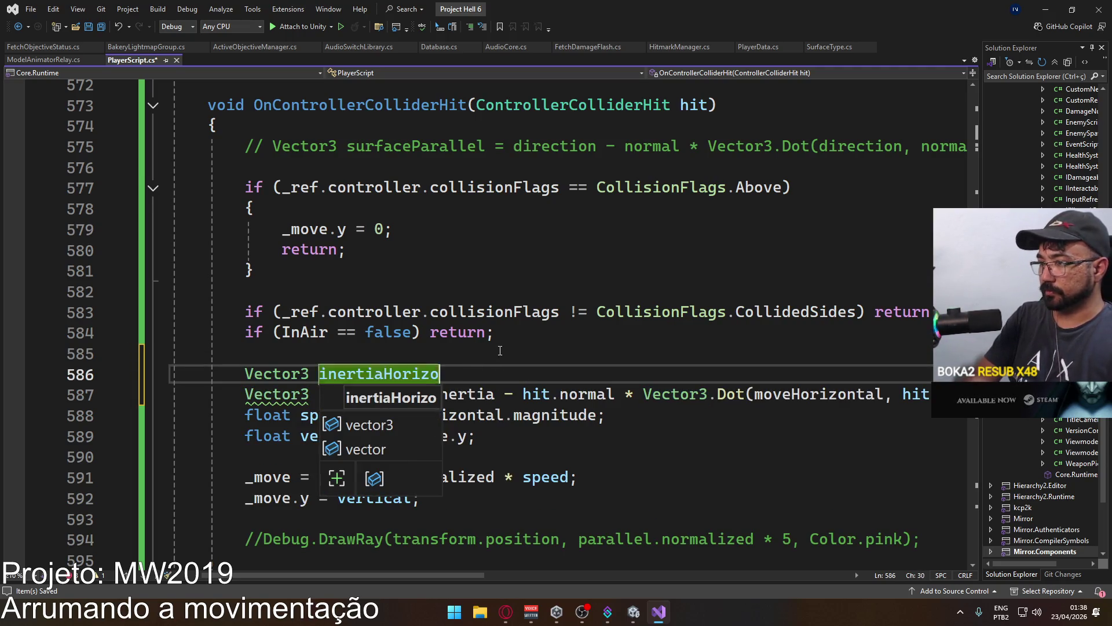
{"action": "type", "text": "ntal = new Vector"}
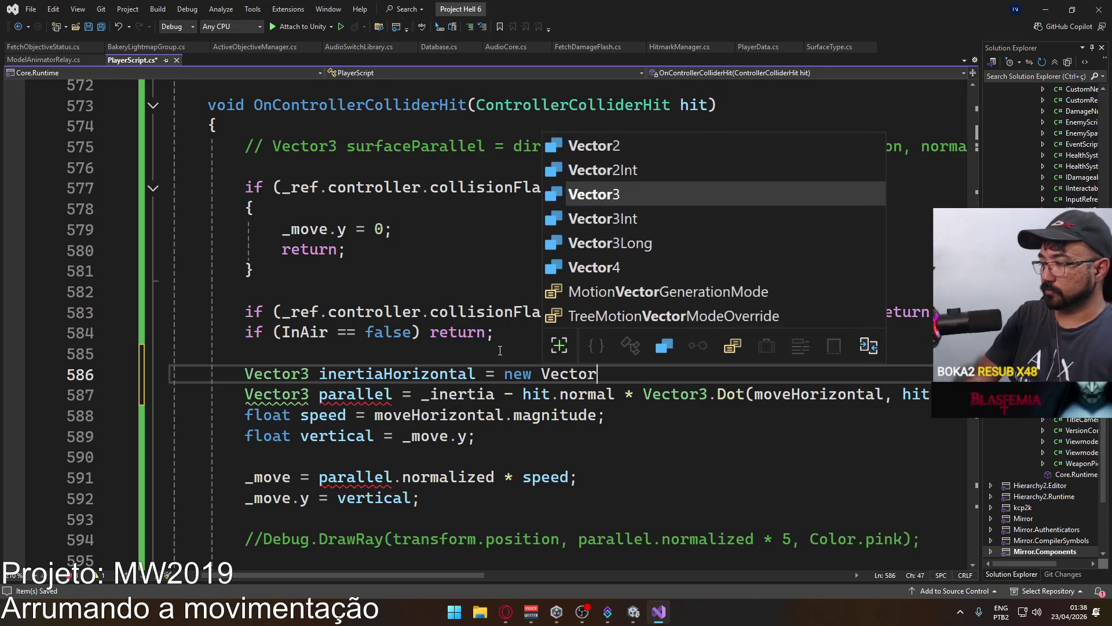
{"action": "type", "text": "3(_in"}
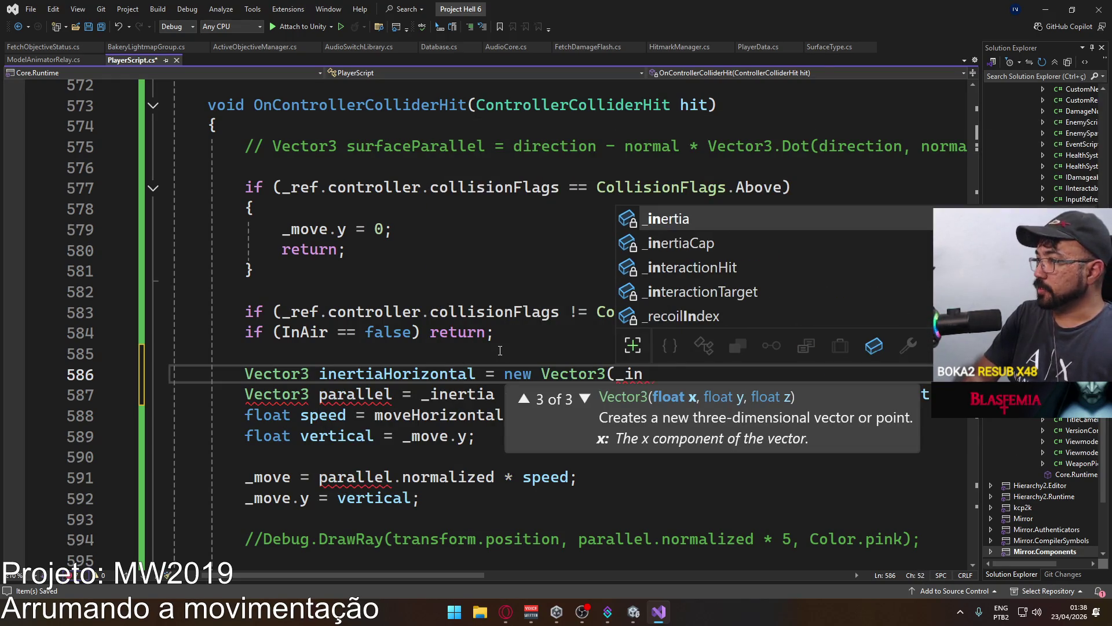
{"action": "type", "text": "ertia.x,."}
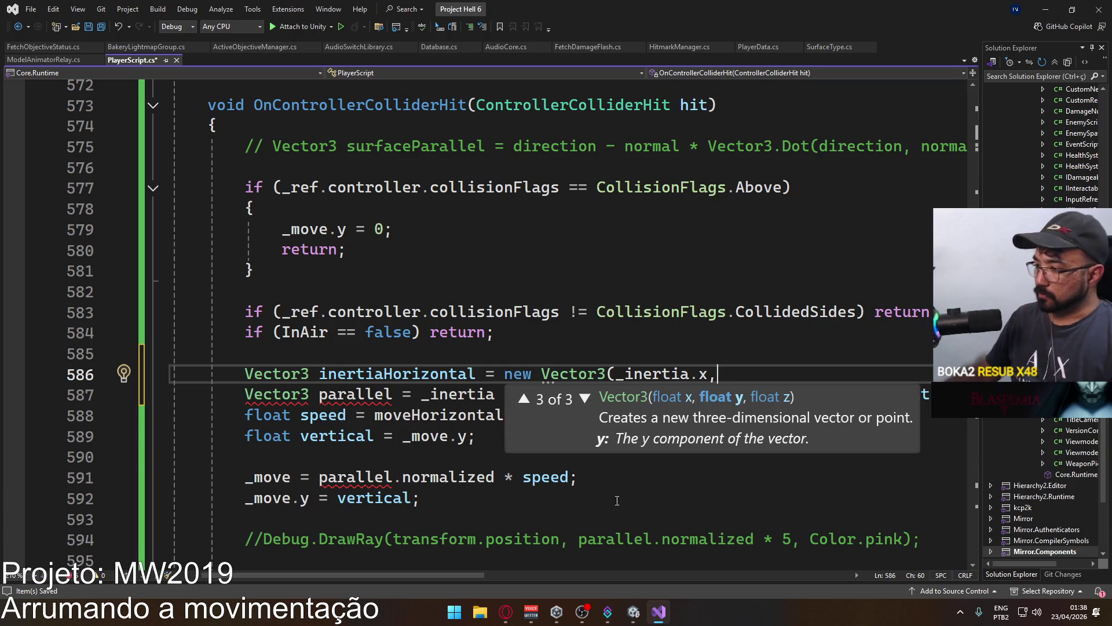
{"action": "left_click", "coordinate": [634, 612]}
In the running game, sprint the player forward and jump against the wall.
{"action": "left_click", "coordinate": [686, 475]}
{"action": "key", "text": "shift+w"}
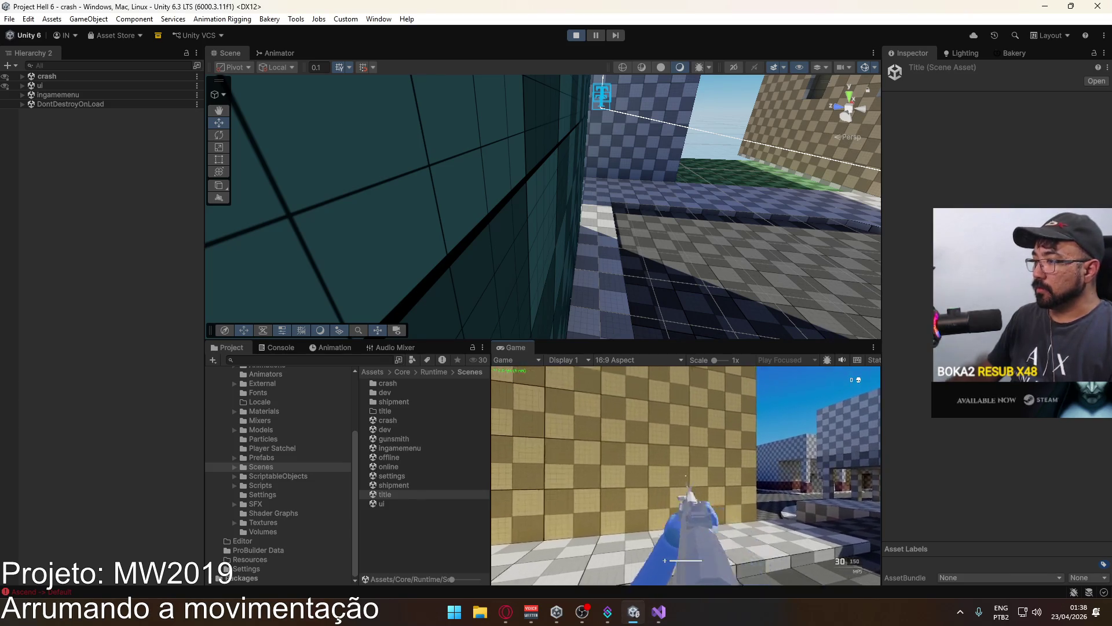
{"action": "key", "text": "space"}
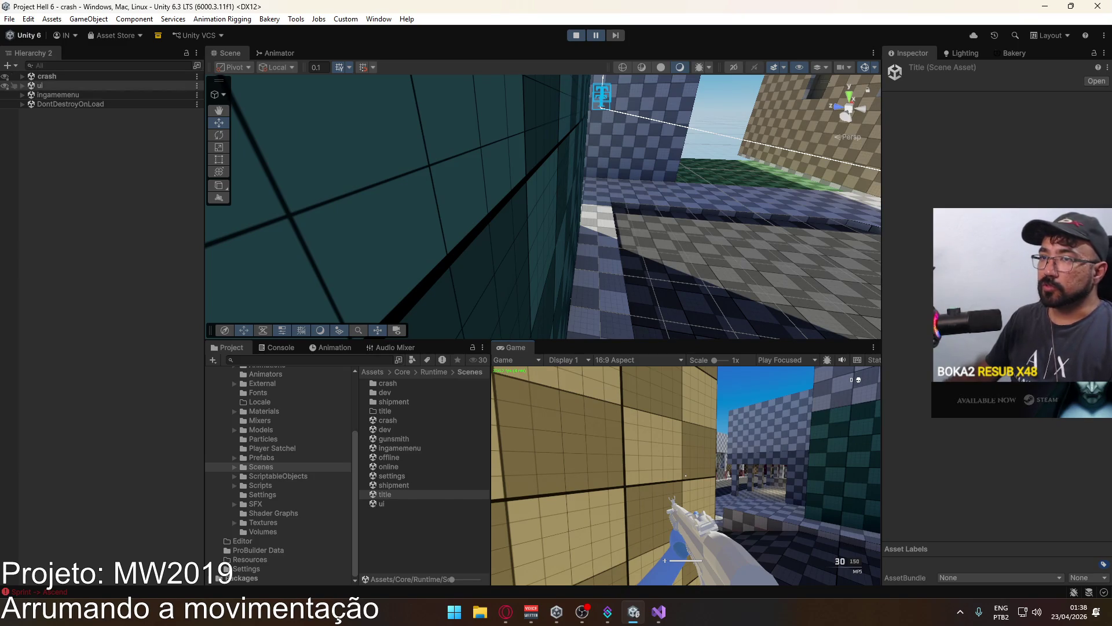
Select the Player in the crash scene Hierarchy and switch the Inspector to Debug mode.
{"action": "left_click", "coordinate": [221, 382]}
{"action": "left_click", "coordinate": [22, 76]}
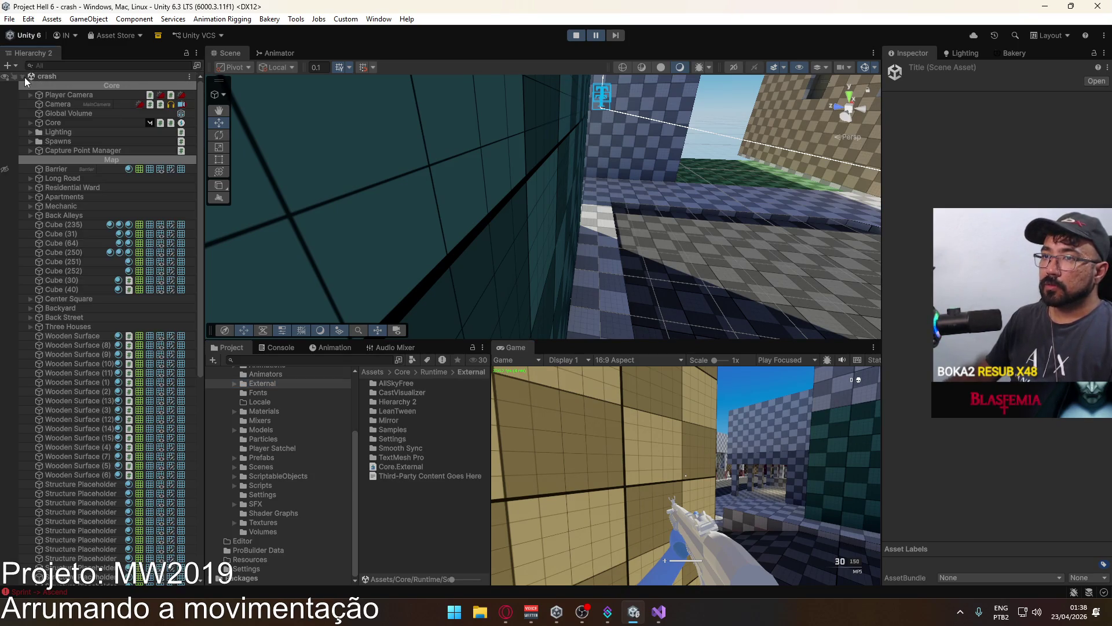
{"action": "scroll", "coordinate": [73, 521], "scroll_direction": "down", "scroll_amount": 10}
{"action": "left_click", "coordinate": [68, 552]}
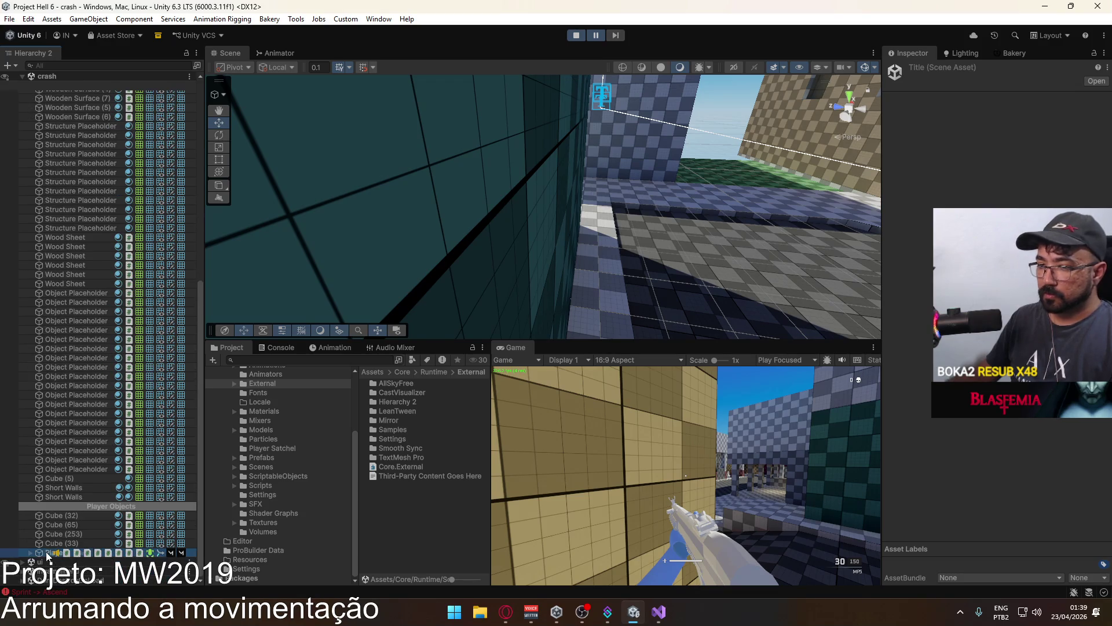
{"action": "scroll", "coordinate": [996, 318], "scroll_direction": "down", "scroll_amount": 15}
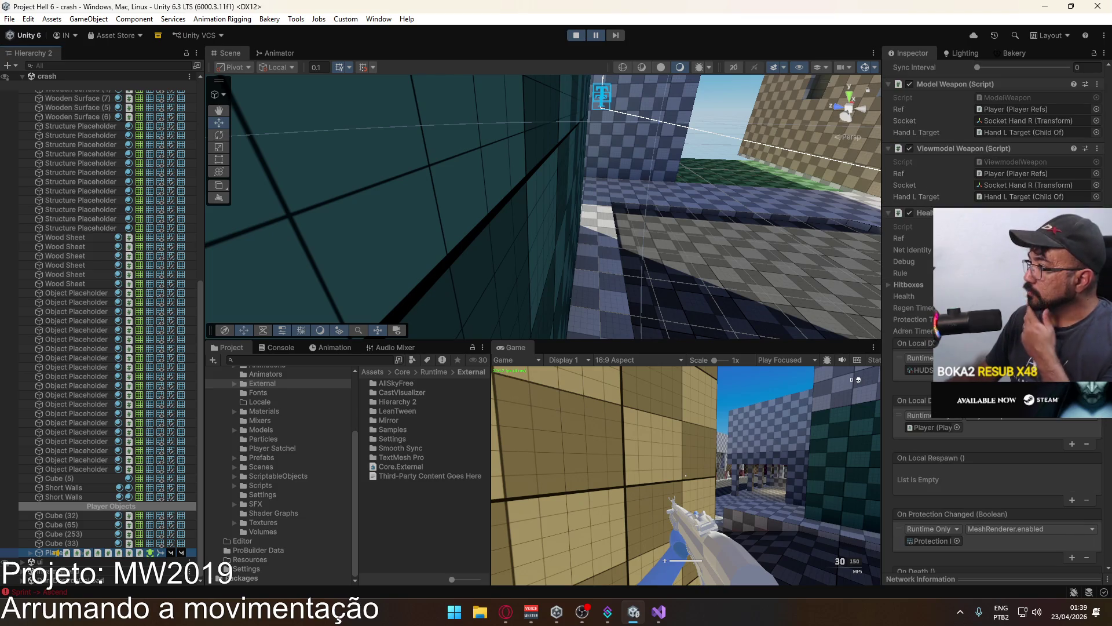
{"action": "left_click", "coordinate": [1103, 35]}
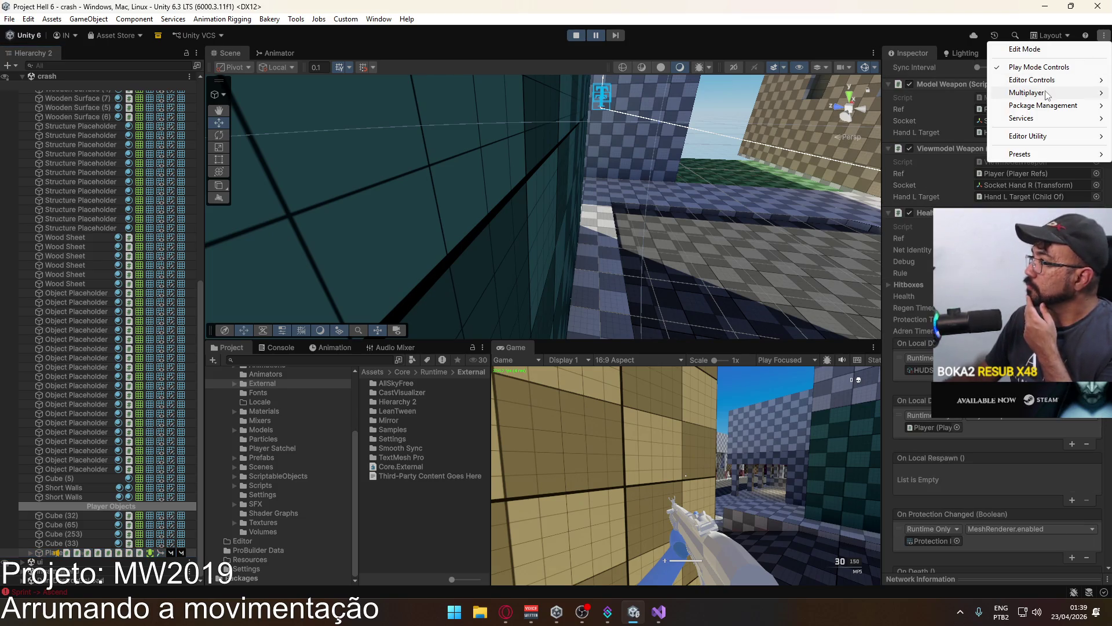
{"action": "key", "text": "Escape"}
{"action": "left_click", "coordinate": [1103, 53]}
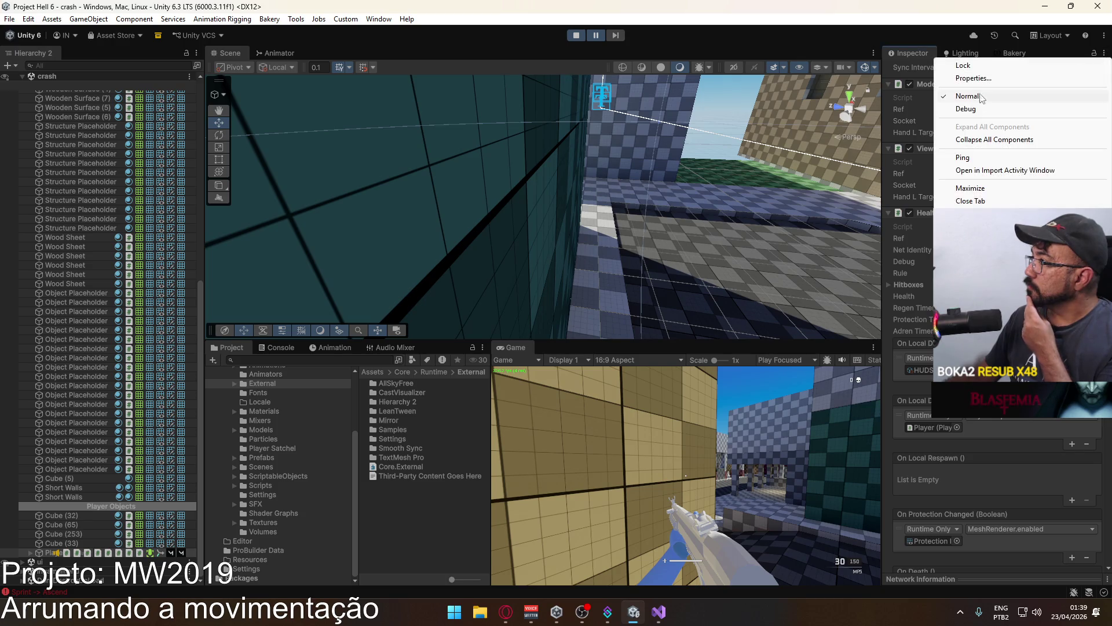
{"action": "left_click", "coordinate": [953, 109]}
{"action": "scroll", "coordinate": [984, 261], "scroll_direction": "down", "scroll_amount": 6}
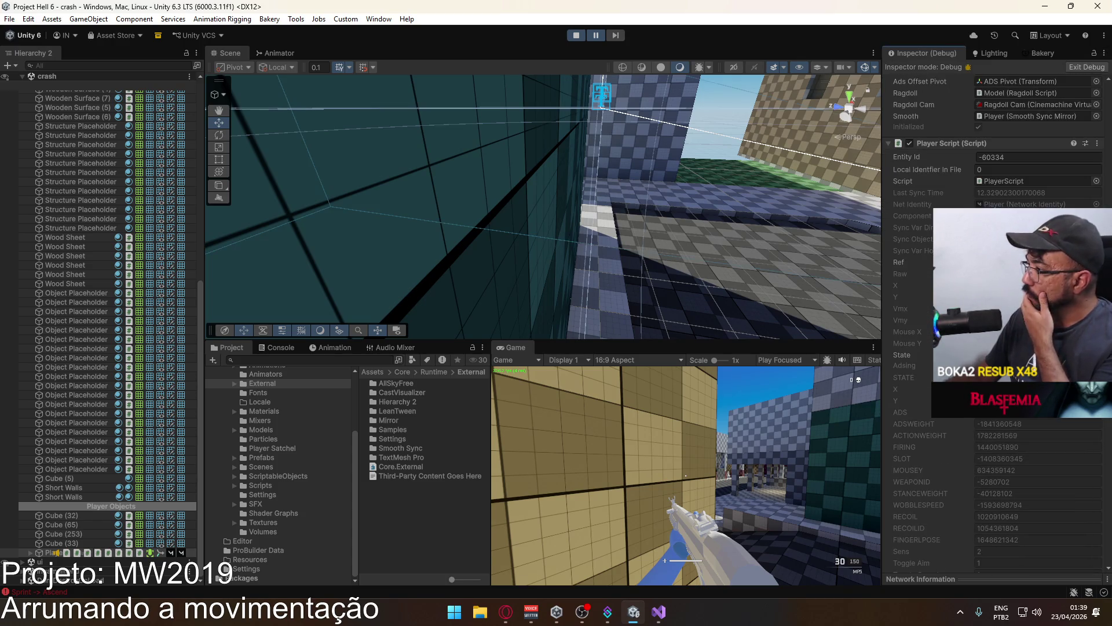
{"action": "scroll", "coordinate": [994, 319], "scroll_direction": "down", "scroll_amount": 3}
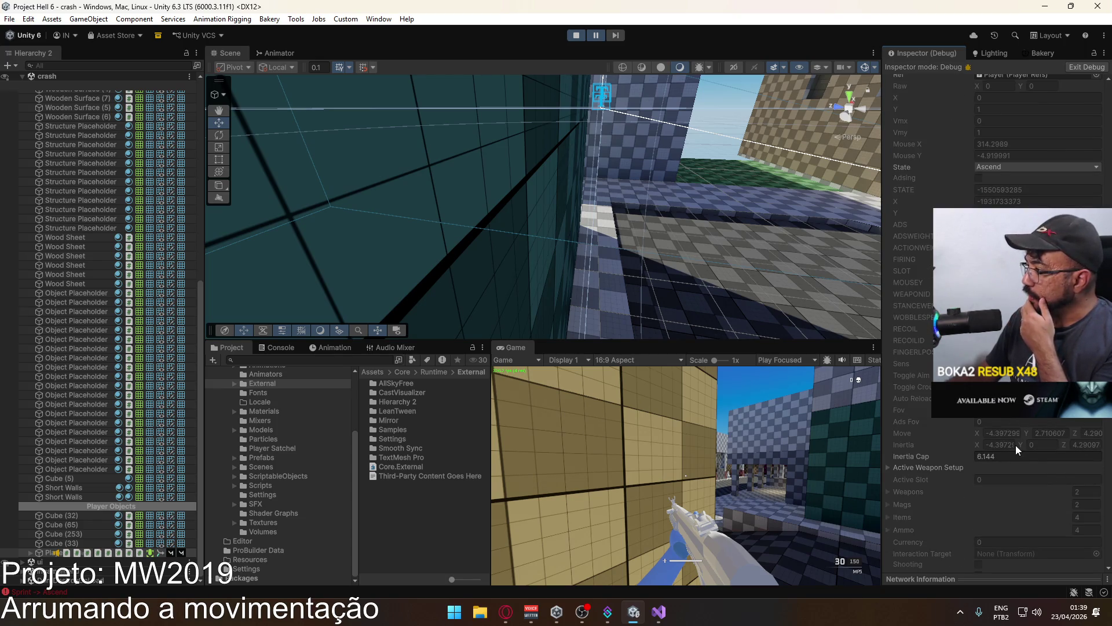
Step the paused game forward eighteen frames while watching the Player's values.
{"action": "left_click", "coordinate": [613, 34]}
{"action": "left_click", "coordinate": [613, 35]}
{"action": "left_click", "coordinate": [614, 35]}
{"action": "left_click", "coordinate": [613, 34]}
{"action": "left_click", "coordinate": [613, 35]}
{"action": "left_click", "coordinate": [614, 35]}
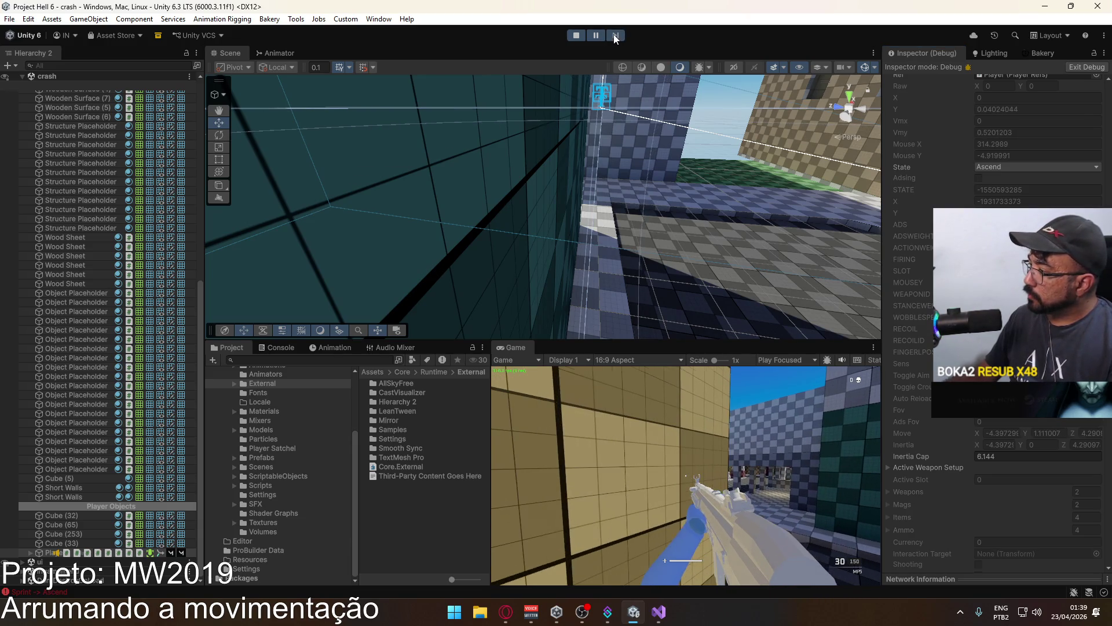
{"action": "left_click", "coordinate": [613, 35]}
{"action": "left_click", "coordinate": [614, 35]}
{"action": "left_click", "coordinate": [615, 36]}
{"action": "left_click", "coordinate": [615, 36]}
{"action": "left_click", "coordinate": [615, 36]}
{"action": "left_click", "coordinate": [614, 36]}
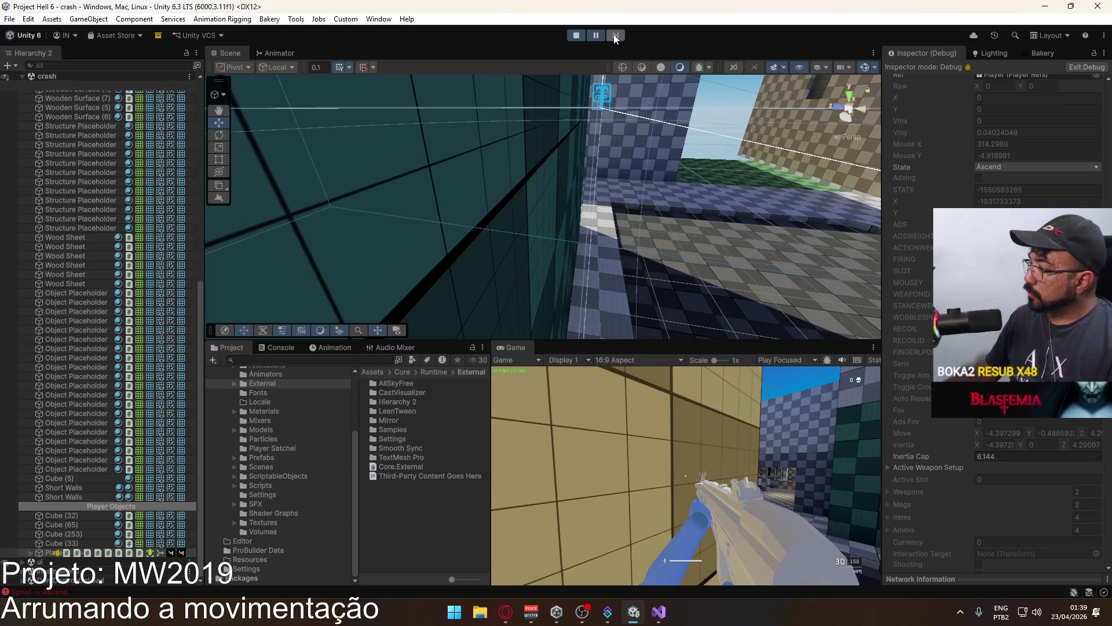
{"action": "left_click", "coordinate": [615, 36]}
{"action": "left_click", "coordinate": [616, 36]}
{"action": "left_click", "coordinate": [615, 36]}
{"action": "left_click", "coordinate": [615, 35]}
{"action": "left_click", "coordinate": [615, 36]}
{"action": "left_click", "coordinate": [615, 36]}
{"action": "left_click", "coordinate": [615, 36]}
{"action": "left_click", "coordinate": [615, 36]}
{"action": "left_click", "coordinate": [615, 36]}
{"action": "left_click", "coordinate": [615, 36]}
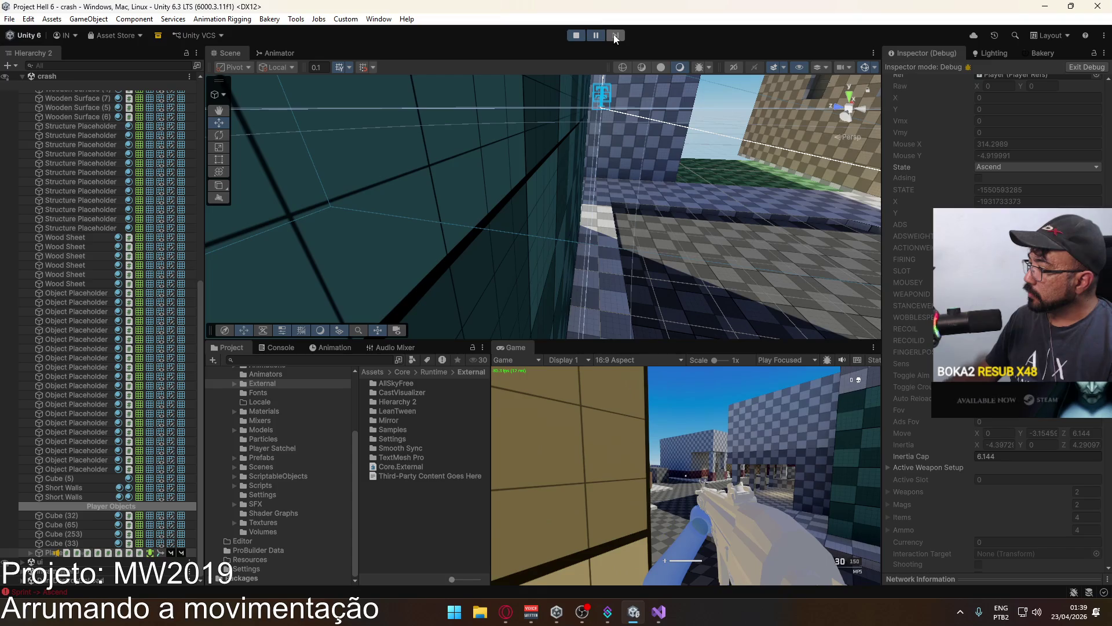
{"action": "left_click", "coordinate": [615, 36]}
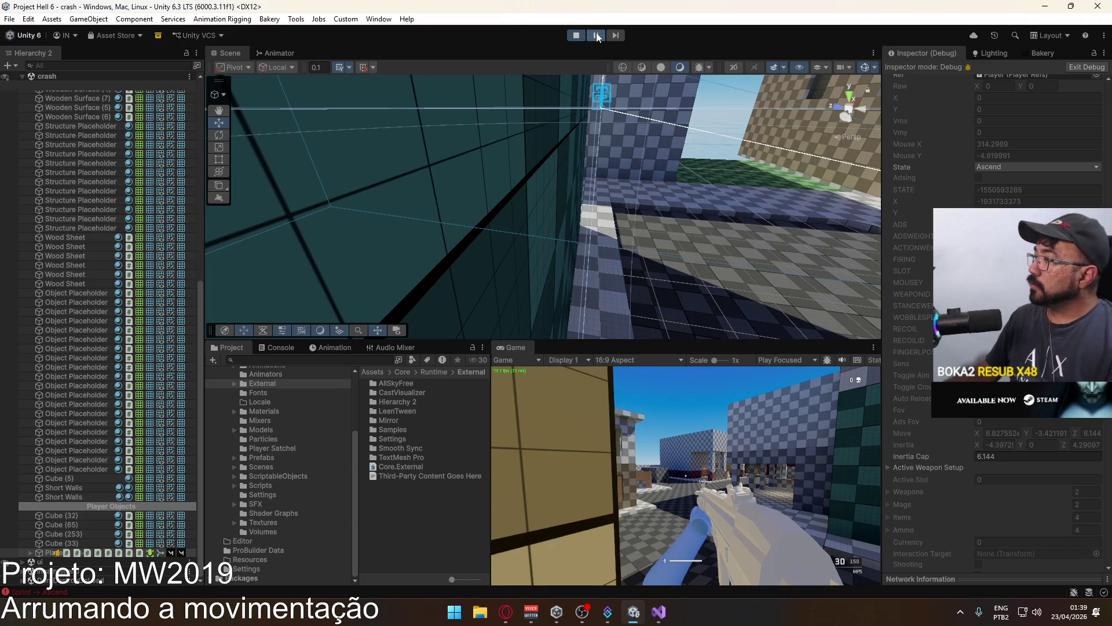
Resume the game, exit play mode, and return to Visual Studio.
{"action": "left_click", "coordinate": [596, 33]}
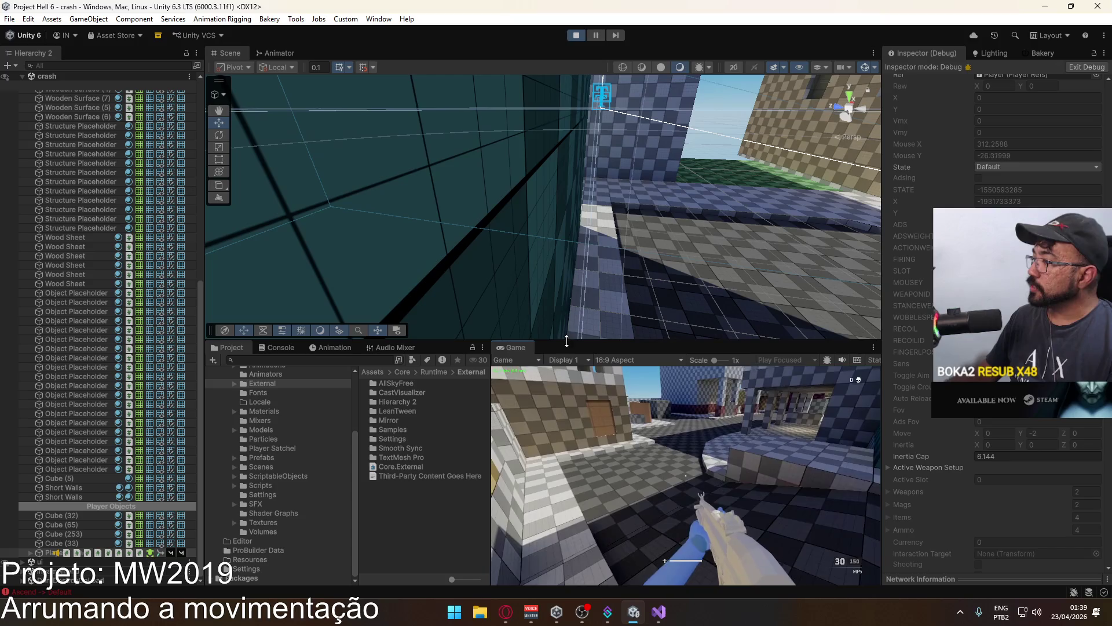
{"action": "left_click", "coordinate": [578, 37]}
{"action": "left_click", "coordinate": [658, 611]}
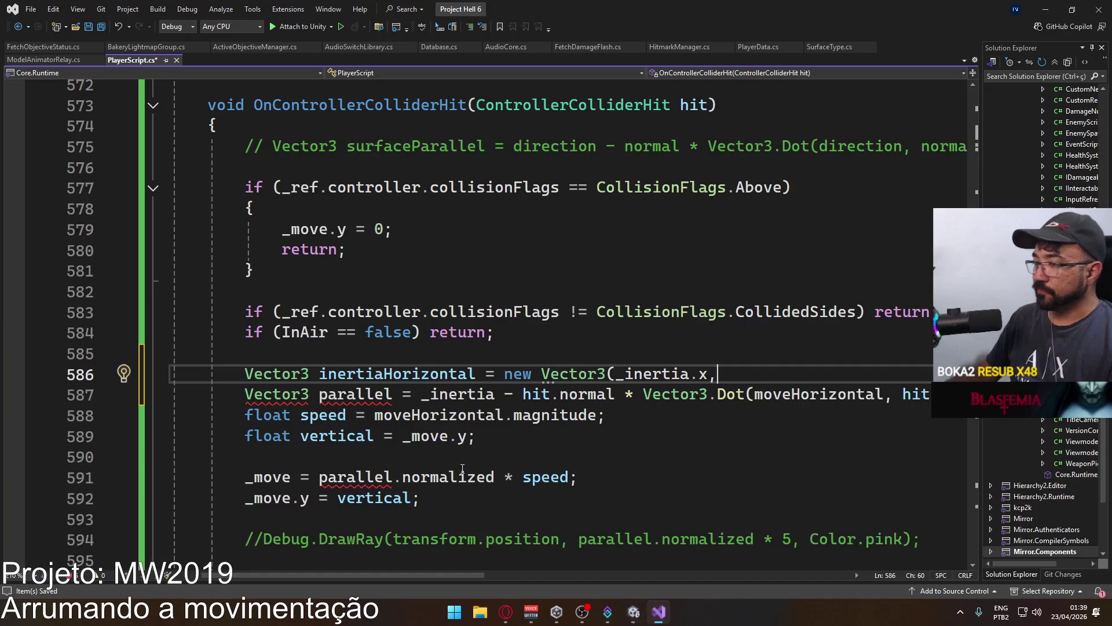
Delete the unfinished inertiaHorizontal declaration and its empty line.
{"action": "left_click_drag", "start_coordinate": [749, 377], "coordinate": [244, 376]}
{"action": "key", "text": "BackSpace"}
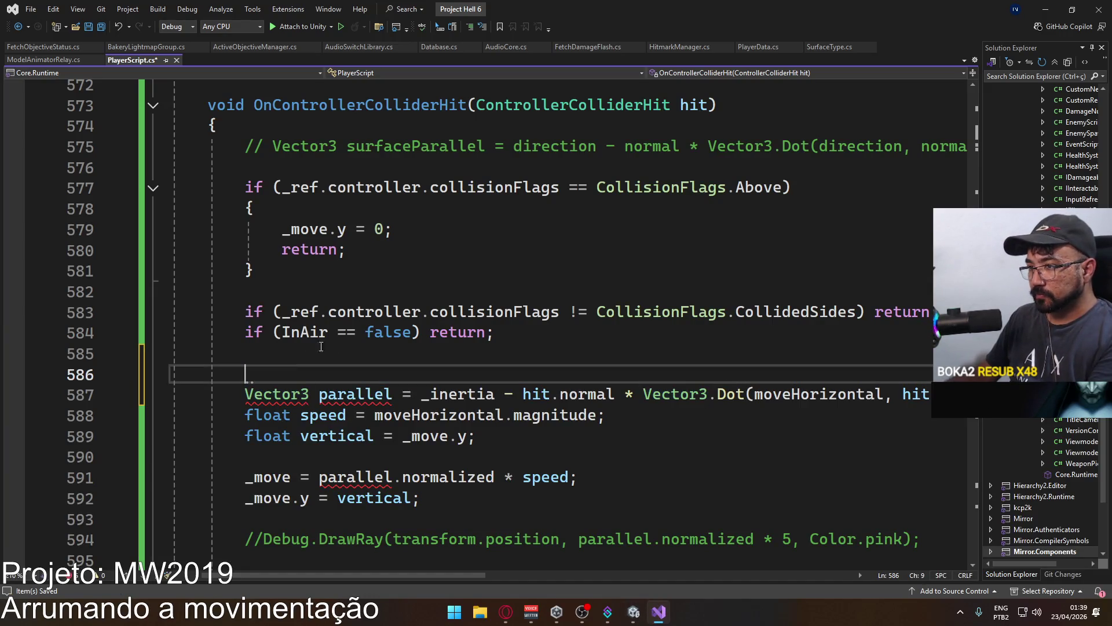
{"action": "key", "text": "BackSpace"}
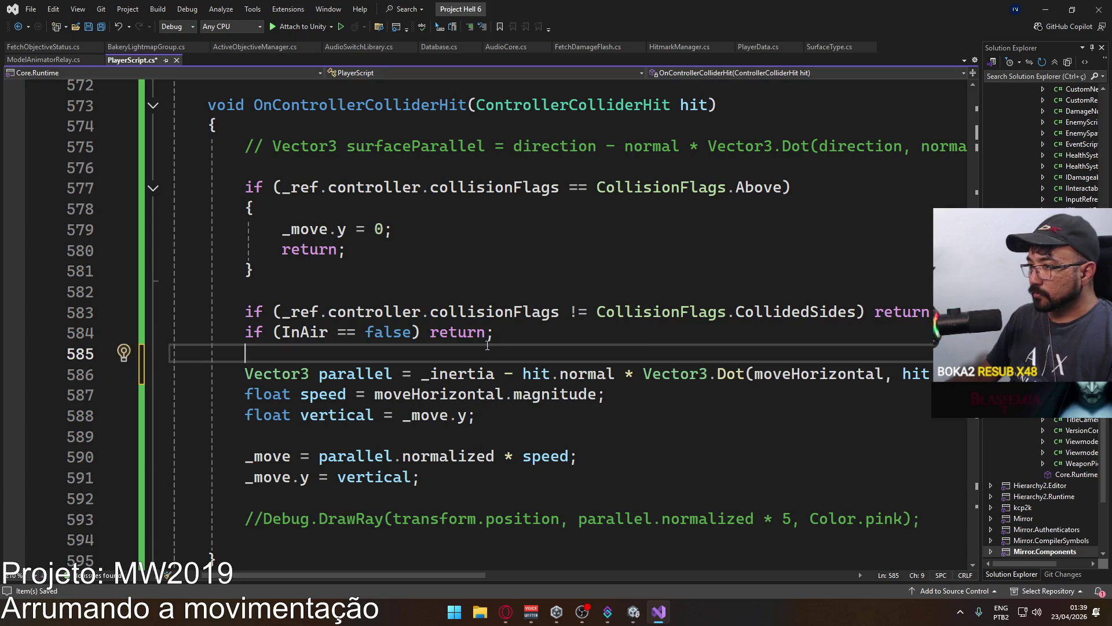
Use _inertia.normalized instead of moveHorizontal as the Dot call's first argument.
{"action": "left_click", "coordinate": [495, 374]}
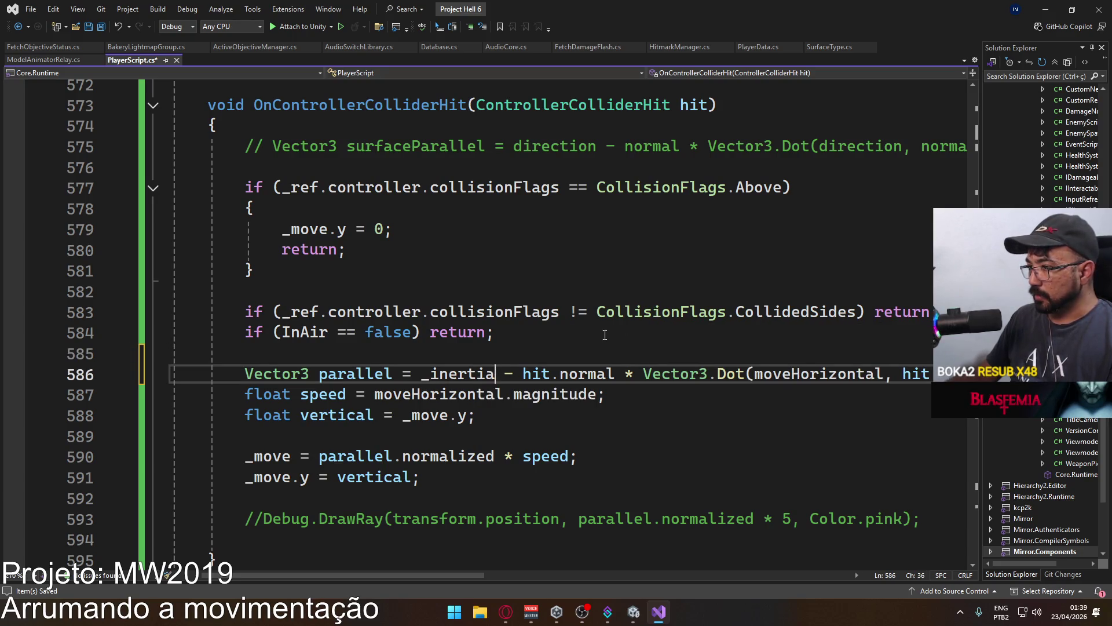
{"action": "type", "text": ".nor"}
{"action": "key", "text": "Tab"}
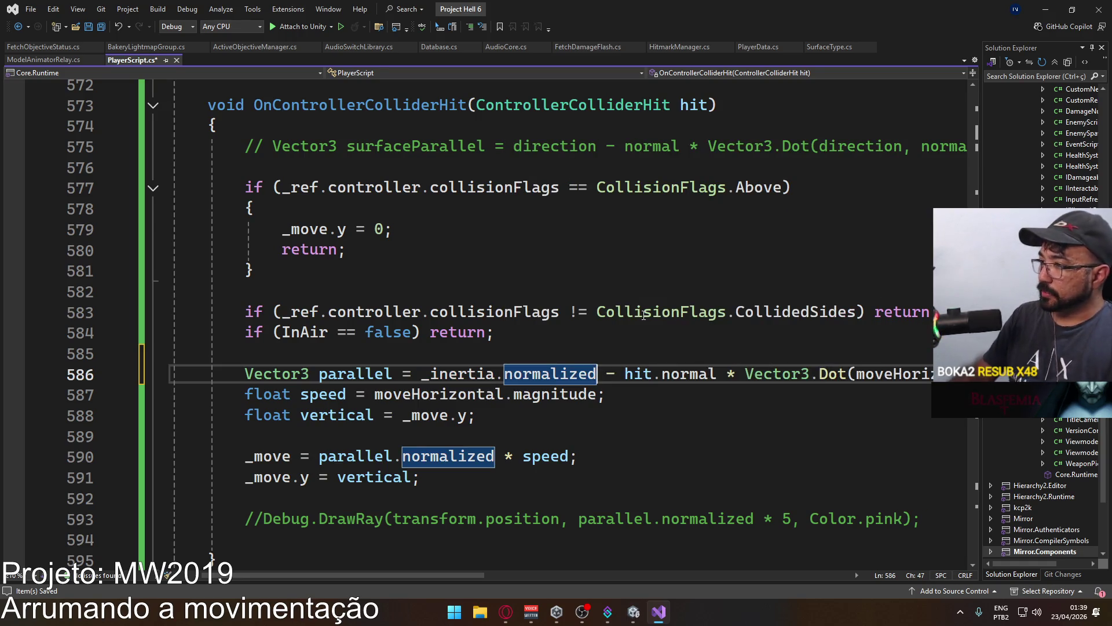
{"action": "left_click_drag", "start_coordinate": [495, 374], "coordinate": [421, 373]}
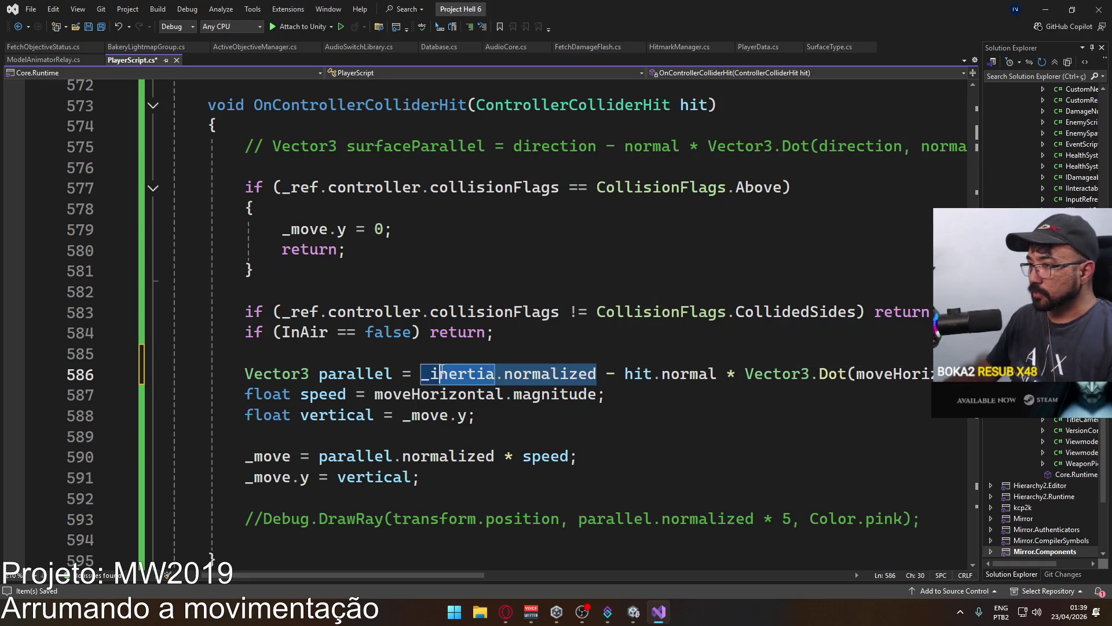
{"action": "left_click_drag", "start_coordinate": [423, 573], "coordinate": [492, 571]}
{"action": "key", "text": "ctrl+c"}
{"action": "double_click", "coordinate": [729, 373]}
{"action": "key", "text": "ctrl+v"}
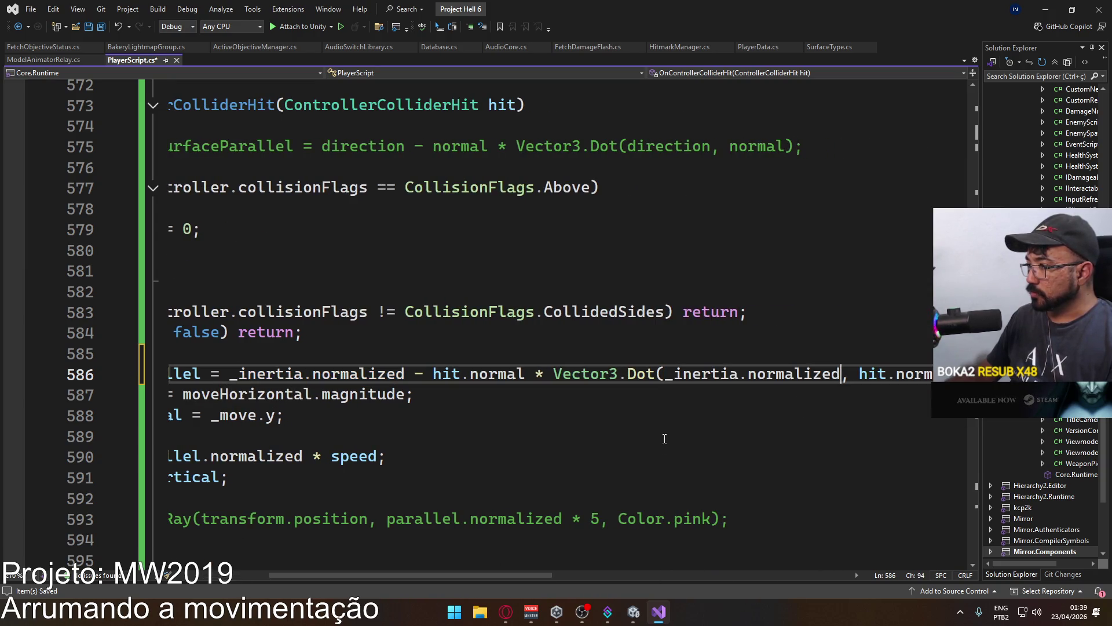
{"action": "left_click_drag", "start_coordinate": [478, 574], "coordinate": [410, 574]}
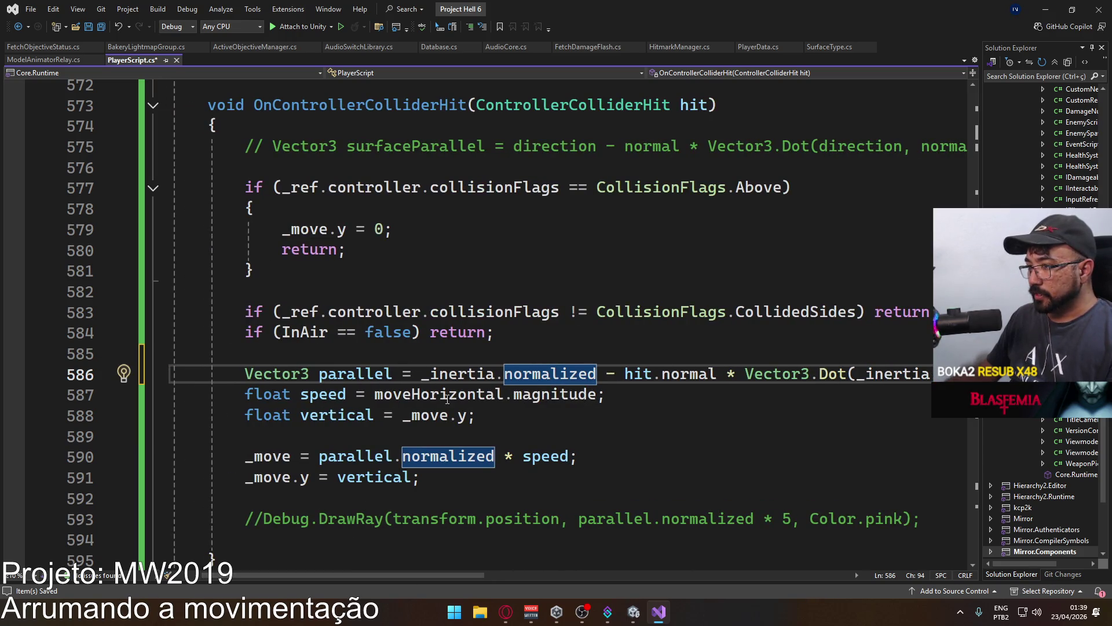
Set speed on line 587 to _inertia.magnitude instead of moveHorizontal.
{"action": "left_click", "coordinate": [327, 388]}
{"action": "double_click", "coordinate": [439, 394]}
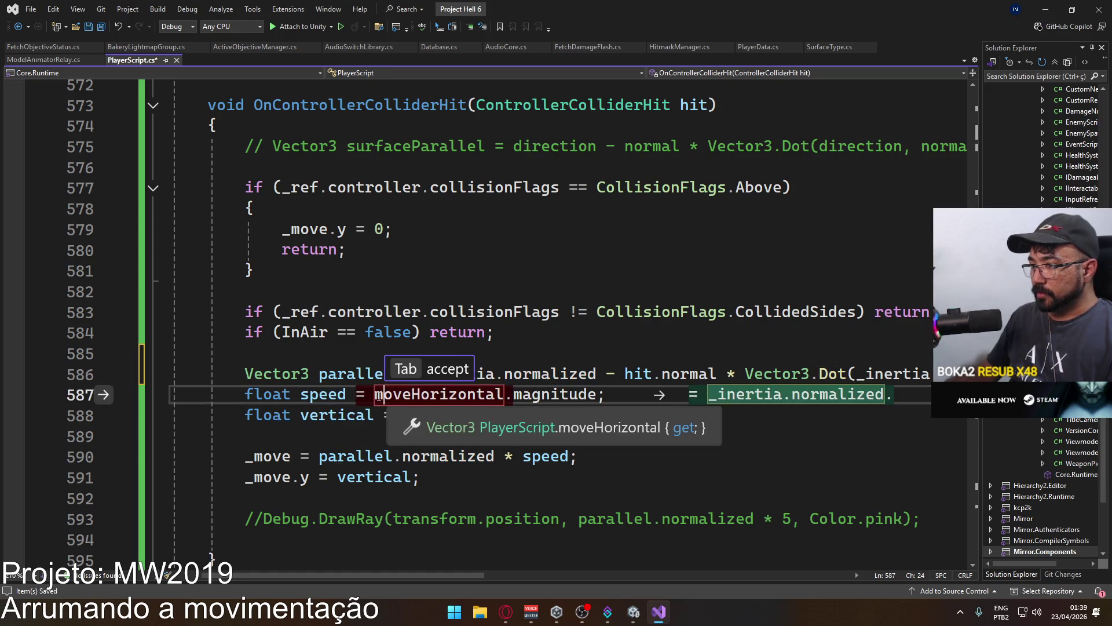
{"action": "key", "text": "Tab"}
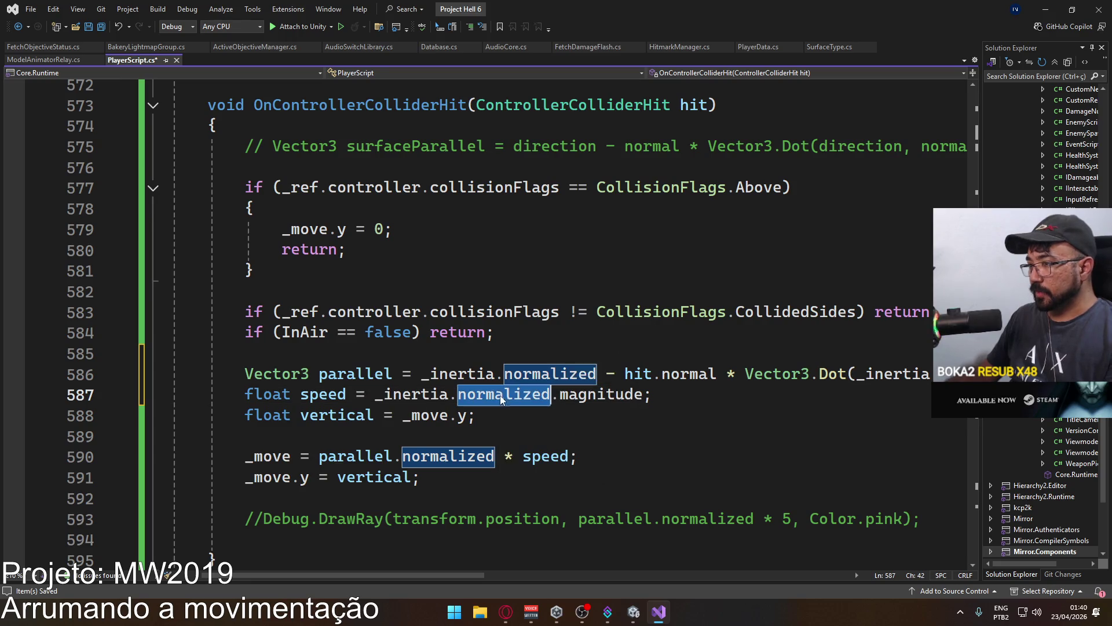
{"action": "key", "text": "ctrl+BackSpace"}
{"action": "key", "text": "Delete"}
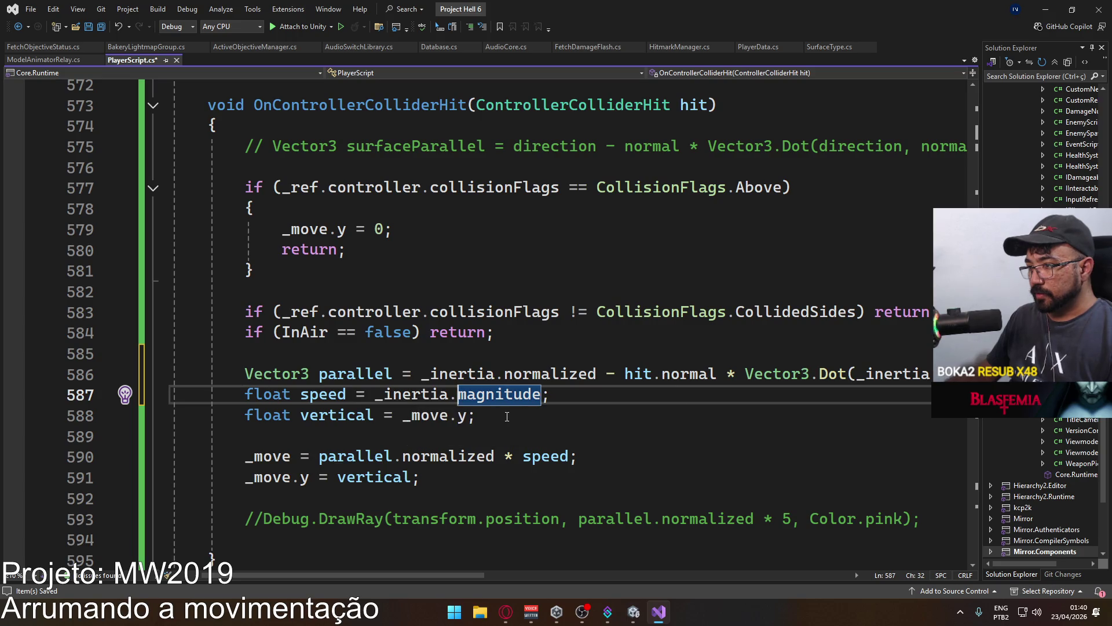
Delete the float vertical and _move assignment lines, replacing them with '_inertia = parallel * speed;'.
{"action": "triple_click", "coordinate": [507, 416]}
{"action": "key", "text": "Delete"}
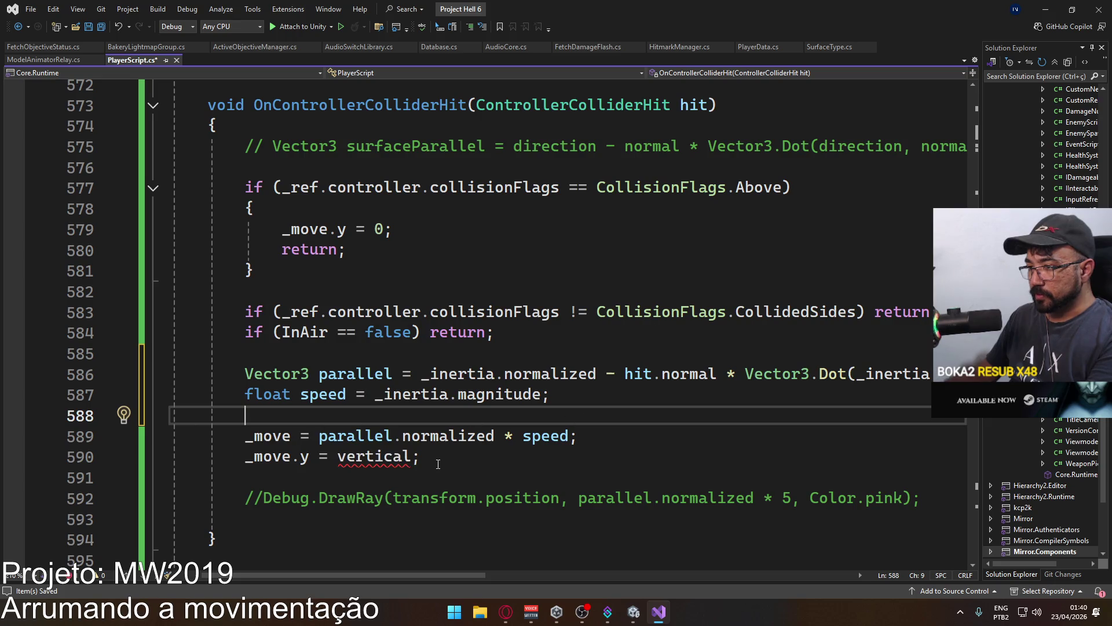
{"action": "left_click_drag", "start_coordinate": [439, 458], "coordinate": [244, 436]}
{"action": "key", "text": "Delete"}
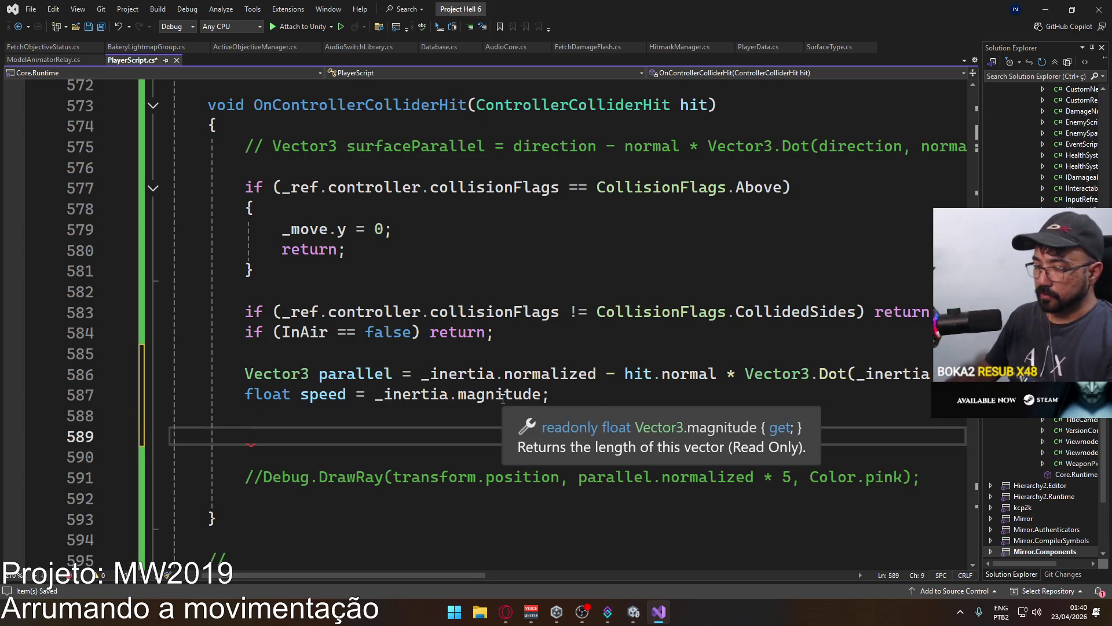
{"action": "type", "text": "_inertia ="}
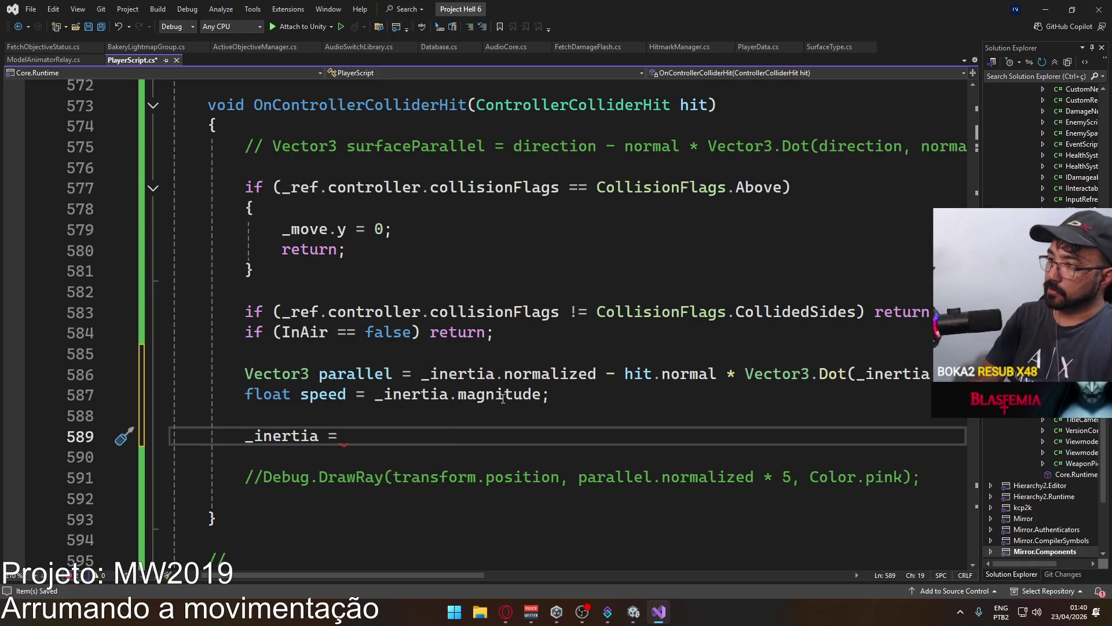
{"action": "type", "text": " parall"}
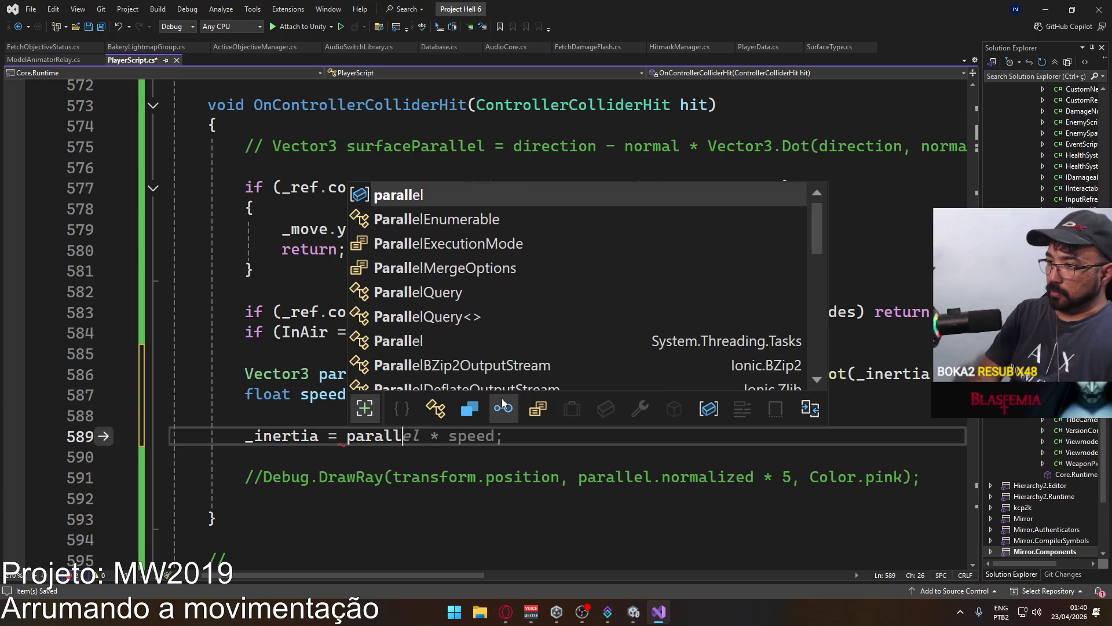
{"action": "type", "text": "el * speed;"}
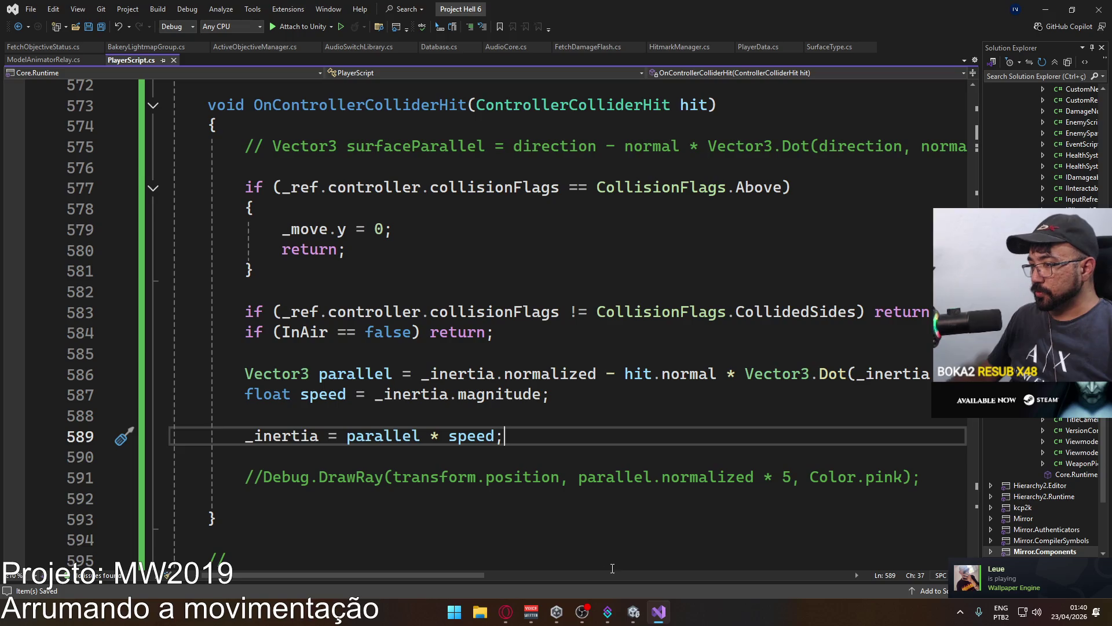
Start play mode and sprint the player through the room, doorway, and onto the ledge.
{"action": "mouse_move", "coordinate": [633, 618]}
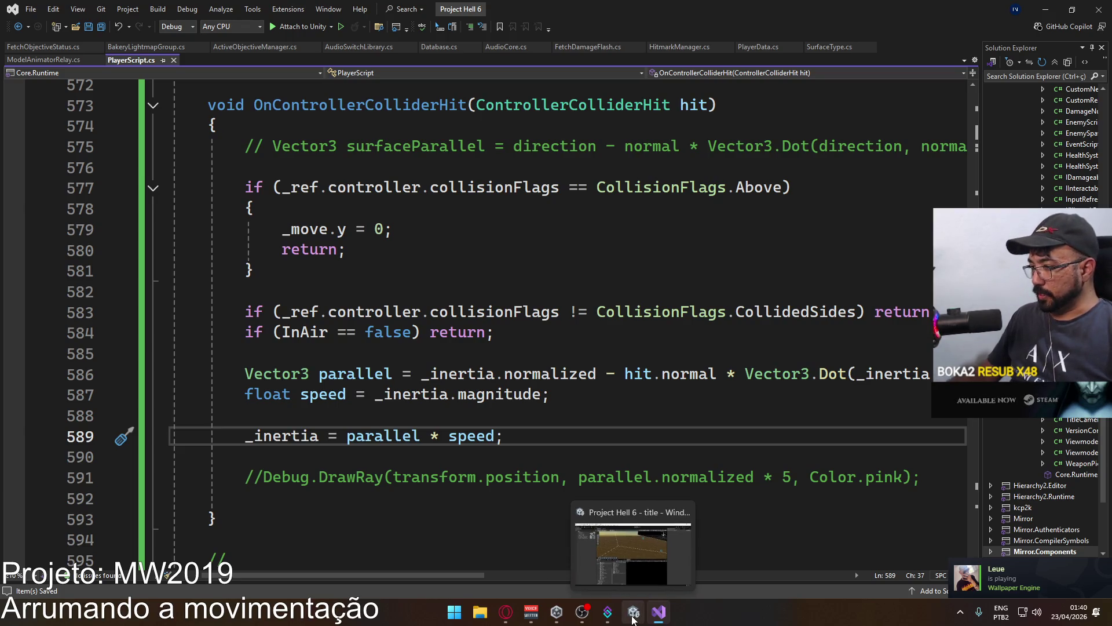
{"action": "left_click", "coordinate": [643, 517]}
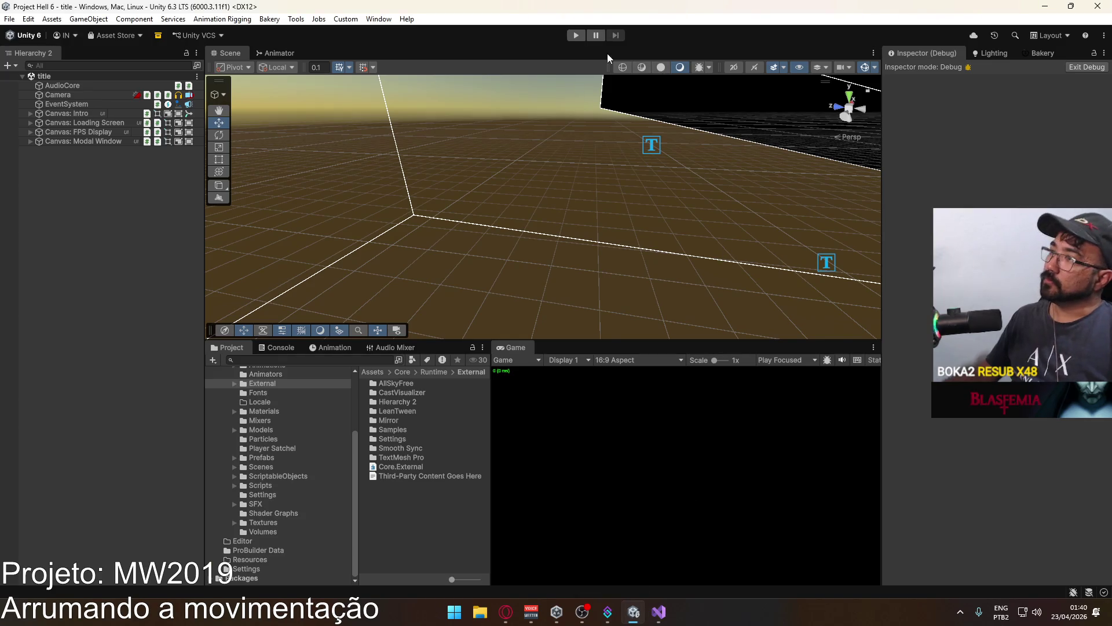
{"action": "left_click", "coordinate": [575, 36]}
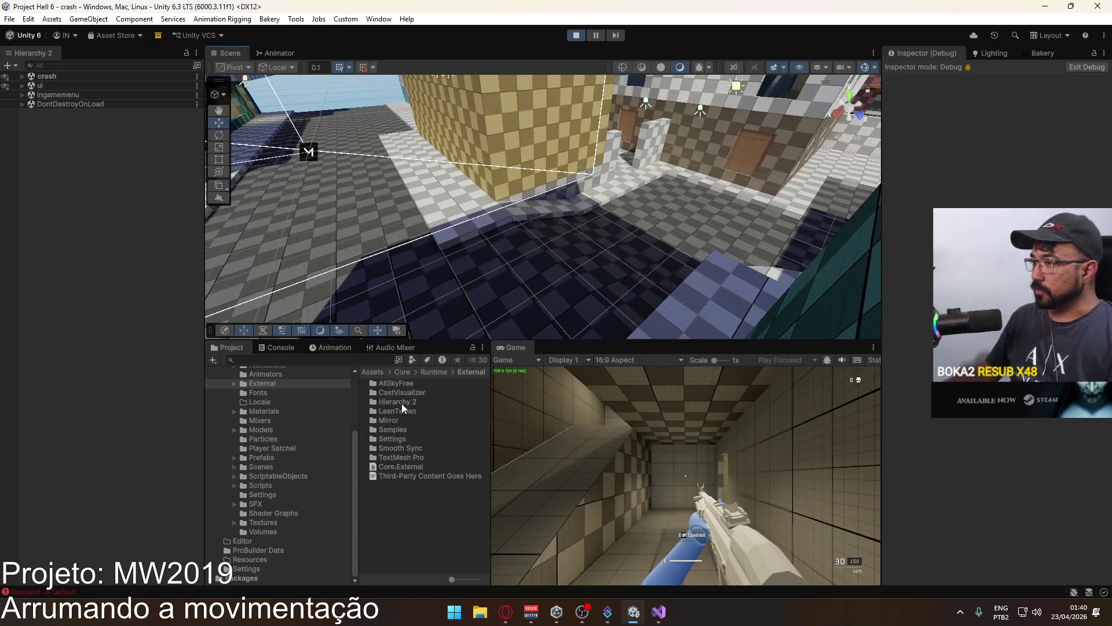
{"action": "key", "text": "shift+w"}
{"action": "key", "text": "w"}
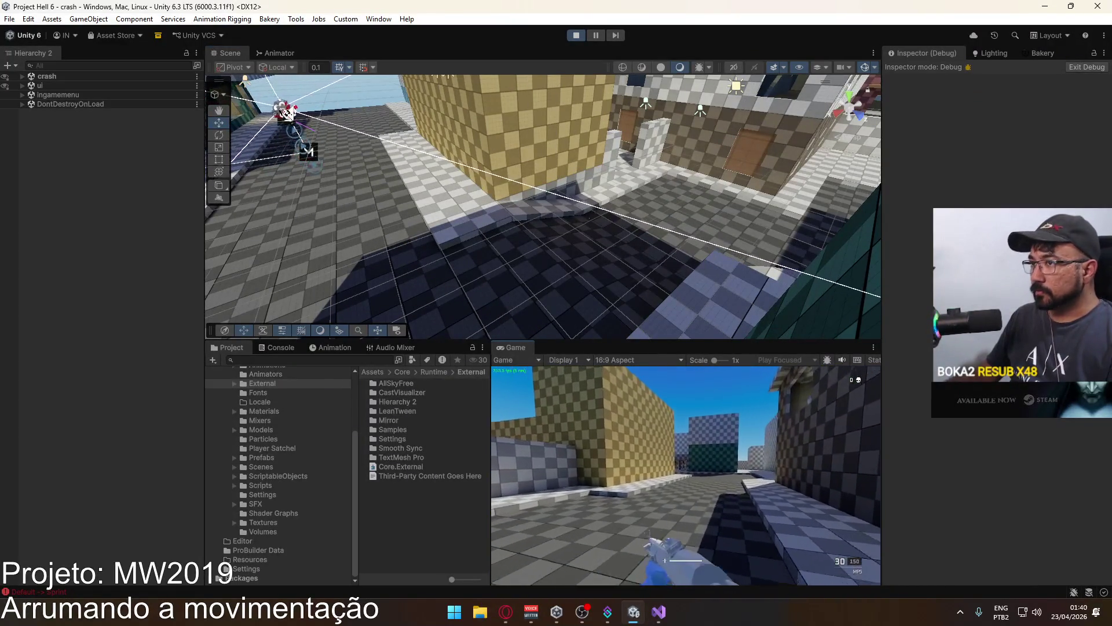
{"action": "key", "text": "w"}
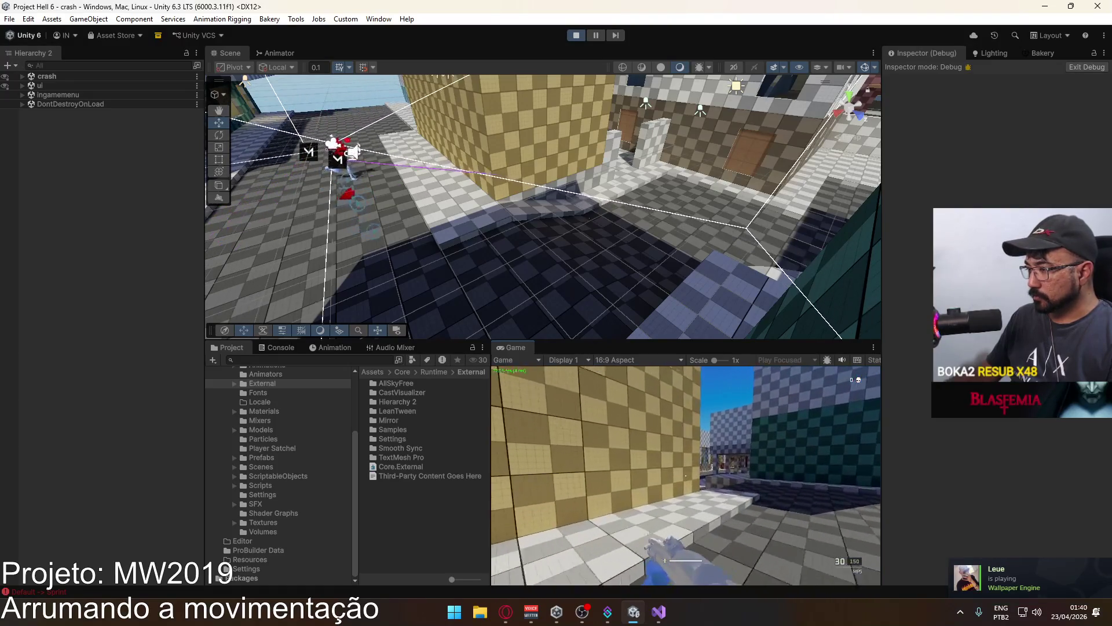
{"action": "key", "text": "w"}
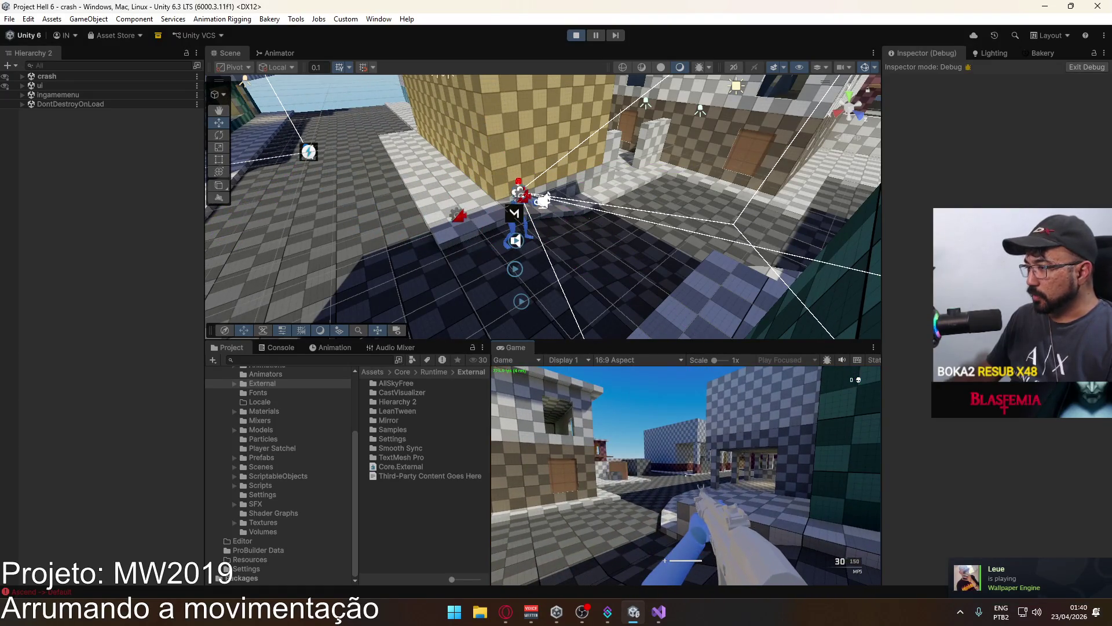
Maximize the Game view to fill the Unity editor.
{"action": "key", "text": "super"}
{"action": "key", "text": "Escape"}
{"action": "right_click", "coordinate": [522, 347]}
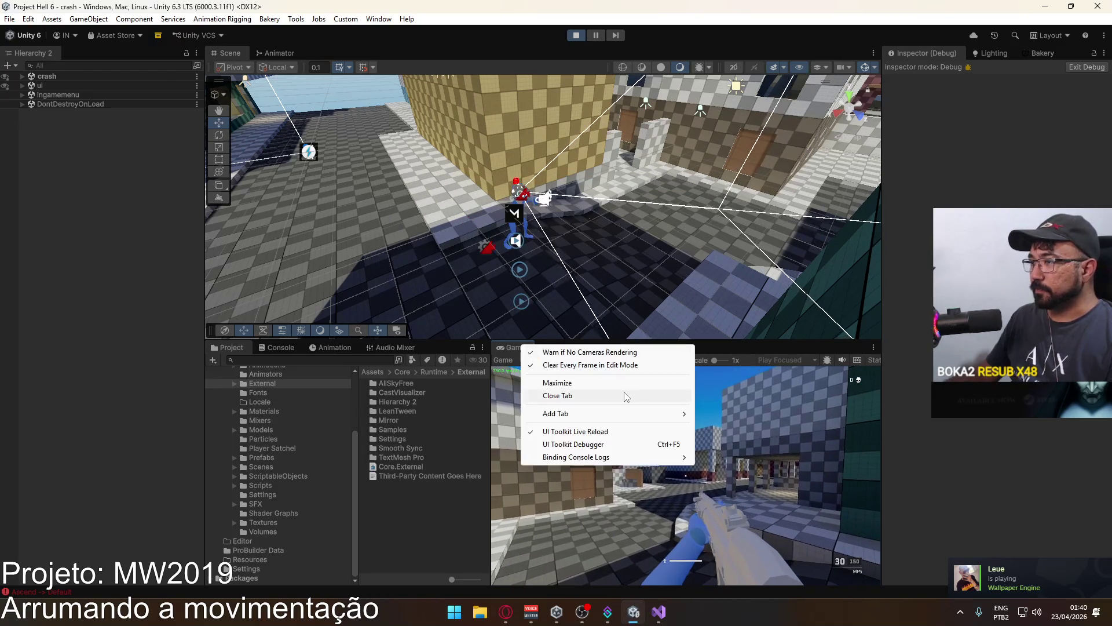
{"action": "left_click", "coordinate": [619, 385]}
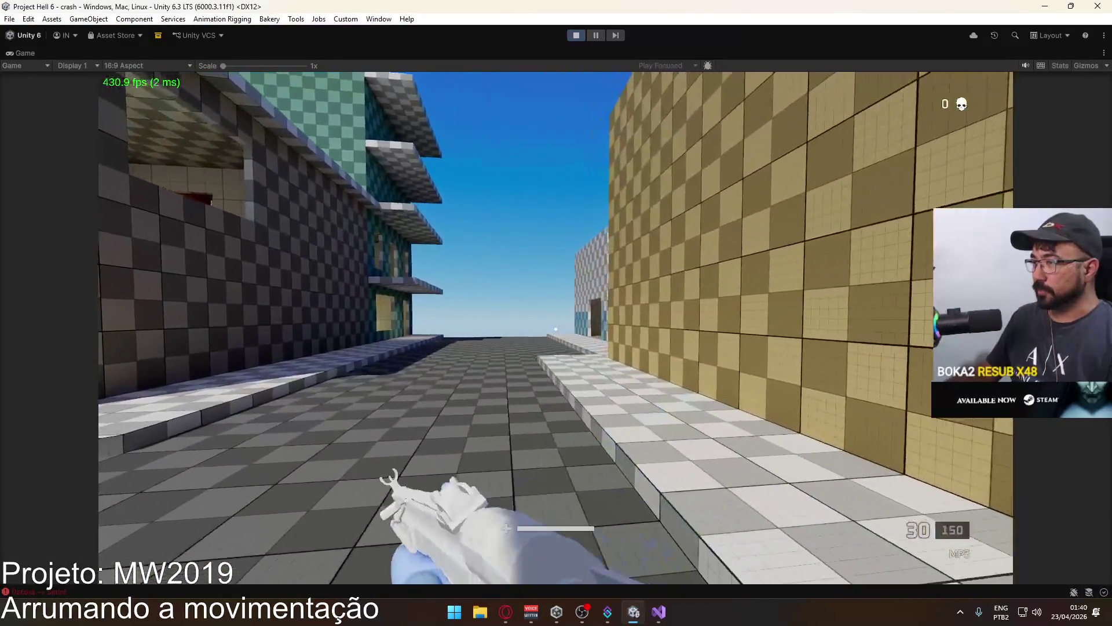
Sprint and jump the player into the yellow-checkered and teal walls to test collisions.
{"action": "key", "text": "w"}
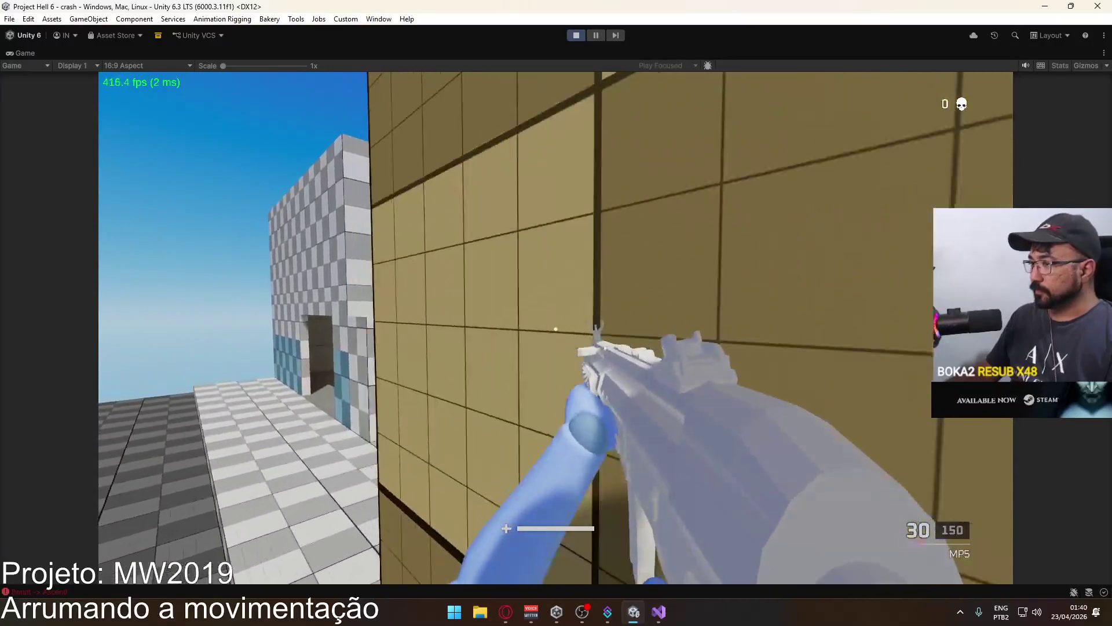
{"action": "key", "text": "w"}
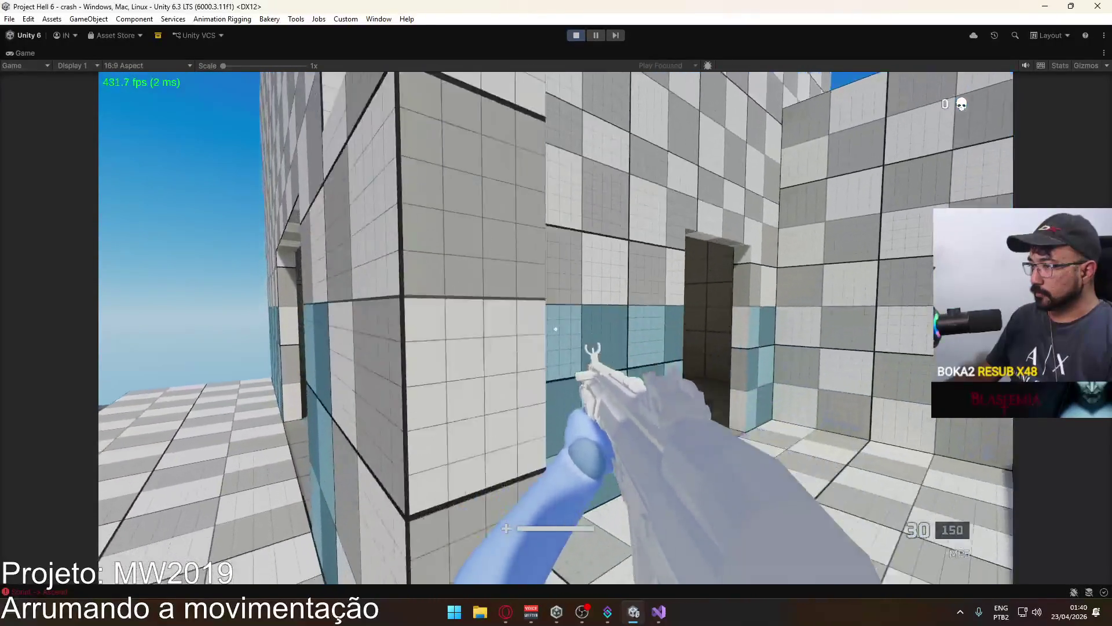
{"action": "key", "text": "shift+w"}
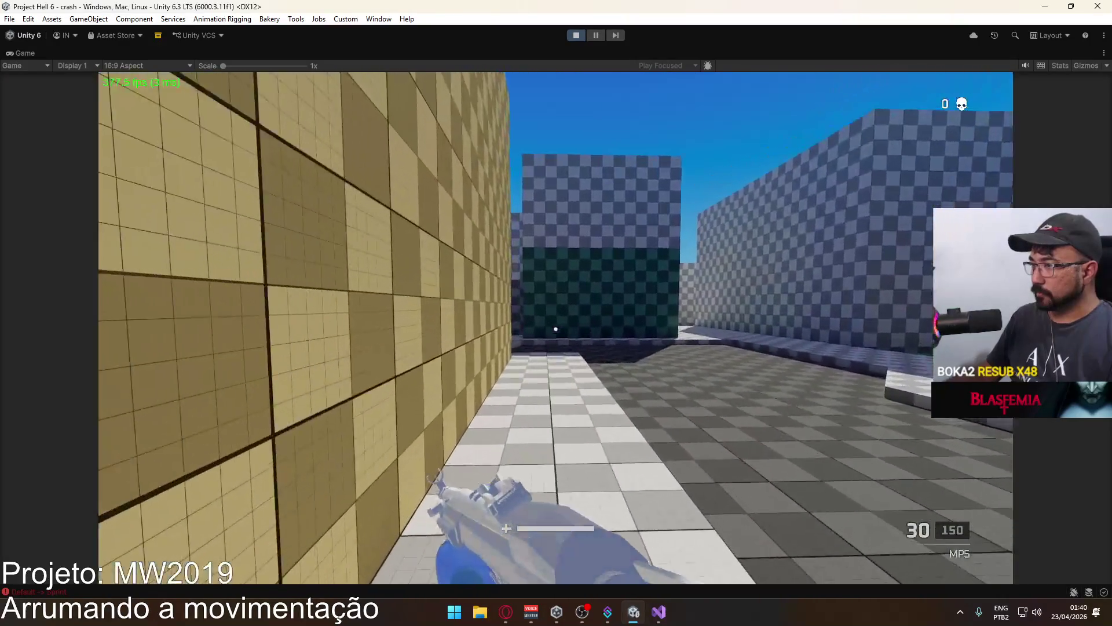
{"action": "key", "text": "space"}
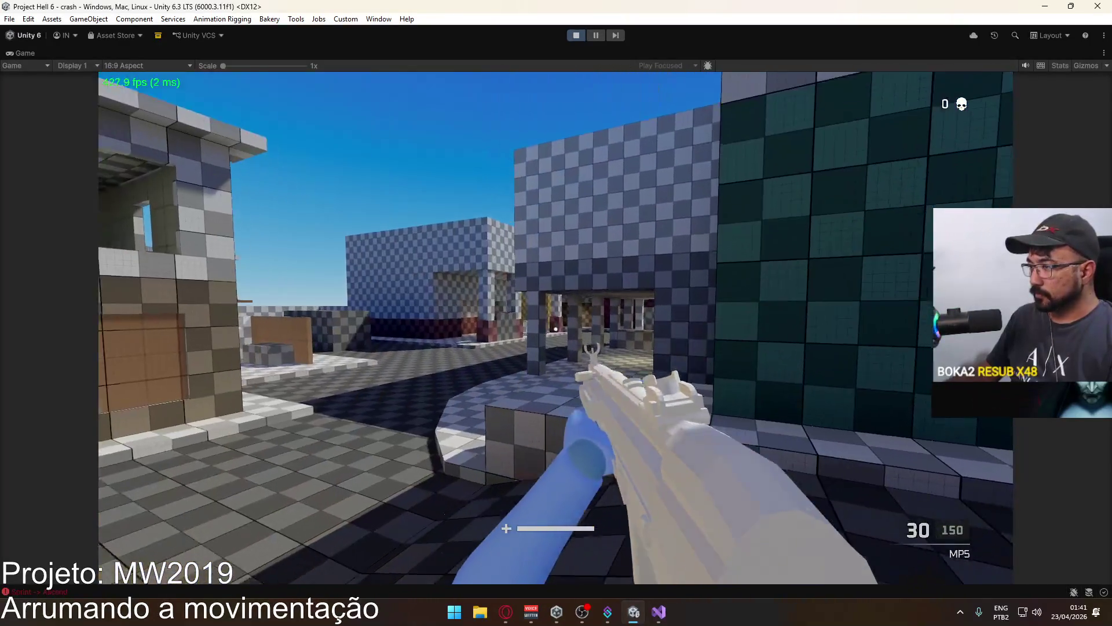
{"action": "key", "text": "w"}
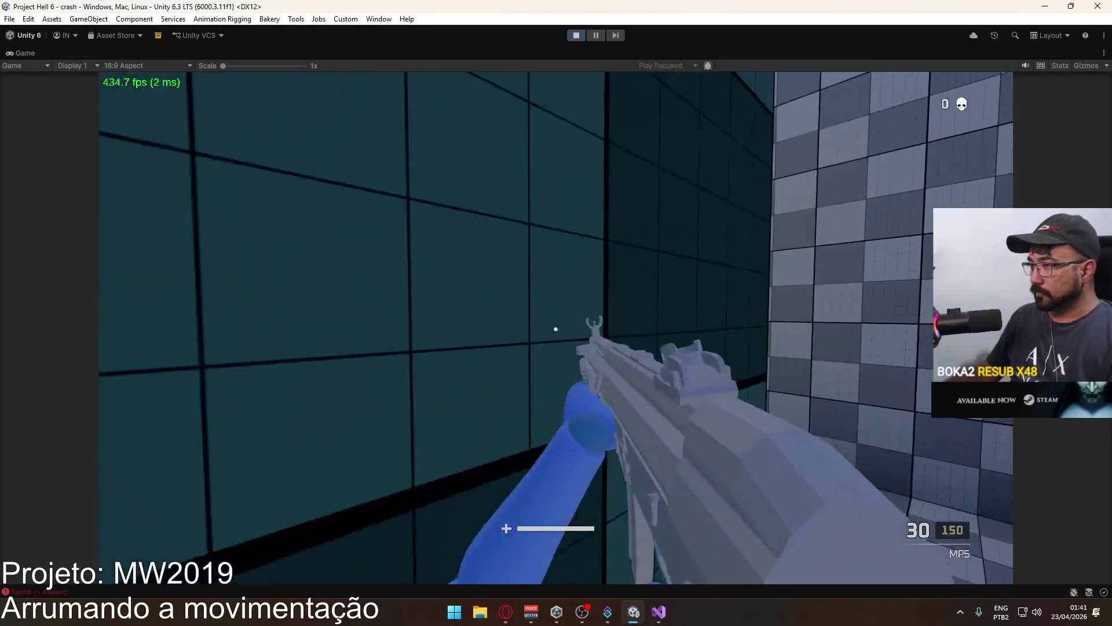
{"action": "key", "text": "shift+w"}
{"action": "key", "text": "space"}
{"action": "key", "text": "w"}
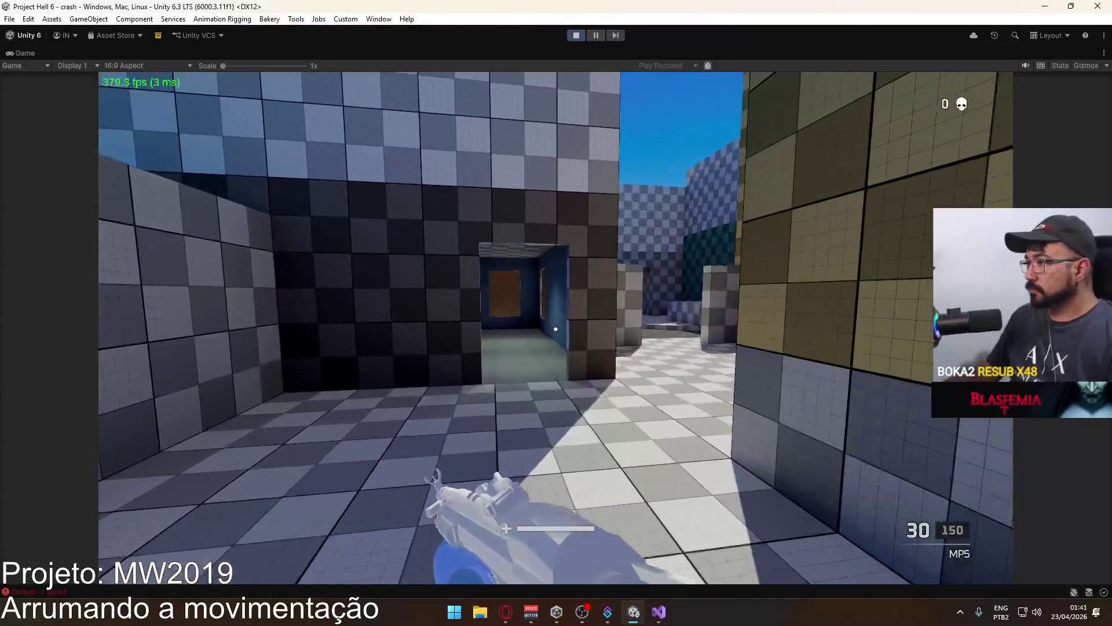
{"action": "key", "text": "space"}
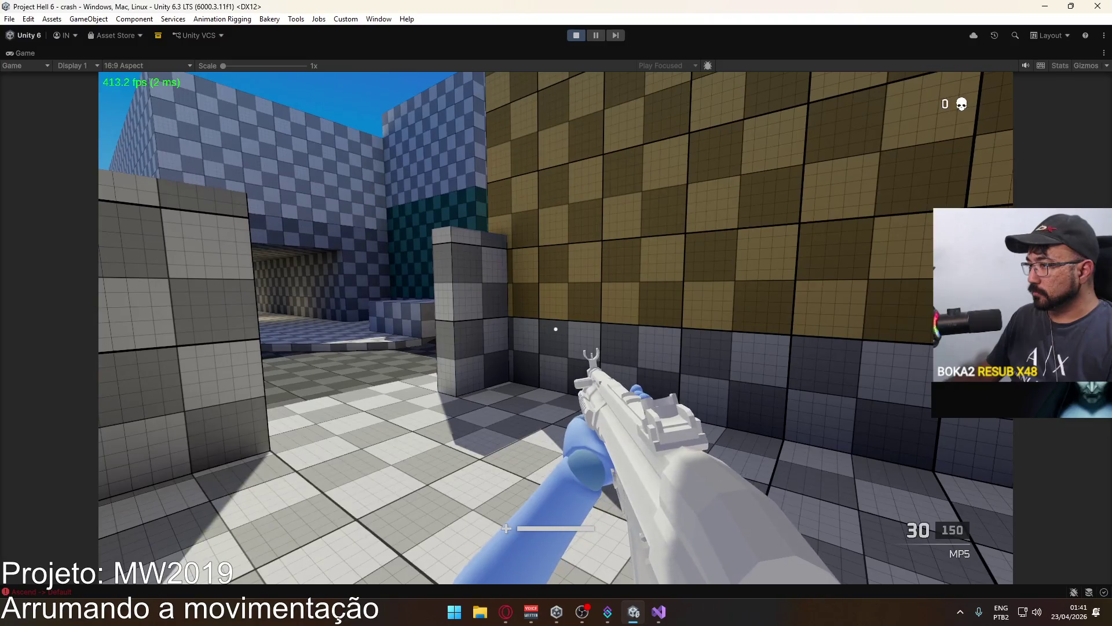
{"action": "key", "text": "shift"}
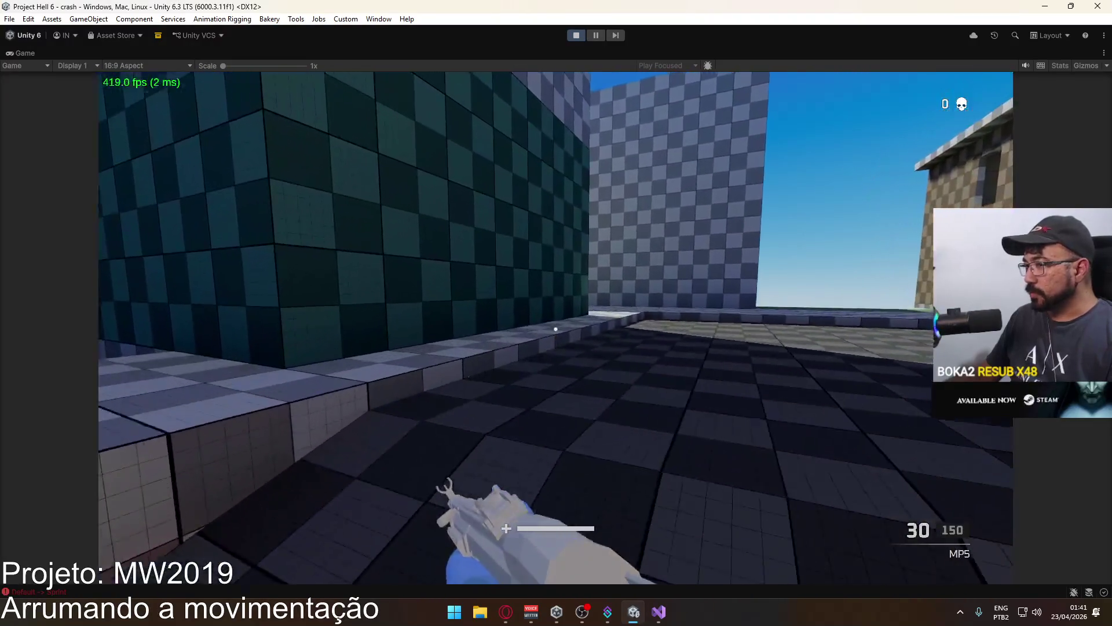
{"action": "key", "text": "space"}
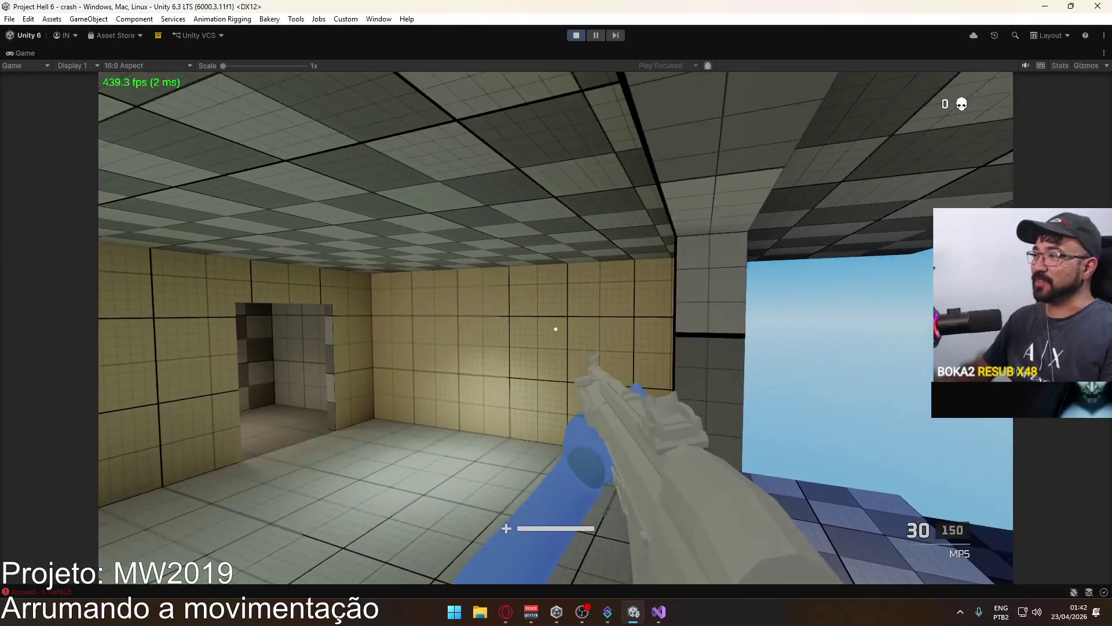
{"action": "key", "text": "super"}
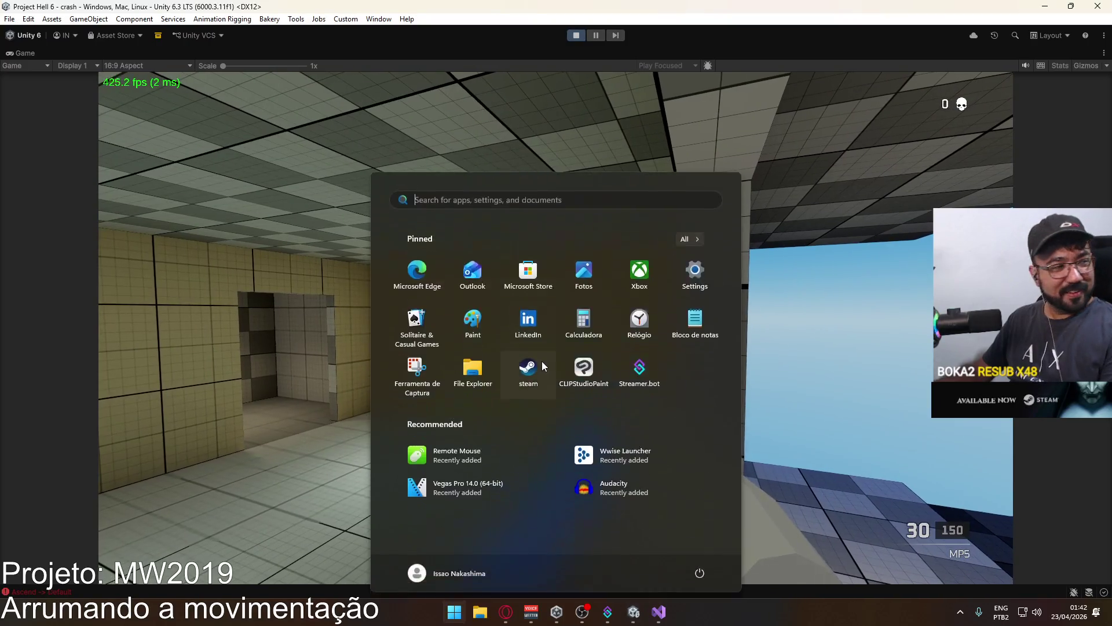
Stop the running game and switch back to PlayerScript.cs.
{"action": "key", "text": "super"}
{"action": "key", "text": "ctrl+p"}
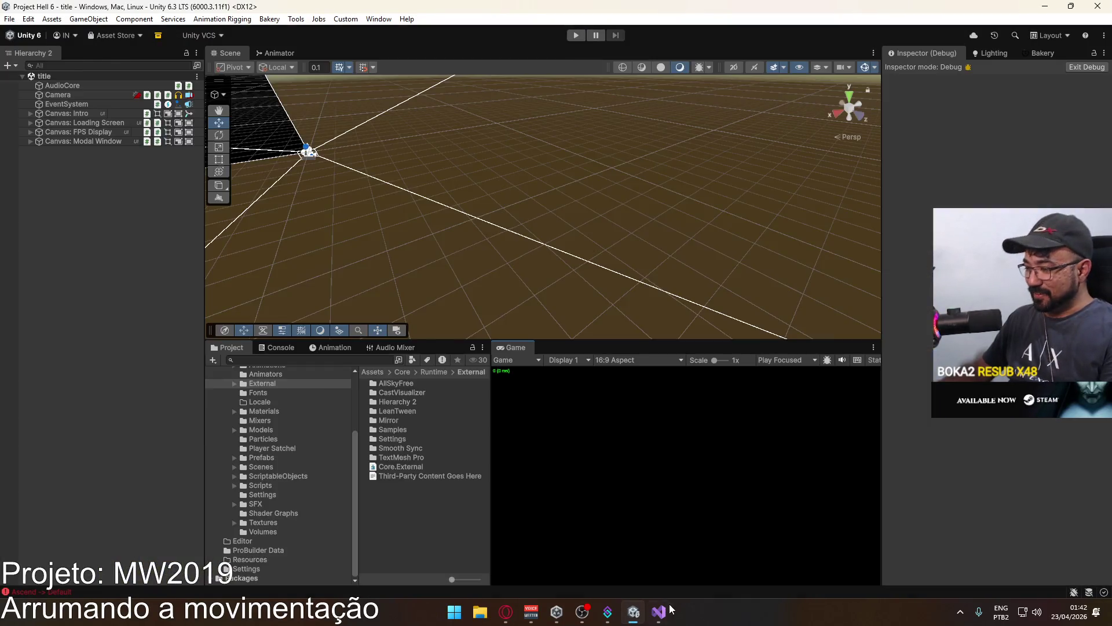
{"action": "key", "text": "alt+Tab"}
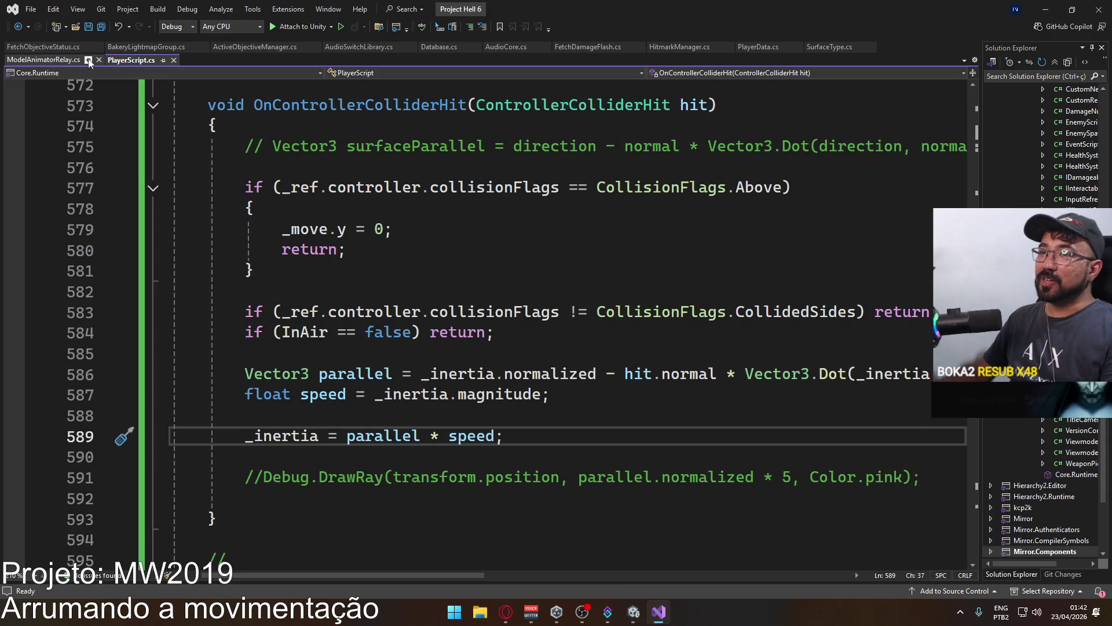
Remove the return statement and braces from the ceiling-hit branch.
{"action": "double_click", "coordinate": [377, 230]}
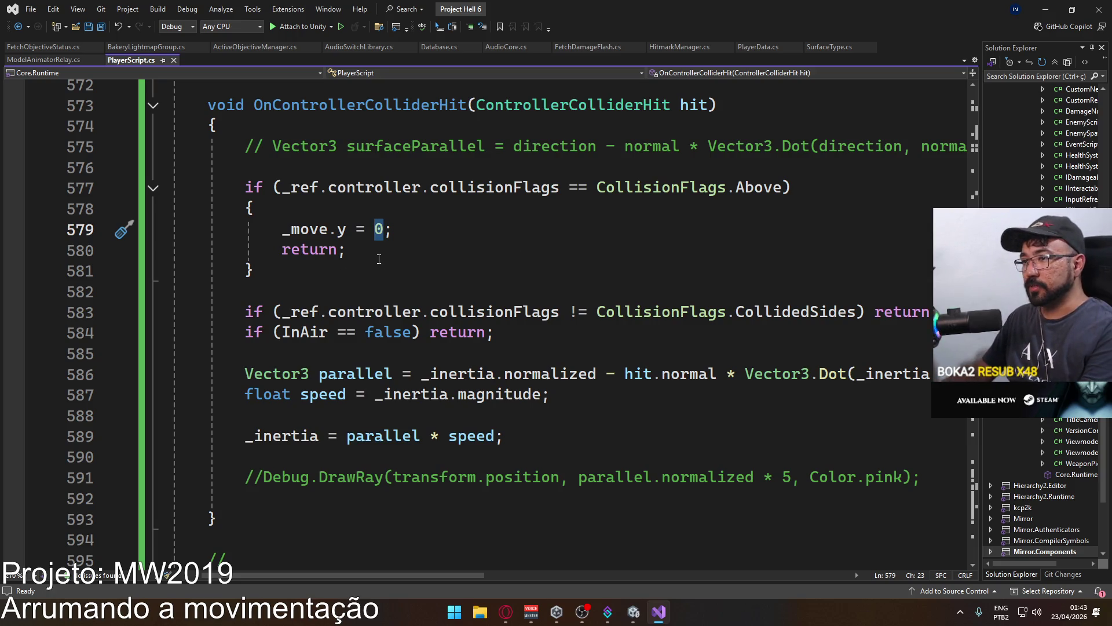
{"action": "left_click_drag", "start_coordinate": [380, 259], "coordinate": [131, 246]}
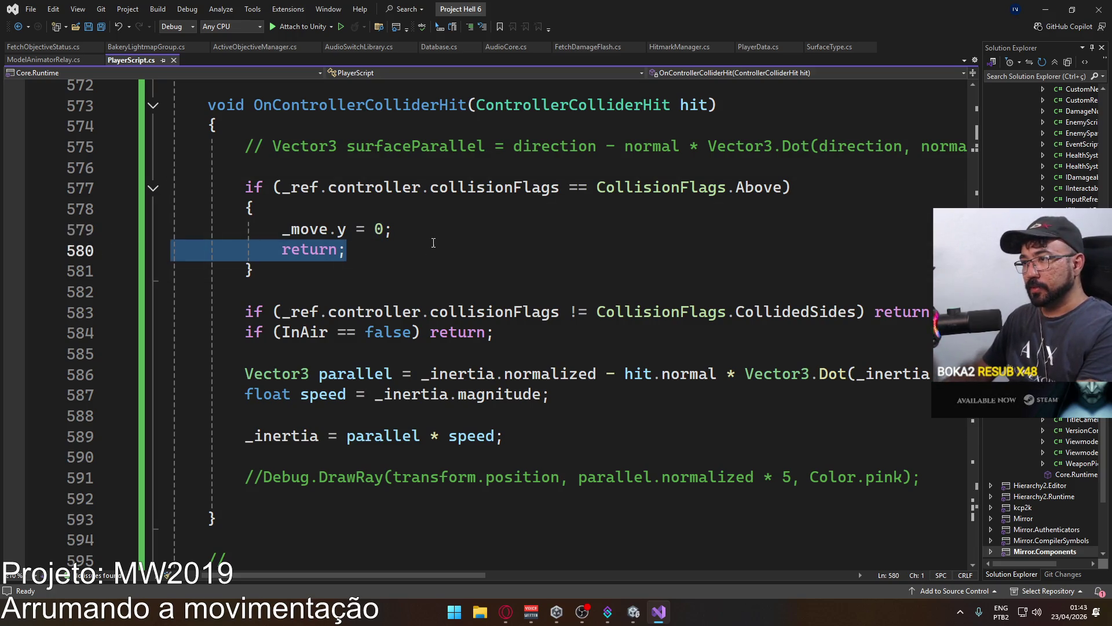
{"action": "key", "text": "Delete"}
{"action": "key", "text": "BackSpace"}
{"action": "left_click", "coordinate": [276, 215]}
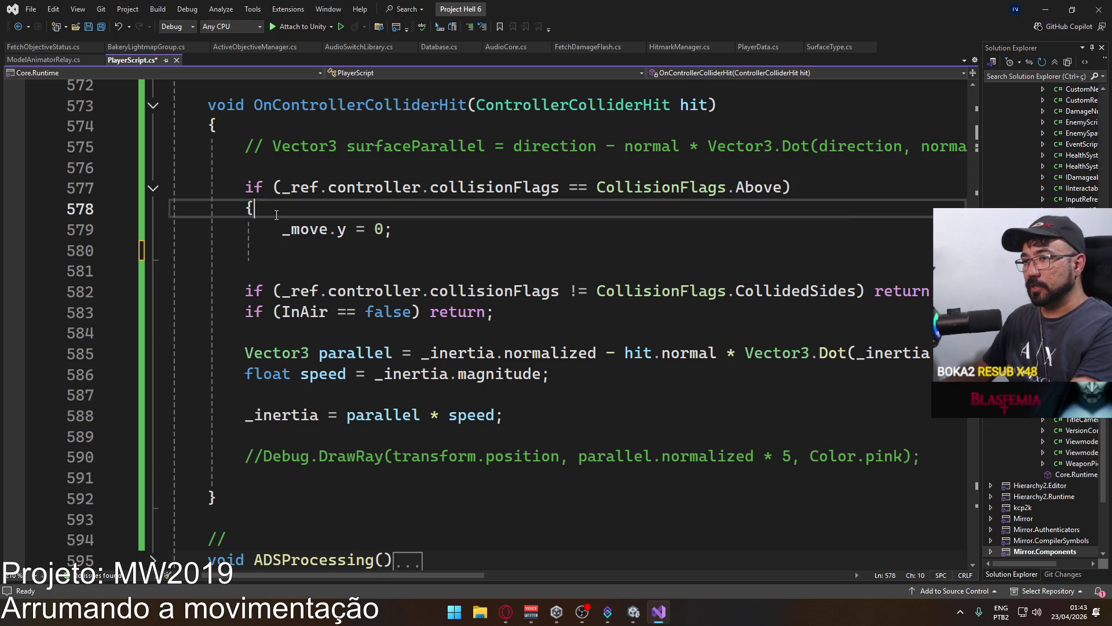
{"action": "key", "text": "Delete"}
{"action": "left_click", "coordinate": [398, 200]}
{"action": "key", "text": "Delete"}
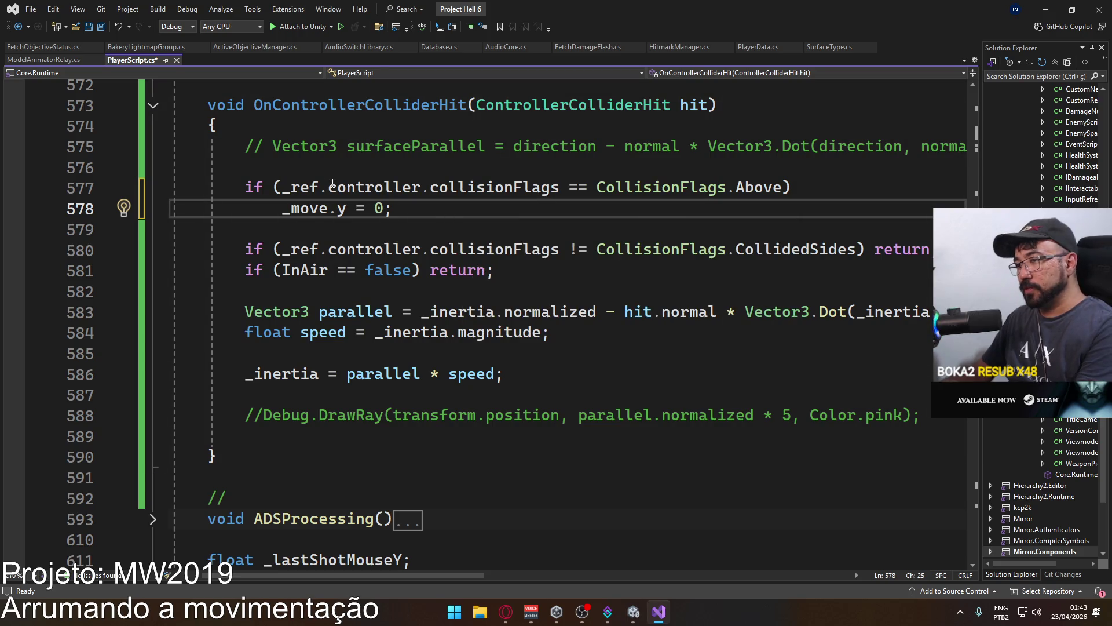
Set _move.y to _ref.db.gravityGrounded instead of 0, save, and return to Unity.
{"action": "left_click", "coordinate": [375, 208]}
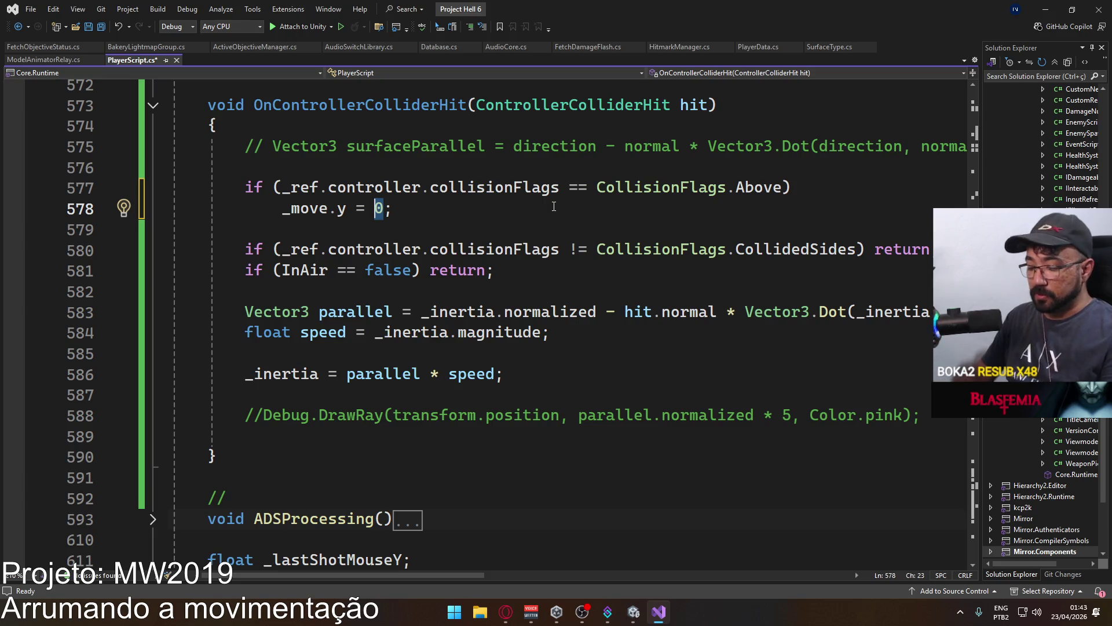
{"action": "type", "text": "db,,"}
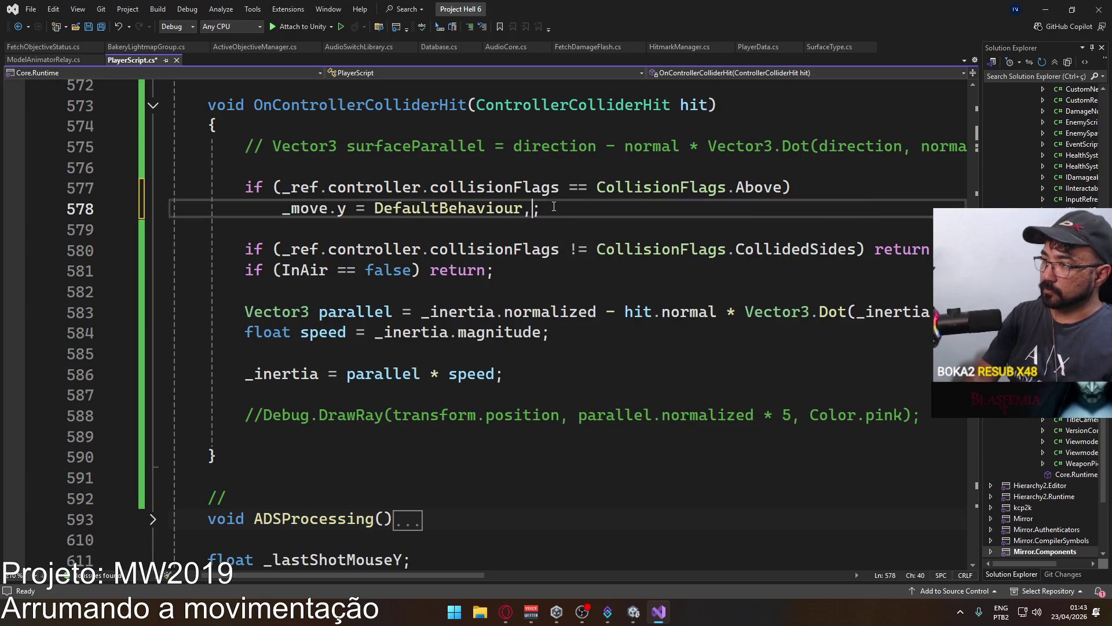
{"action": "key", "text": "ctrl+z"}
{"action": "key", "text": "ctrl+z"}
{"action": "key", "text": "BackSpace"}
{"action": "type", "text": "_ref.db.grou"}
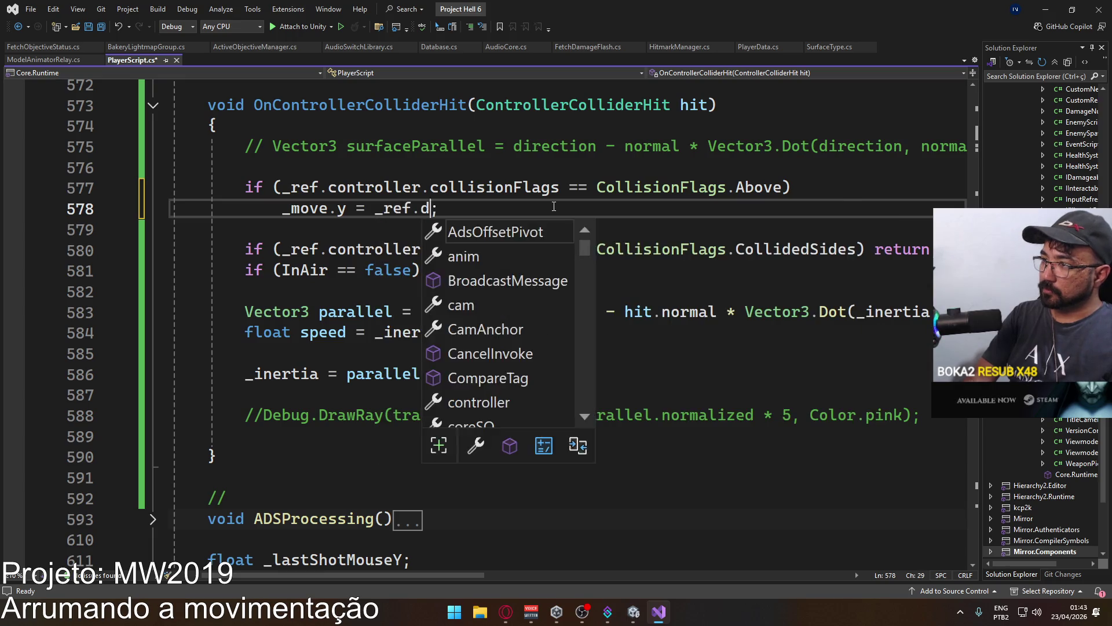
{"action": "key", "text": "Tab"}
{"action": "key", "text": "ctrl+s"}
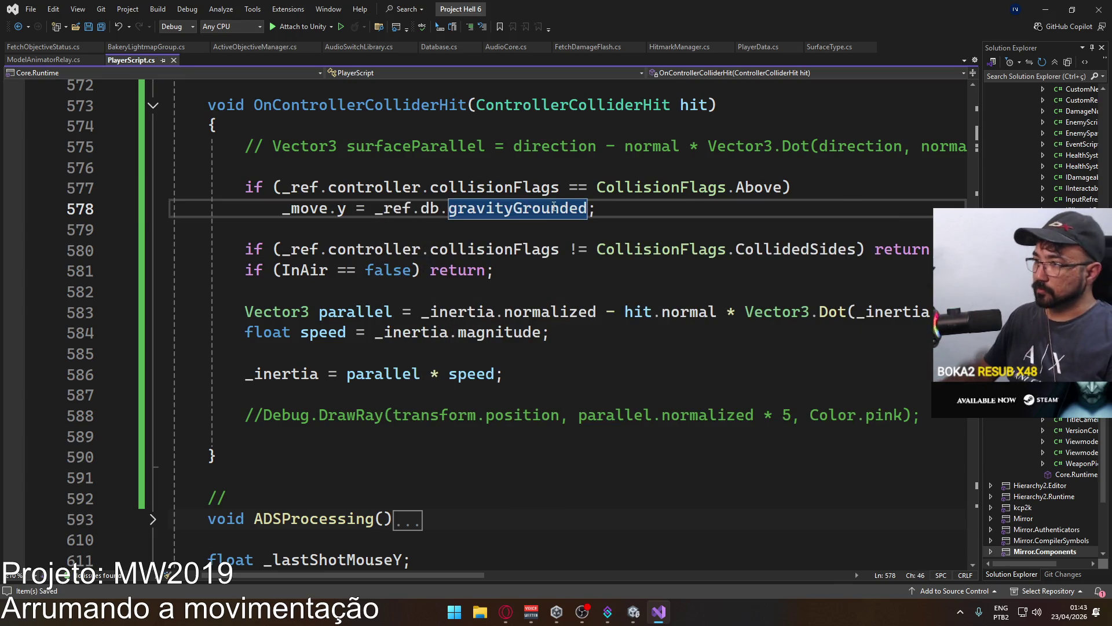
{"action": "key", "text": "alt+Tab"}
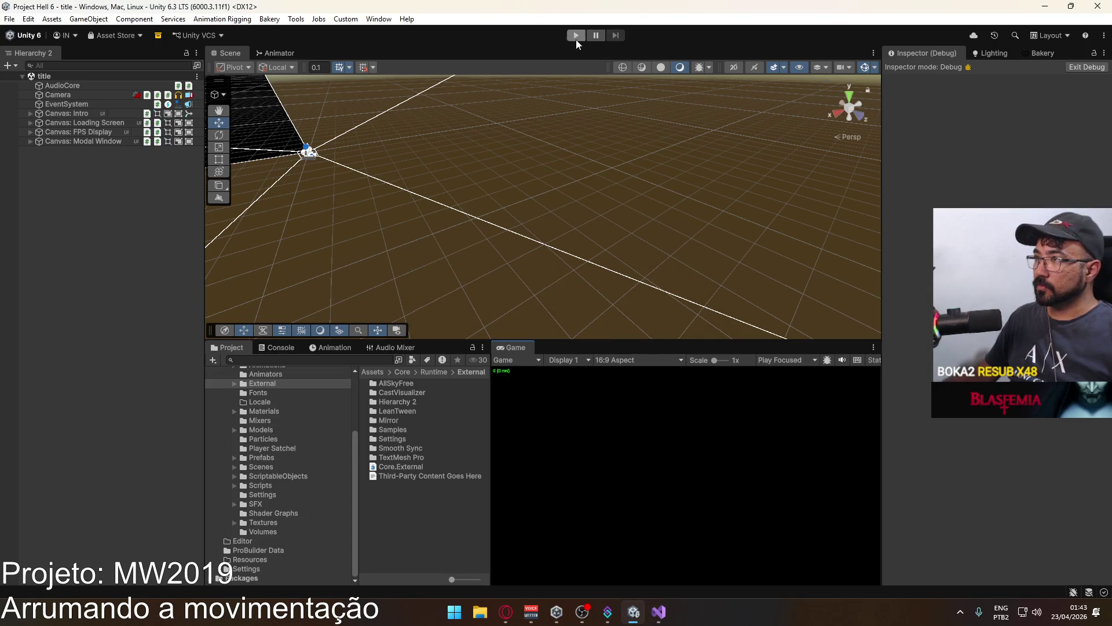
Enter play mode and load the crash map from the offline menu.
{"action": "left_click", "coordinate": [576, 36]}
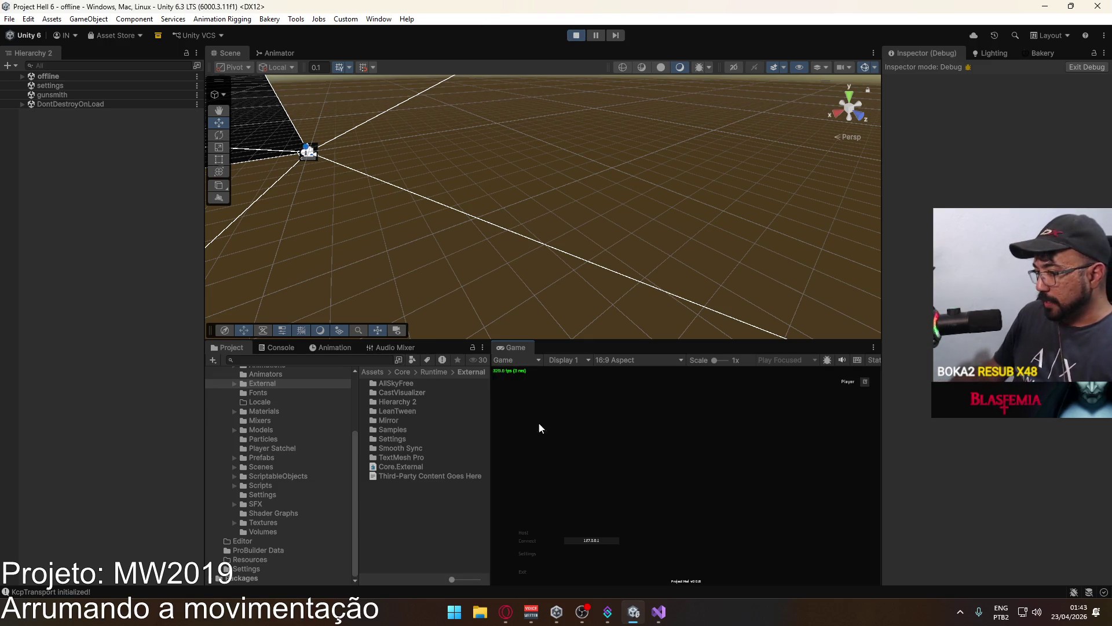
{"action": "left_click", "coordinate": [614, 576]}
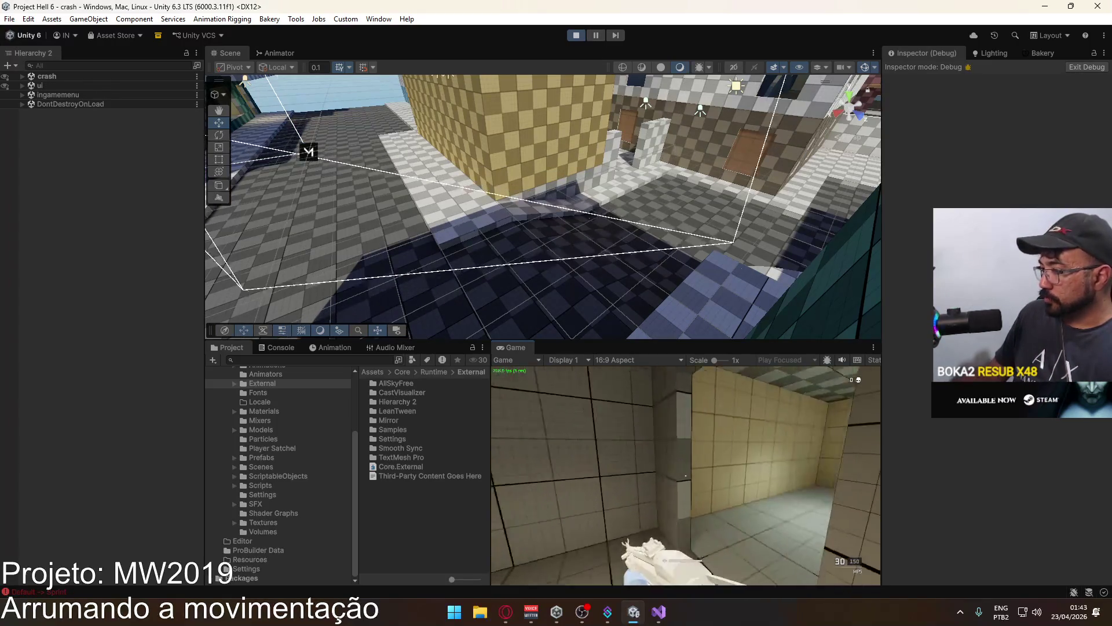
Walk, sprint and jump the player through the doorway, tiled room and teal-walled room.
{"action": "key", "text": "space"}
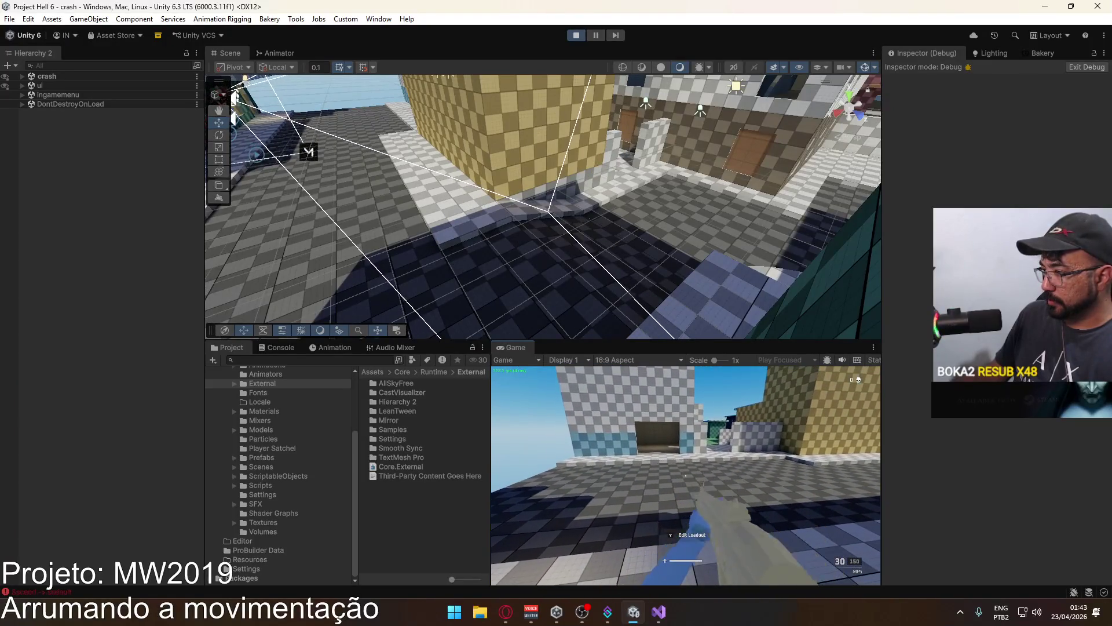
{"action": "key", "text": "w"}
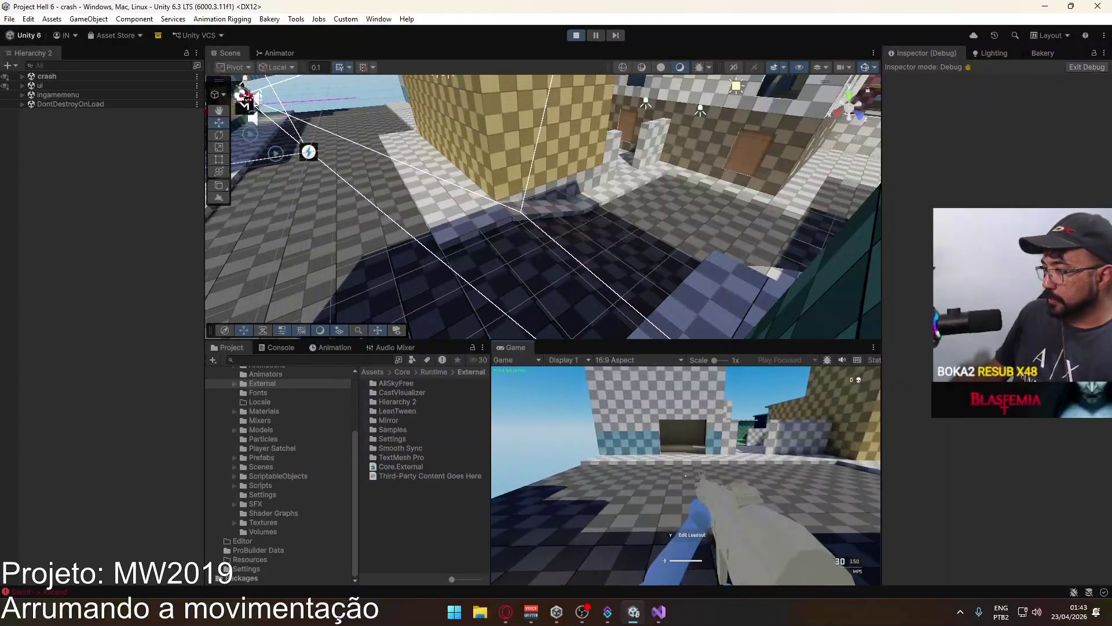
{"action": "key", "text": "w"}
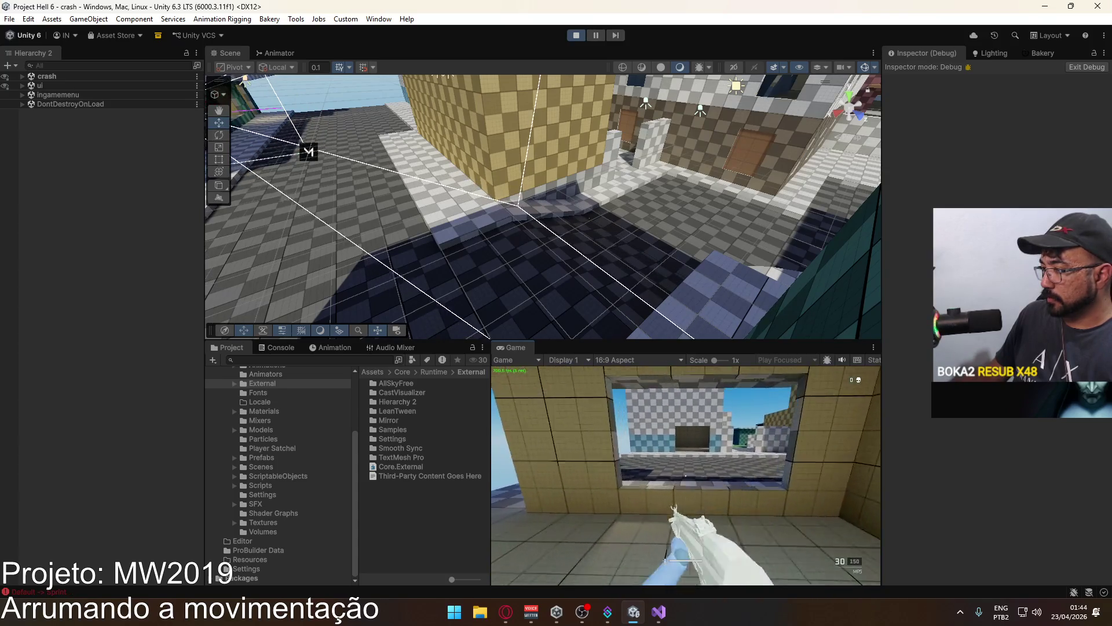
{"action": "key", "text": "shift"}
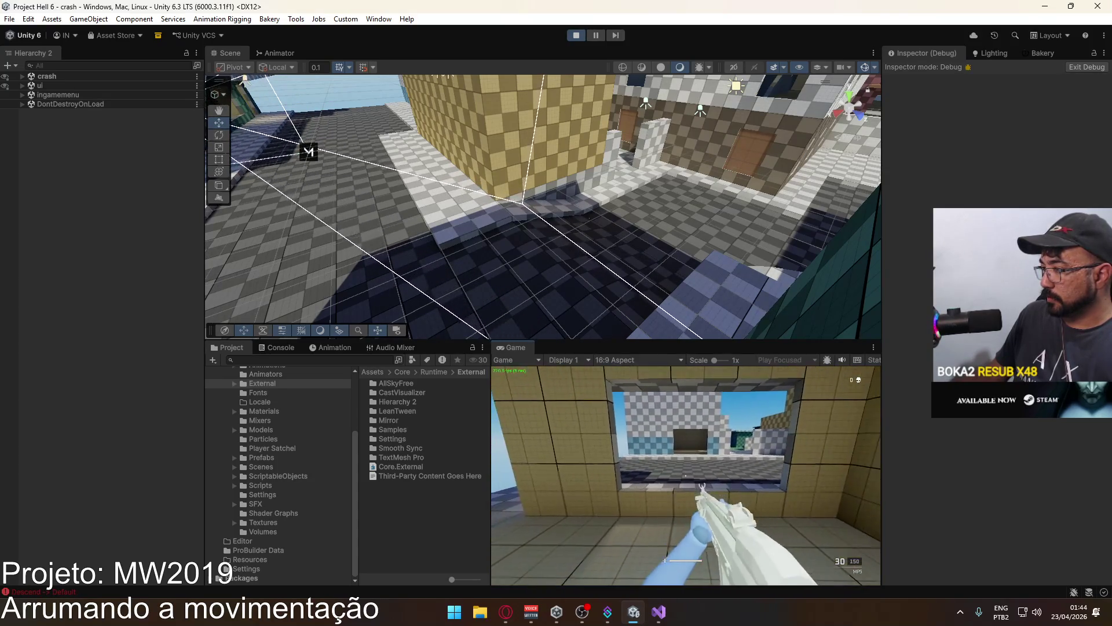
{"action": "key", "text": "shift"}
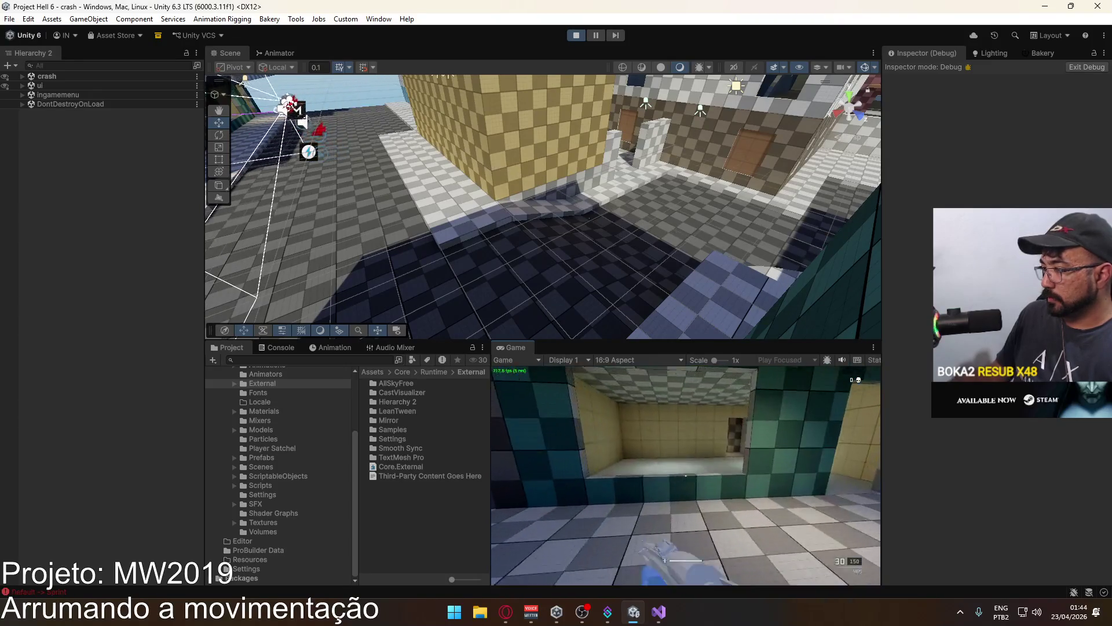
{"action": "key", "text": "w"}
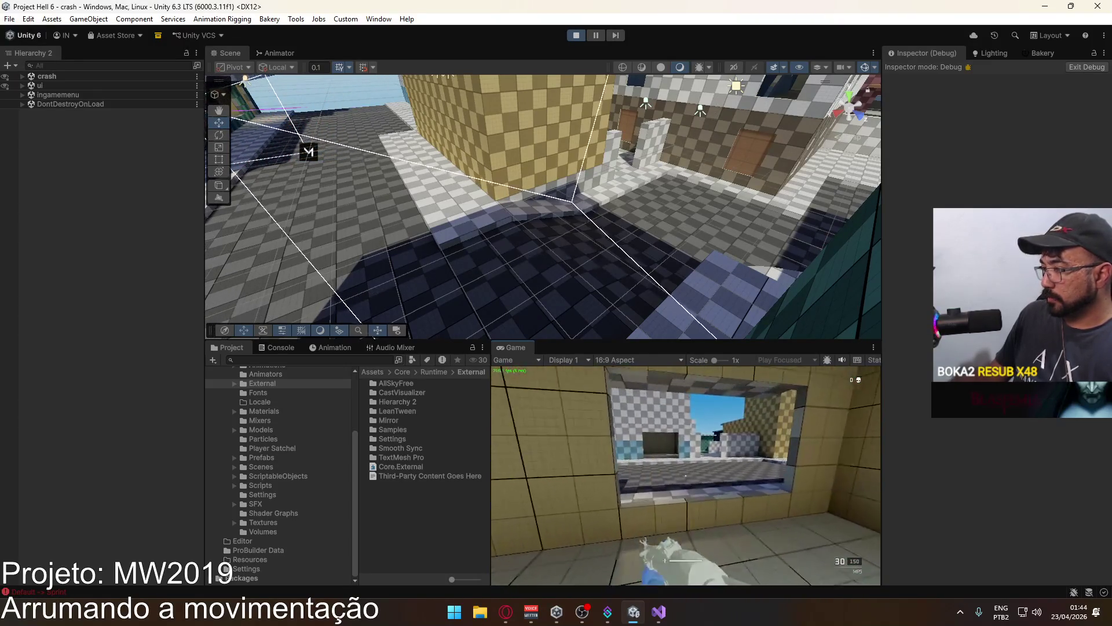
{"action": "key", "text": "shift"}
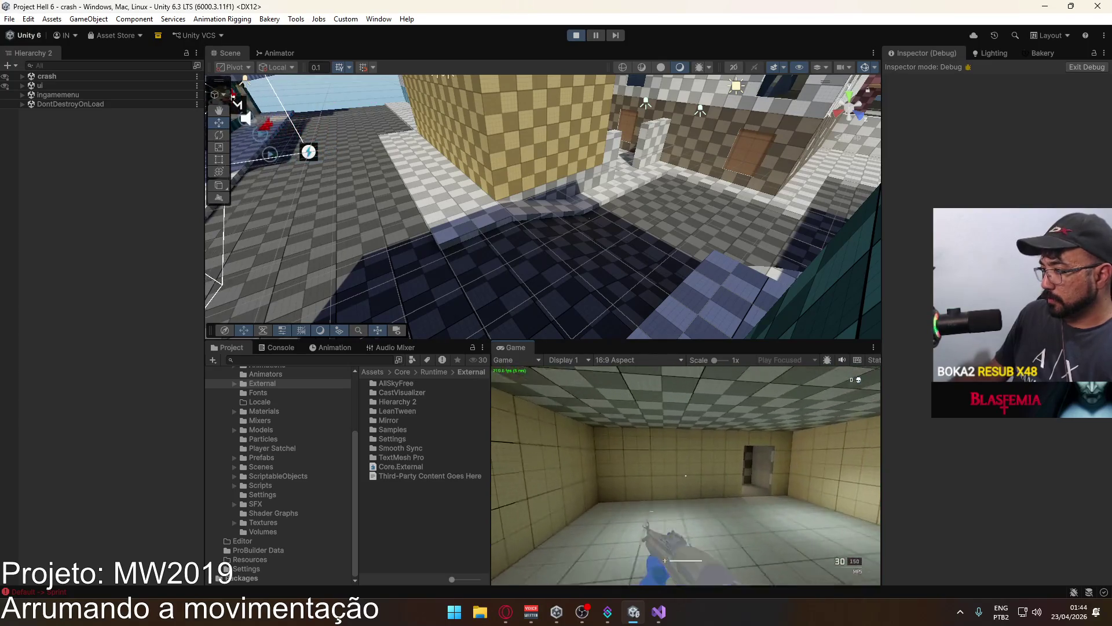
{"action": "key", "text": "w"}
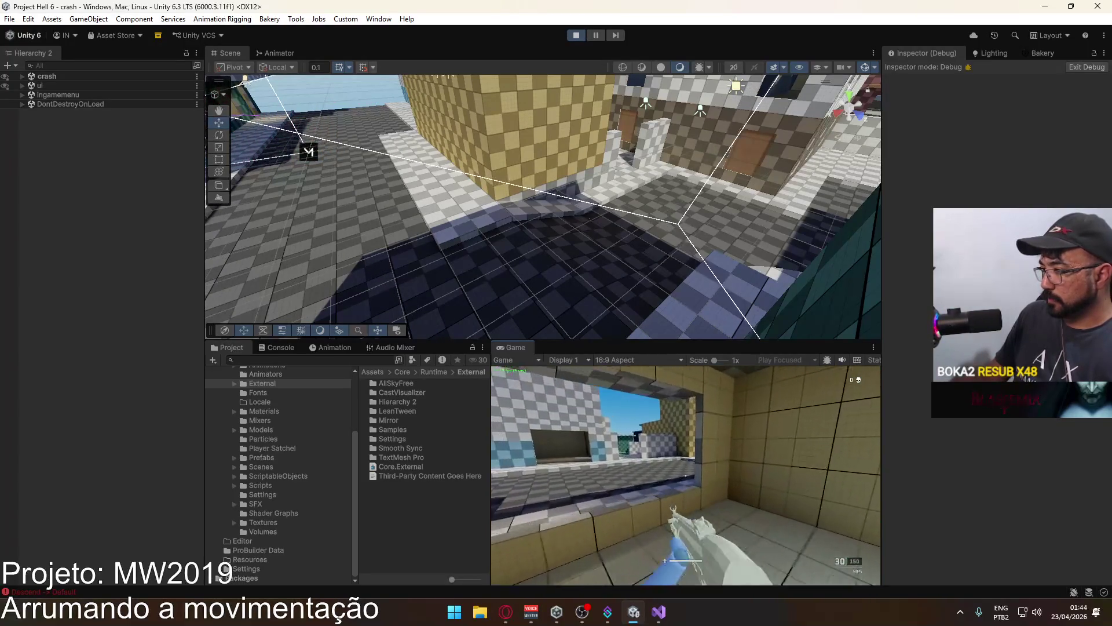
{"action": "key", "text": "shift"}
{"action": "key", "text": "space"}
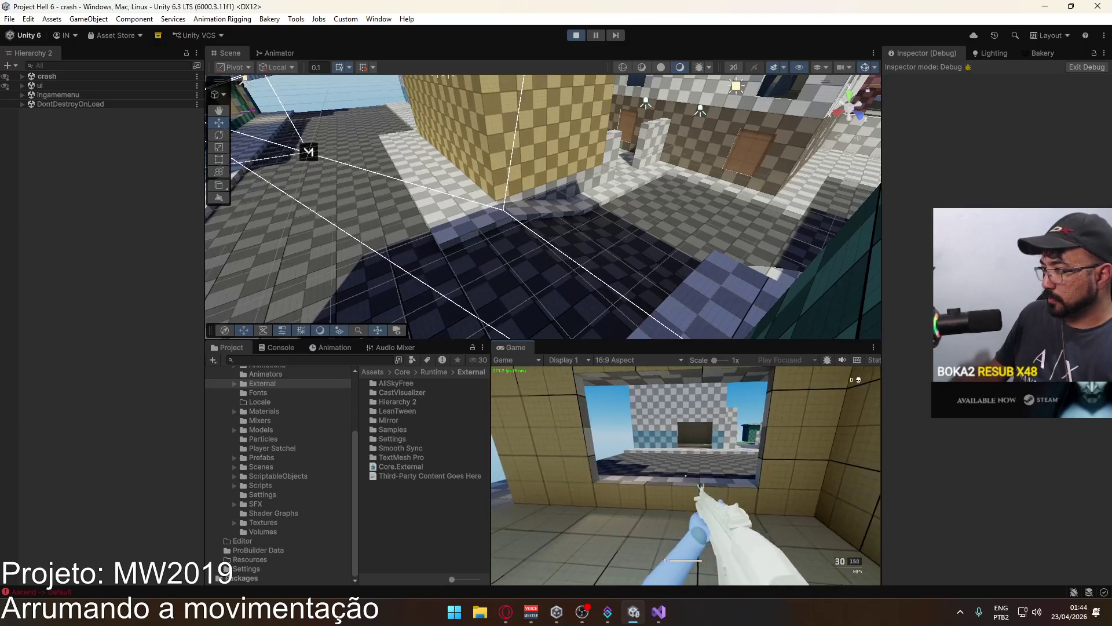
{"action": "key", "text": "shift"}
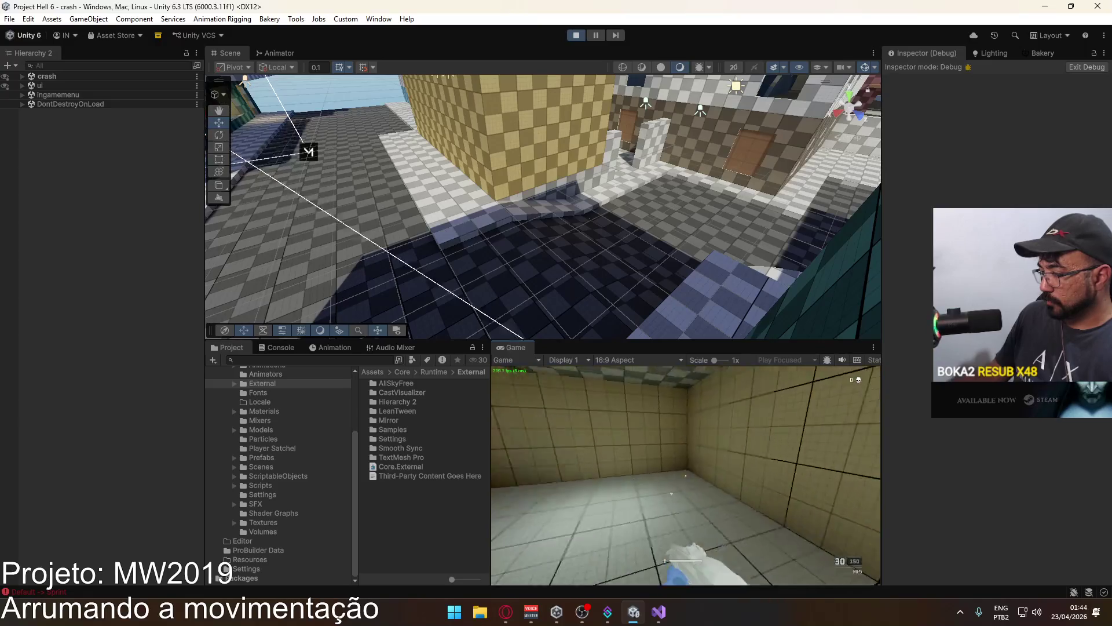
{"action": "key", "text": "space"}
{"action": "key", "text": "shift"}
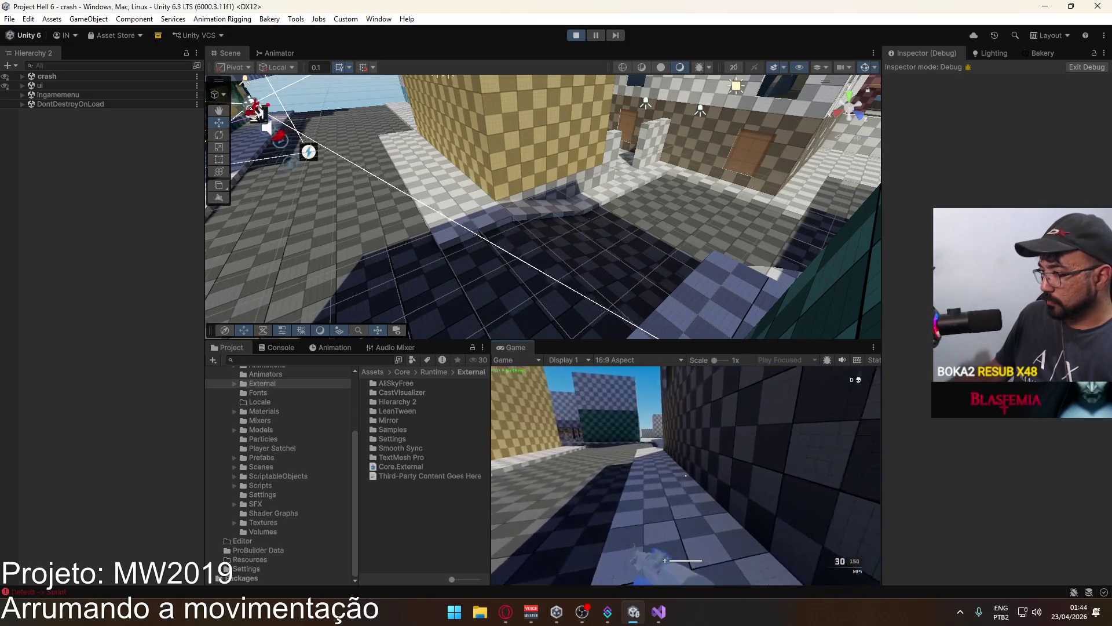
{"action": "key", "text": "shift"}
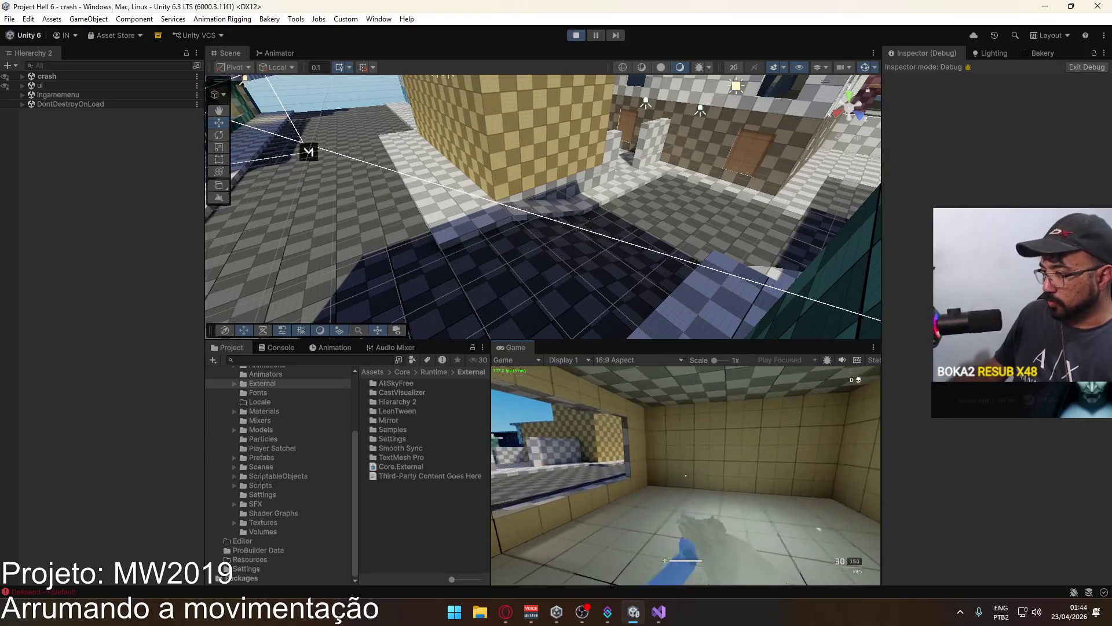
{"action": "key", "text": "shift"}
Sprint and walk the player along the yellow wall out in the street.
{"action": "key", "text": "shift+w"}
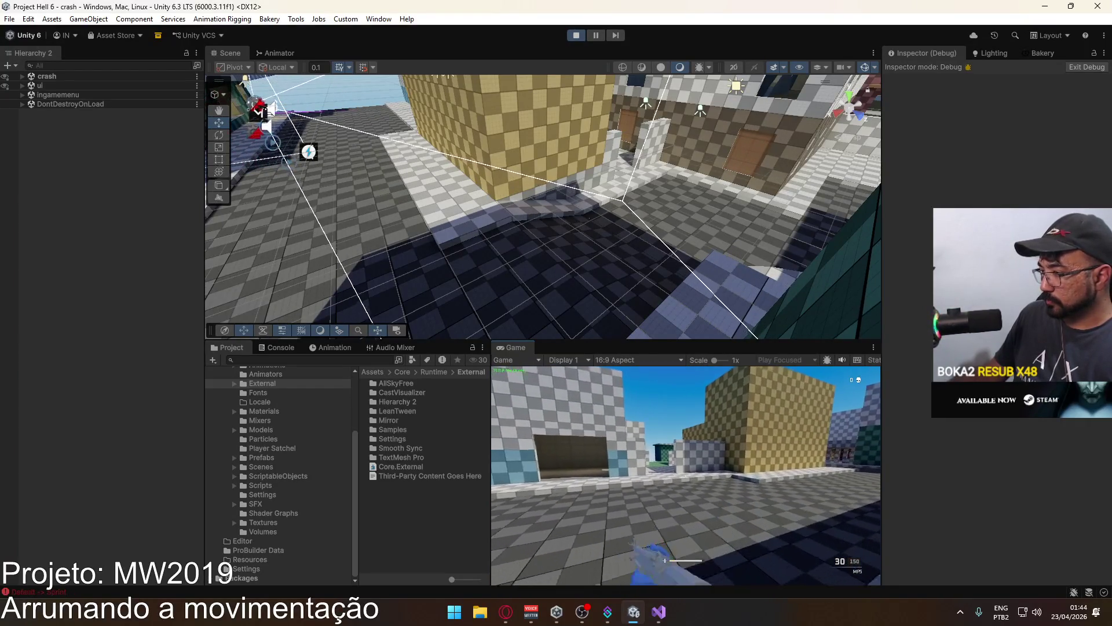
{"action": "key", "text": "w"}
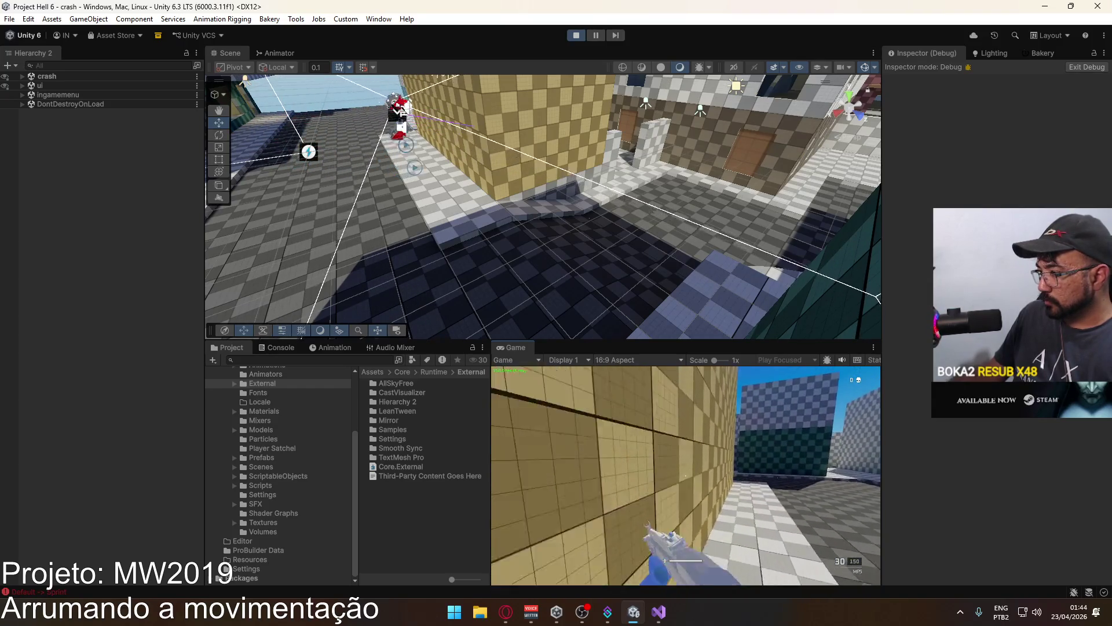
{"action": "key", "text": "w"}
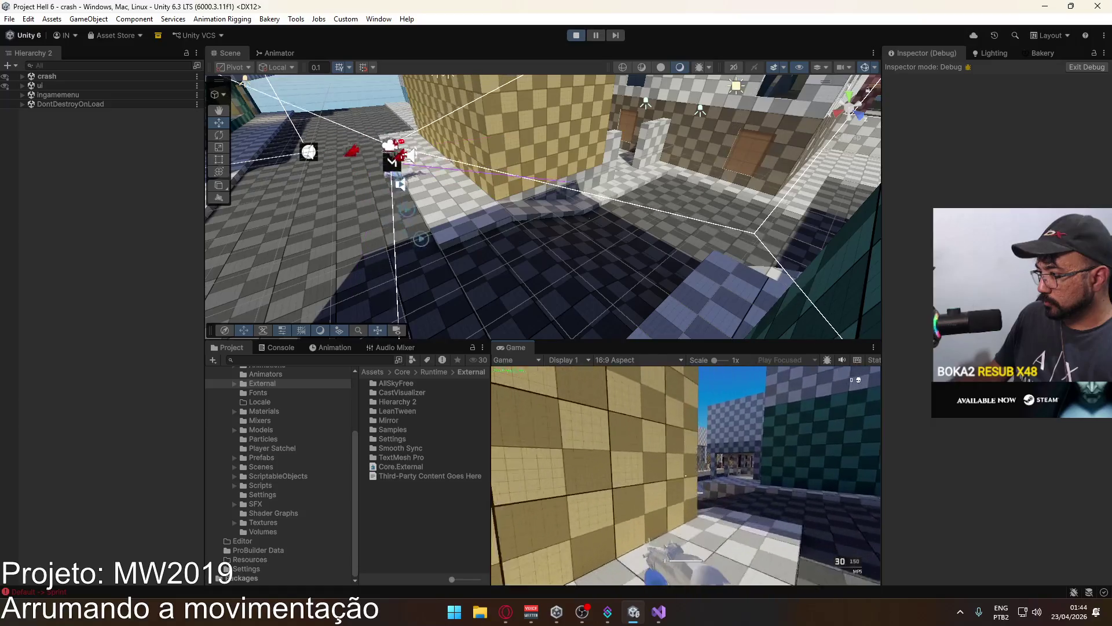
{"action": "key", "text": "w"}
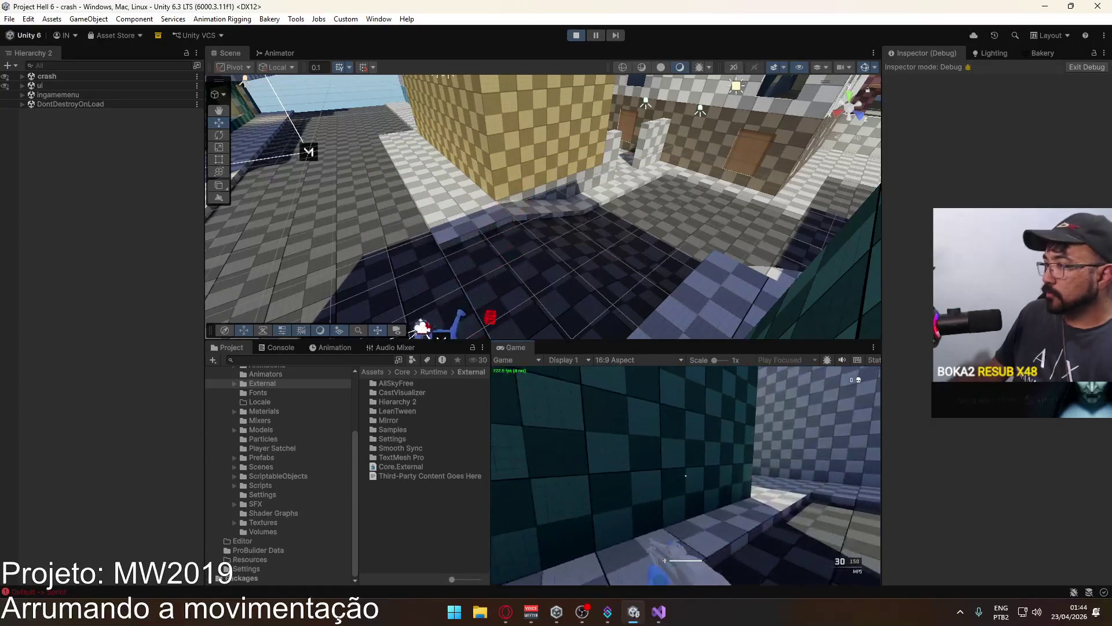
{"action": "key", "text": "w"}
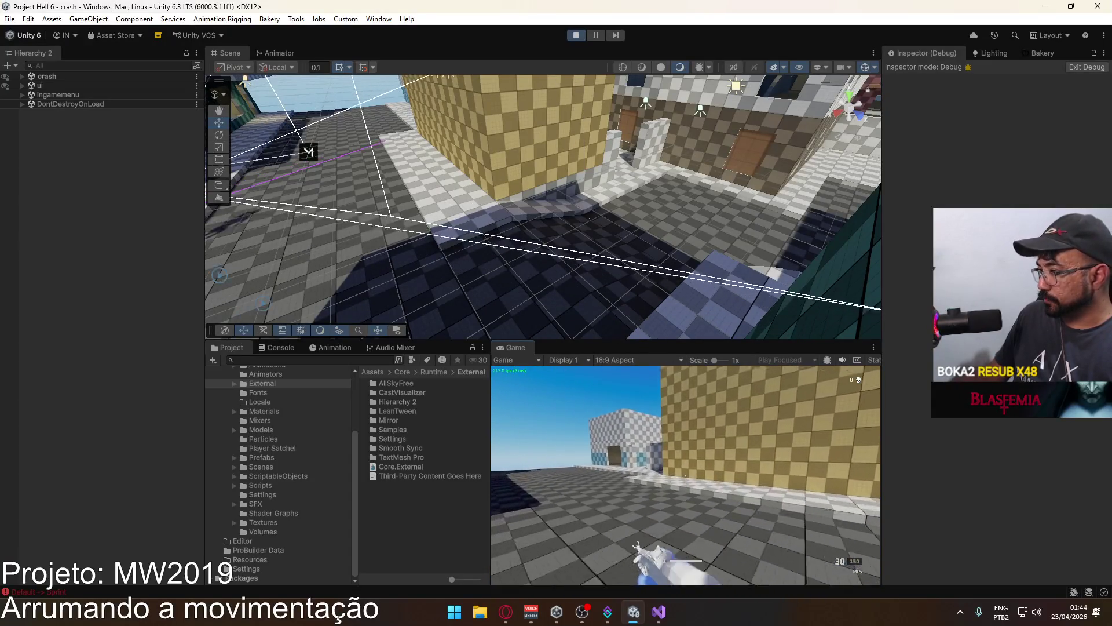
{"action": "key", "text": "shift"}
{"action": "key", "text": "w"}
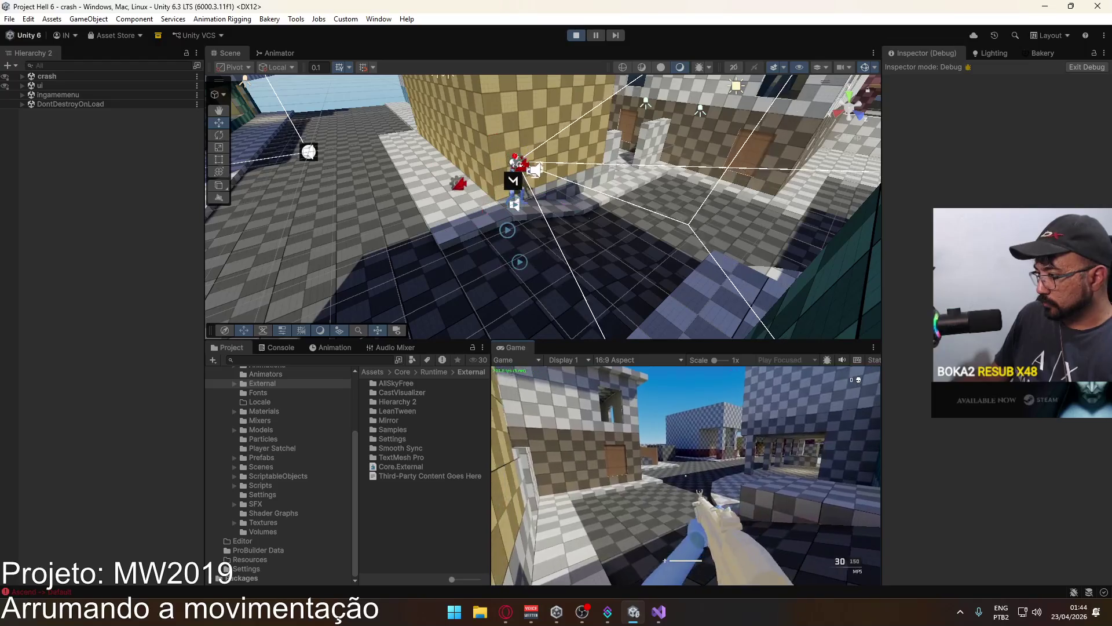
{"action": "key", "text": "w"}
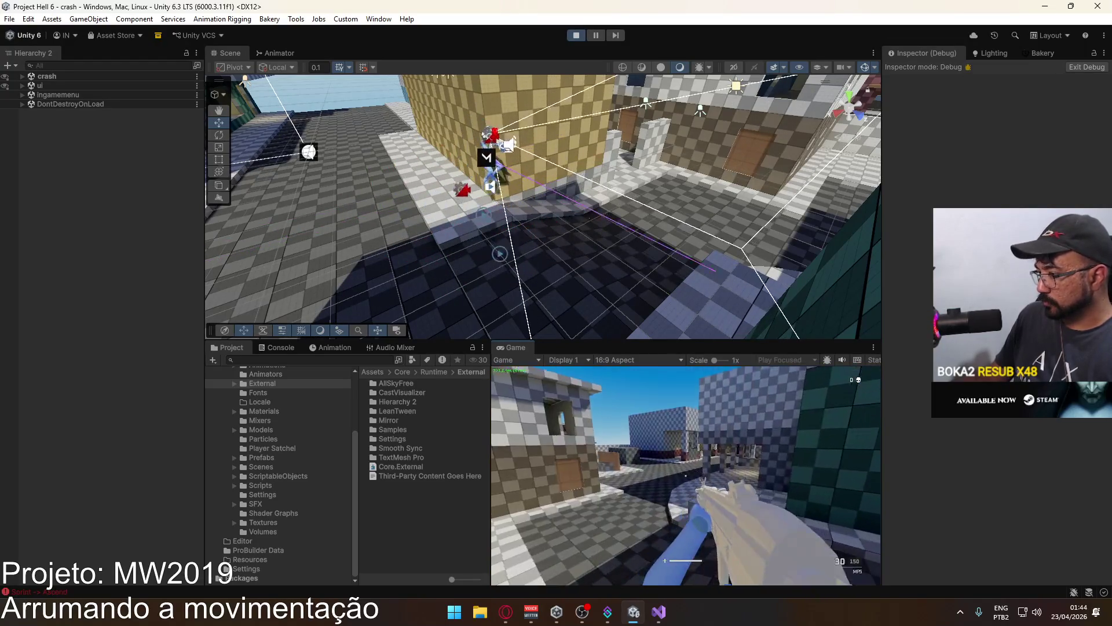
{"action": "key", "text": "space"}
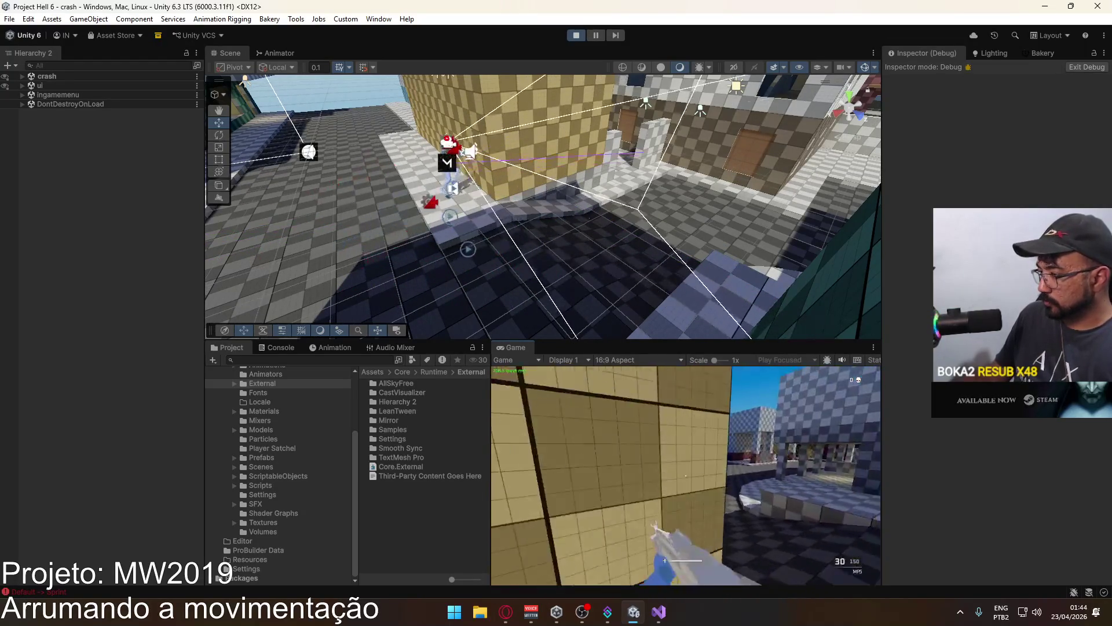
{"action": "key", "text": "w"}
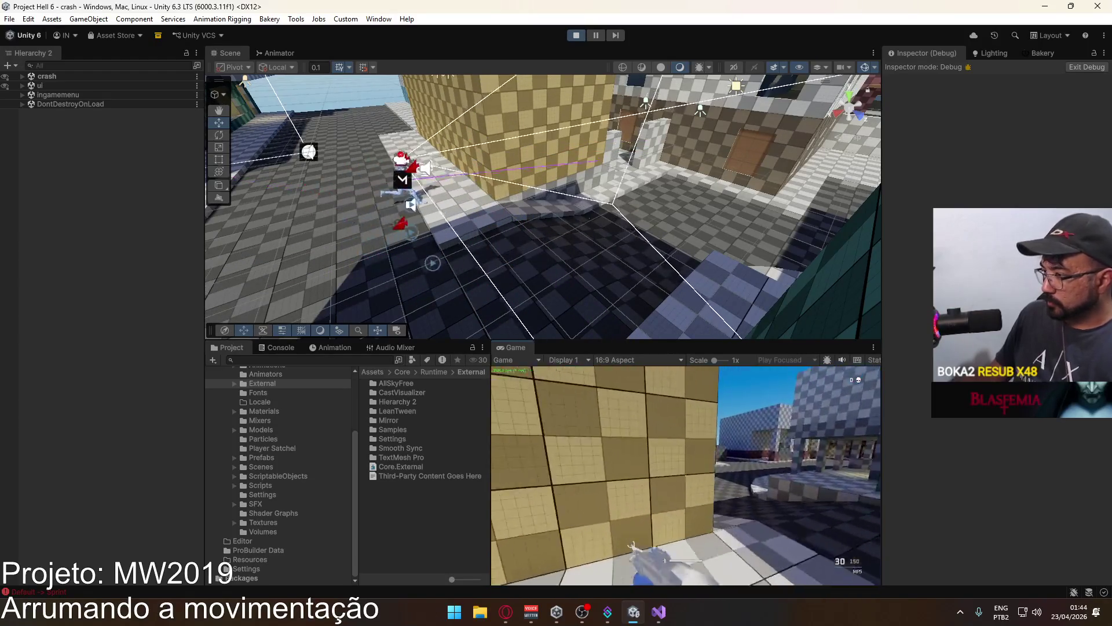
{"action": "key", "text": "shift+w"}
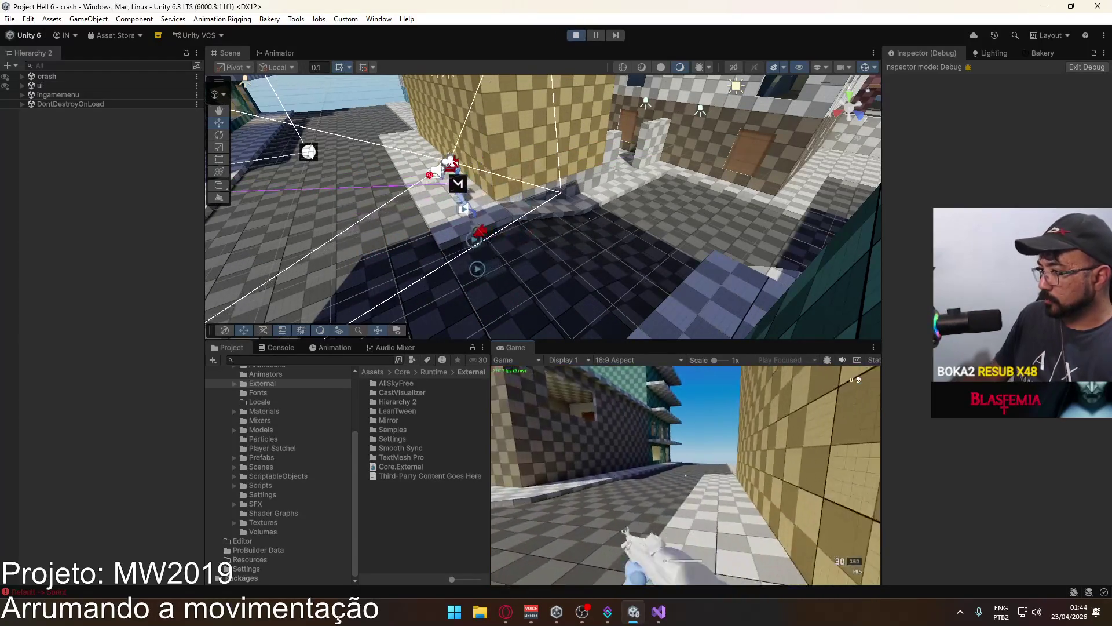
{"action": "key", "text": "w"}
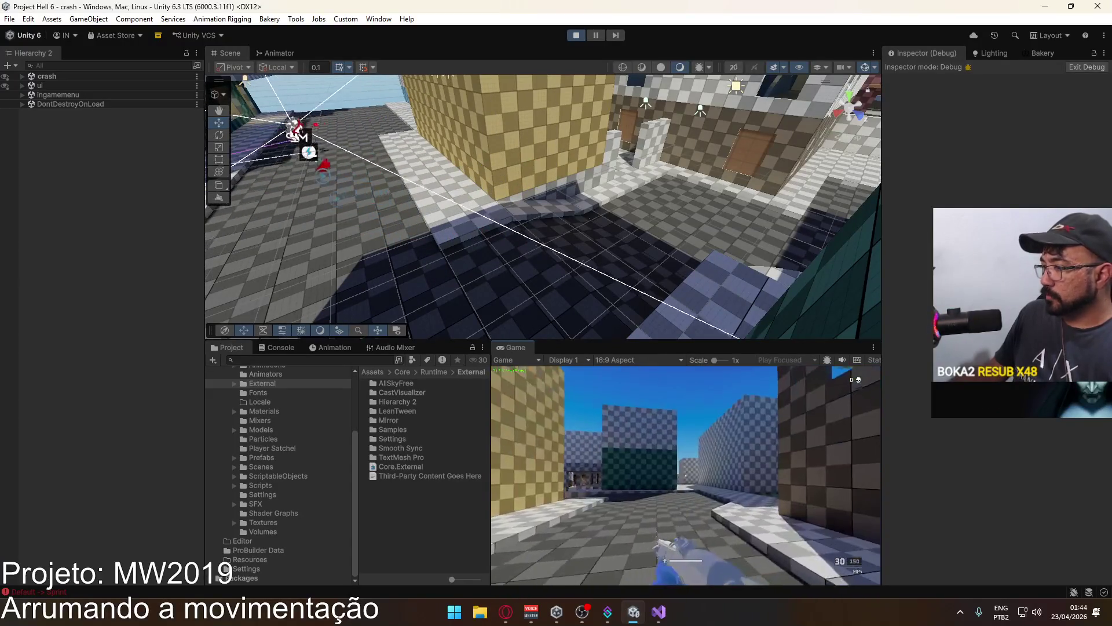
Fire at the yellow wall, reload back to 30 rounds, and stop Play mode.
{"action": "left_click", "coordinate": [686, 474]}
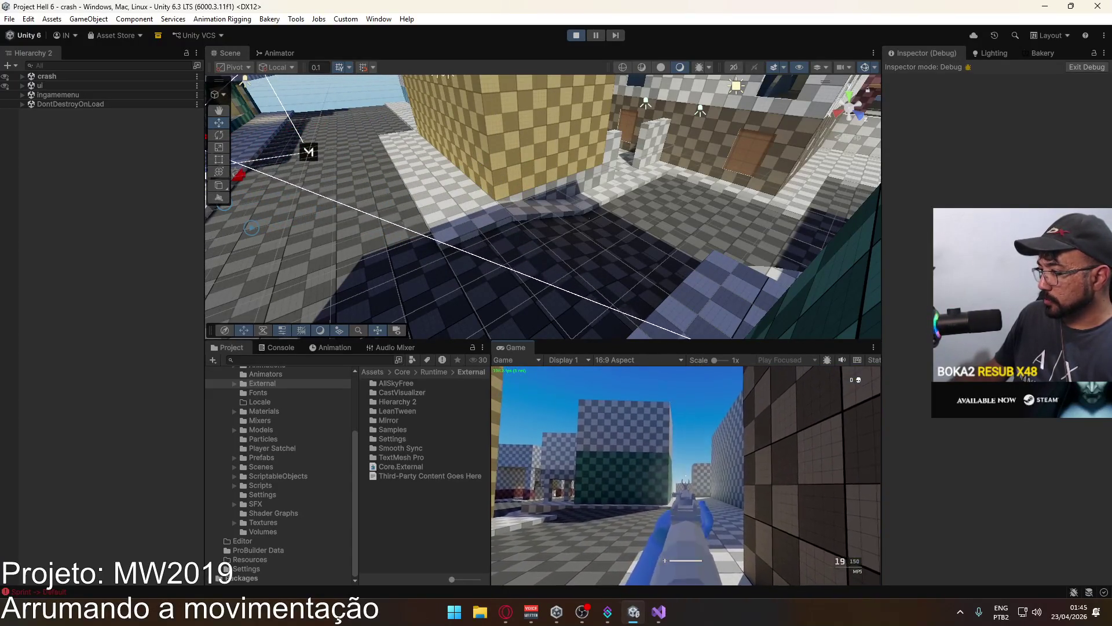
{"action": "key", "text": "r"}
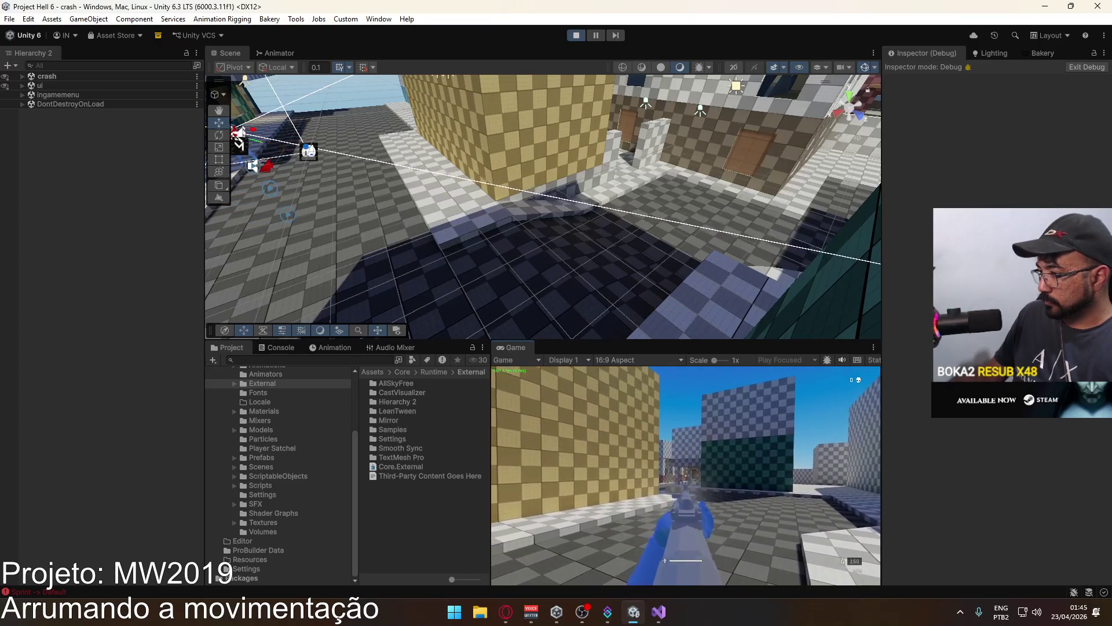
{"action": "key", "text": "super"}
{"action": "left_click", "coordinate": [617, 112]}
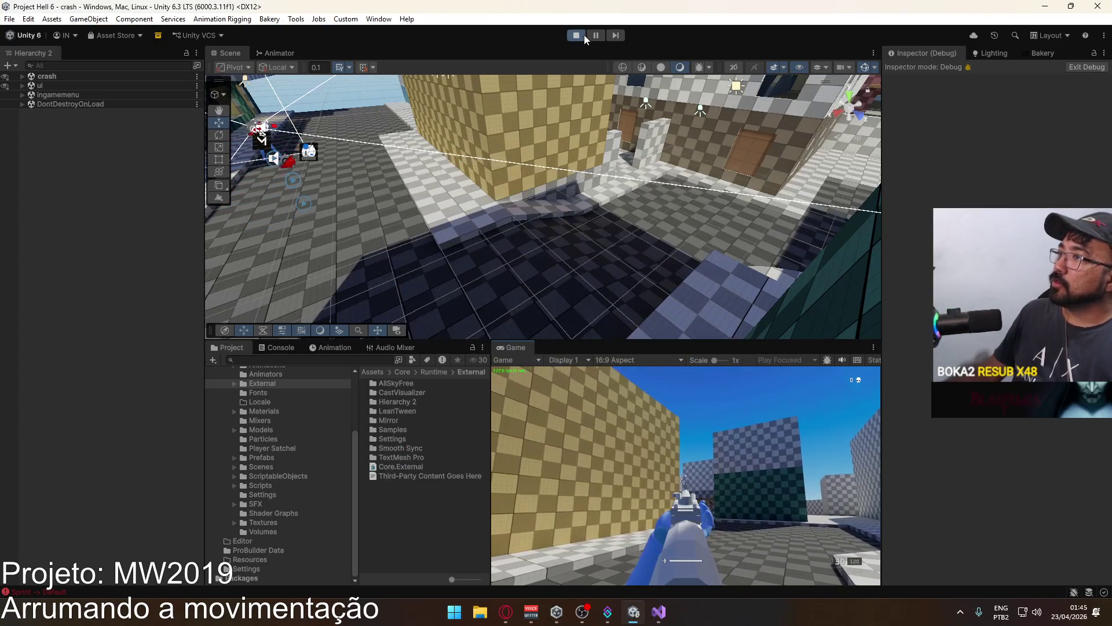
{"action": "left_click", "coordinate": [580, 36]}
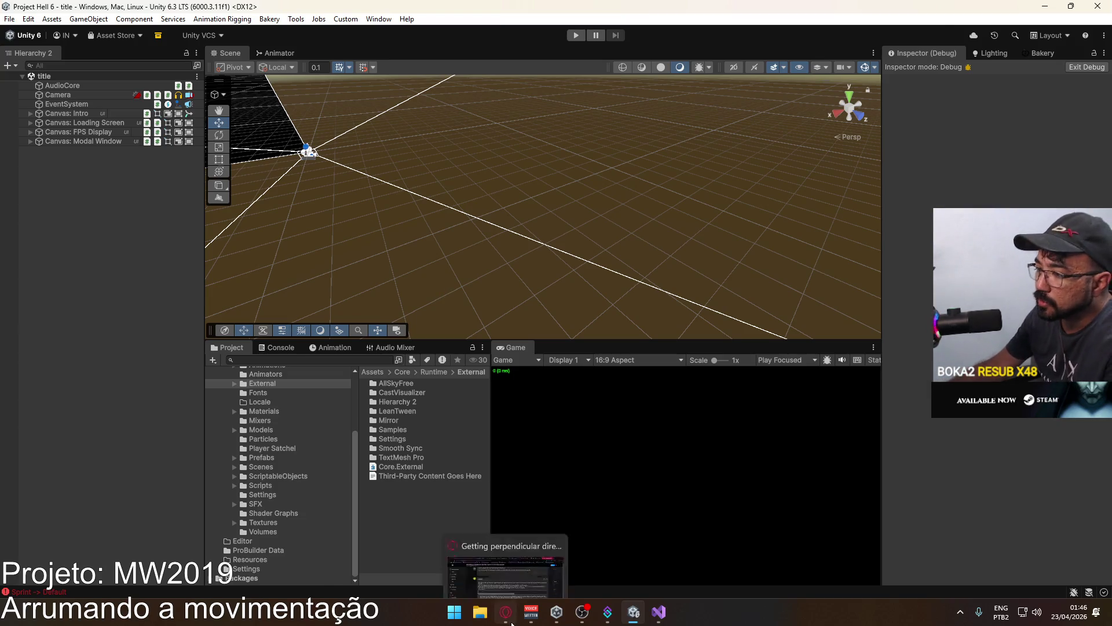
Search Google in Opera for 'armas do exército brasileiro' and switch to image results.
{"action": "left_click", "coordinate": [506, 611]}
{"action": "left_click", "coordinate": [898, 28]}
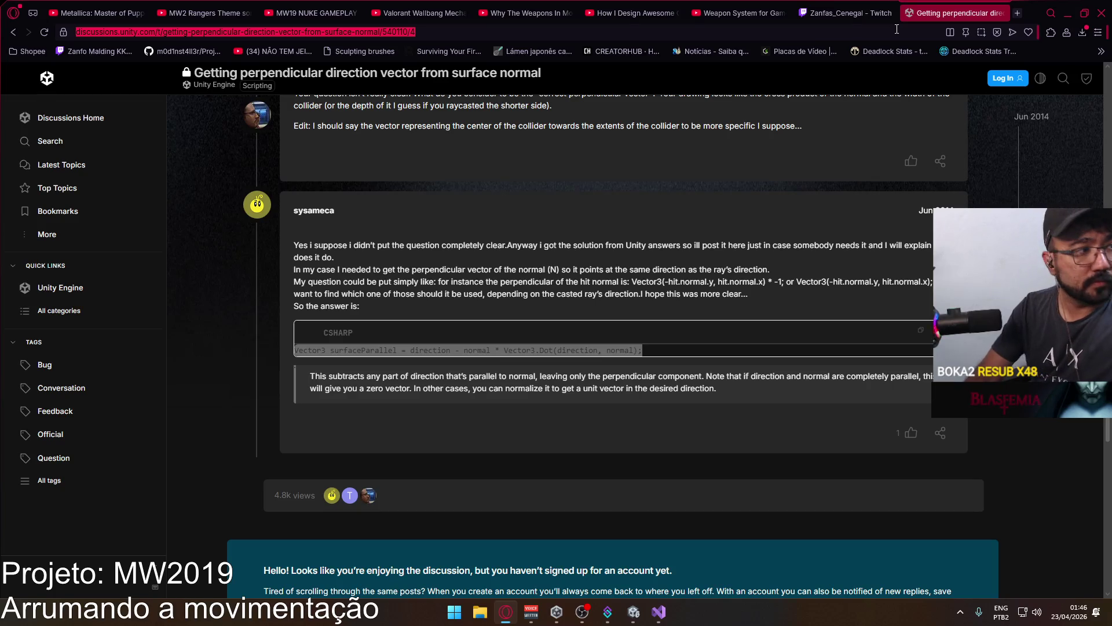
{"action": "type", "text": "armas do exército brasileiro"}
{"action": "key", "text": "Return"}
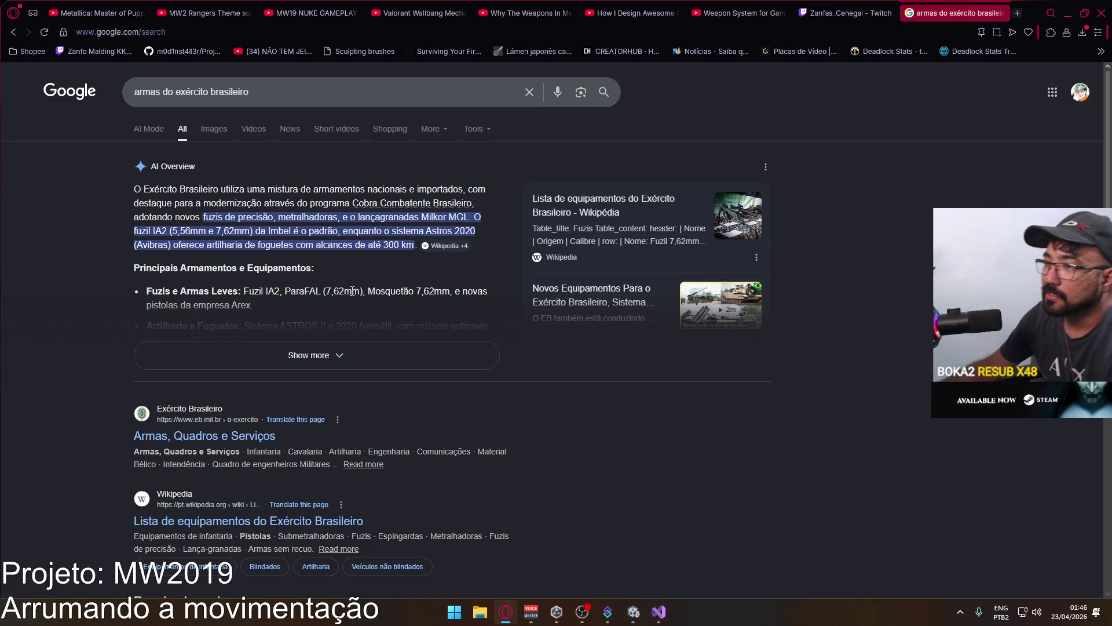
{"action": "left_click_drag", "start_coordinate": [368, 291], "coordinate": [468, 292]}
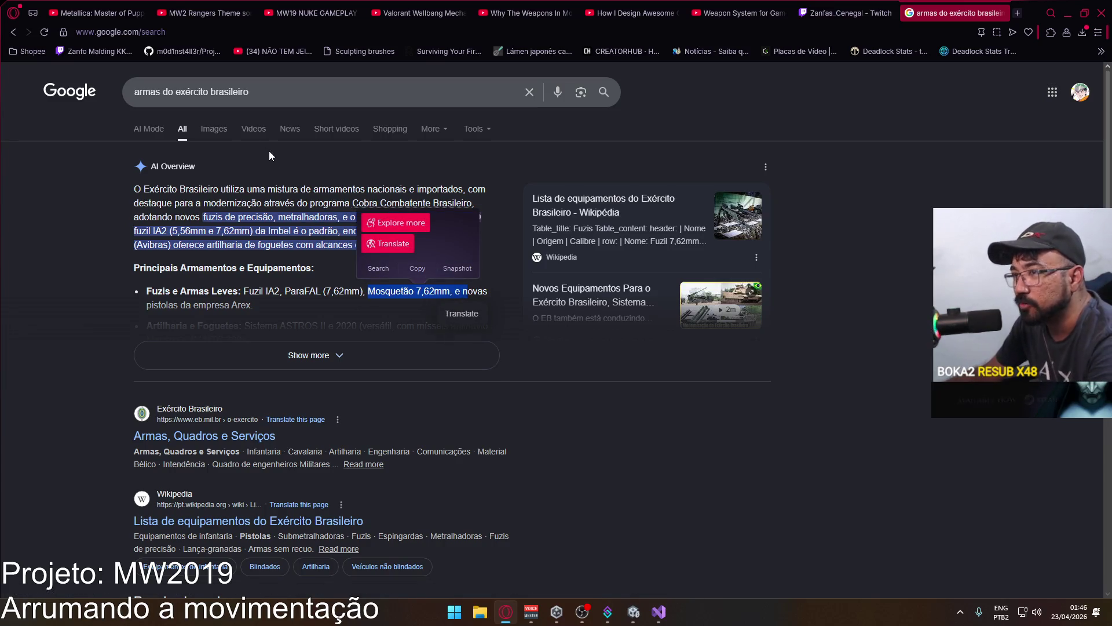
{"action": "left_click", "coordinate": [216, 130]}
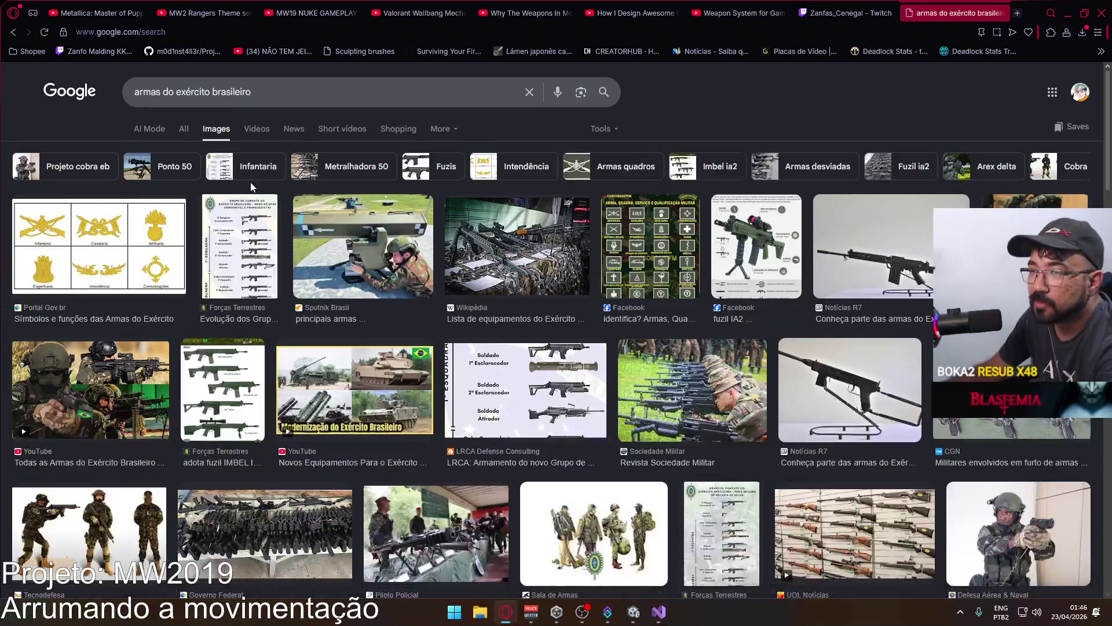
Preview the combat group weapons chart image and scroll the image results.
{"action": "left_click", "coordinate": [238, 274]}
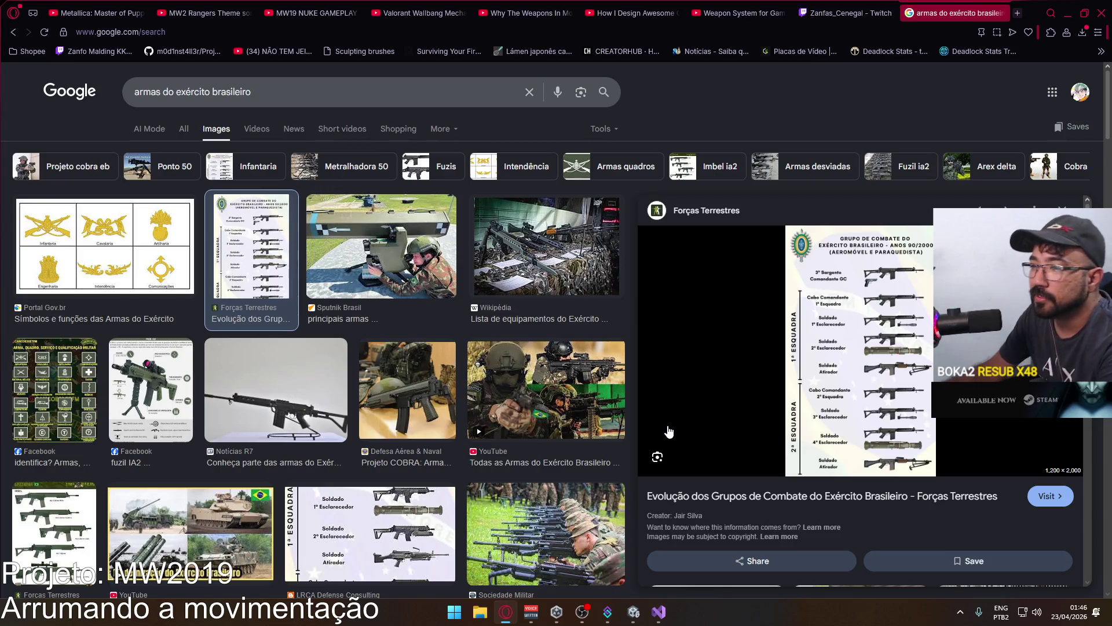
{"action": "scroll", "coordinate": [360, 365], "scroll_direction": "down", "scroll_amount": 1}
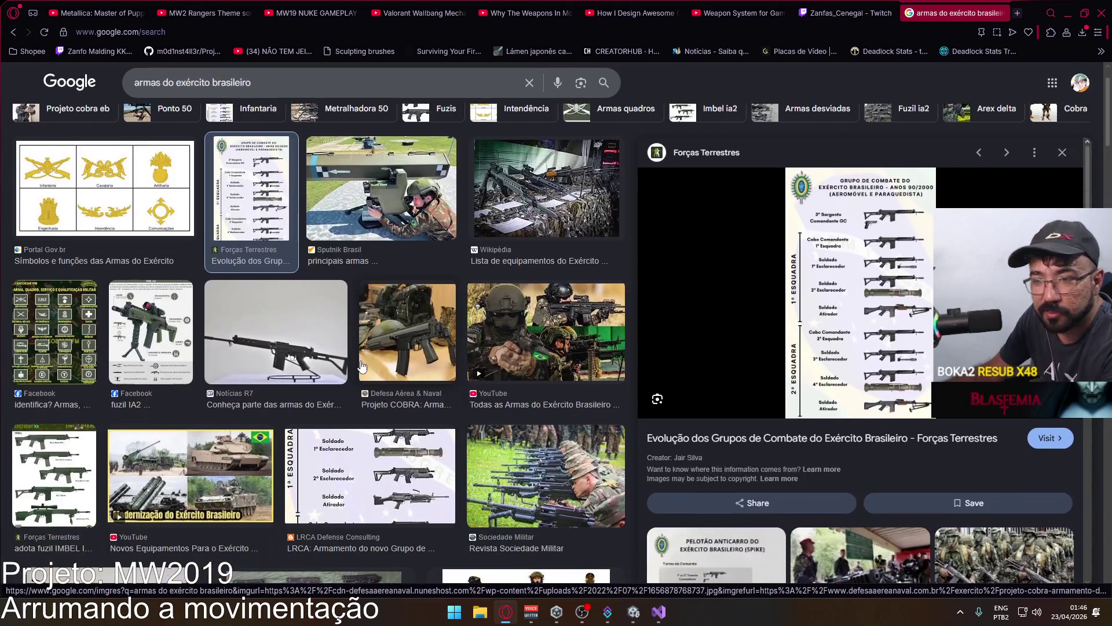
{"action": "scroll", "coordinate": [353, 376], "scroll_direction": "down", "scroll_amount": 2}
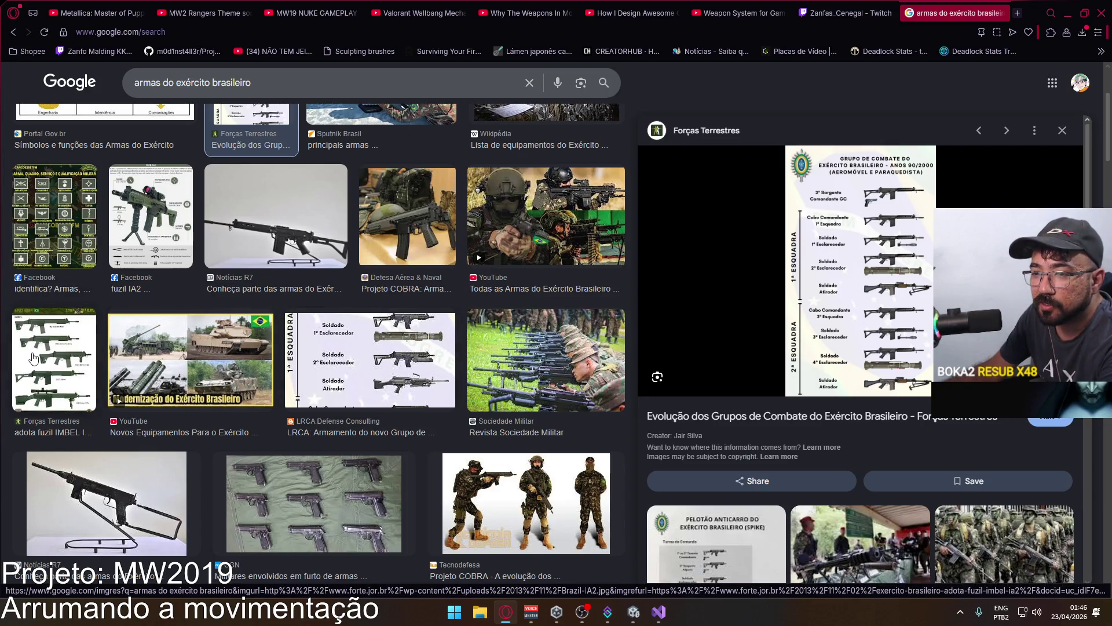
{"action": "scroll", "coordinate": [33, 358], "scroll_direction": "down", "scroll_amount": 2}
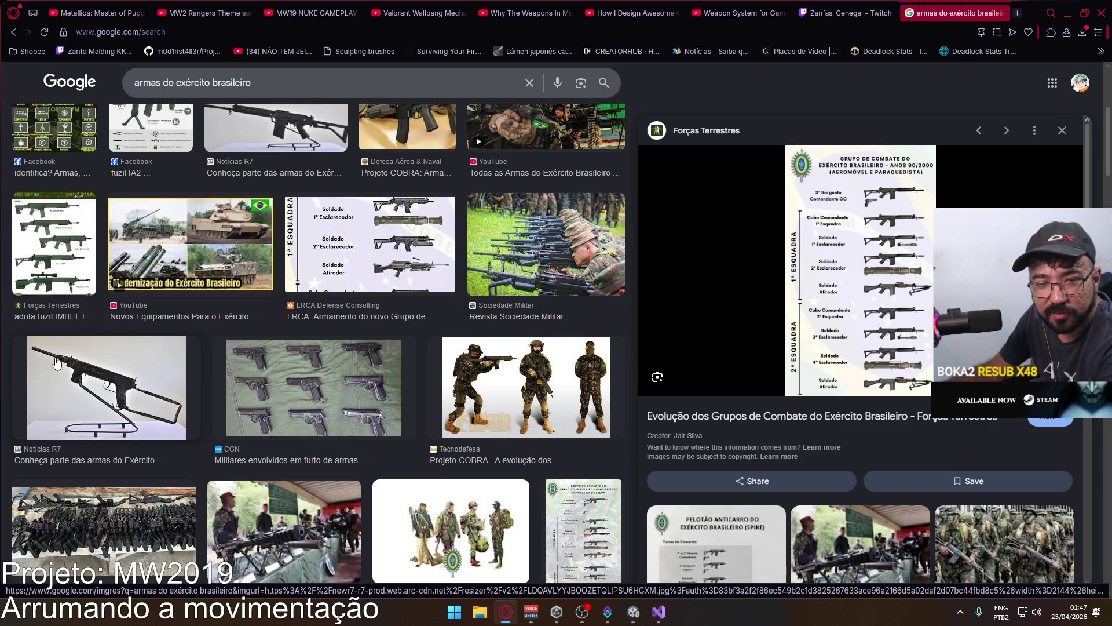
Preview the 'Exército Brasileiro adota fuzil IMBEL IA2' image and browse its IA2 variants.
{"action": "left_click", "coordinate": [81, 285]}
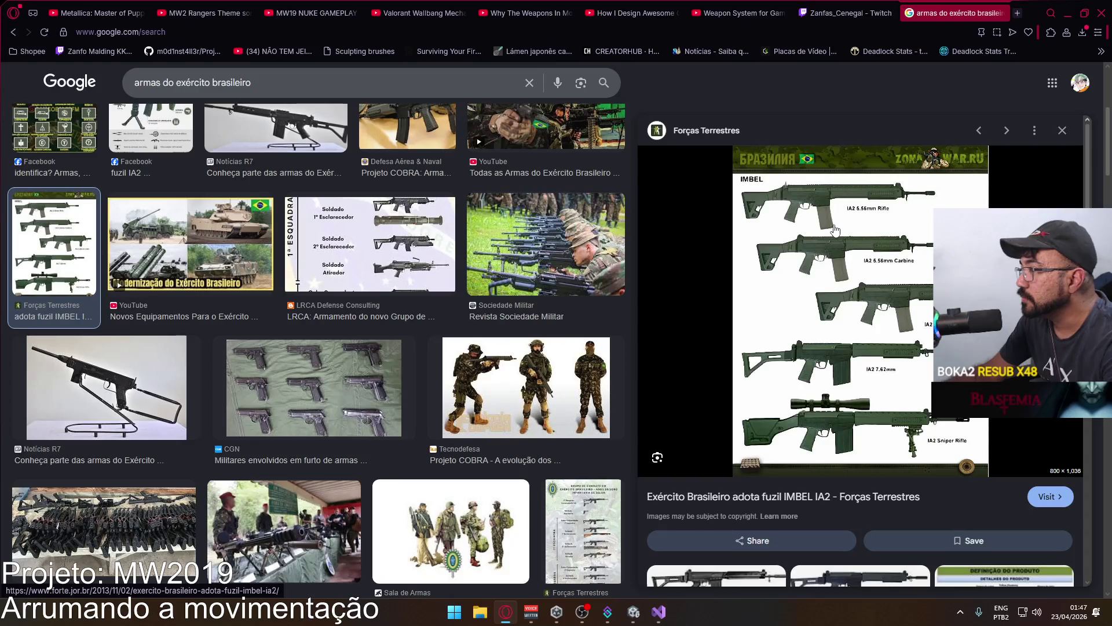
{"action": "scroll", "coordinate": [457, 356], "scroll_direction": "down", "scroll_amount": 4}
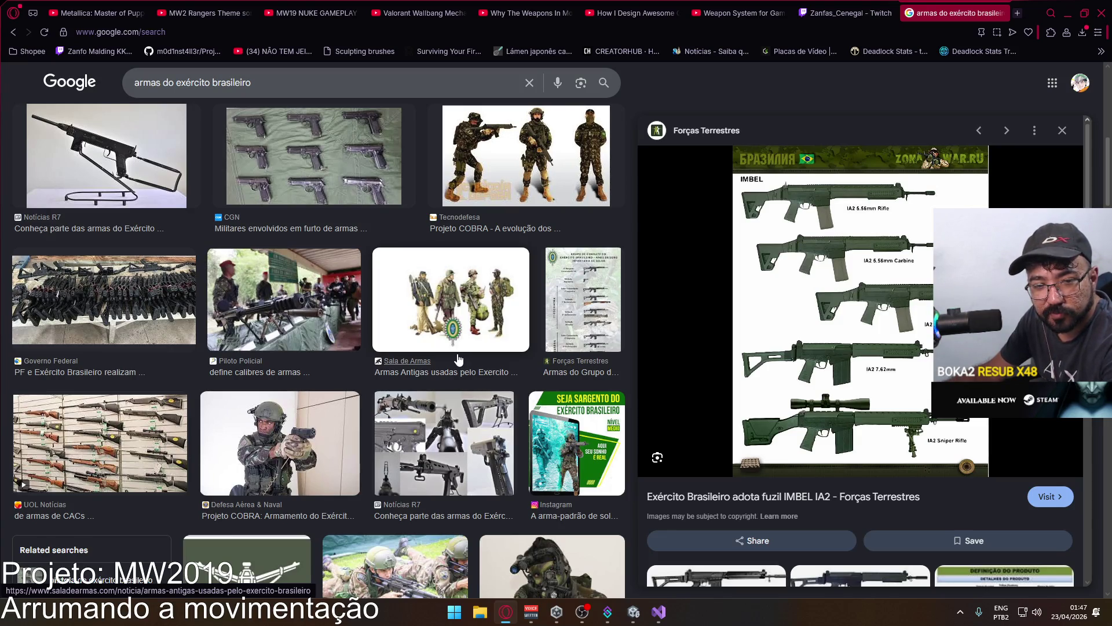
{"action": "scroll", "coordinate": [457, 359], "scroll_direction": "down", "scroll_amount": 2}
{"action": "scroll", "coordinate": [457, 359], "scroll_direction": "down", "scroll_amount": 2}
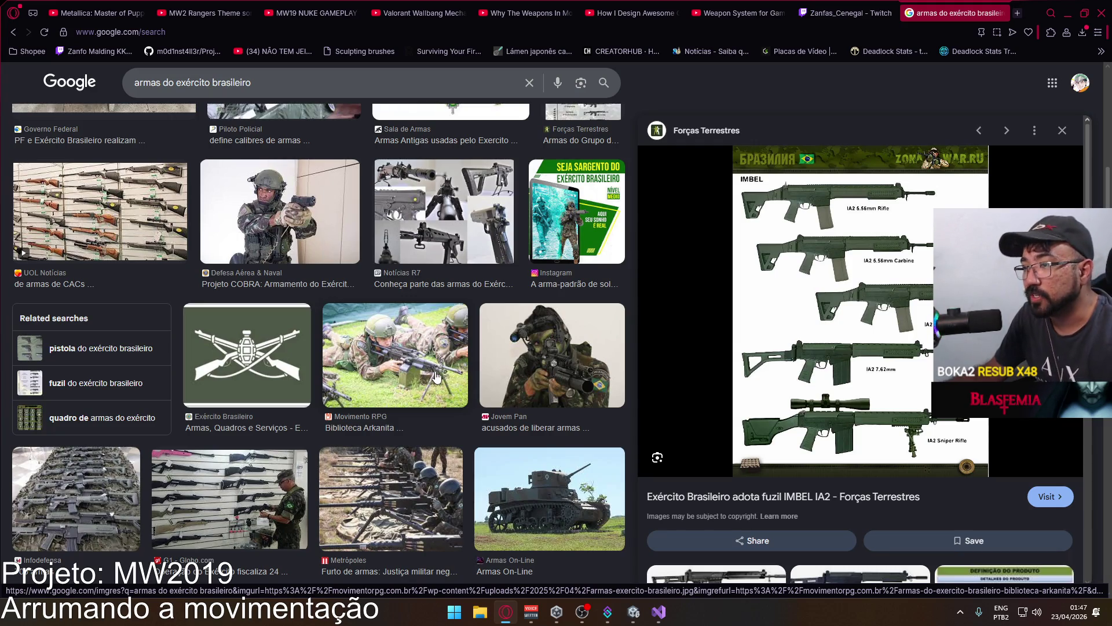
{"action": "scroll", "coordinate": [438, 370], "scroll_direction": "down", "scroll_amount": 4}
{"action": "scroll", "coordinate": [434, 315], "scroll_direction": "down", "scroll_amount": 3}
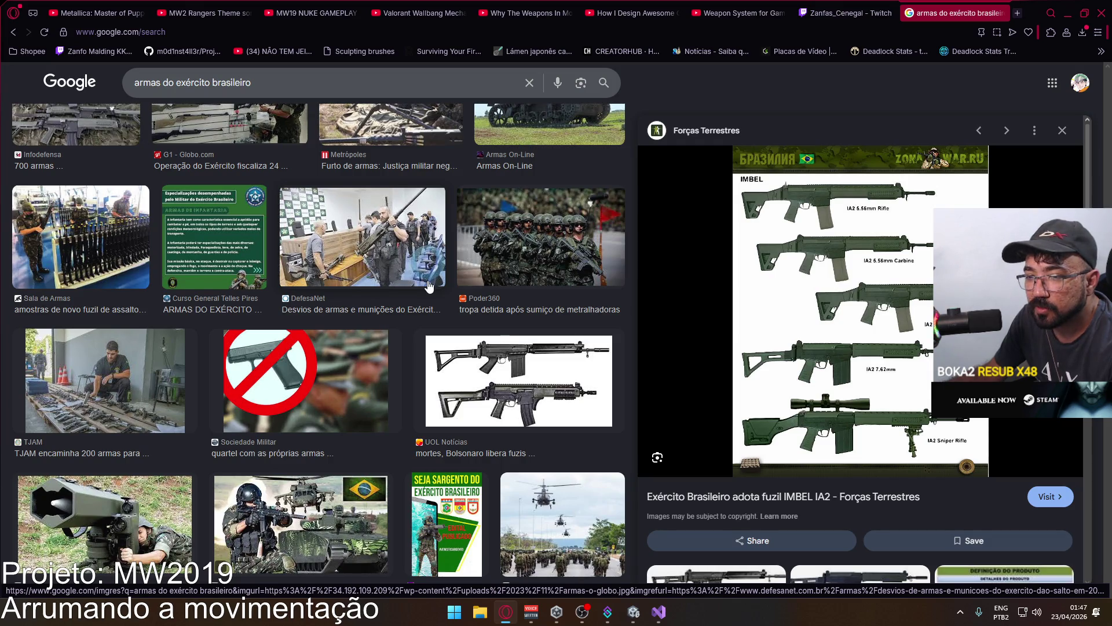
{"action": "scroll", "coordinate": [428, 286], "scroll_direction": "down", "scroll_amount": 2}
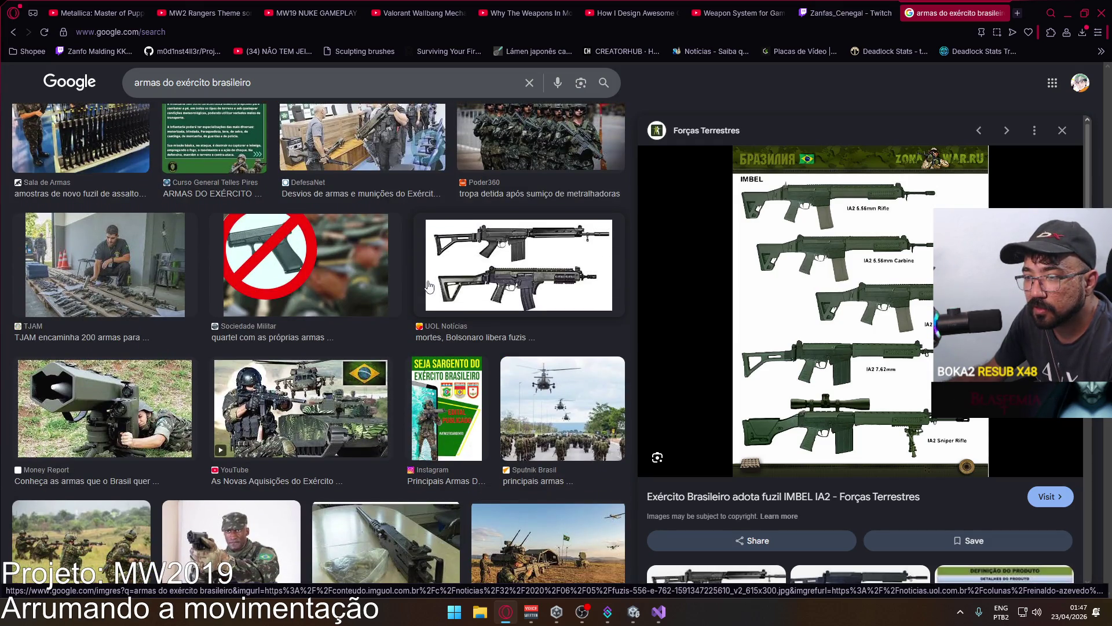
{"action": "scroll", "coordinate": [429, 285], "scroll_direction": "down", "scroll_amount": 2}
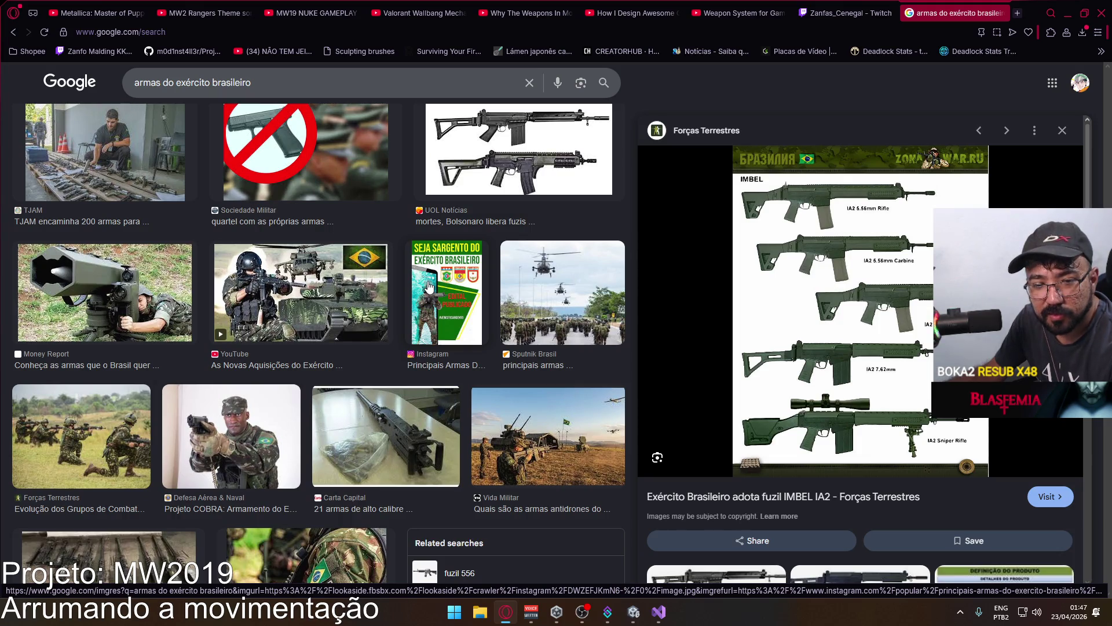
{"action": "scroll", "coordinate": [429, 286], "scroll_direction": "up", "scroll_amount": 10}
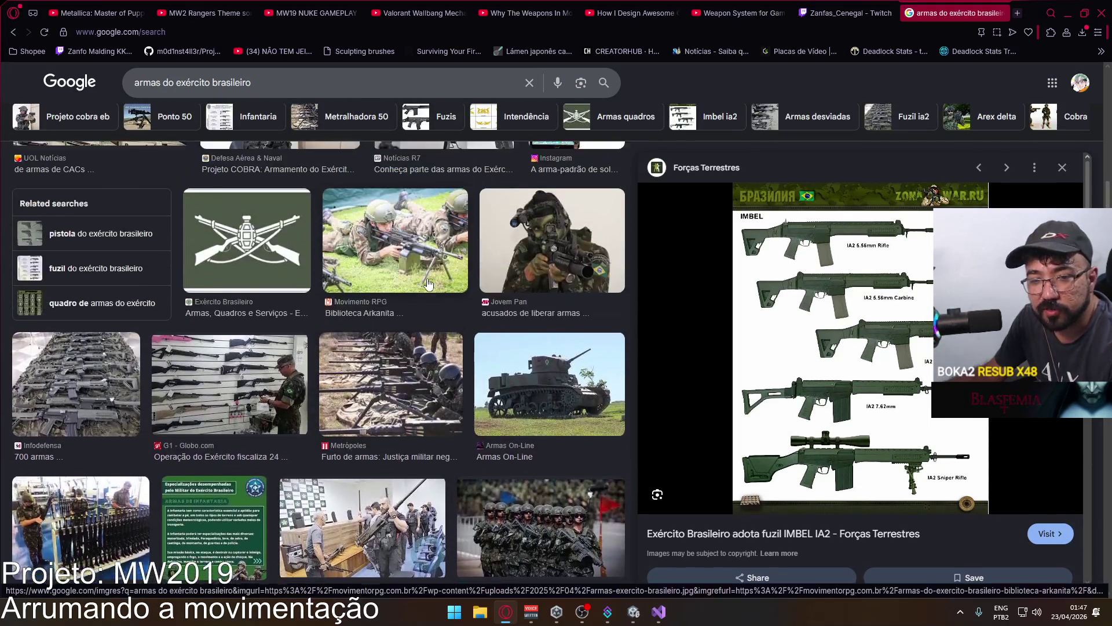
{"action": "scroll", "coordinate": [428, 286], "scroll_direction": "up", "scroll_amount": 1}
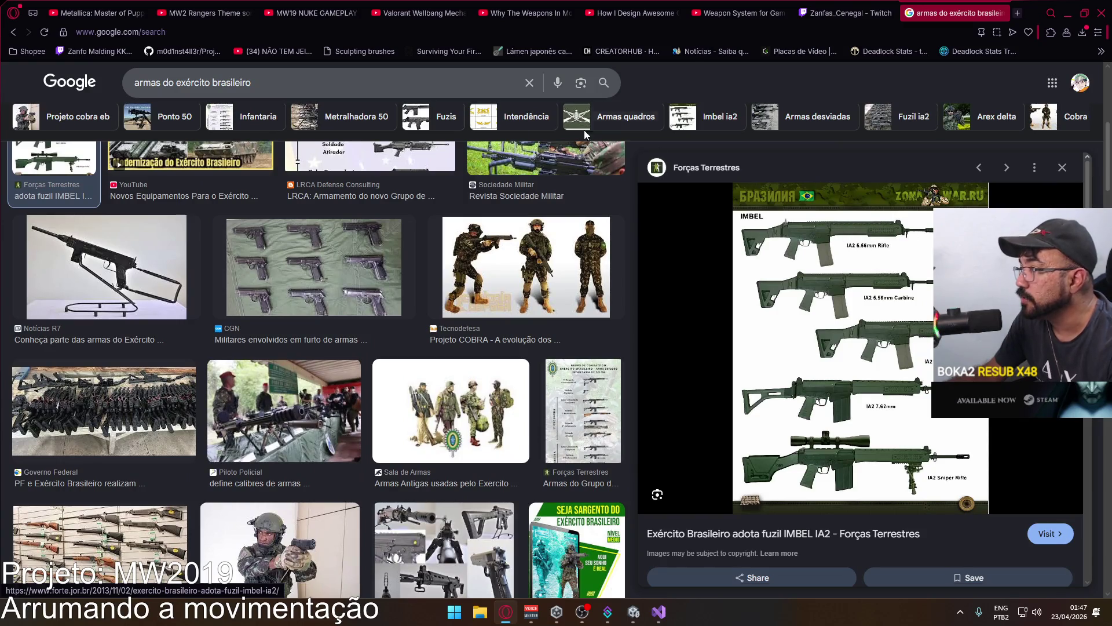
{"action": "left_click_drag", "start_coordinate": [255, 86], "coordinate": [132, 92]}
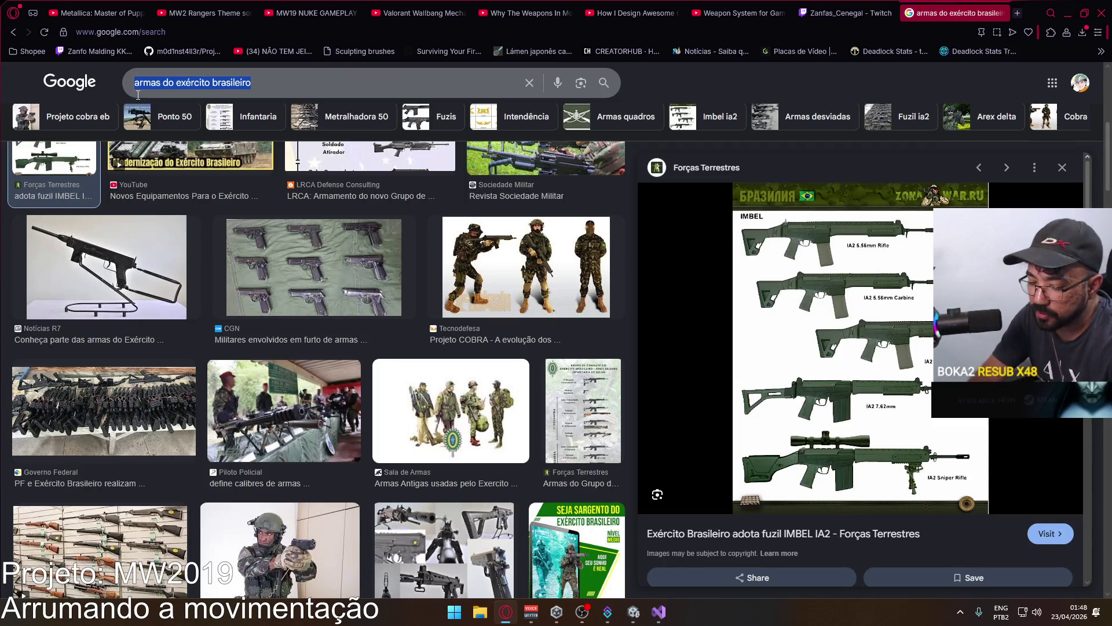
Search 'iA2' and preview the Tecnodefesa and Almox Militar IA2 rifle images.
{"action": "type", "text": "iA2"}
{"action": "key", "text": "Return"}
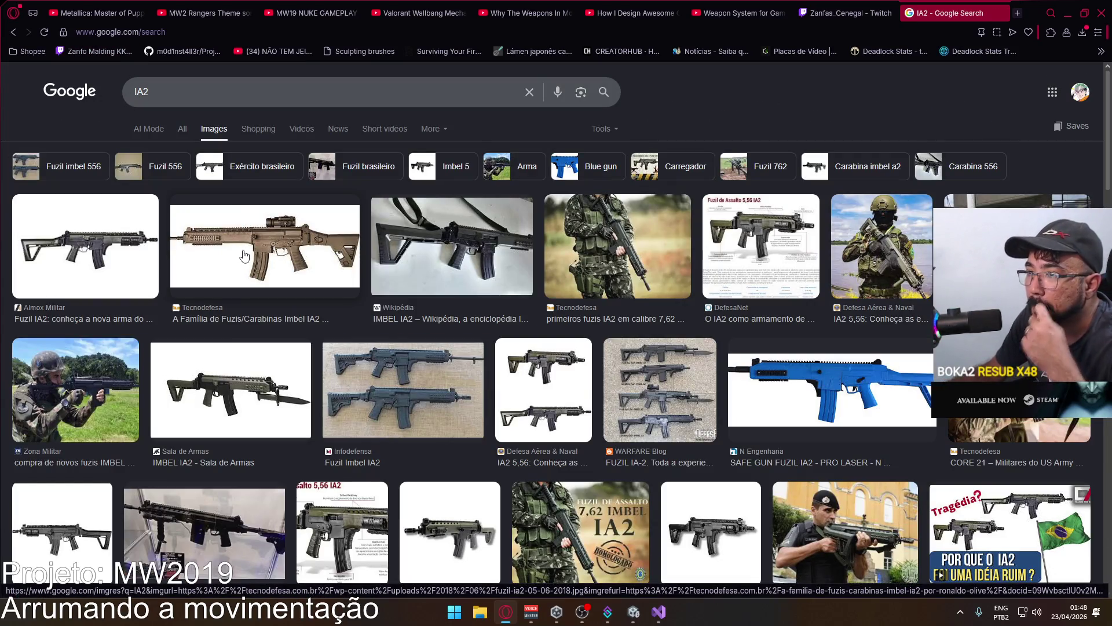
{"action": "left_click", "coordinate": [244, 257]}
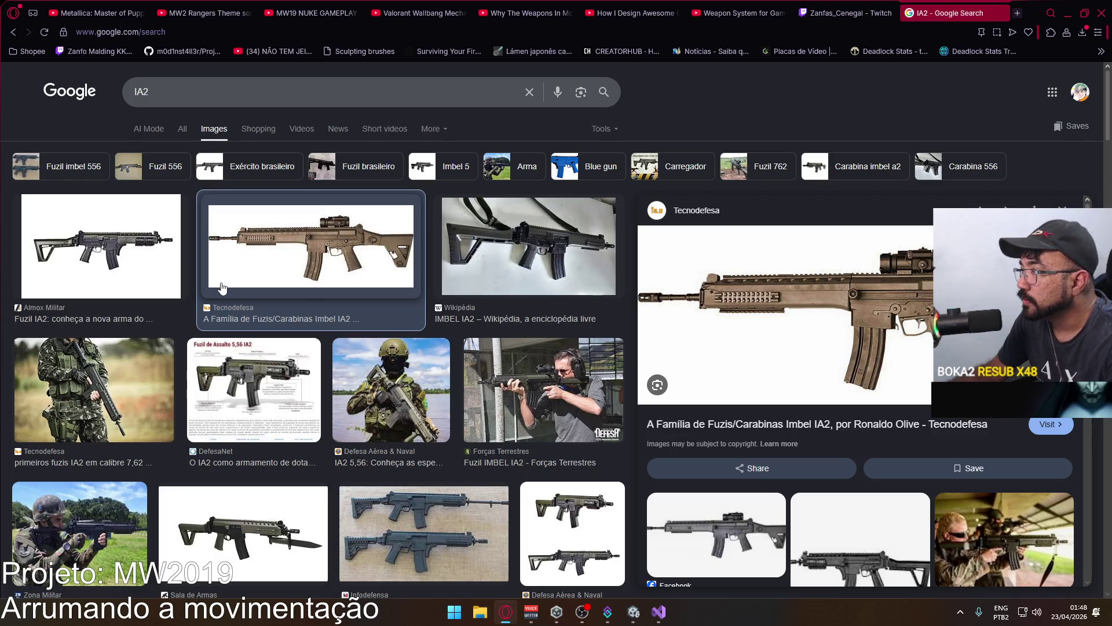
{"action": "left_click", "coordinate": [110, 272]}
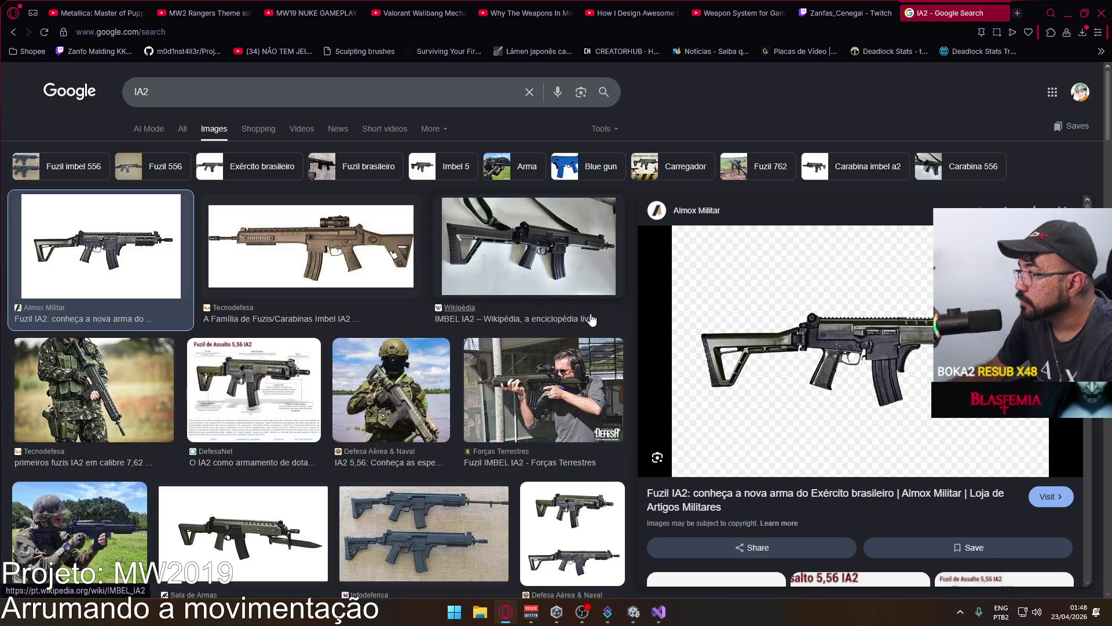
{"action": "scroll", "coordinate": [471, 231], "scroll_direction": "down", "scroll_amount": 3}
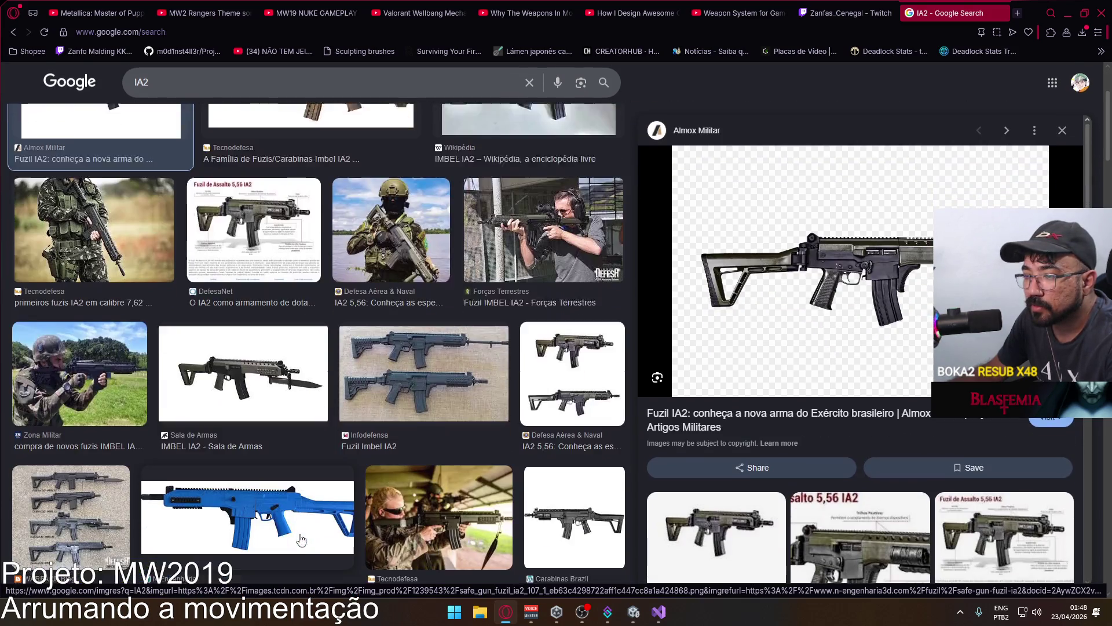
In a new tab, go to the artist's Sketchfab models gallery.
{"action": "left_click", "coordinate": [1017, 13]}
{"action": "type", "text": "tast"}
{"action": "left_click", "coordinate": [165, 99]}
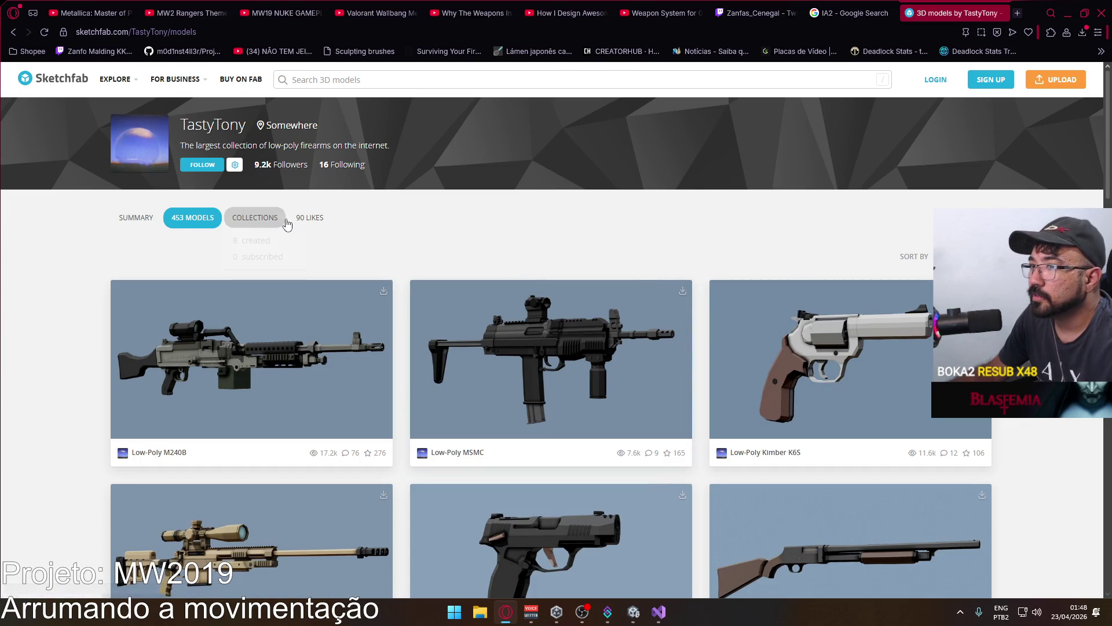
Open the Sketchfab 3D models gallery and scroll through its rifle and pistol models.
{"action": "left_click", "coordinate": [189, 220]}
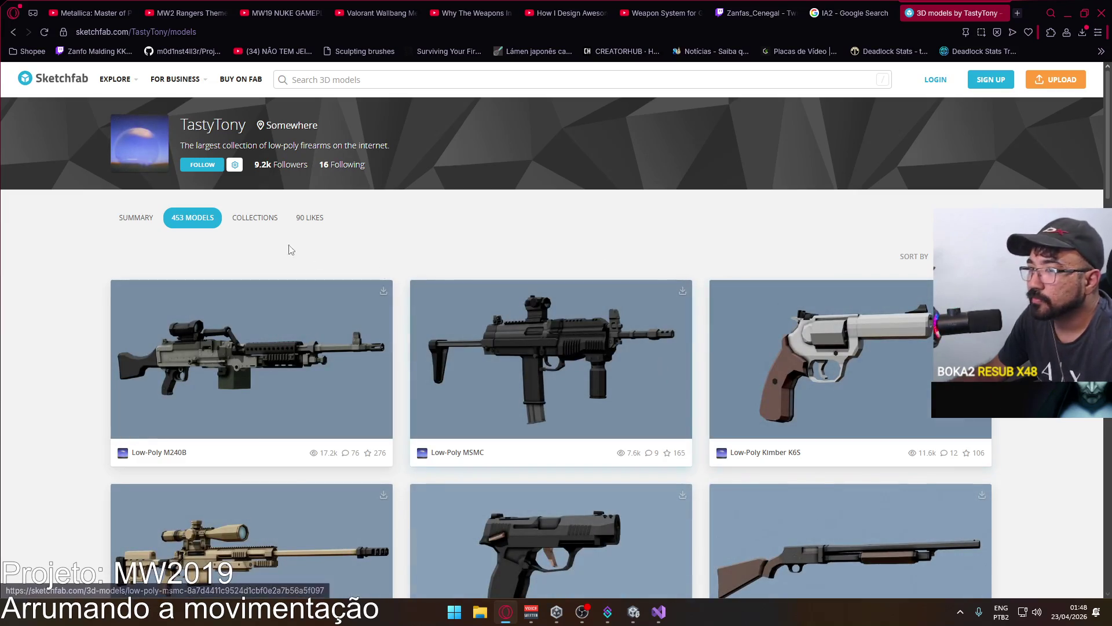
{"action": "scroll", "coordinate": [300, 286], "scroll_direction": "down", "scroll_amount": 15}
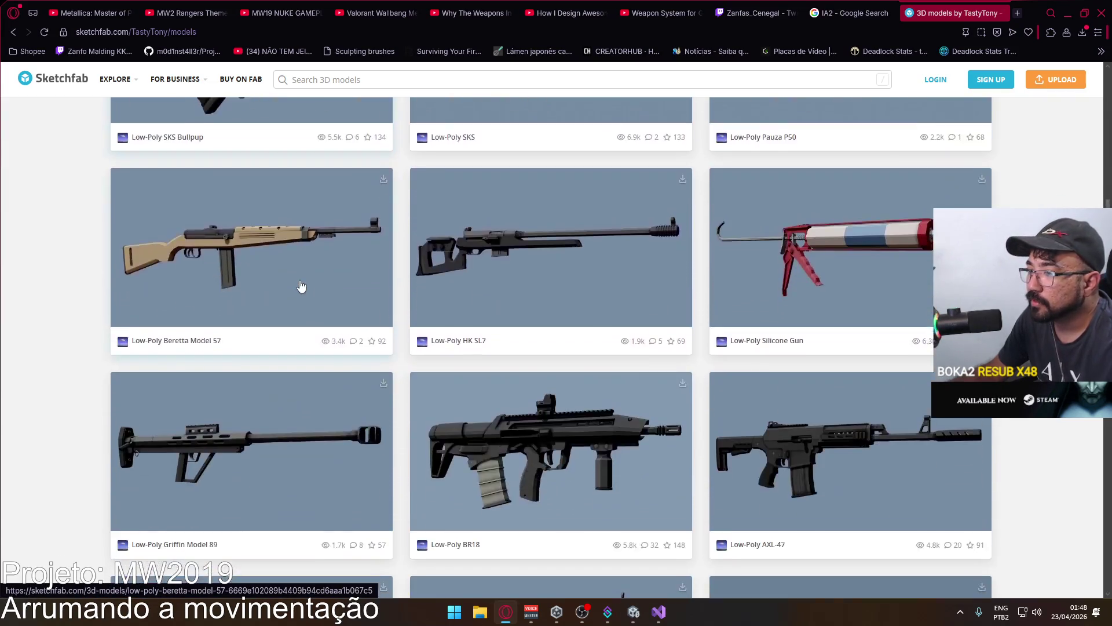
{"action": "scroll", "coordinate": [301, 286], "scroll_direction": "down", "scroll_amount": 16}
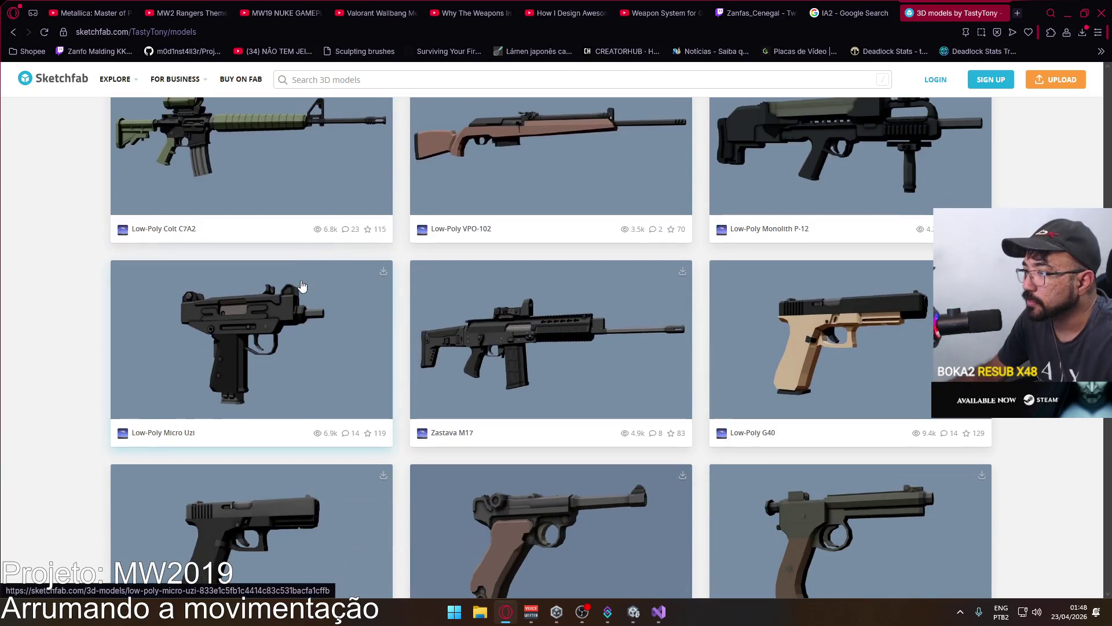
{"action": "scroll", "coordinate": [301, 286], "scroll_direction": "down", "scroll_amount": 3}
{"action": "scroll", "coordinate": [307, 278], "scroll_direction": "up", "scroll_amount": 8}
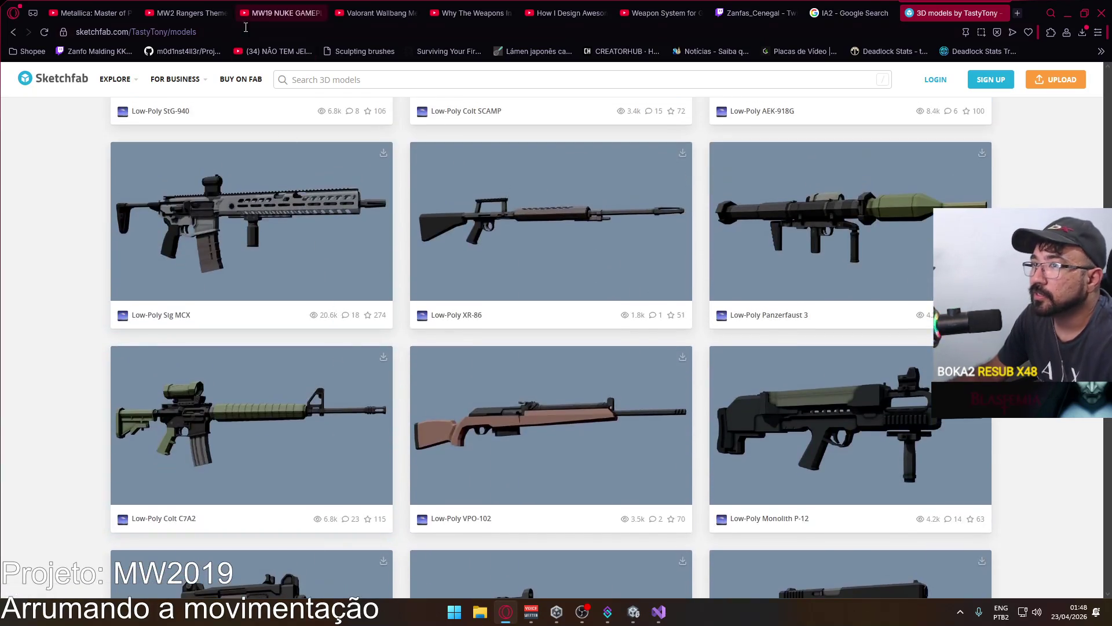
{"action": "left_click", "coordinate": [250, 38]}
Search Google for the artist's name plus 'ia2', requiring ia2 in the results.
{"action": "type", "text": "tast"}
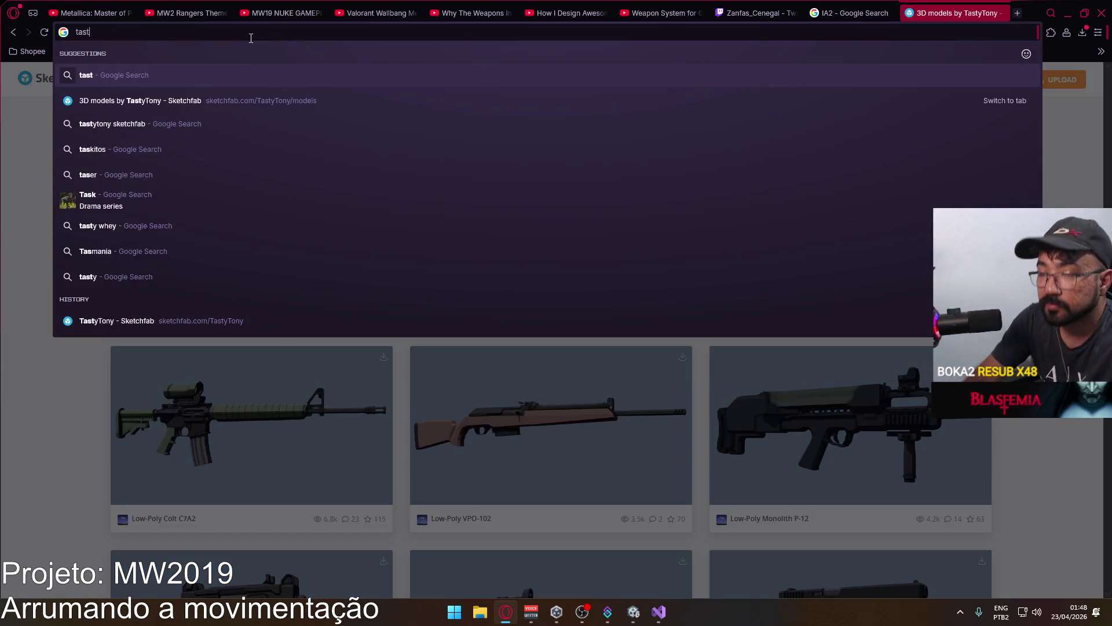
{"action": "type", "text": "ytony ia2"}
{"action": "key", "text": "Return"}
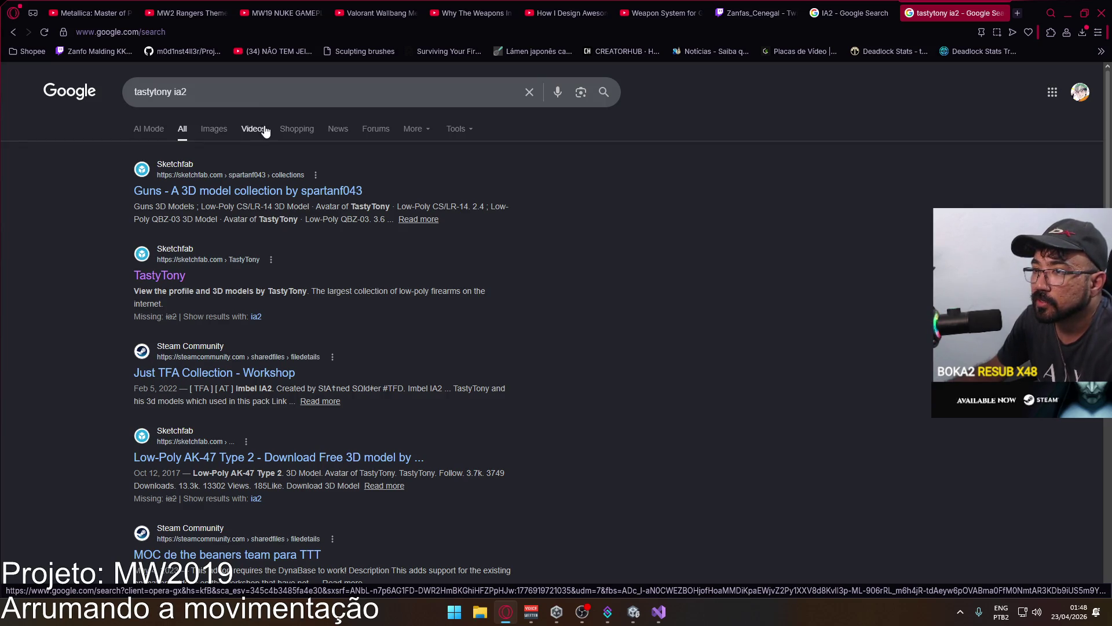
{"action": "left_click", "coordinate": [254, 317]}
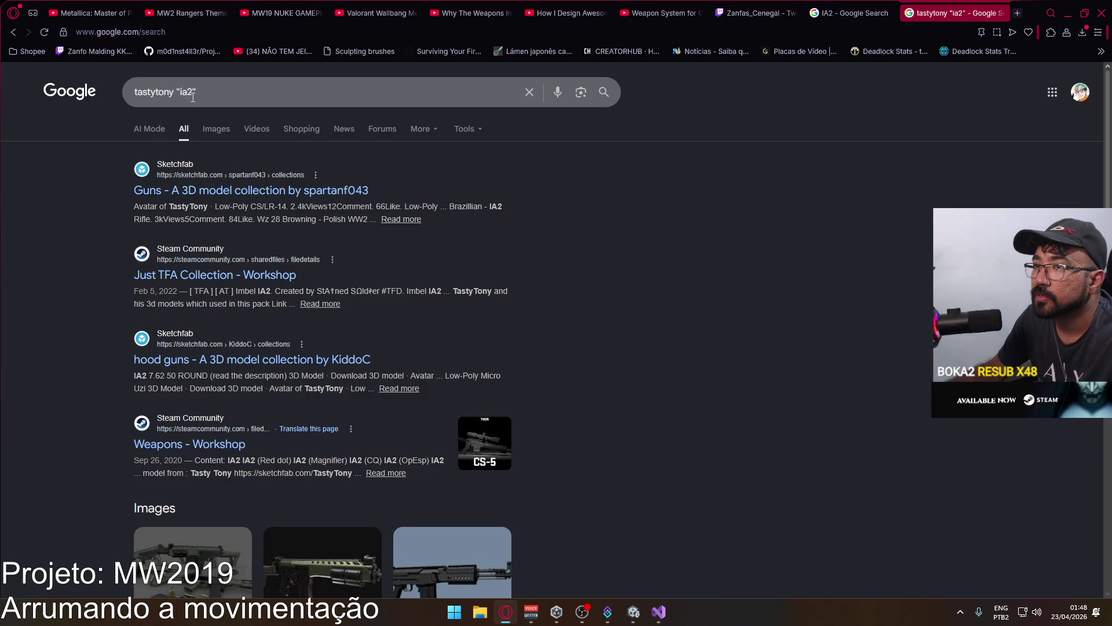
Refine the query to the artist's name plus 'imbel ia2' and open the Sketchfab Guns collection.
{"action": "left_click_drag", "start_coordinate": [206, 92], "coordinate": [174, 91]}
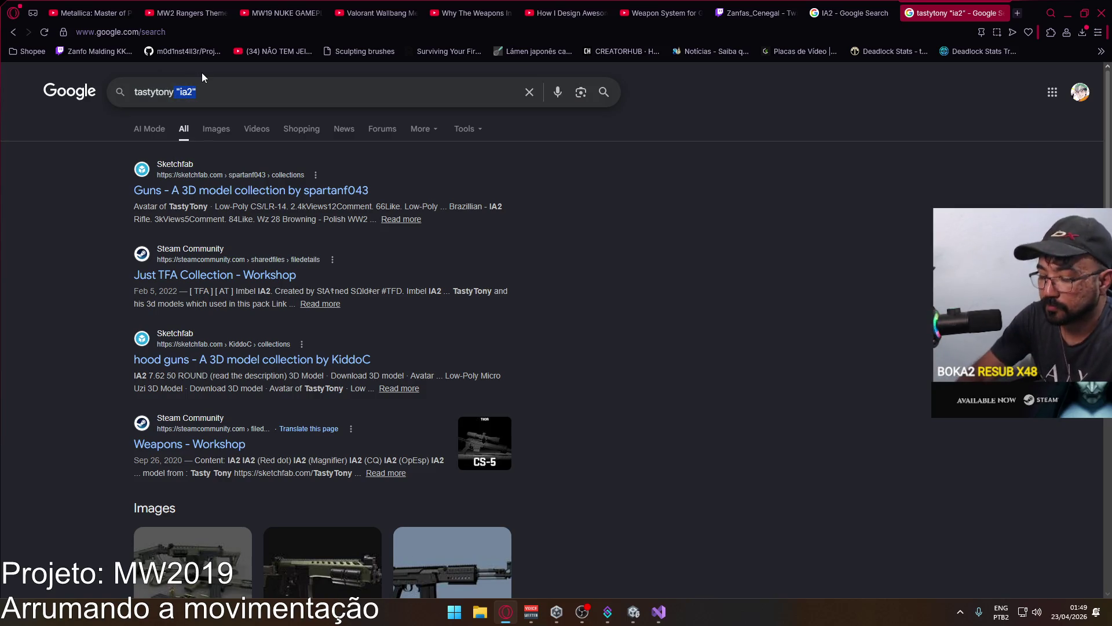
{"action": "type", "text": "imbel ia2"}
{"action": "key", "text": "Return"}
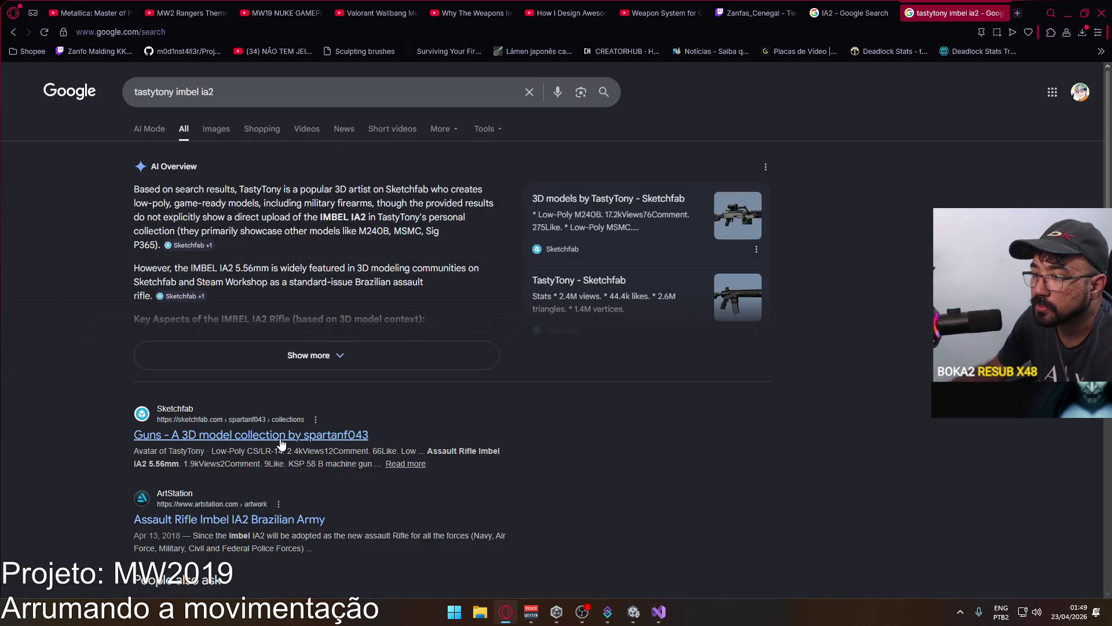
{"action": "left_click", "coordinate": [258, 435]}
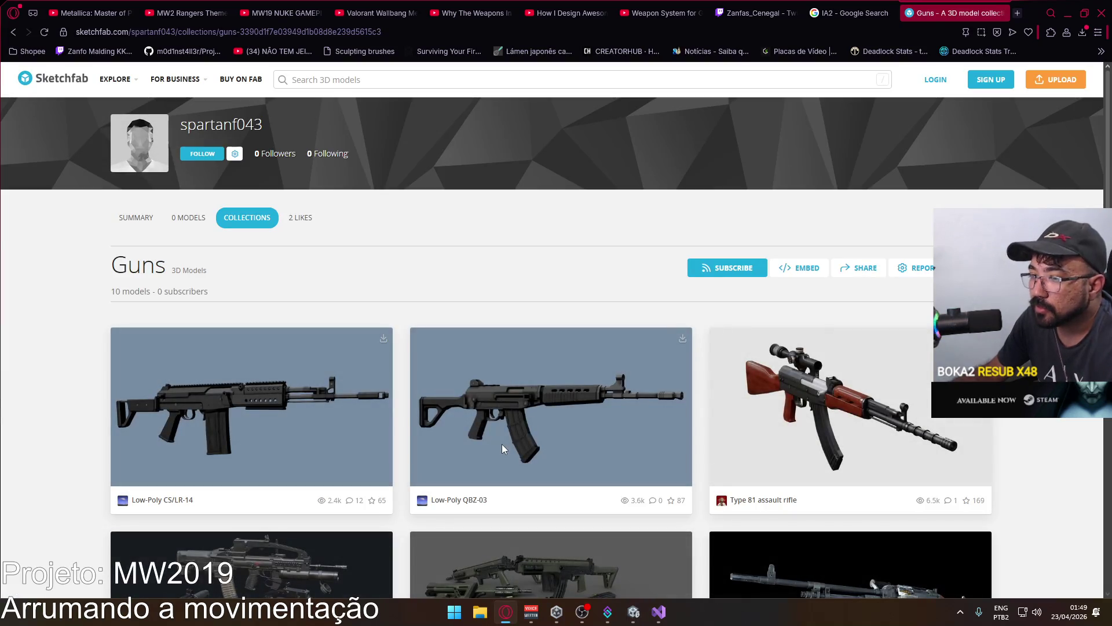
Scroll the Guns collection's IA2 models, then return to the 'imbel ia2' results.
{"action": "scroll", "coordinate": [272, 307], "scroll_direction": "down", "scroll_amount": 5}
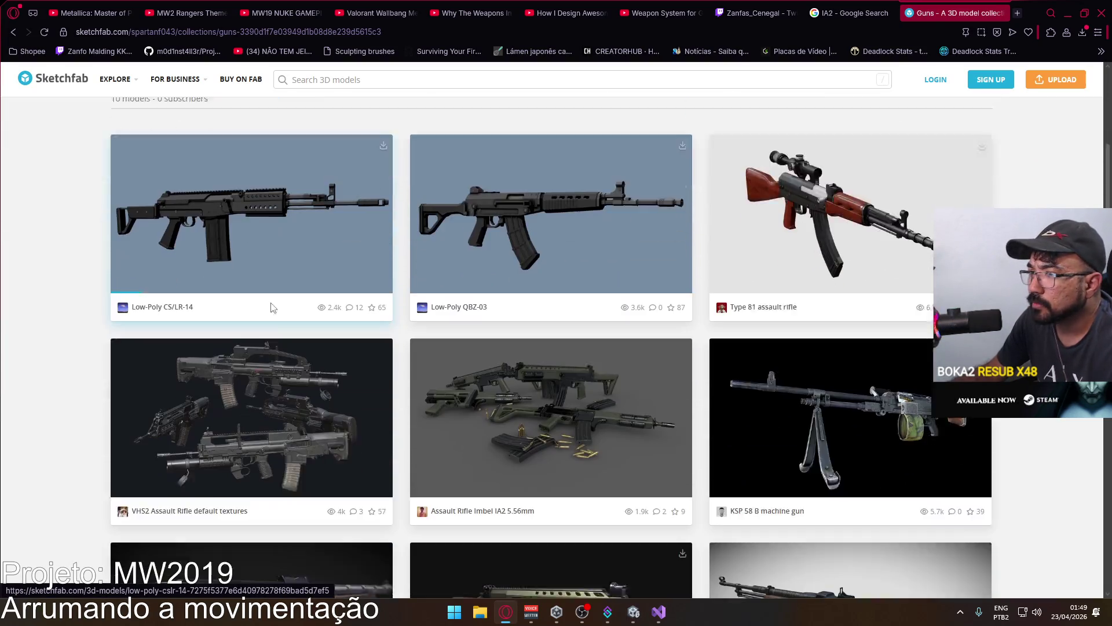
{"action": "scroll", "coordinate": [271, 307], "scroll_direction": "down", "scroll_amount": 4}
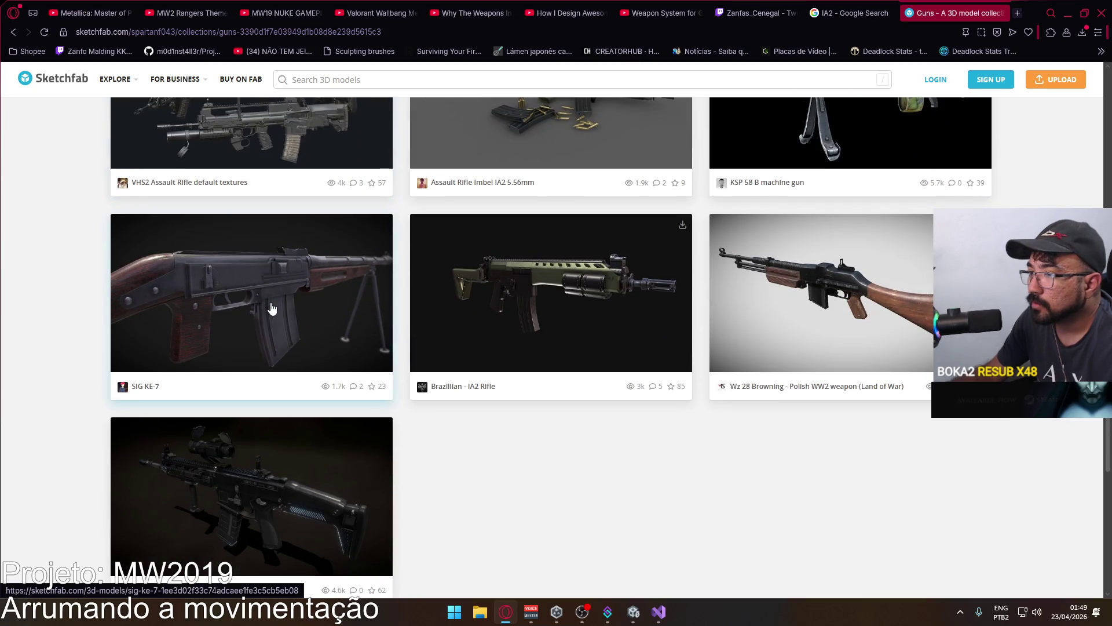
{"action": "scroll", "coordinate": [270, 301], "scroll_direction": "up", "scroll_amount": 7}
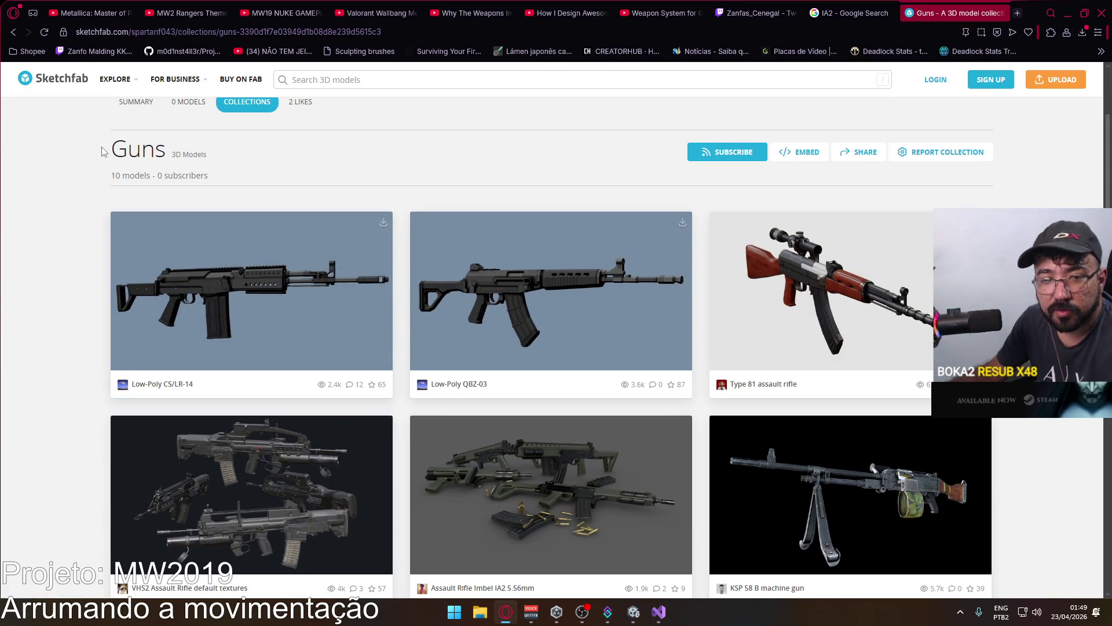
{"action": "left_click", "coordinate": [13, 31]}
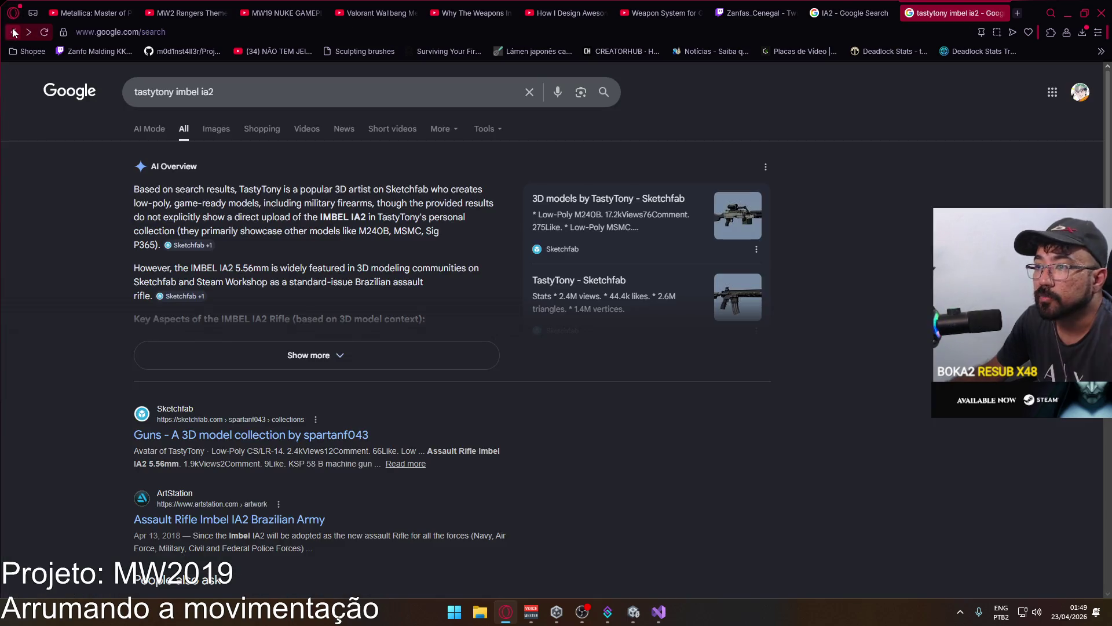
{"action": "scroll", "coordinate": [286, 266], "scroll_direction": "down", "scroll_amount": 4}
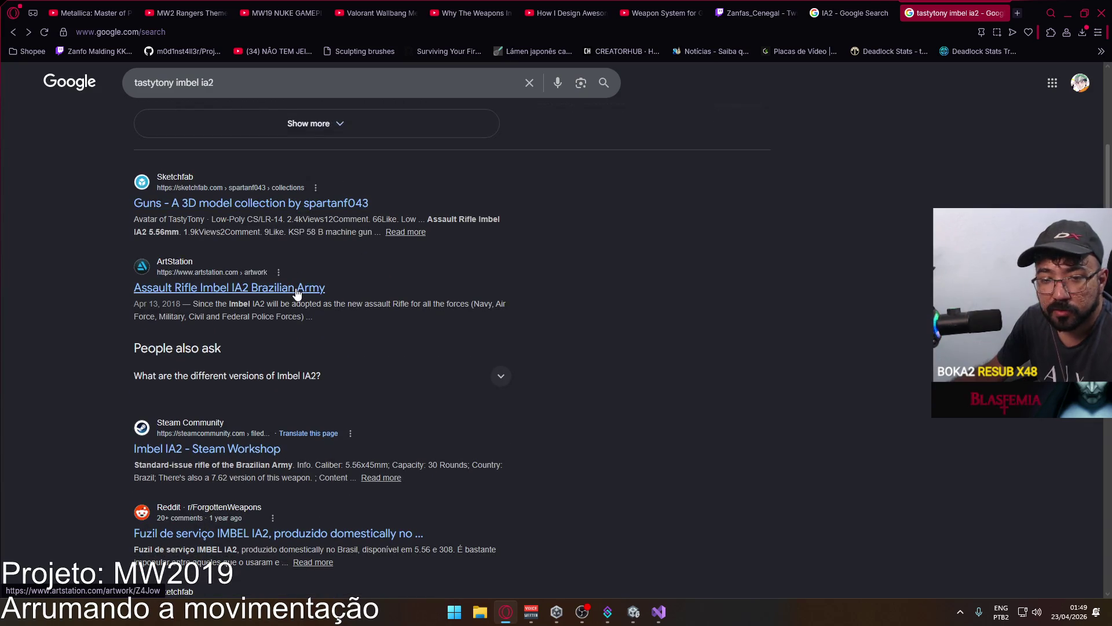
{"action": "scroll", "coordinate": [296, 293], "scroll_direction": "up", "scroll_amount": 2}
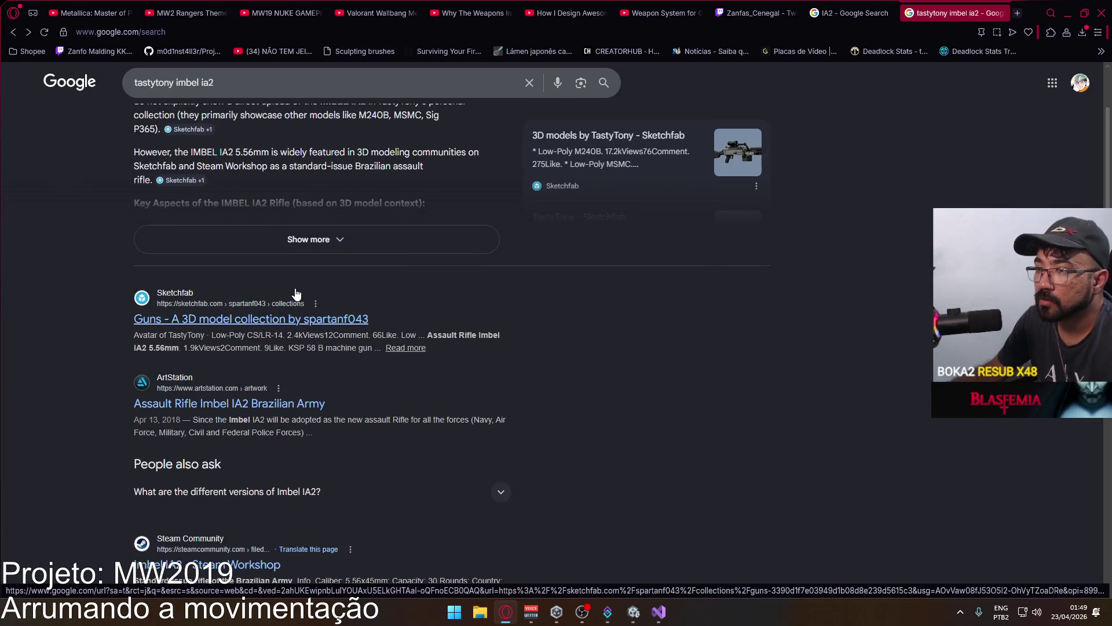
Step back through the quoted 'ia2' results to the original 'ia2' search and scroll it.
{"action": "left_click", "coordinate": [13, 32]}
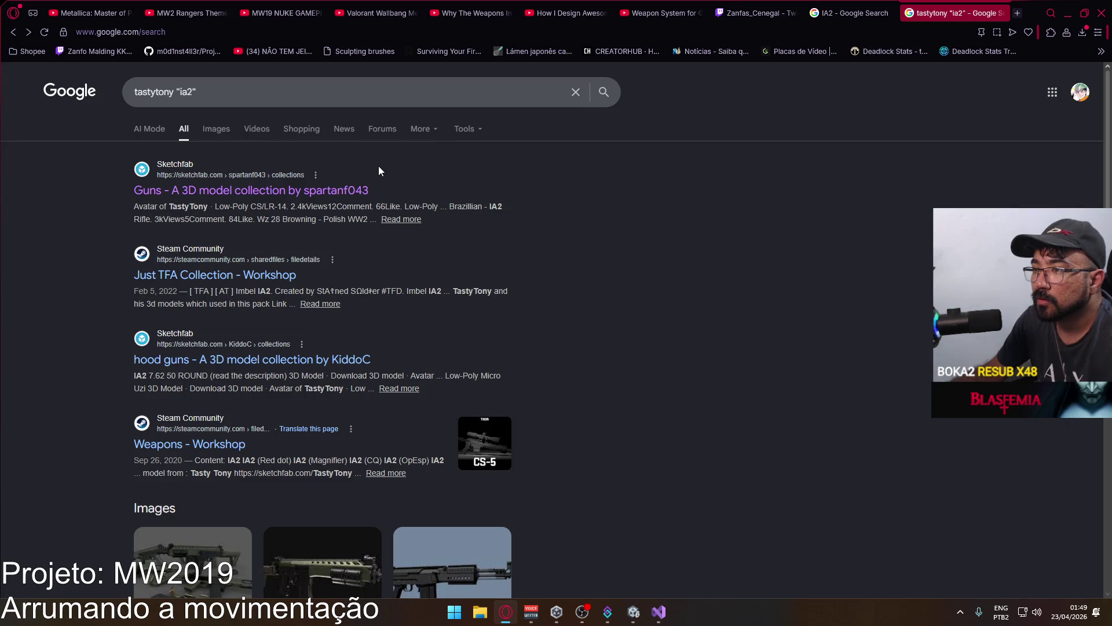
{"action": "scroll", "coordinate": [381, 281], "scroll_direction": "down", "scroll_amount": 7}
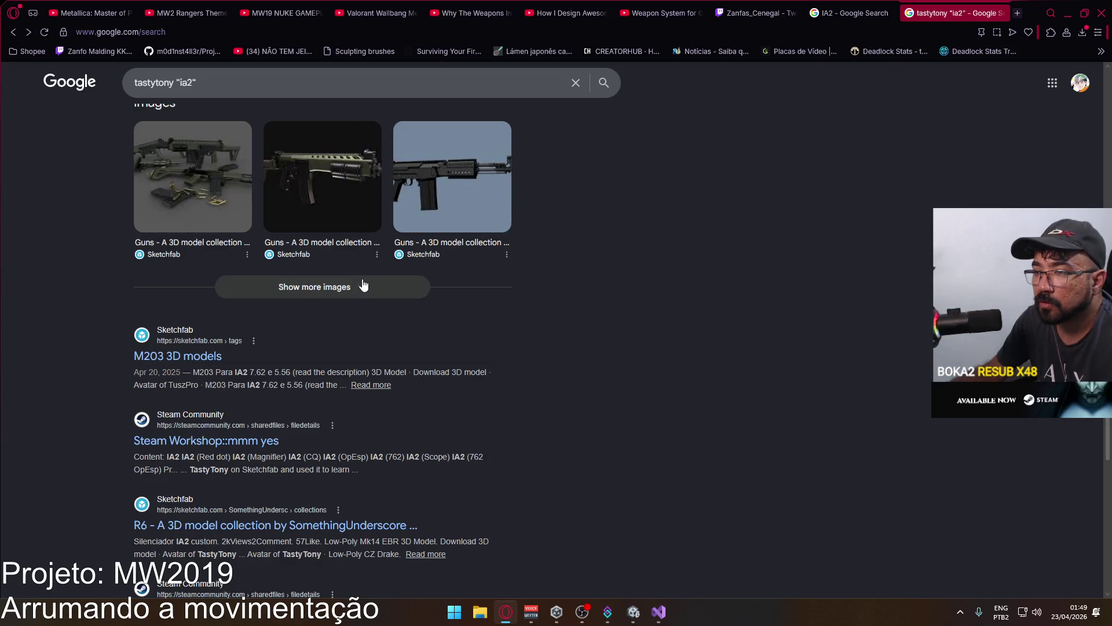
{"action": "scroll", "coordinate": [363, 283], "scroll_direction": "up", "scroll_amount": 7}
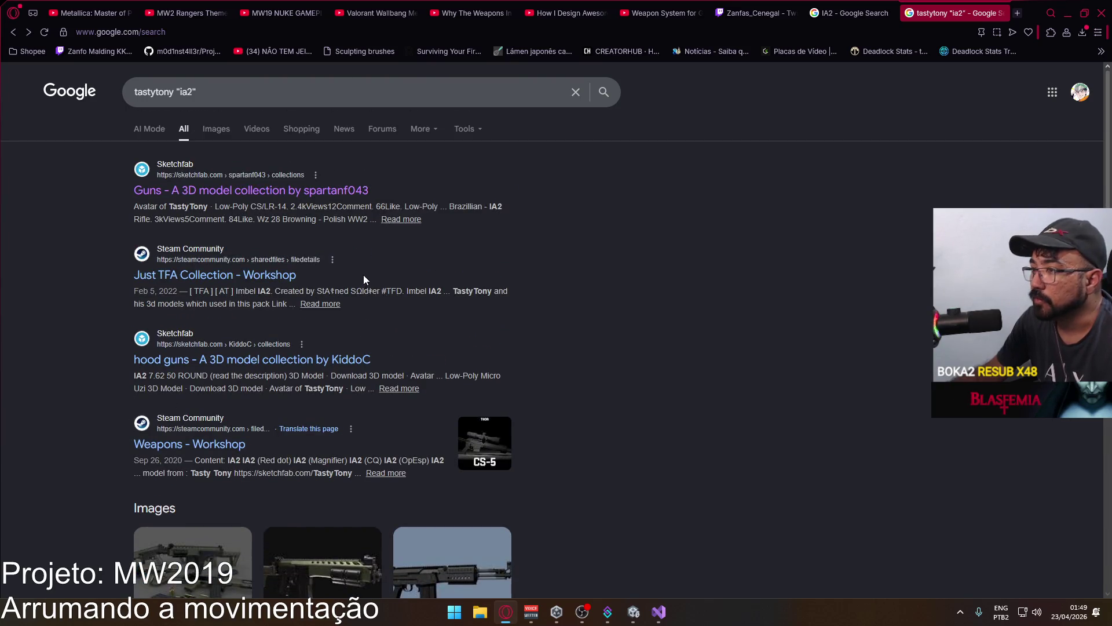
{"action": "left_click", "coordinate": [12, 32]}
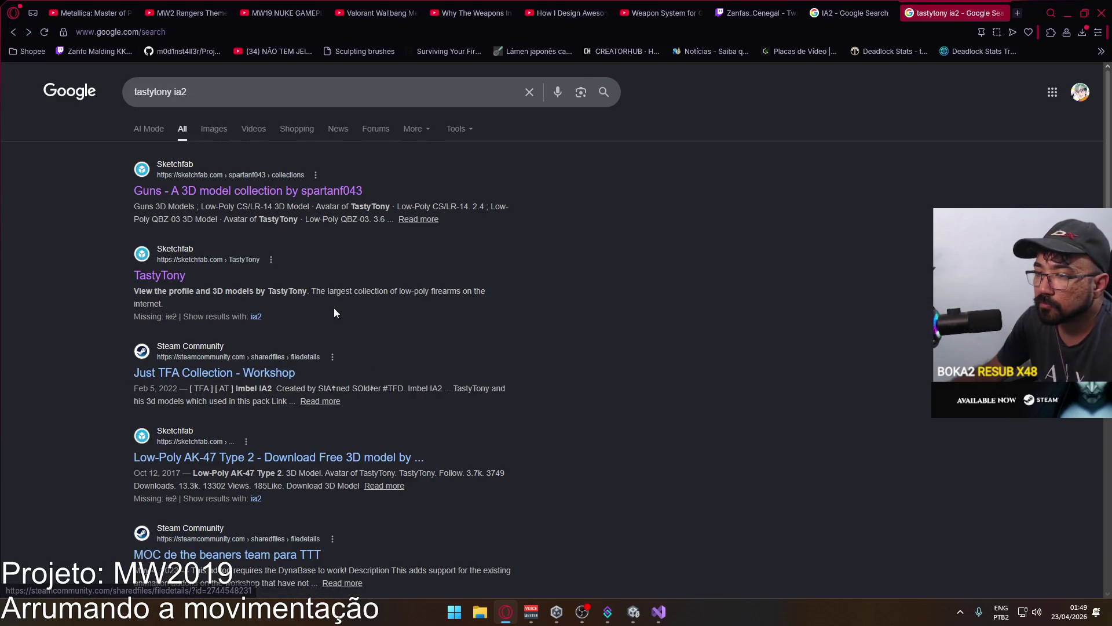
{"action": "scroll", "coordinate": [352, 300], "scroll_direction": "down", "scroll_amount": 3}
{"action": "scroll", "coordinate": [352, 297], "scroll_direction": "down", "scroll_amount": 6}
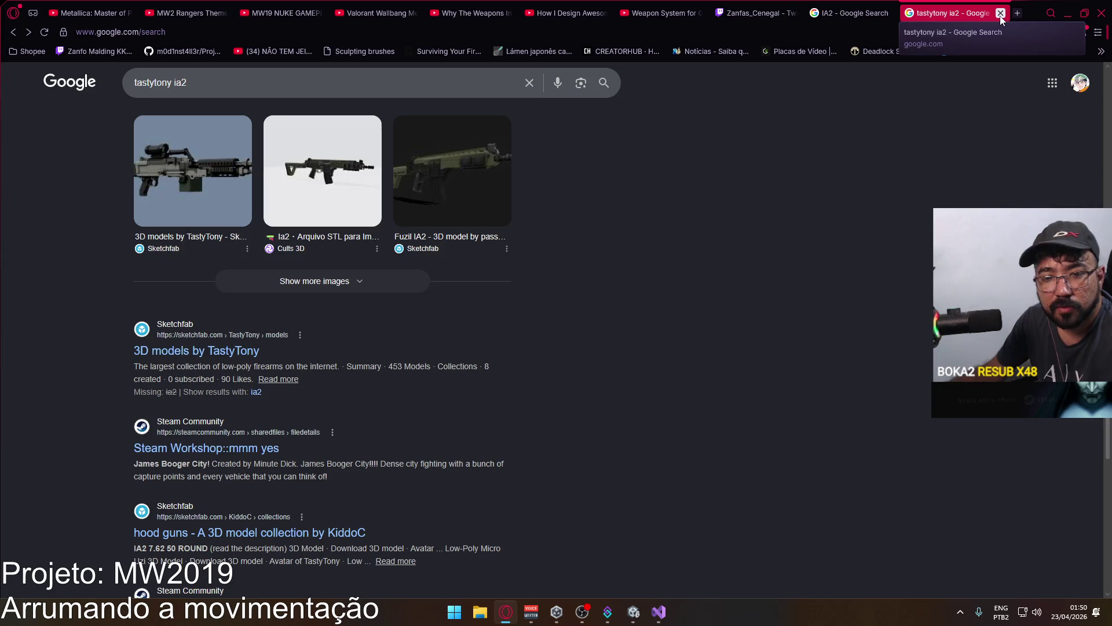
{"action": "scroll", "coordinate": [770, 251], "scroll_direction": "up", "scroll_amount": 3}
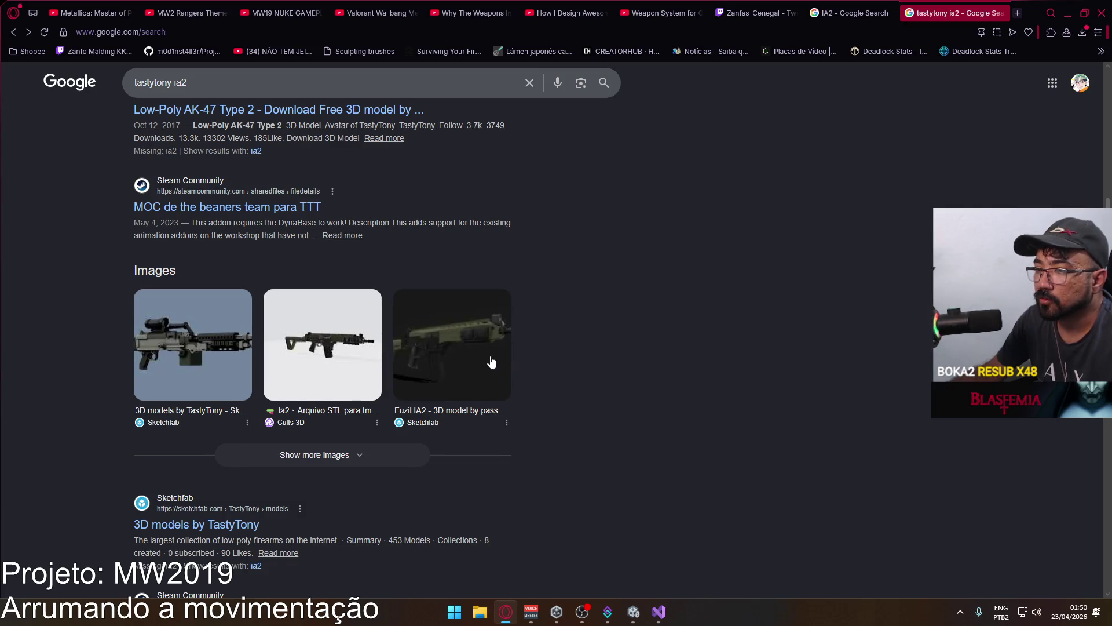
{"action": "scroll", "coordinate": [491, 361], "scroll_direction": "up", "scroll_amount": 3}
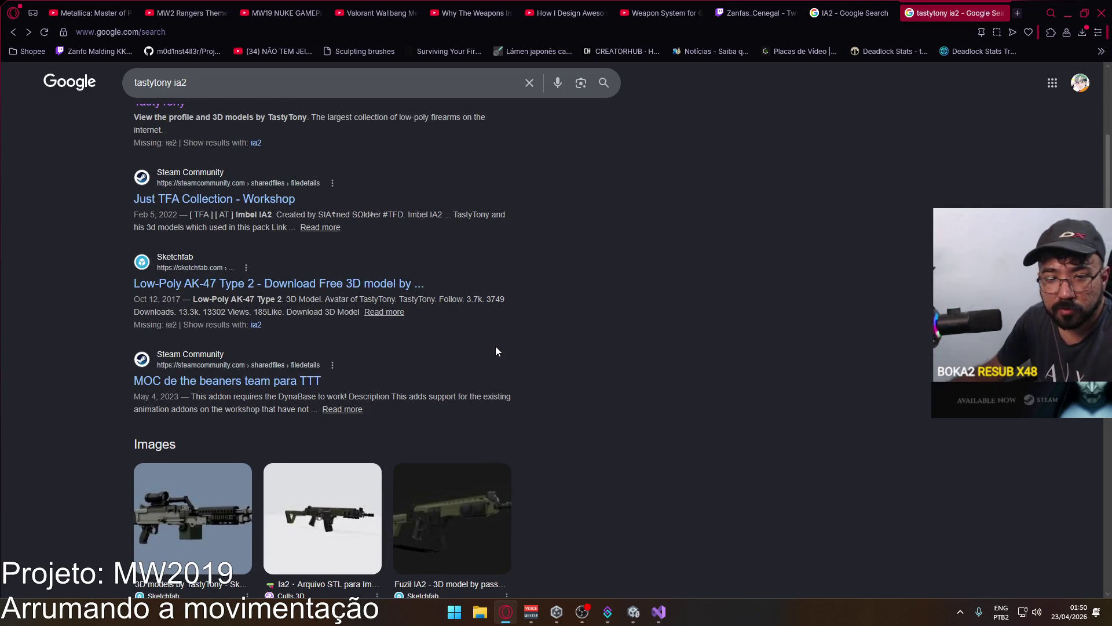
{"action": "scroll", "coordinate": [521, 356], "scroll_direction": "up", "scroll_amount": 3}
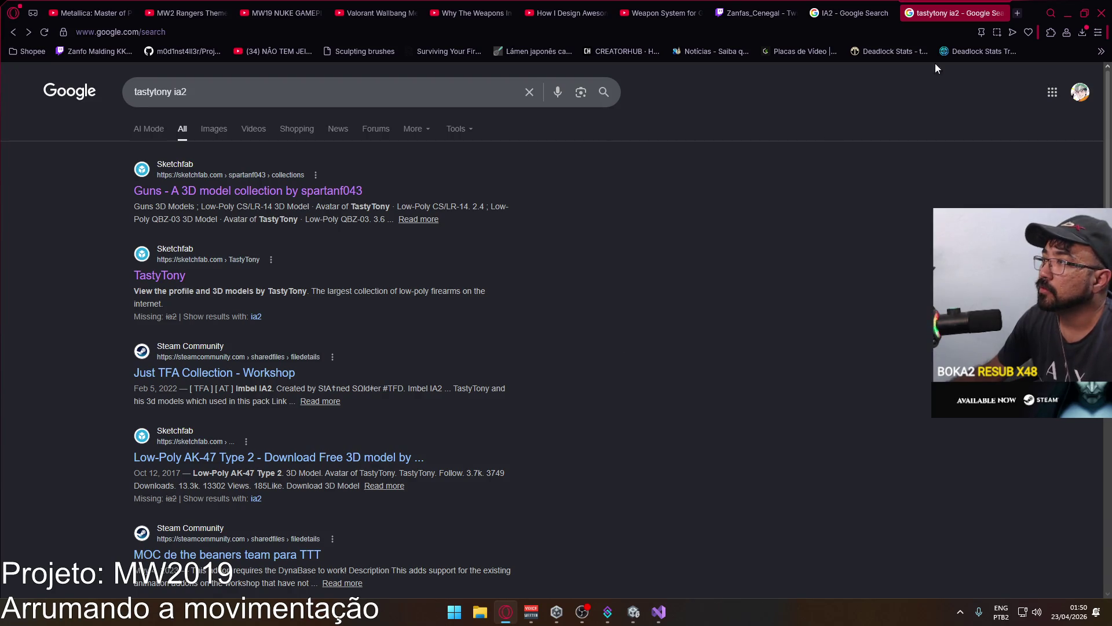
{"action": "left_click", "coordinate": [1000, 14]}
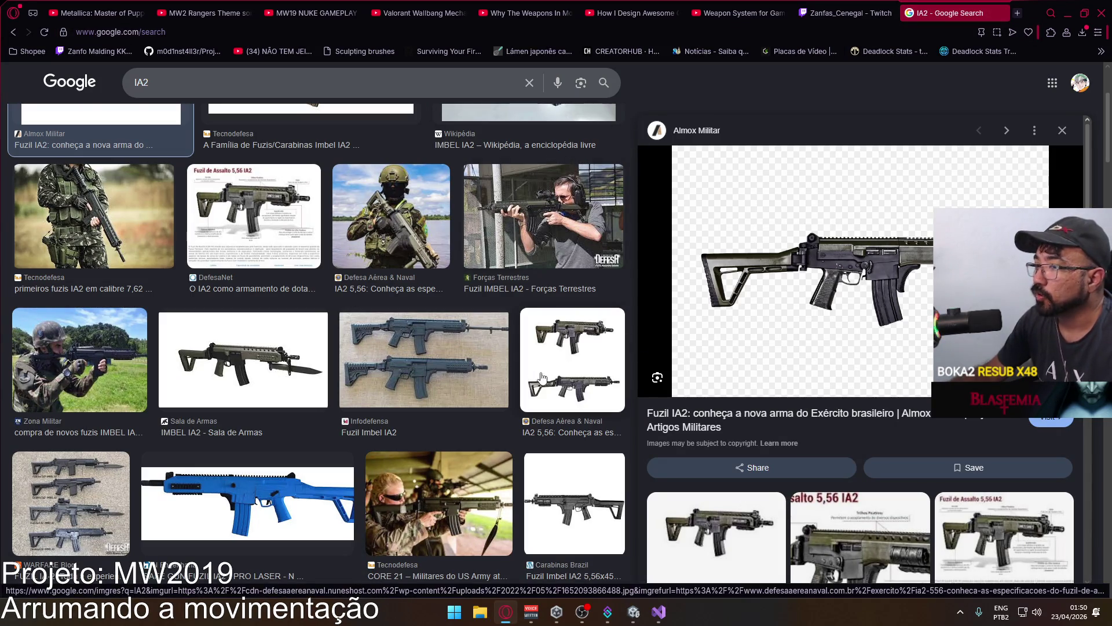
{"action": "scroll", "coordinate": [424, 327], "scroll_direction": "down", "scroll_amount": 4}
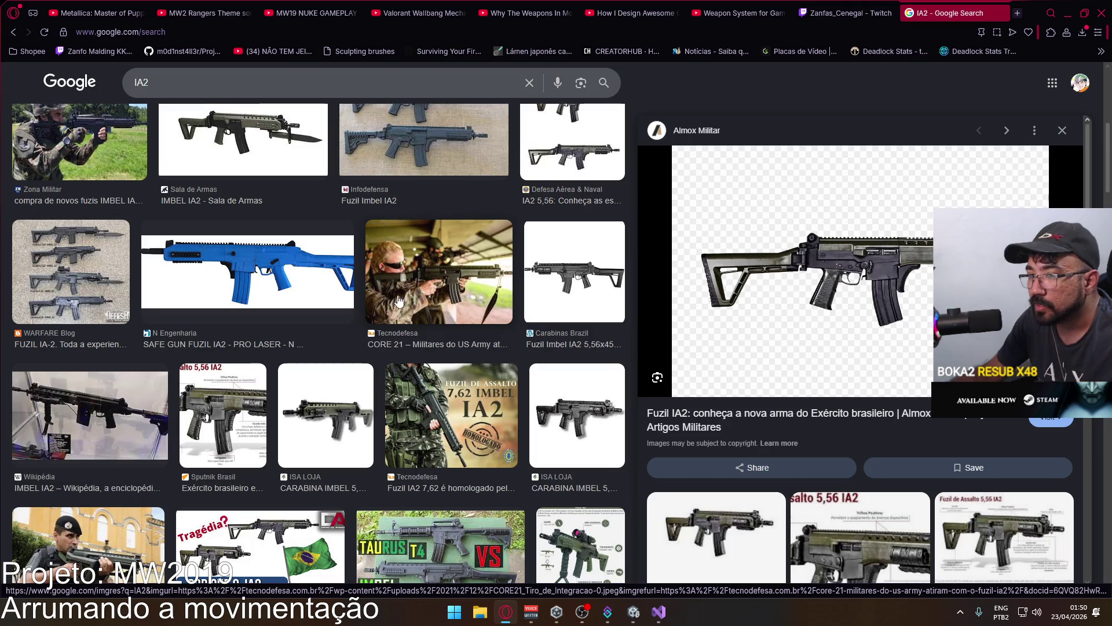
{"action": "scroll", "coordinate": [420, 463], "scroll_direction": "down", "scroll_amount": 3}
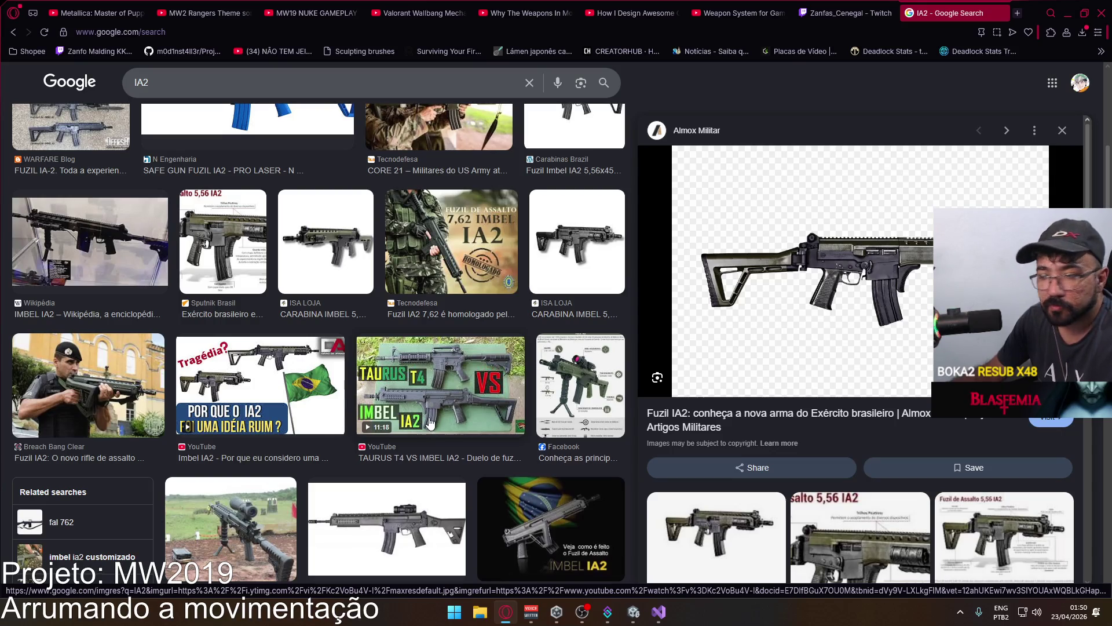
{"action": "scroll", "coordinate": [430, 424], "scroll_direction": "down", "scroll_amount": 4}
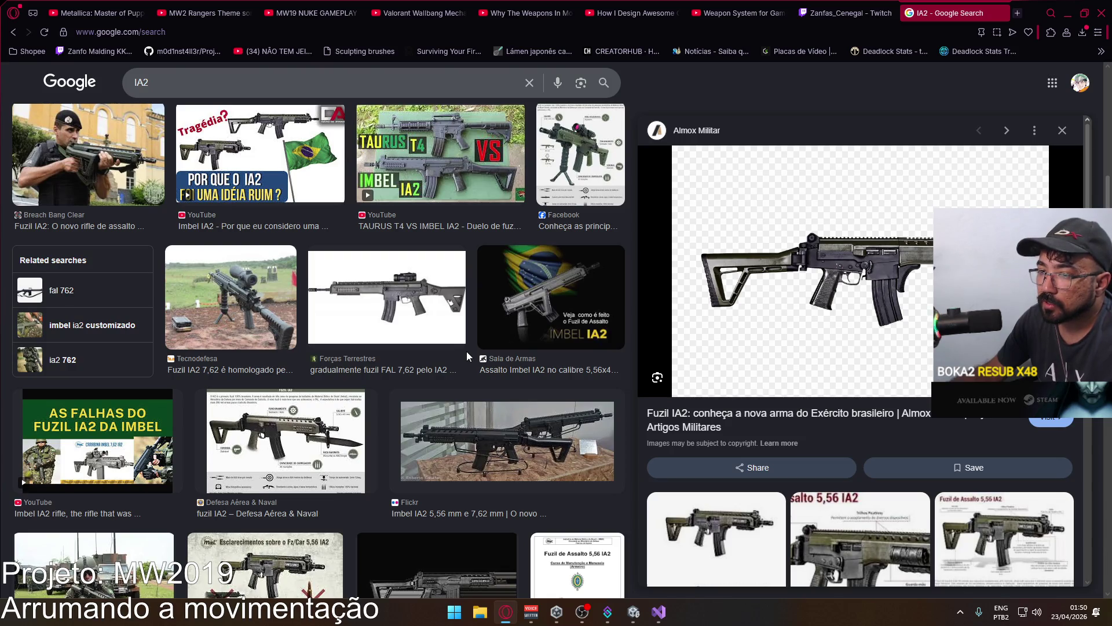
{"action": "scroll", "coordinate": [467, 352], "scroll_direction": "down", "scroll_amount": 2}
{"action": "scroll", "coordinate": [440, 401], "scroll_direction": "up", "scroll_amount": 8}
{"action": "scroll", "coordinate": [439, 401], "scroll_direction": "up", "scroll_amount": 5}
{"action": "scroll", "coordinate": [441, 398], "scroll_direction": "down", "scroll_amount": 10}
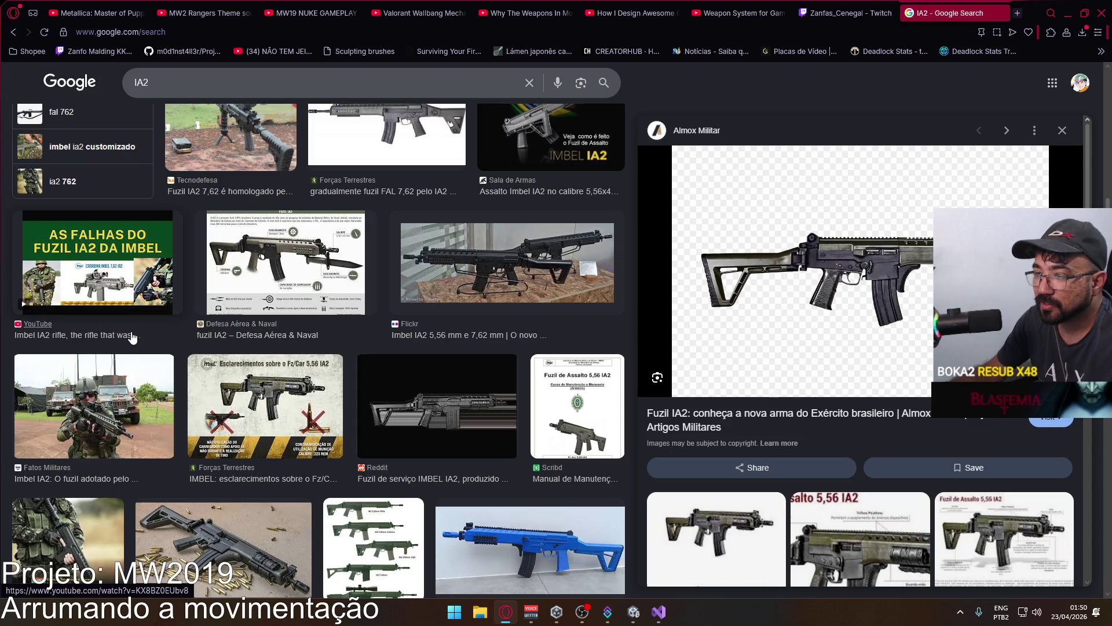
{"action": "scroll", "coordinate": [133, 336], "scroll_direction": "down", "scroll_amount": 2}
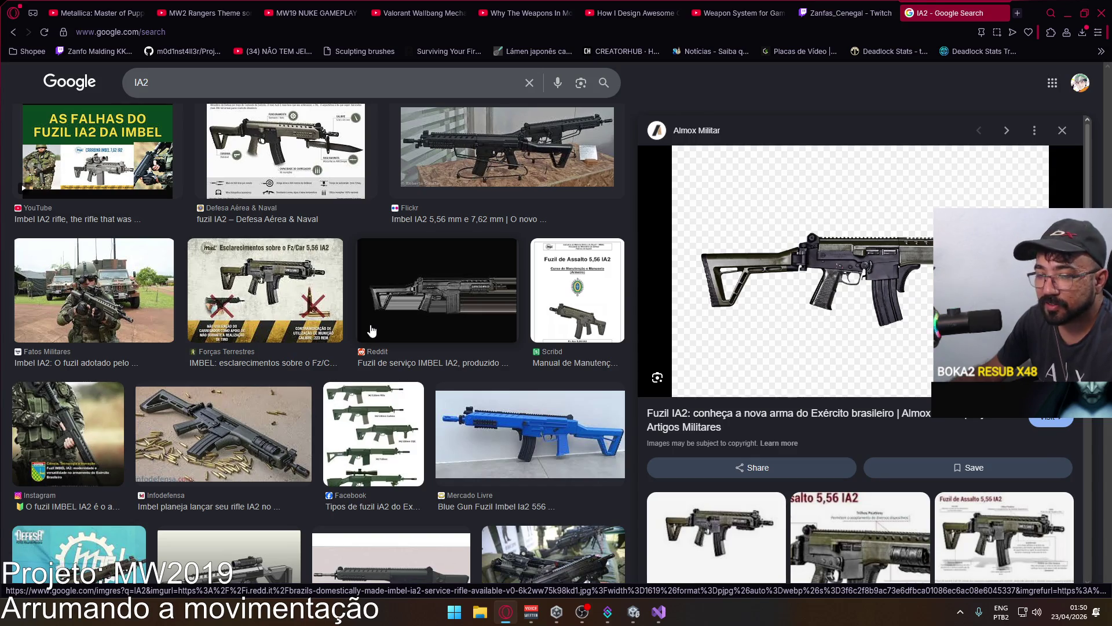
{"action": "scroll", "coordinate": [370, 331], "scroll_direction": "down", "scroll_amount": 2}
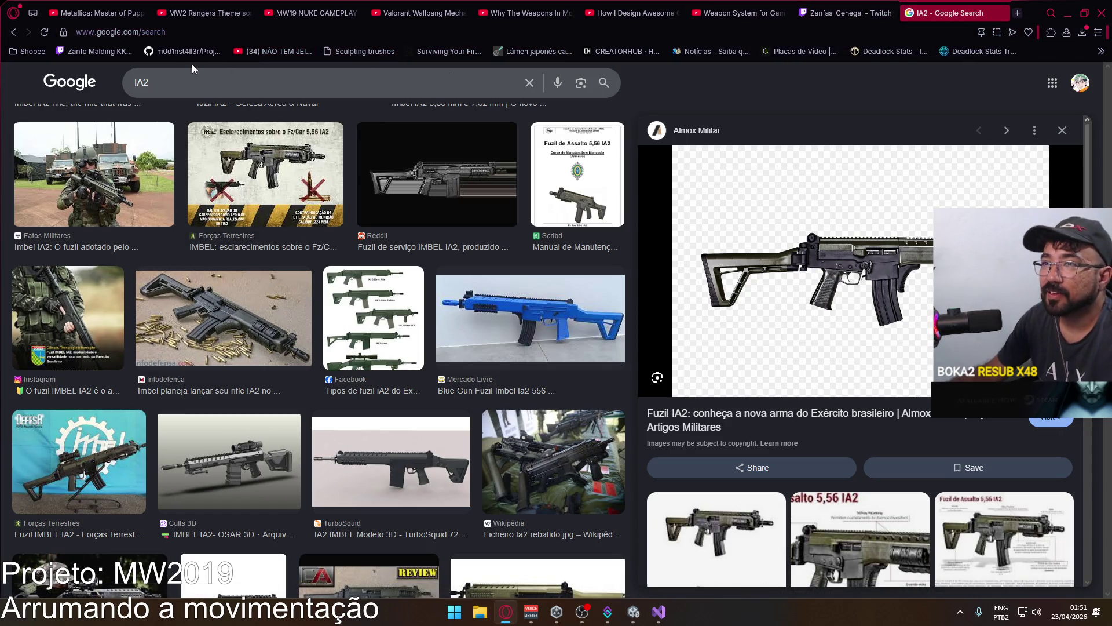
{"action": "left_click", "coordinate": [140, 33]}
Close the IA2 image search tab and minimize Opera to reveal the Unity editor.
{"action": "type", "text": "y"}
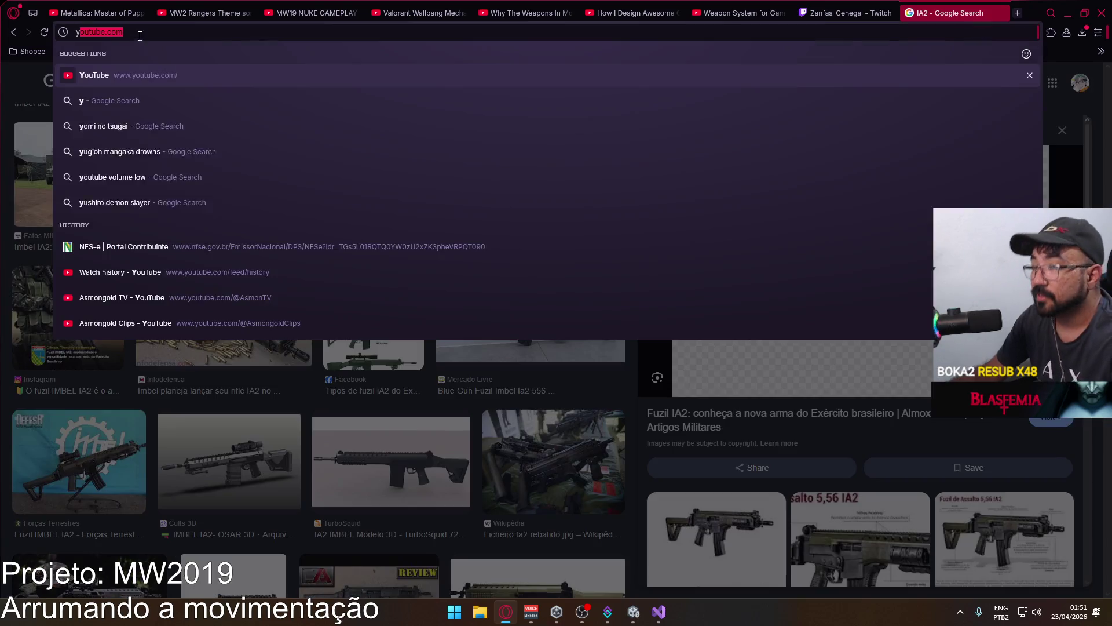
{"action": "left_click", "coordinate": [1001, 12]}
{"action": "left_click", "coordinate": [1001, 13]}
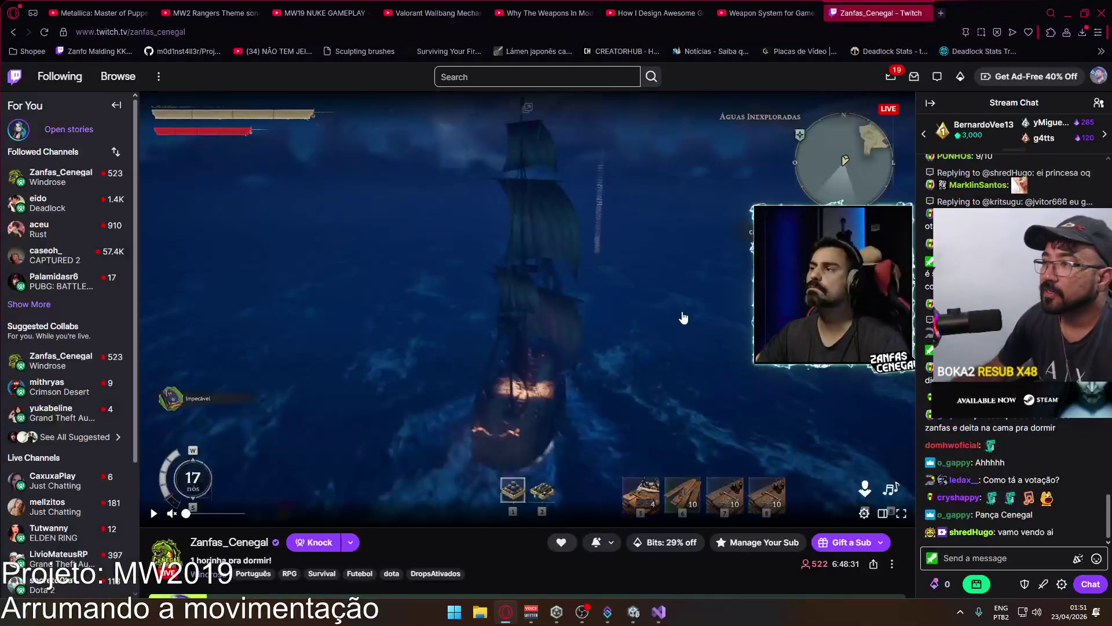
{"action": "left_click", "coordinate": [508, 613]}
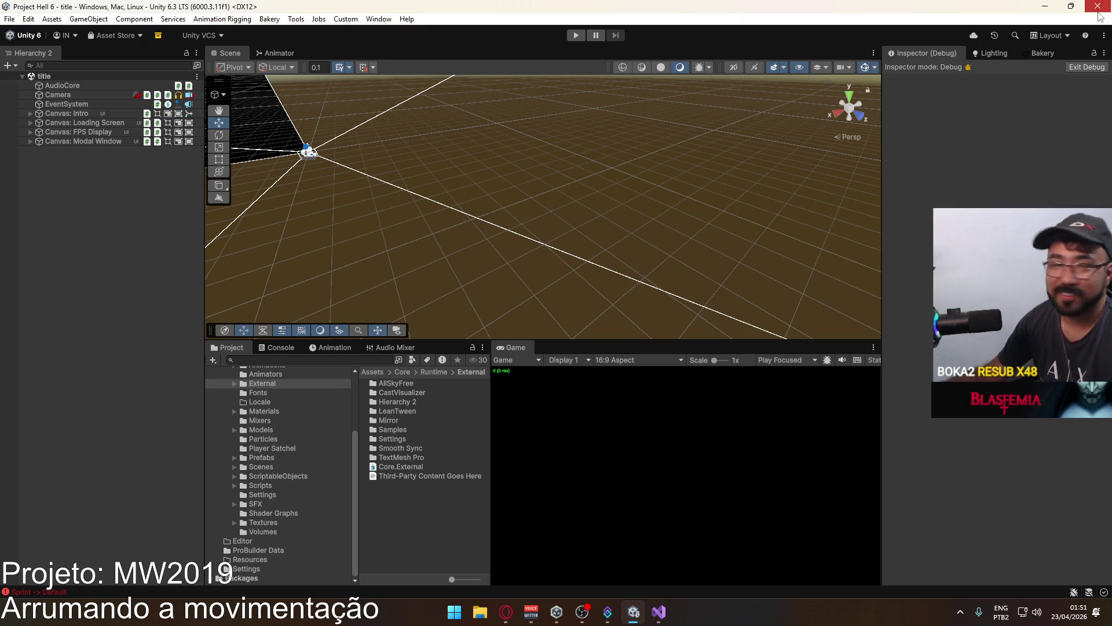
Close Visual Studio and bring up Task Manager with Ctrl+Shift+Esc.
{"action": "key", "text": "alt+Tab"}
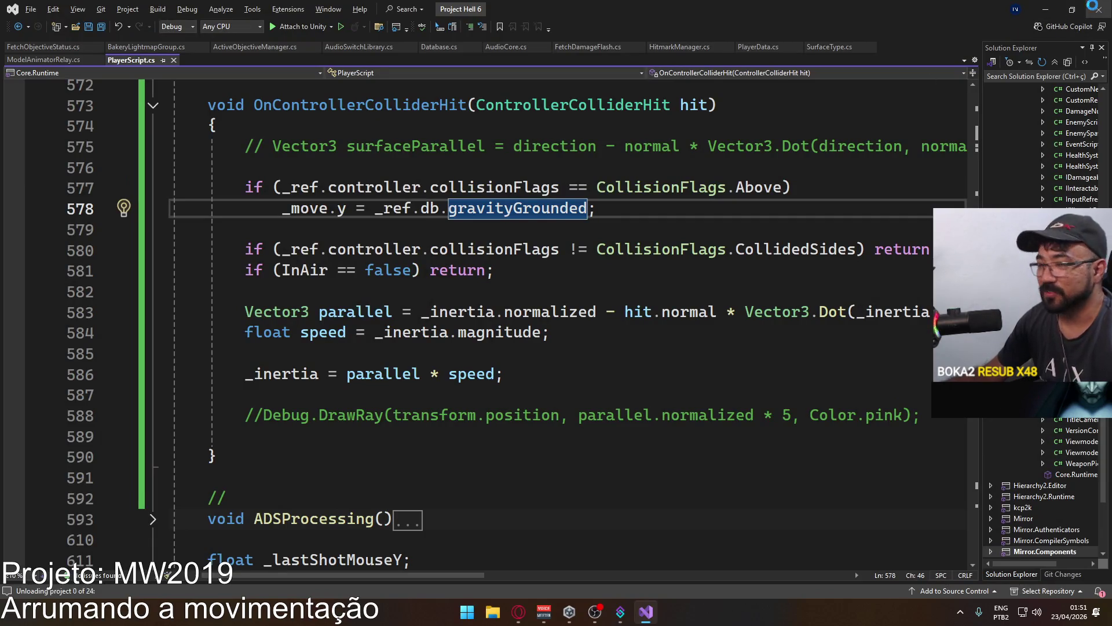
{"action": "left_click", "coordinate": [1099, 9]}
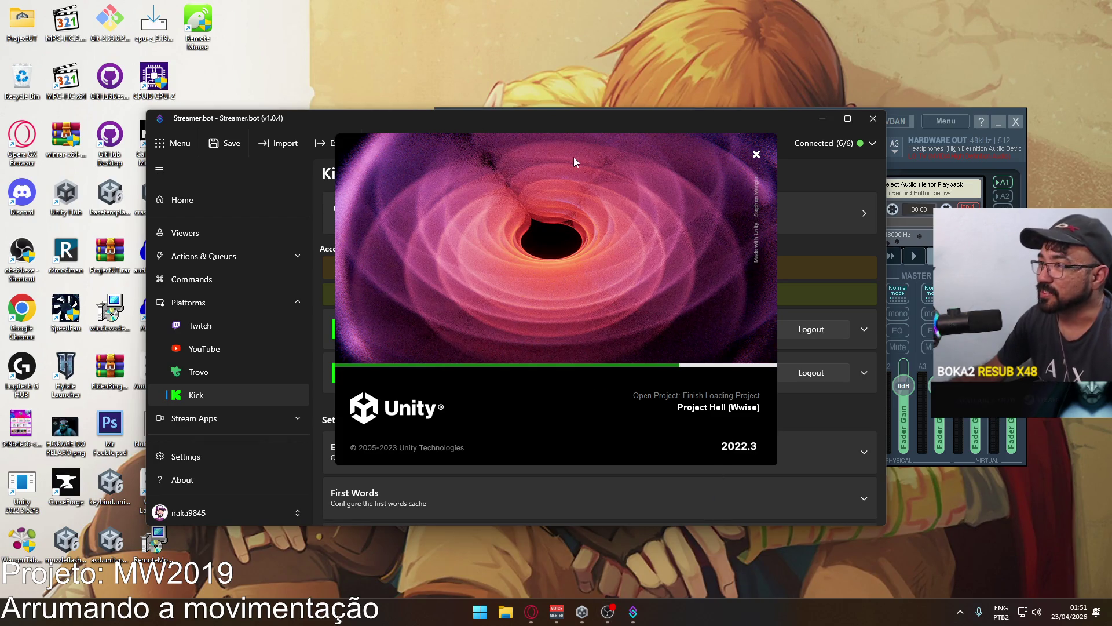
{"action": "key", "text": "ctrl+shift+Escape"}
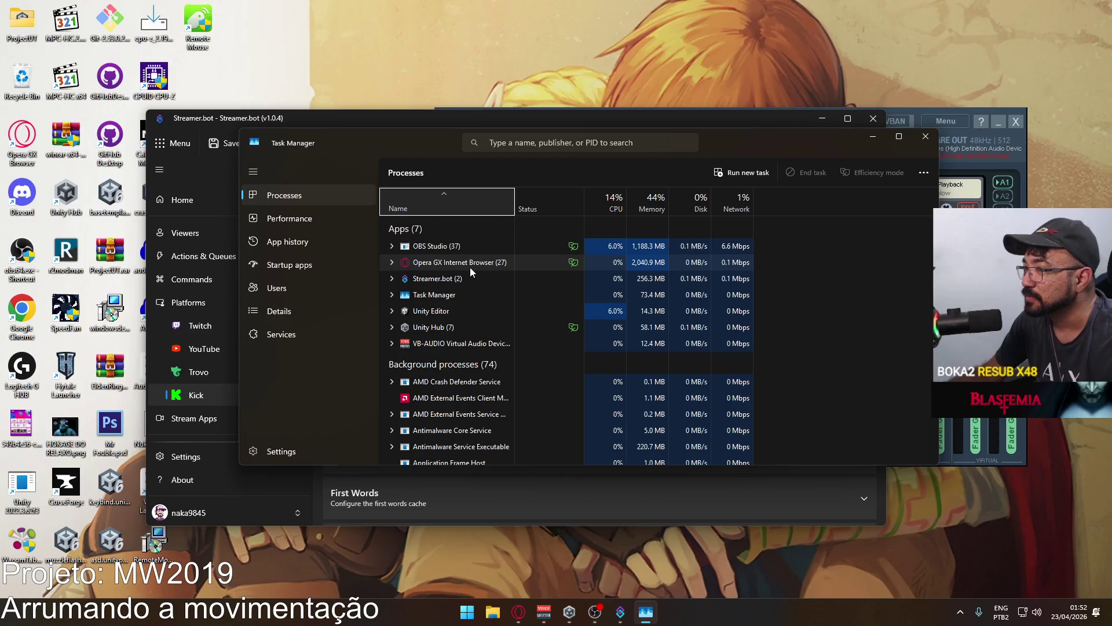
Move the Streamer.bot window lower and bring Task Manager back to the front.
{"action": "scroll", "coordinate": [470, 266], "scroll_direction": "down", "scroll_amount": 8}
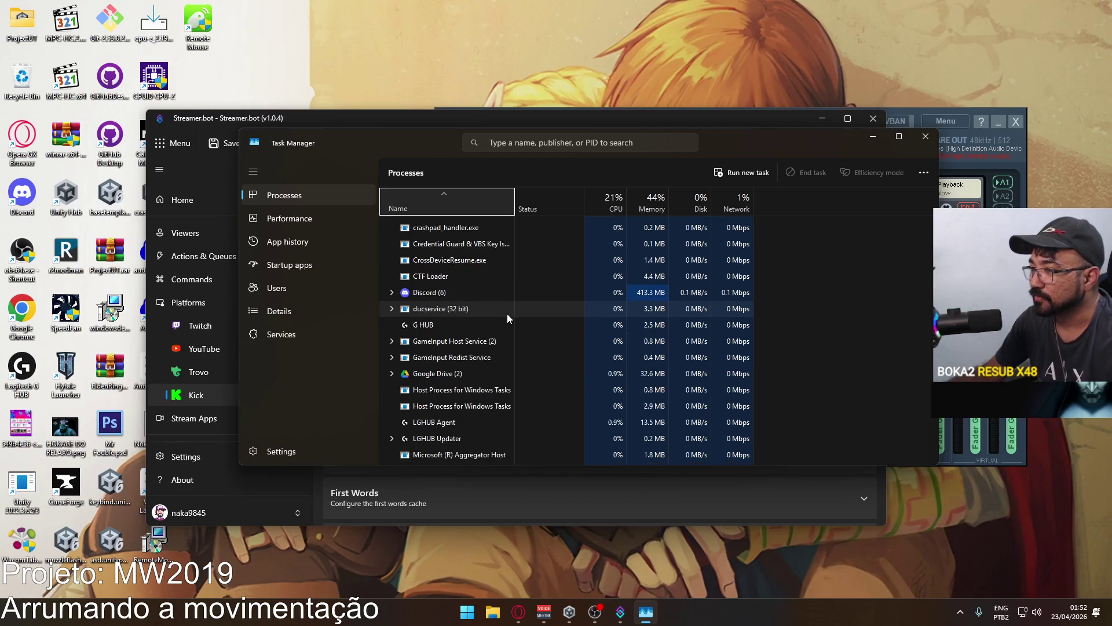
{"action": "scroll", "coordinate": [512, 308], "scroll_direction": "down", "scroll_amount": 2}
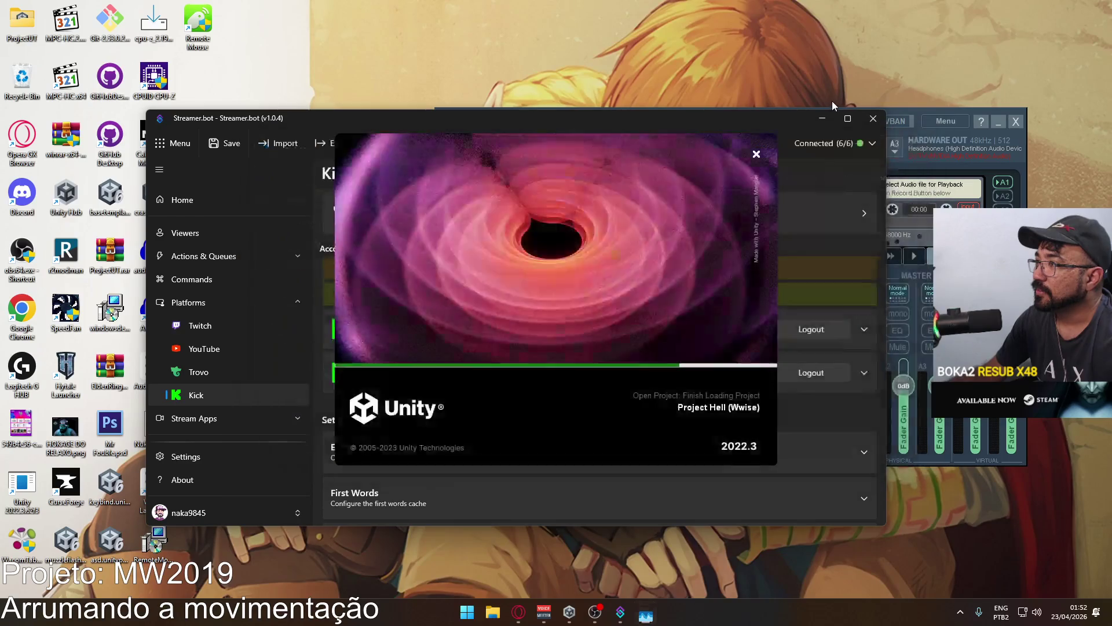
{"action": "mouse_move", "coordinate": [738, 121]}
{"action": "left_mouse_down"}
{"action": "mouse_move", "coordinate": [721, 240]}
{"action": "mouse_move", "coordinate": [703, 231]}
{"action": "left_mouse_up"}
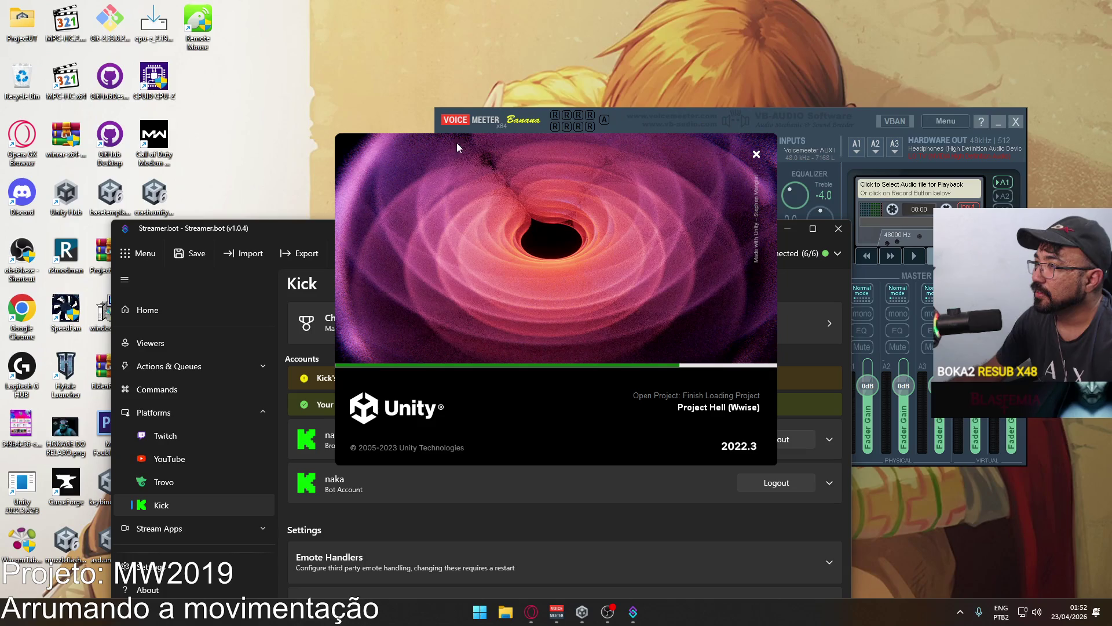
{"action": "left_click", "coordinate": [759, 571]}
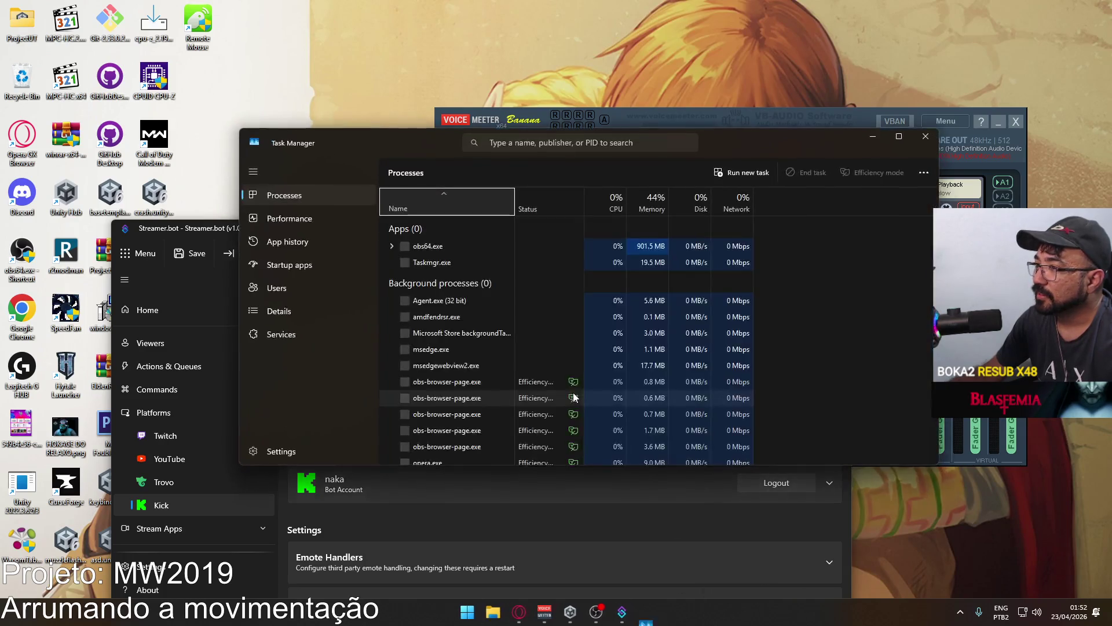
Find the Unity Editor process in the list and end it.
{"action": "scroll", "coordinate": [677, 353], "scroll_direction": "down", "scroll_amount": 3}
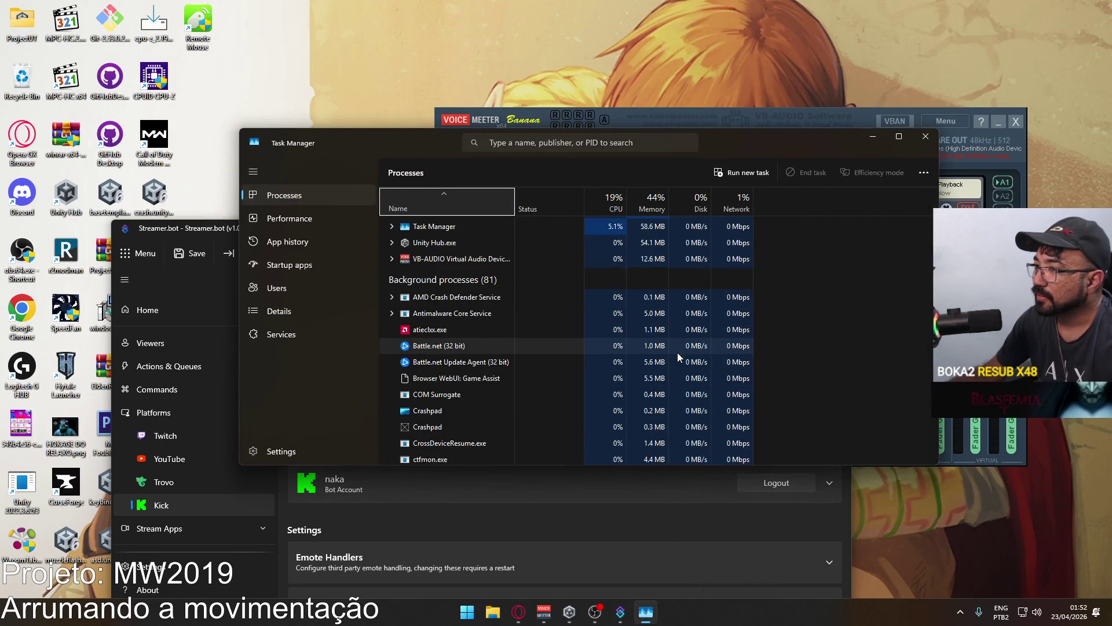
{"action": "scroll", "coordinate": [679, 356], "scroll_direction": "down", "scroll_amount": 10}
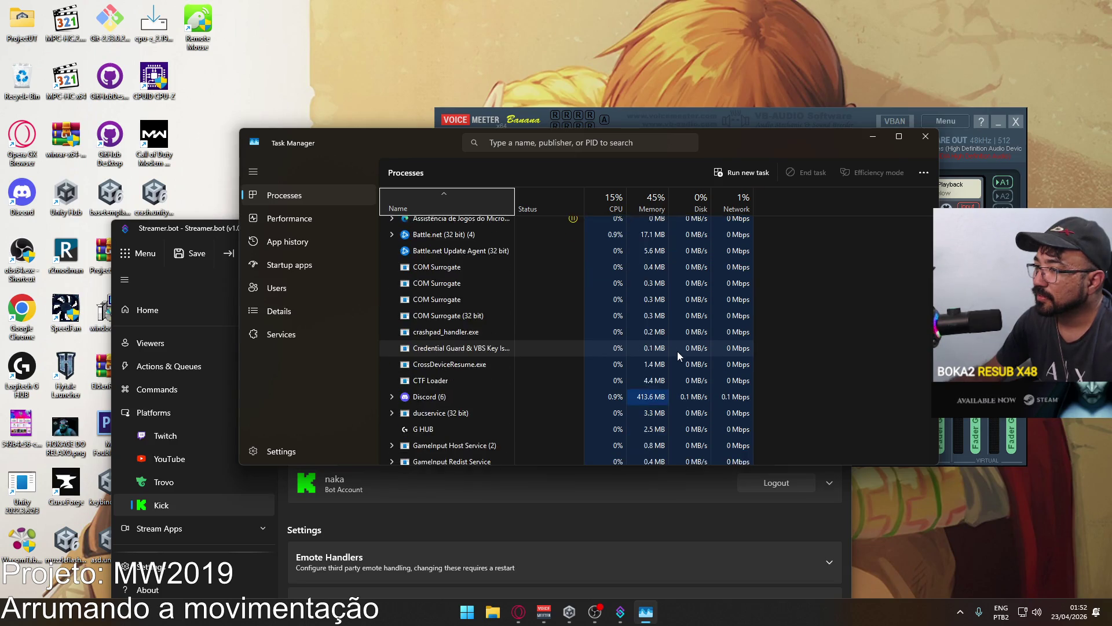
{"action": "scroll", "coordinate": [677, 349], "scroll_direction": "down", "scroll_amount": 10}
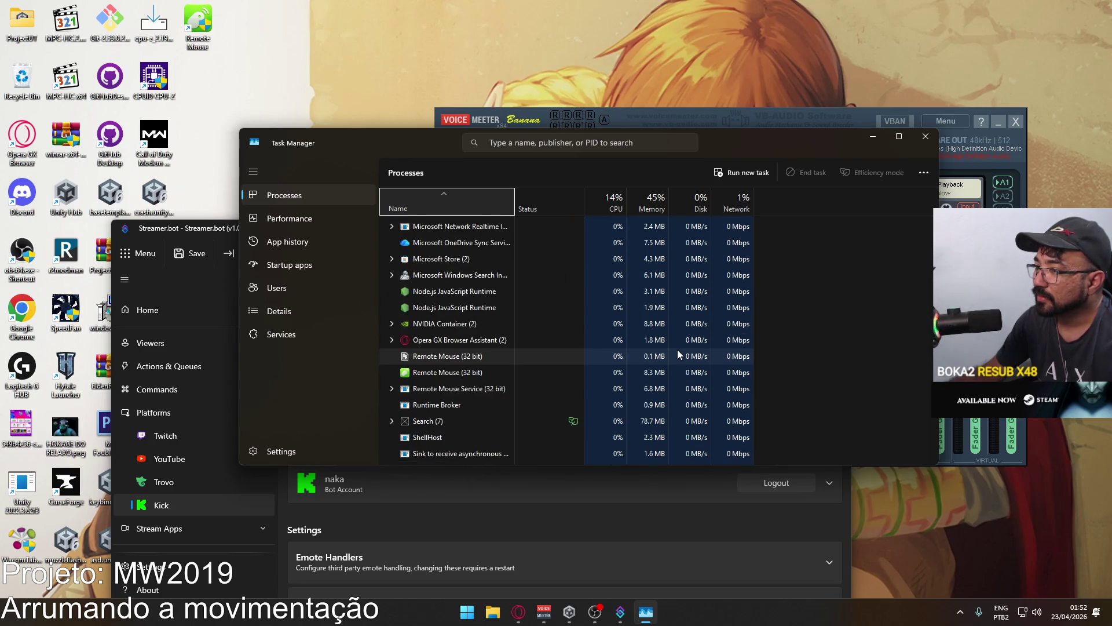
{"action": "scroll", "coordinate": [676, 350], "scroll_direction": "down", "scroll_amount": 10}
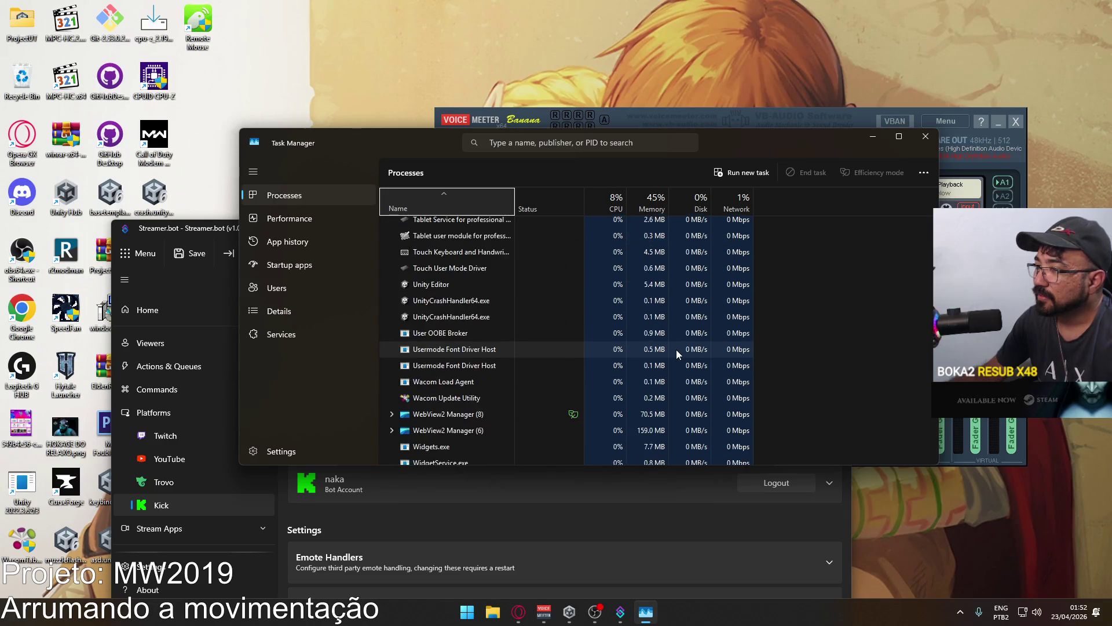
{"action": "scroll", "coordinate": [676, 350], "scroll_direction": "down", "scroll_amount": 2}
{"action": "scroll", "coordinate": [676, 350], "scroll_direction": "up", "scroll_amount": 5}
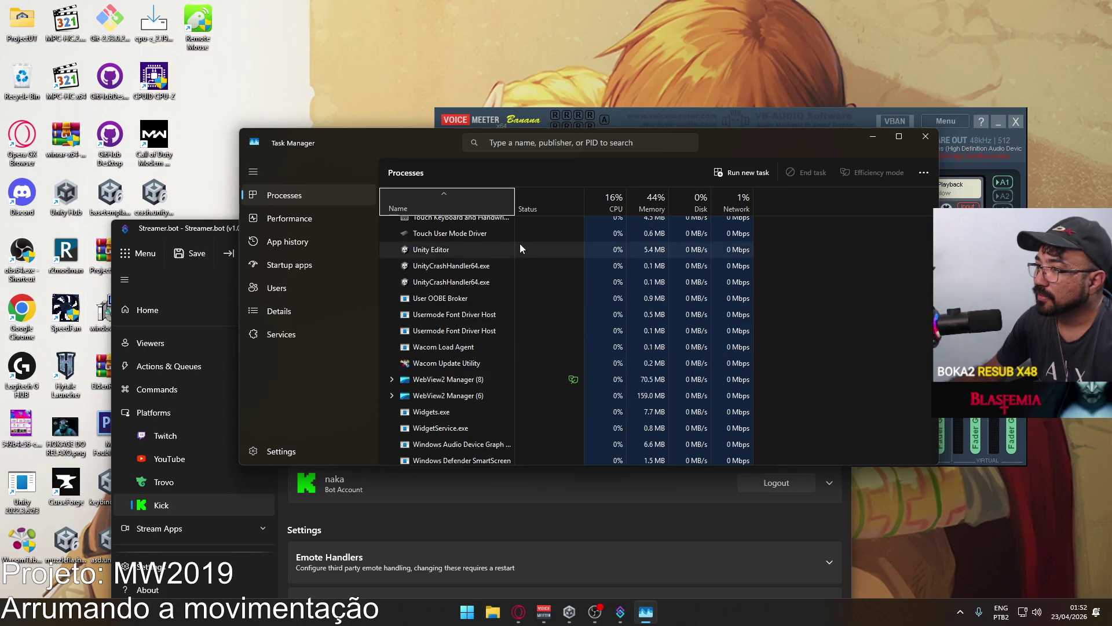
{"action": "left_click", "coordinate": [520, 247]}
{"action": "key", "text": "Delete"}
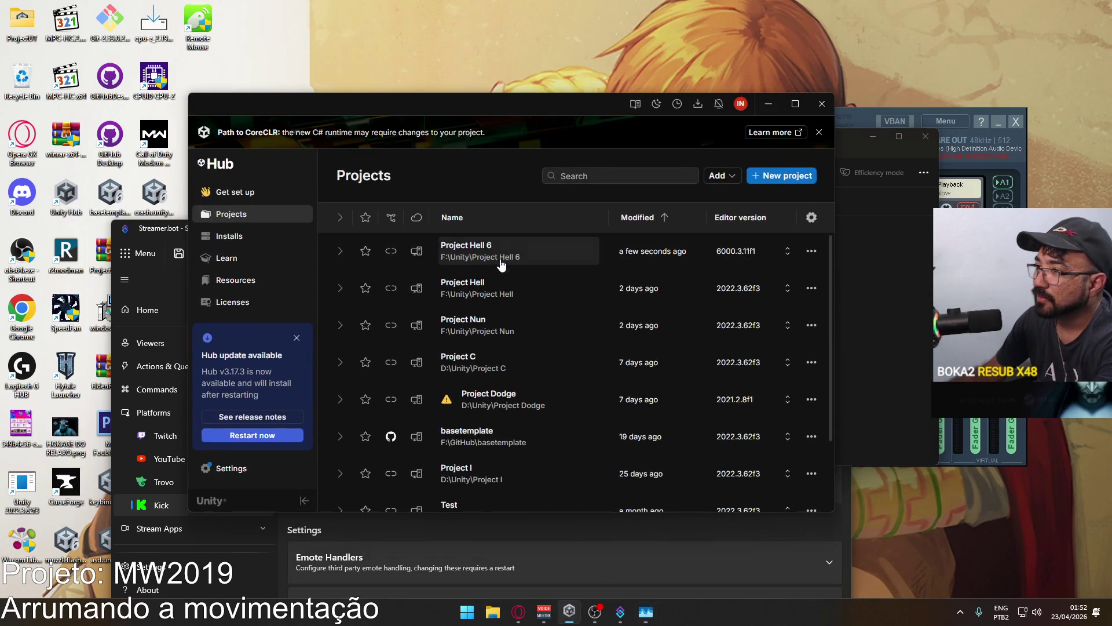
Close the Unity Hub window and end the Unity Hub (7) process.
{"action": "left_click", "coordinate": [822, 103]}
{"action": "mouse_move", "coordinate": [763, 146]}
{"action": "left_mouse_down"}
{"action": "mouse_move", "coordinate": [745, 373]}
{"action": "mouse_move", "coordinate": [700, 175]}
{"action": "left_mouse_up"}
{"action": "scroll", "coordinate": [466, 330], "scroll_direction": "up", "scroll_amount": 1}
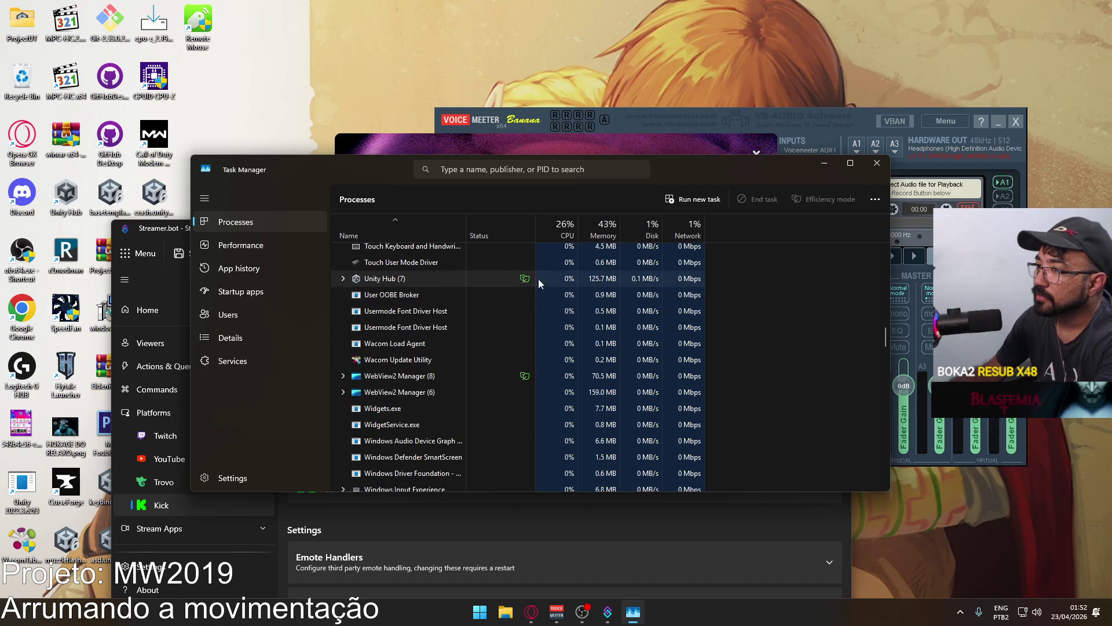
{"action": "left_click", "coordinate": [506, 149]}
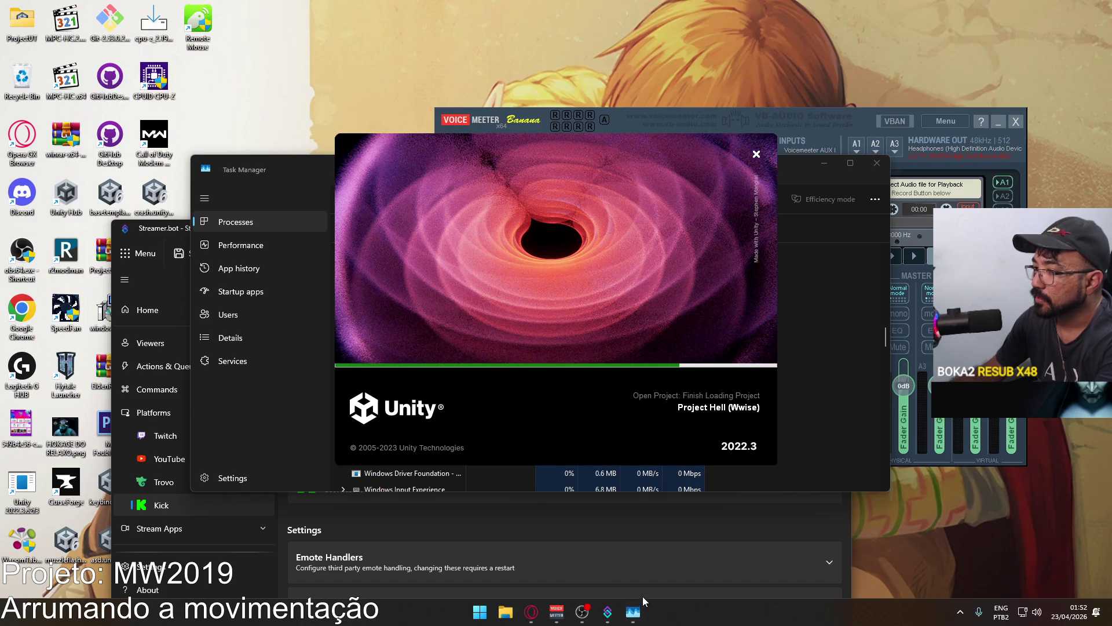
{"action": "left_click", "coordinate": [301, 176]}
{"action": "left_click", "coordinate": [429, 279]}
{"action": "key", "text": "Delete"}
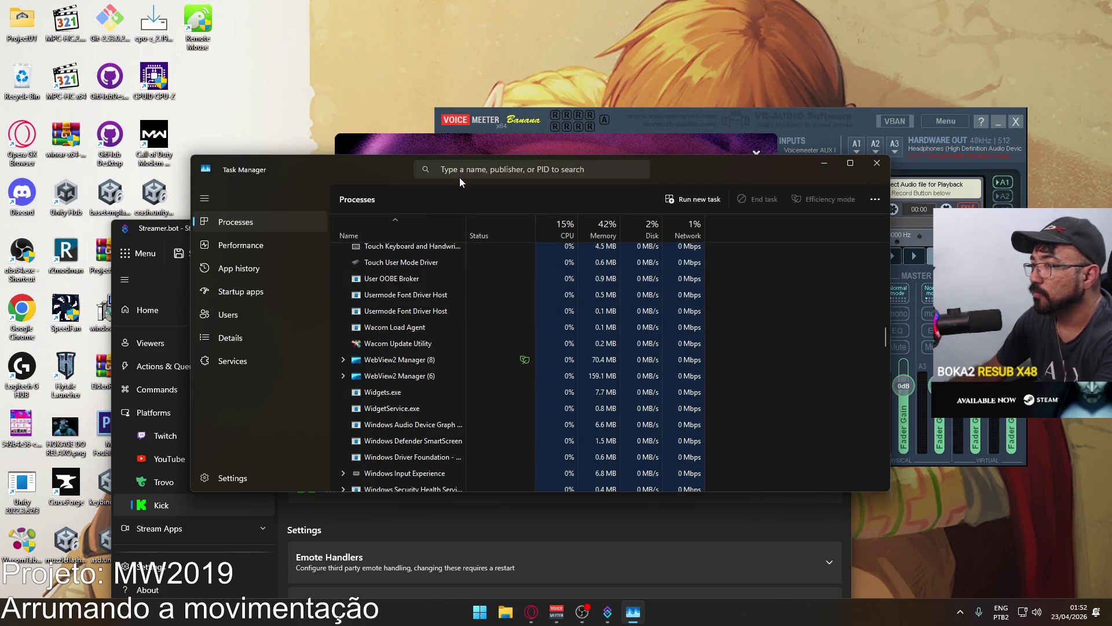
Search processes for 'unity' to confirm none remain, then close Task Manager.
{"action": "left_click", "coordinate": [463, 168]}
{"action": "type", "text": "unity"}
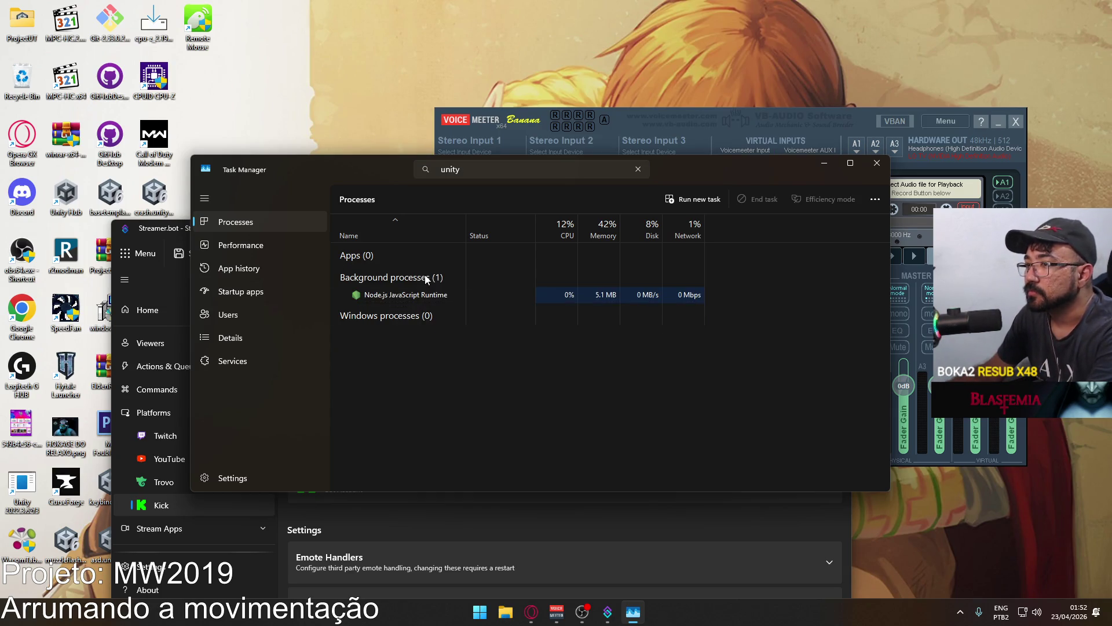
{"action": "left_click", "coordinate": [874, 163]}
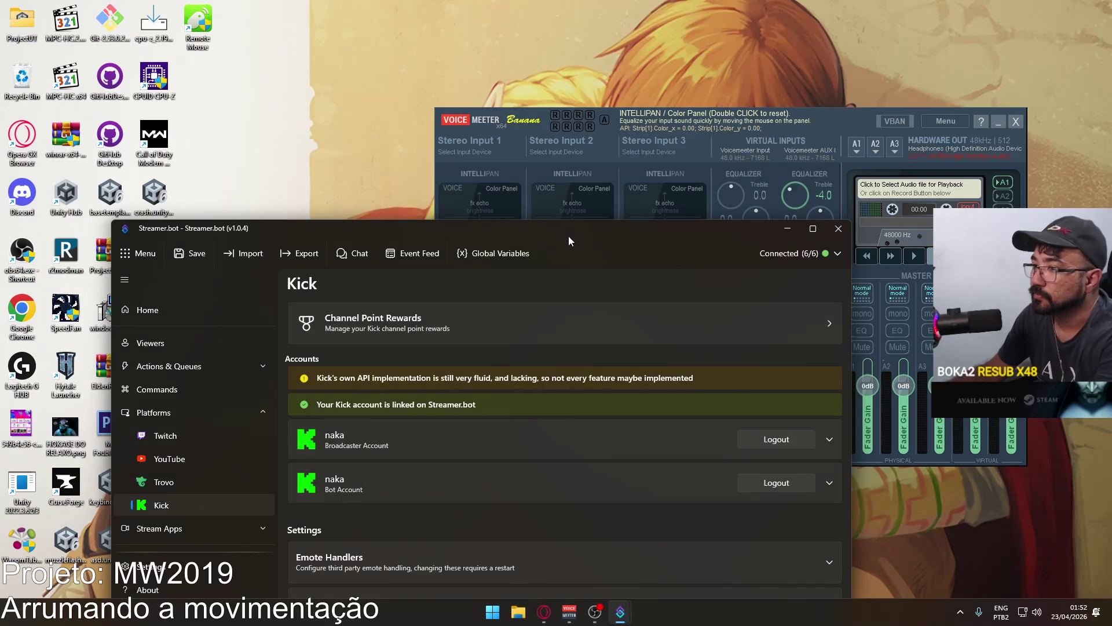
{"action": "left_click", "coordinate": [787, 228]}
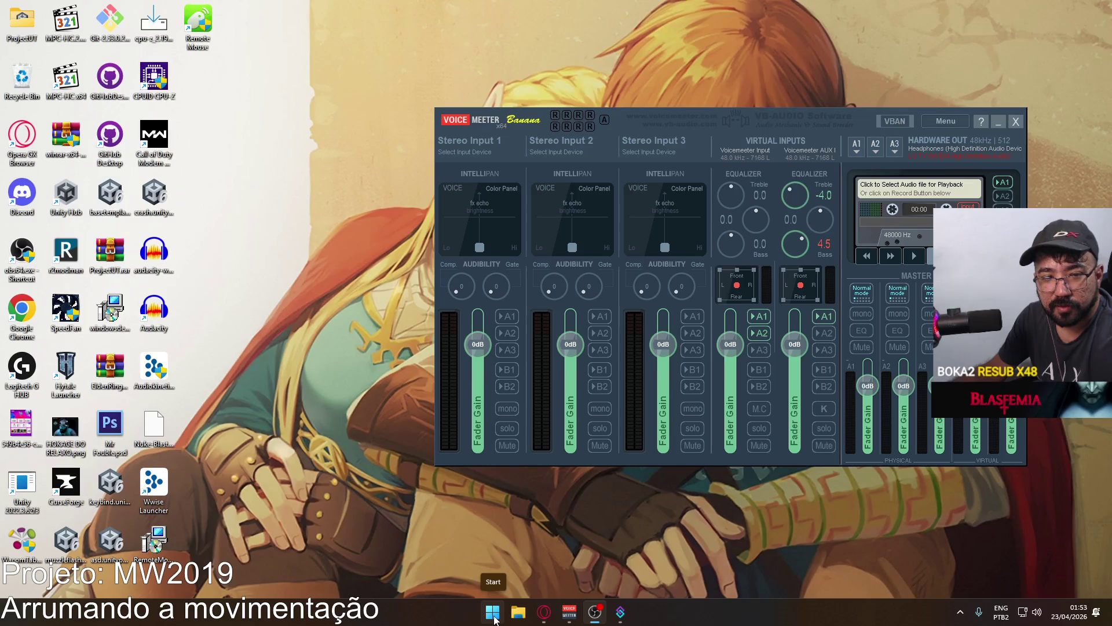
{"action": "left_click", "coordinate": [518, 612]}
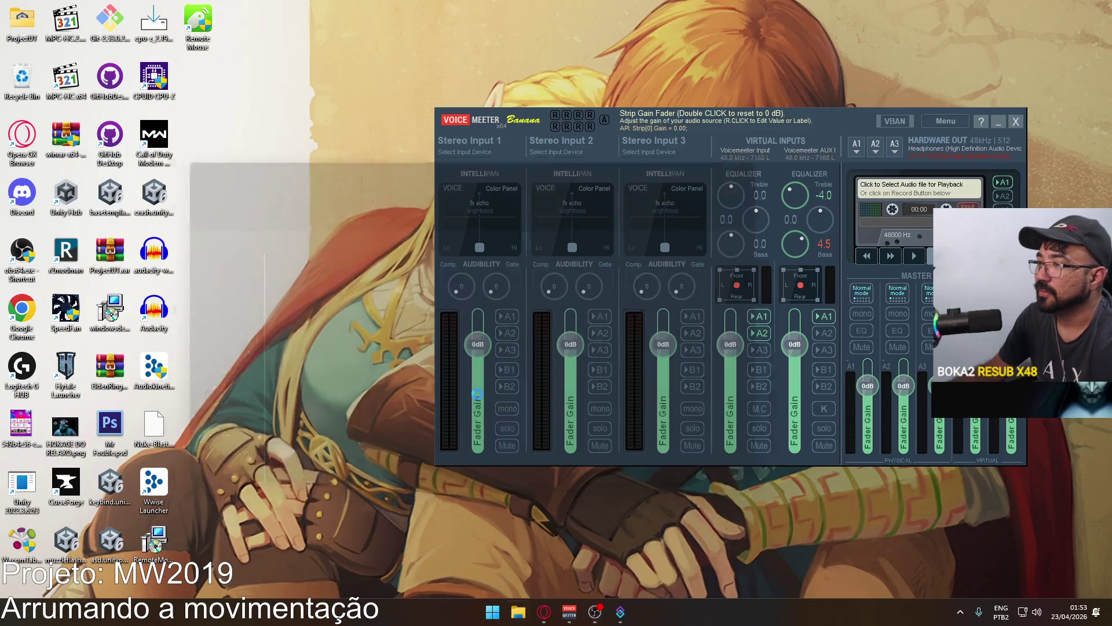
{"action": "double_click", "coordinate": [408, 260]}
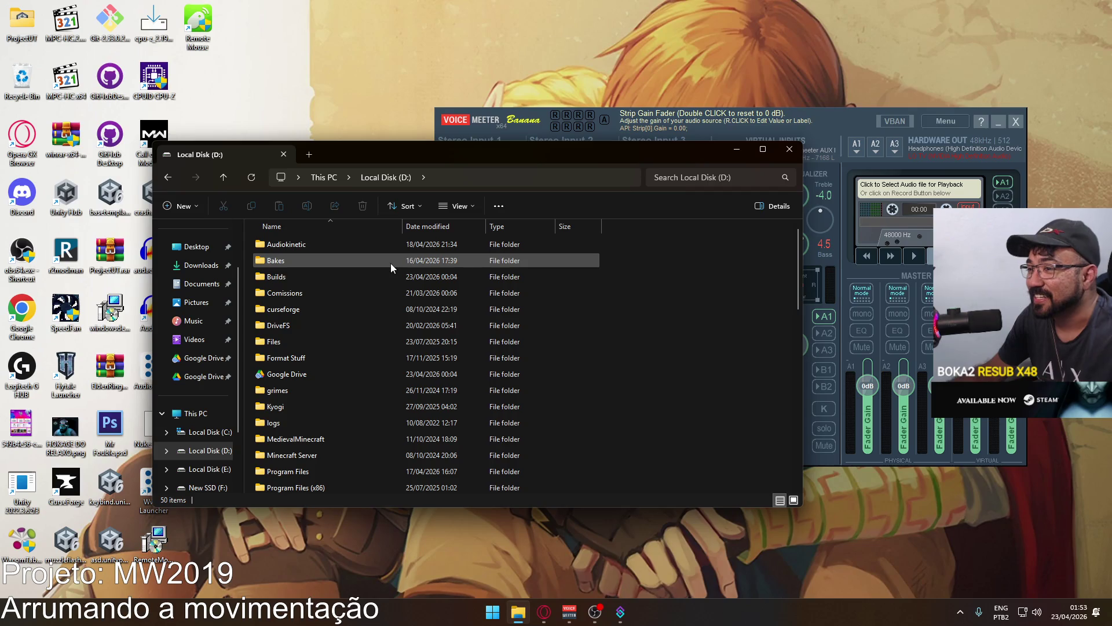
{"action": "double_click", "coordinate": [361, 375]}
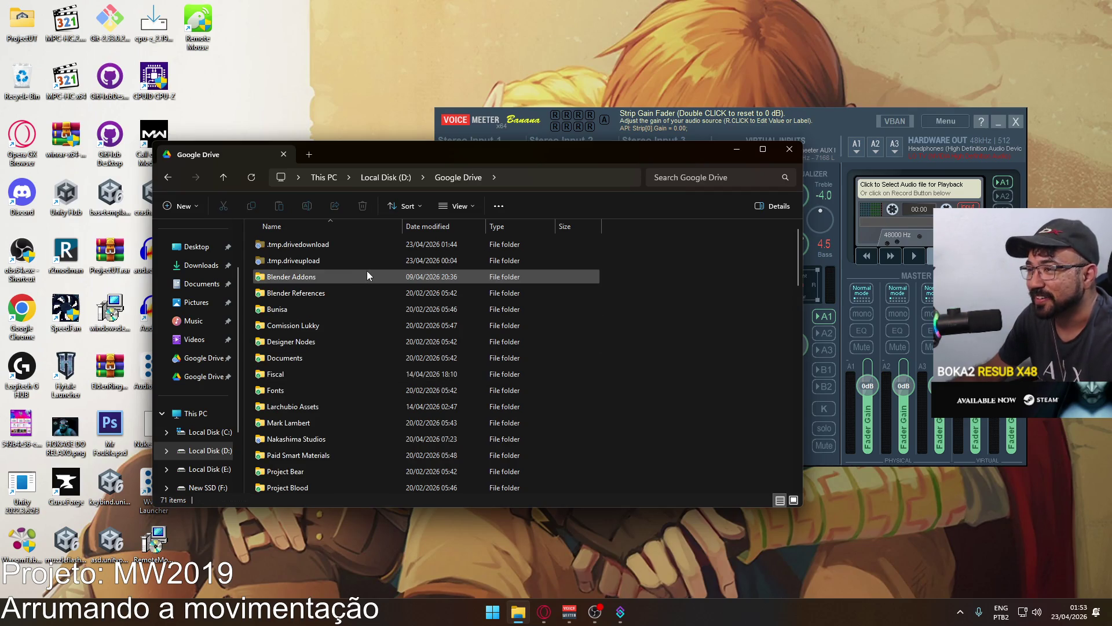
{"action": "double_click", "coordinate": [367, 440]}
{"action": "scroll", "coordinate": [339, 342], "scroll_direction": "down", "scroll_amount": 2}
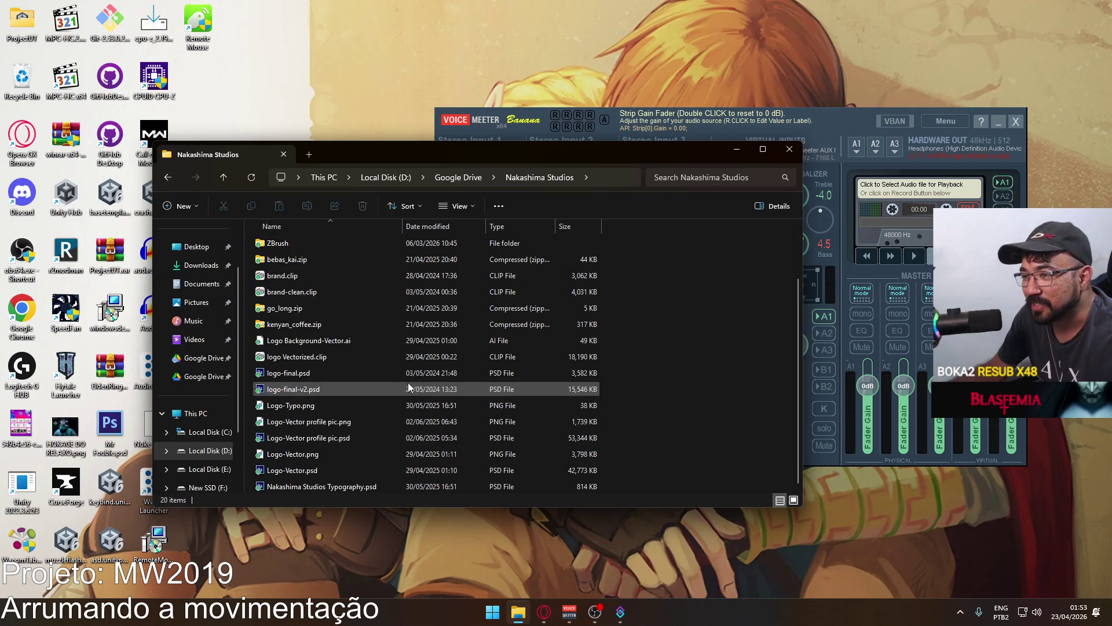
{"action": "left_click", "coordinate": [384, 177]}
{"action": "double_click", "coordinate": [286, 279]}
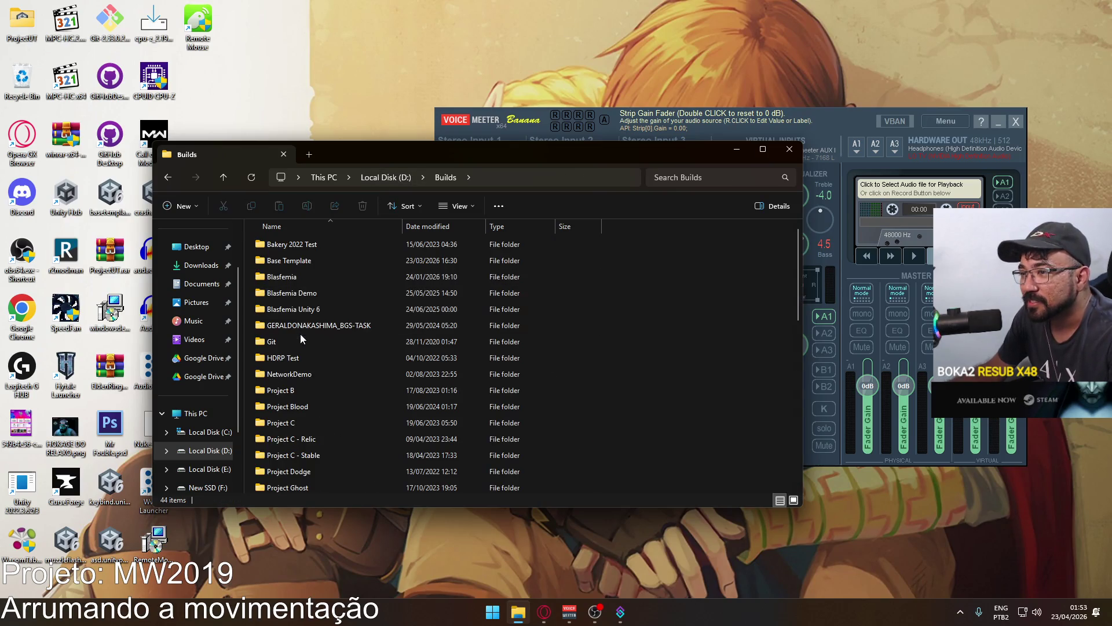
{"action": "scroll", "coordinate": [380, 397], "scroll_direction": "down", "scroll_amount": 3}
{"action": "scroll", "coordinate": [380, 397], "scroll_direction": "down", "scroll_amount": 3}
{"action": "scroll", "coordinate": [380, 398], "scroll_direction": "down", "scroll_amount": 1}
{"action": "scroll", "coordinate": [381, 397], "scroll_direction": "up", "scroll_amount": 1}
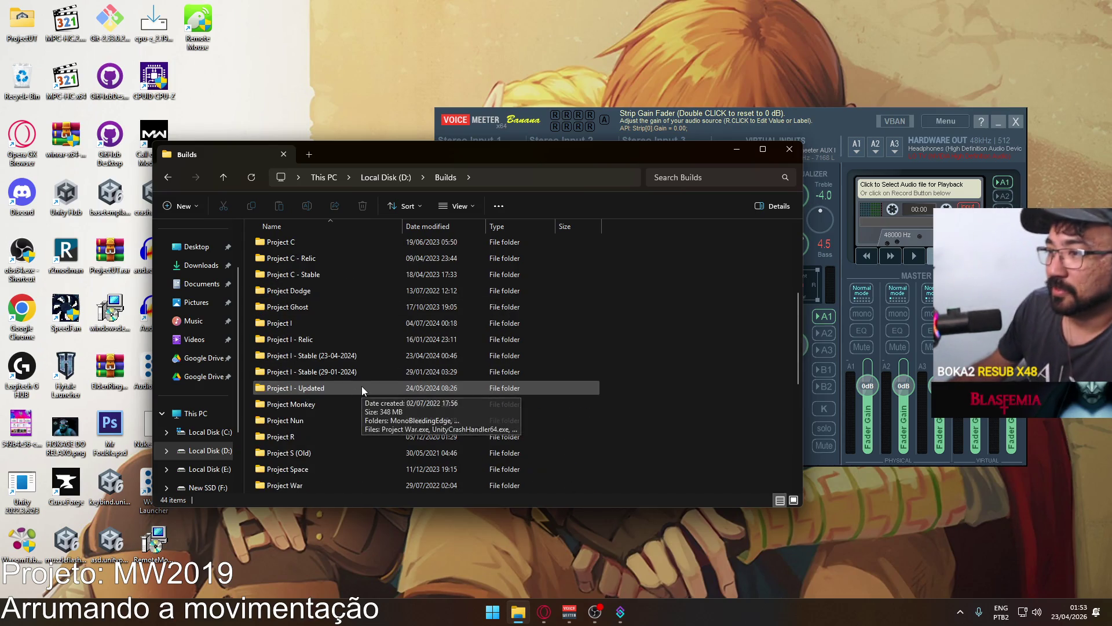
{"action": "scroll", "coordinate": [362, 386], "scroll_direction": "up", "scroll_amount": 4}
{"action": "scroll", "coordinate": [365, 388], "scroll_direction": "up", "scroll_amount": 2}
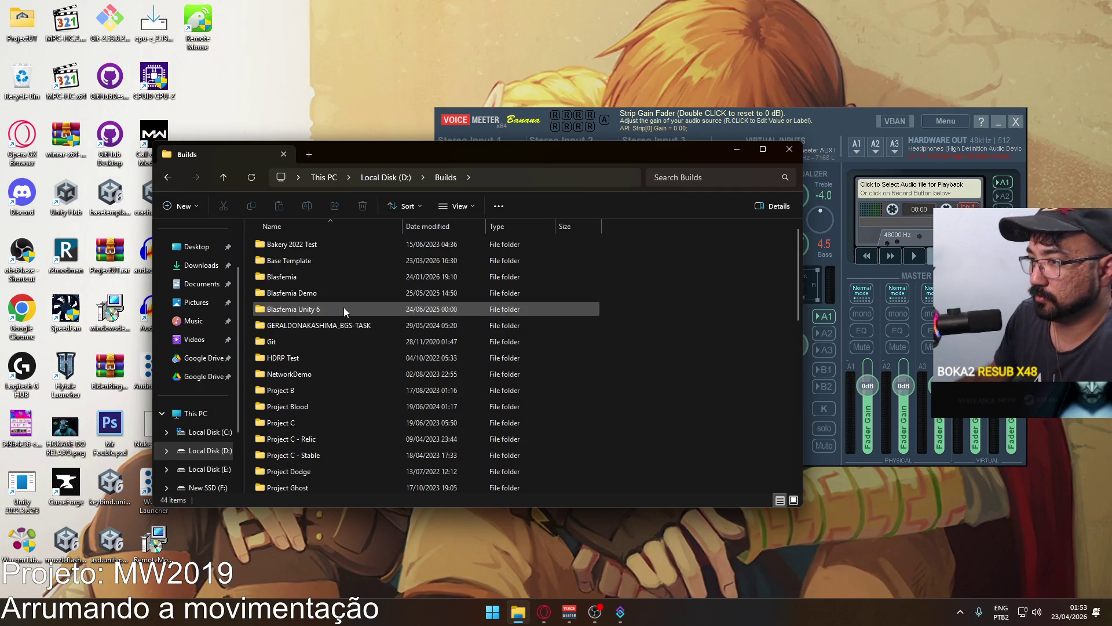
{"action": "scroll", "coordinate": [370, 391], "scroll_direction": "down", "scroll_amount": 4}
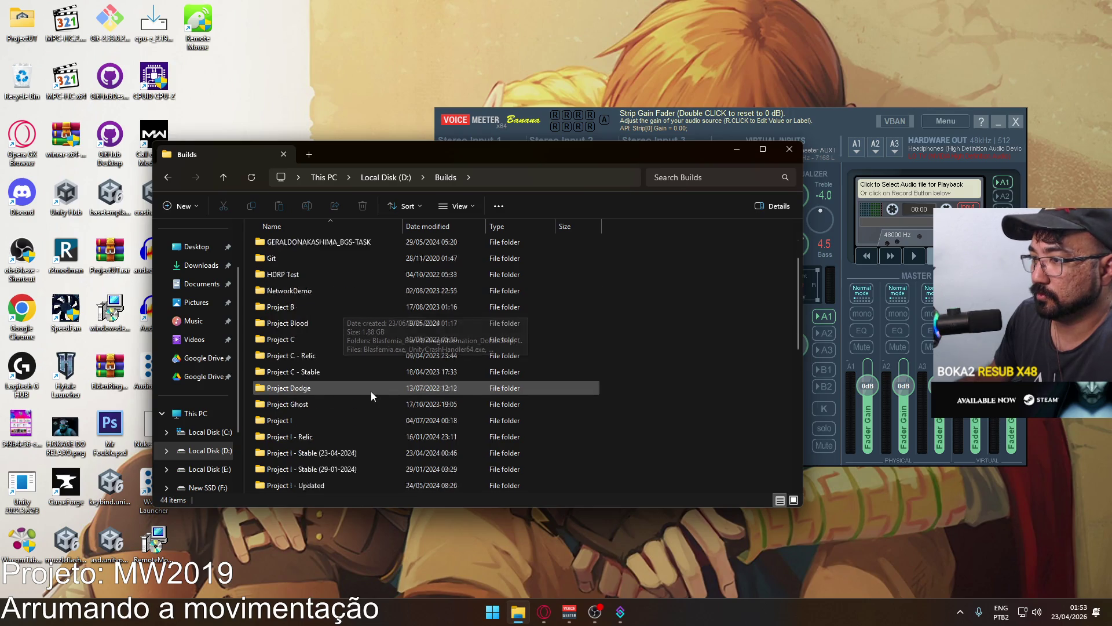
{"action": "scroll", "coordinate": [197, 406], "scroll_direction": "down", "scroll_amount": 1}
{"action": "left_click", "coordinate": [208, 450]}
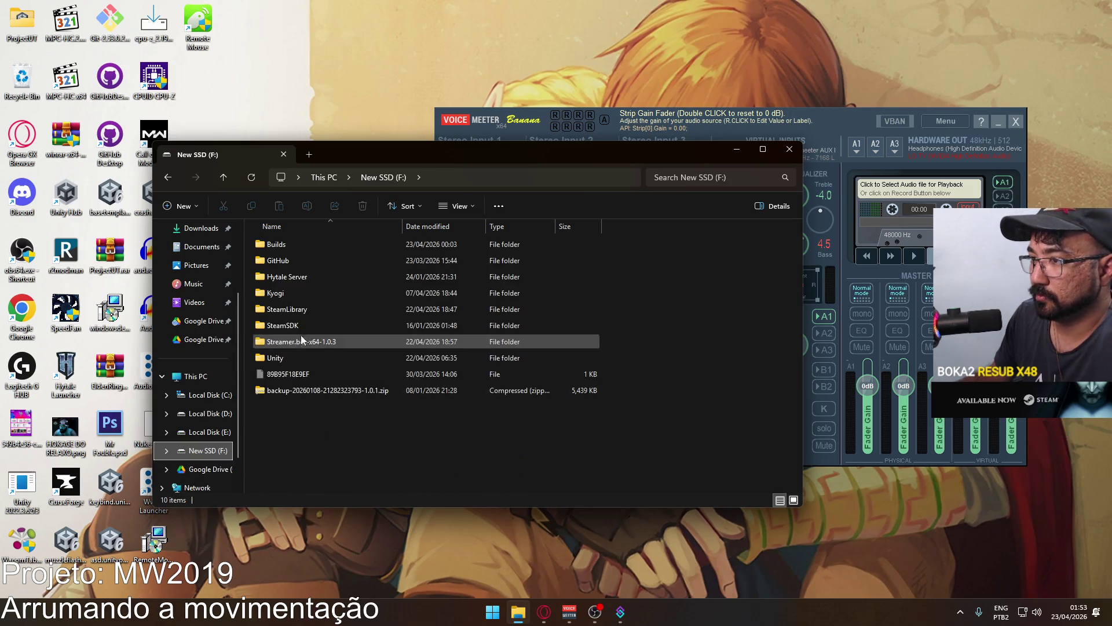
{"action": "double_click", "coordinate": [297, 244]}
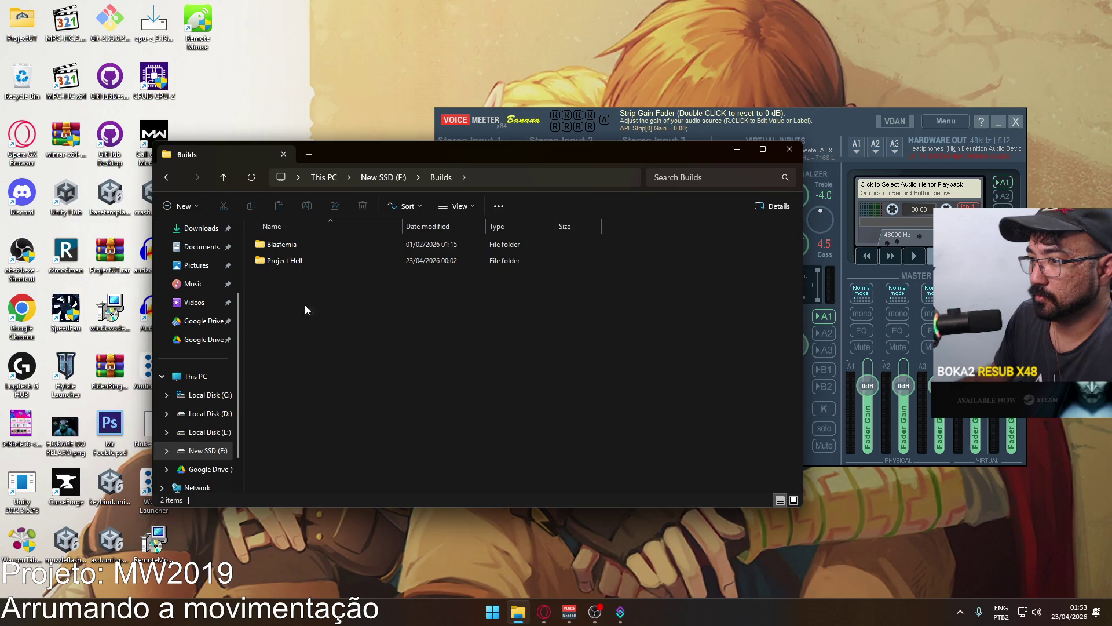
{"action": "double_click", "coordinate": [301, 259]}
{"action": "left_click", "coordinate": [789, 149]}
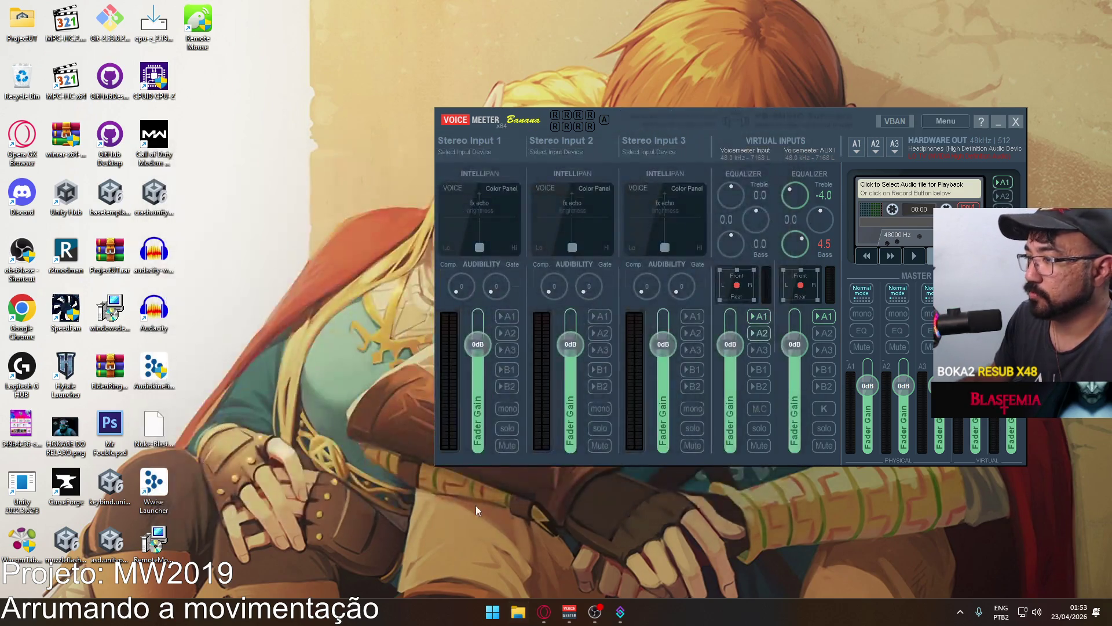
Run Battle.net.exe from D:\Kyogi\Battle.net in File Explorer, then close Explorer.
{"action": "left_click", "coordinate": [511, 618]}
{"action": "left_click", "coordinate": [643, 258]}
{"action": "double_click", "coordinate": [457, 255]}
{"action": "double_click", "coordinate": [298, 405]}
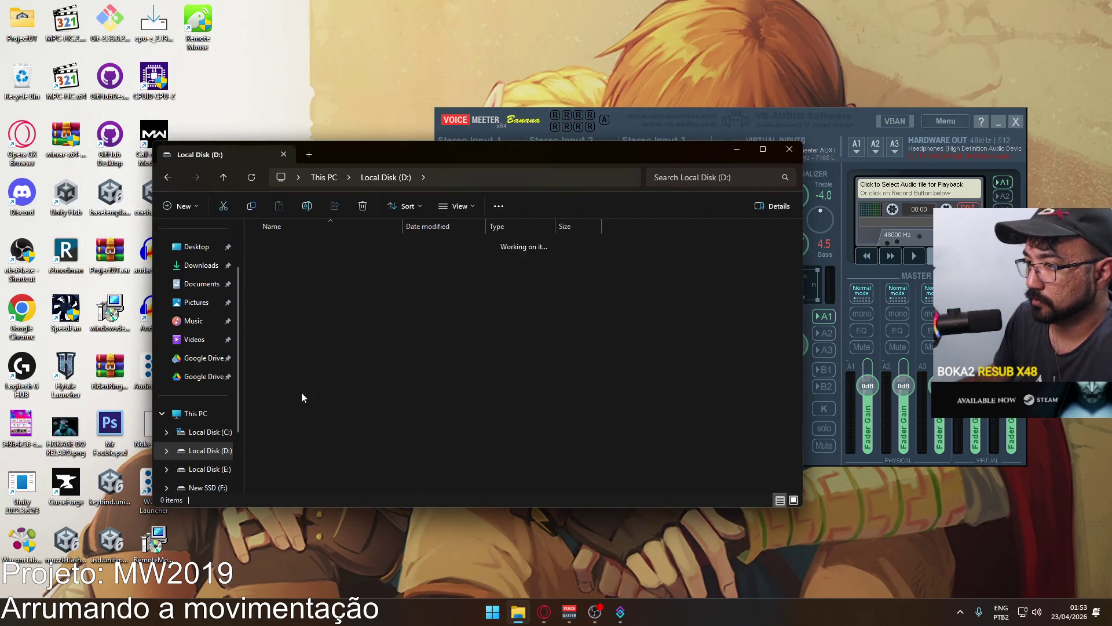
{"action": "double_click", "coordinate": [311, 249]}
{"action": "double_click", "coordinate": [347, 358]}
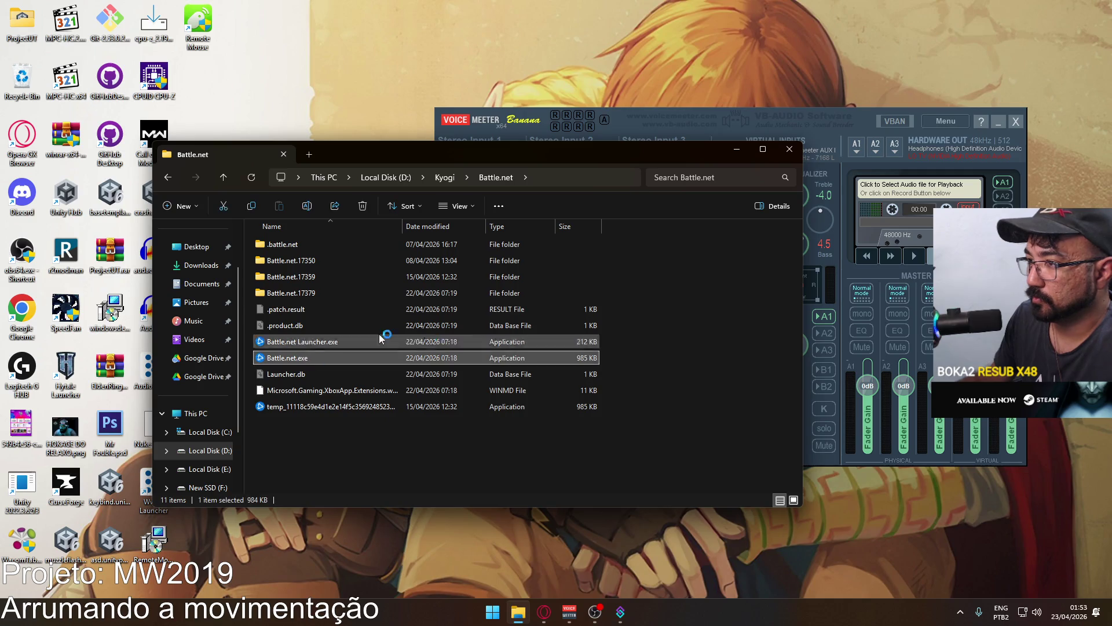
{"action": "left_click", "coordinate": [791, 149]}
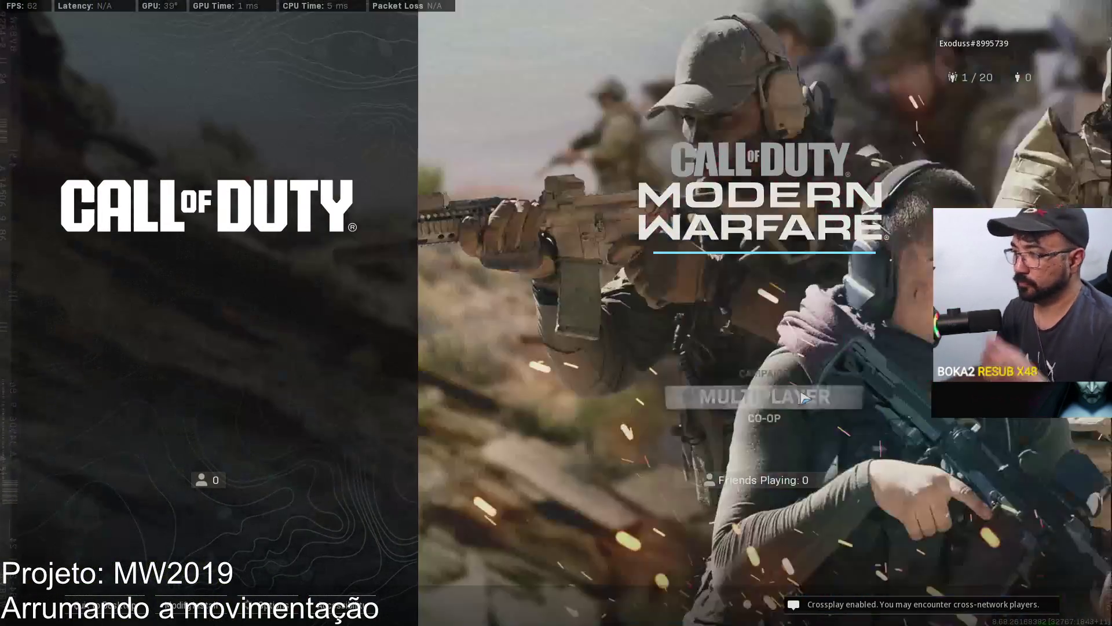
Enter a Multiplayer > Private Match > Custom Game lobby and review its map and mode.
{"action": "key", "text": "Return"}
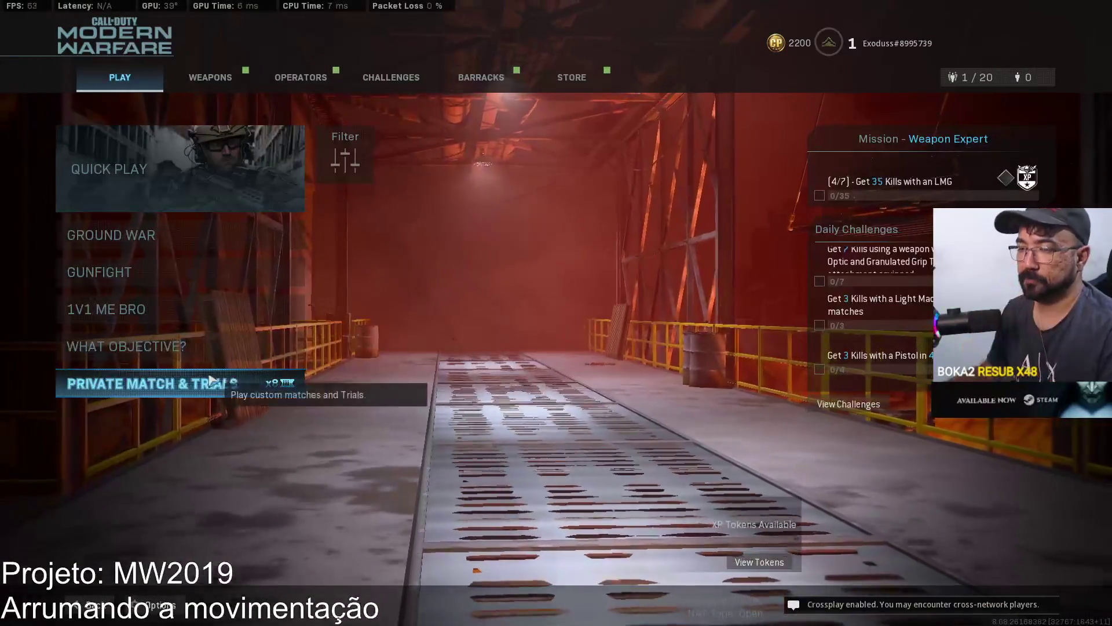
{"action": "left_click", "coordinate": [240, 381]}
{"action": "key", "text": "Return"}
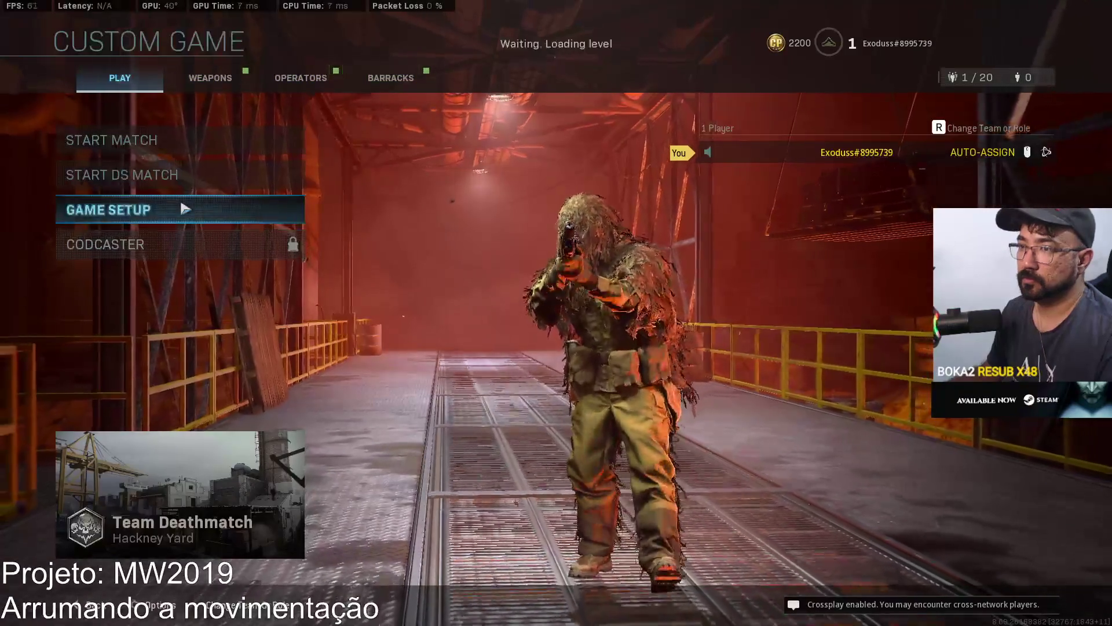
{"action": "left_click", "coordinate": [219, 209]}
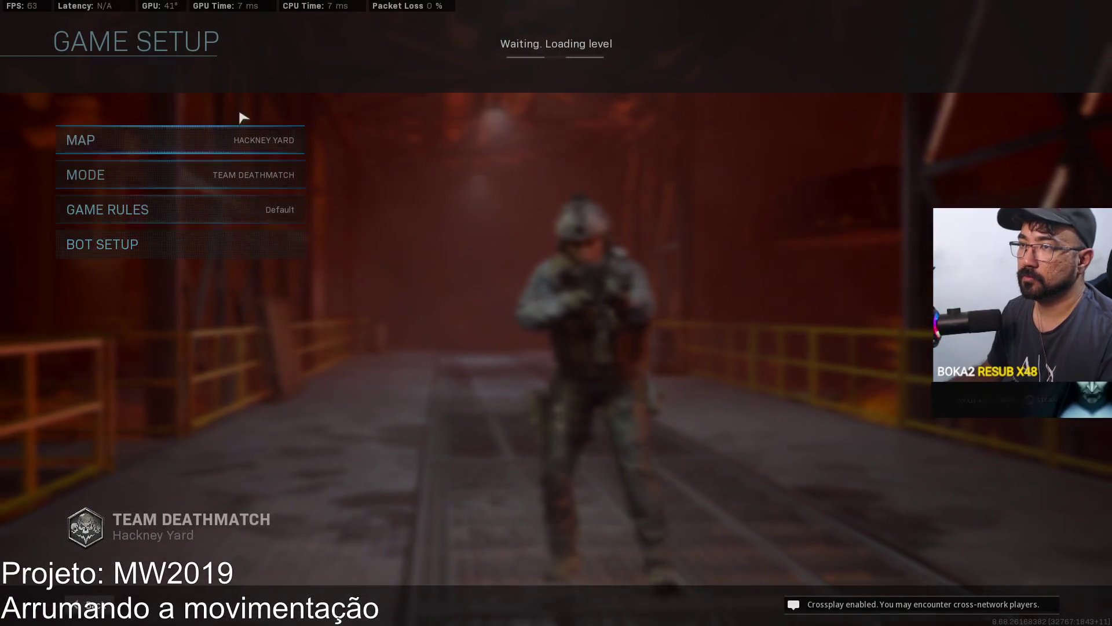
{"action": "key", "text": "Escape"}
Make the SP-R 208 marksman rifle the primary weapon of Custom Loadout 10.
{"action": "left_click", "coordinate": [216, 90]}
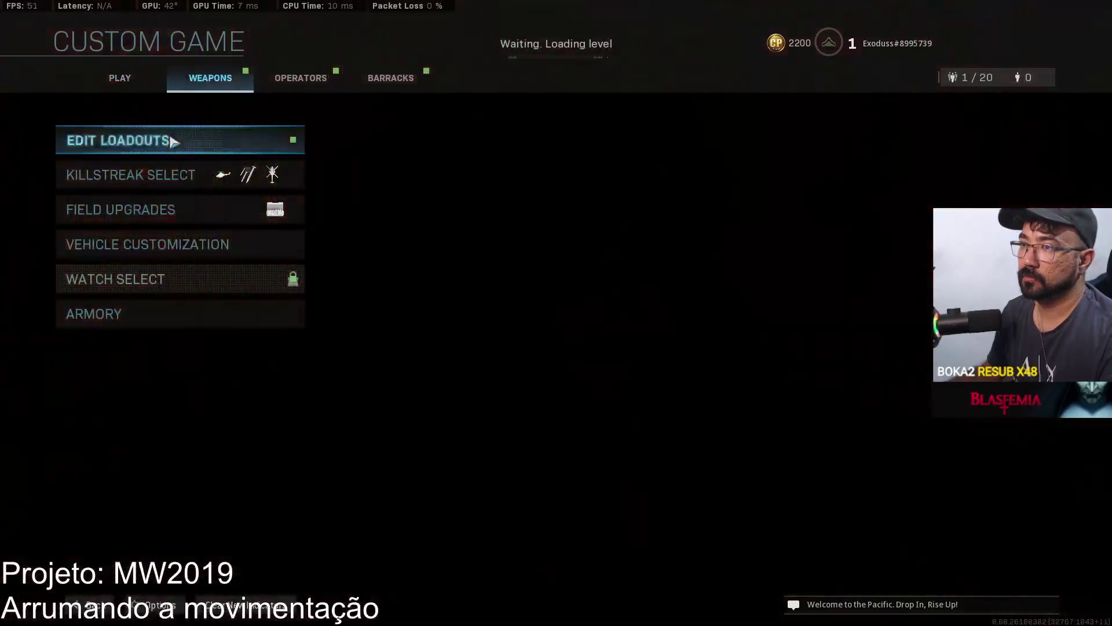
{"action": "left_click", "coordinate": [173, 139]}
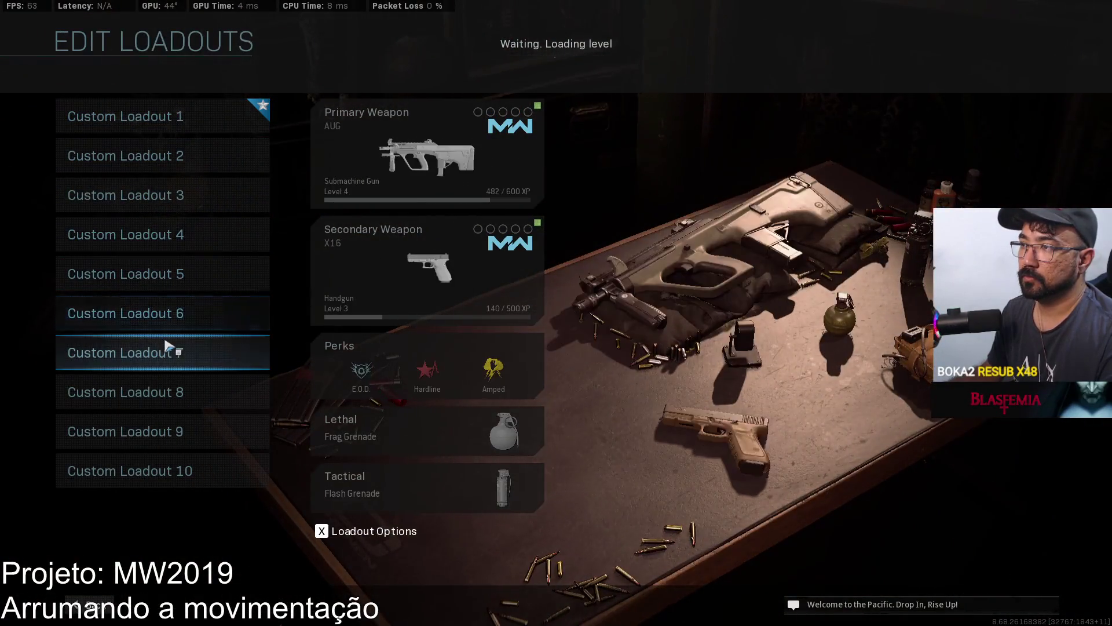
{"action": "left_click", "coordinate": [179, 468]}
{"action": "left_click", "coordinate": [278, 134]}
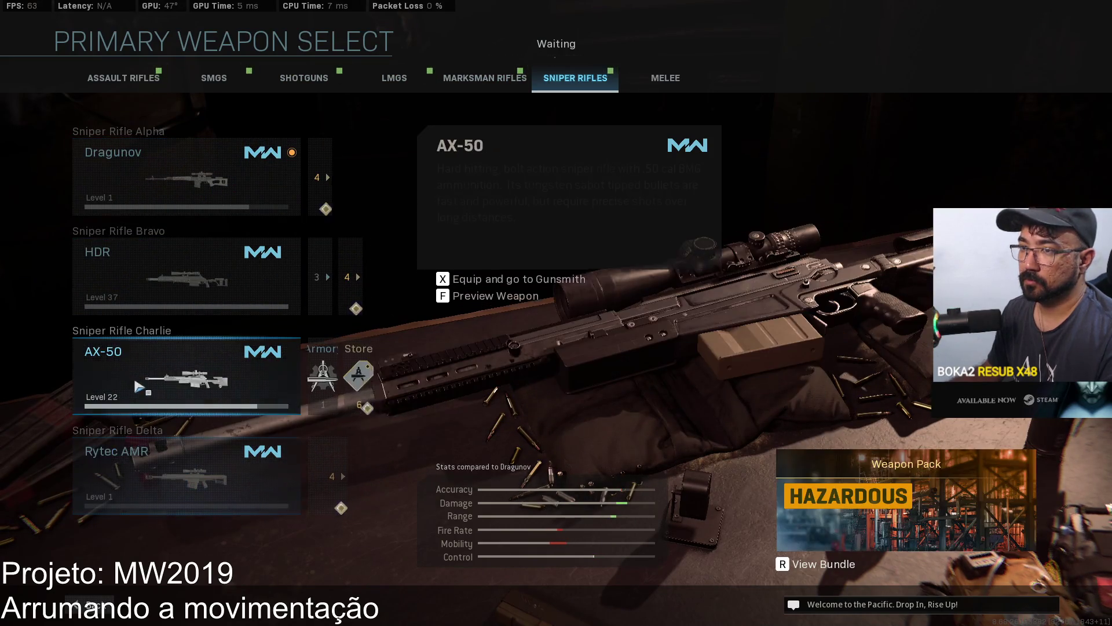
{"action": "left_click", "coordinate": [485, 79]}
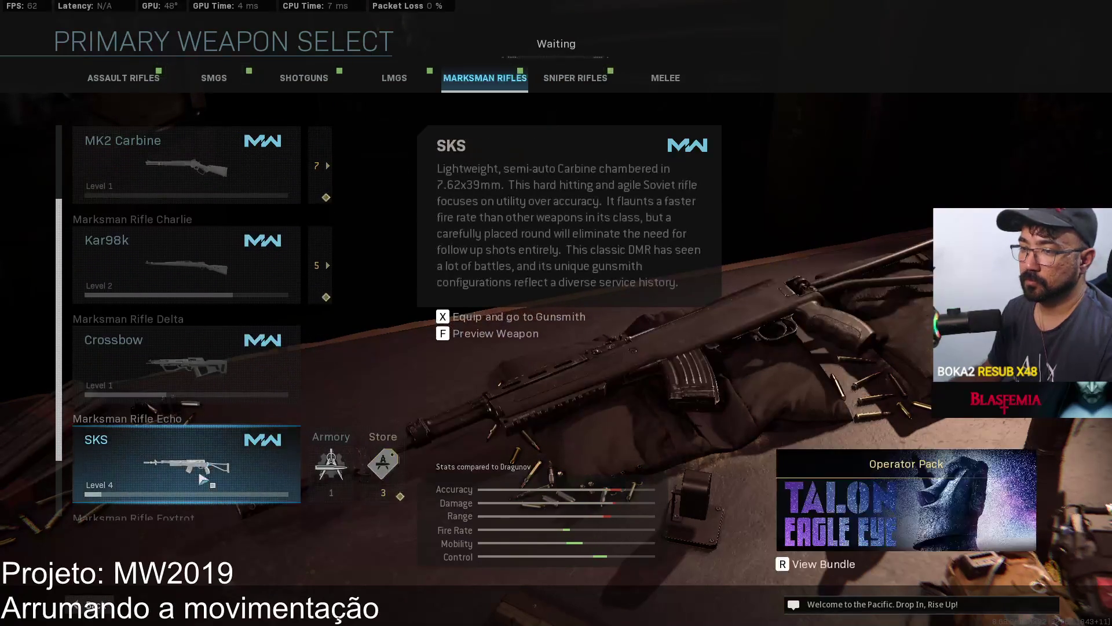
{"action": "key", "text": "x"}
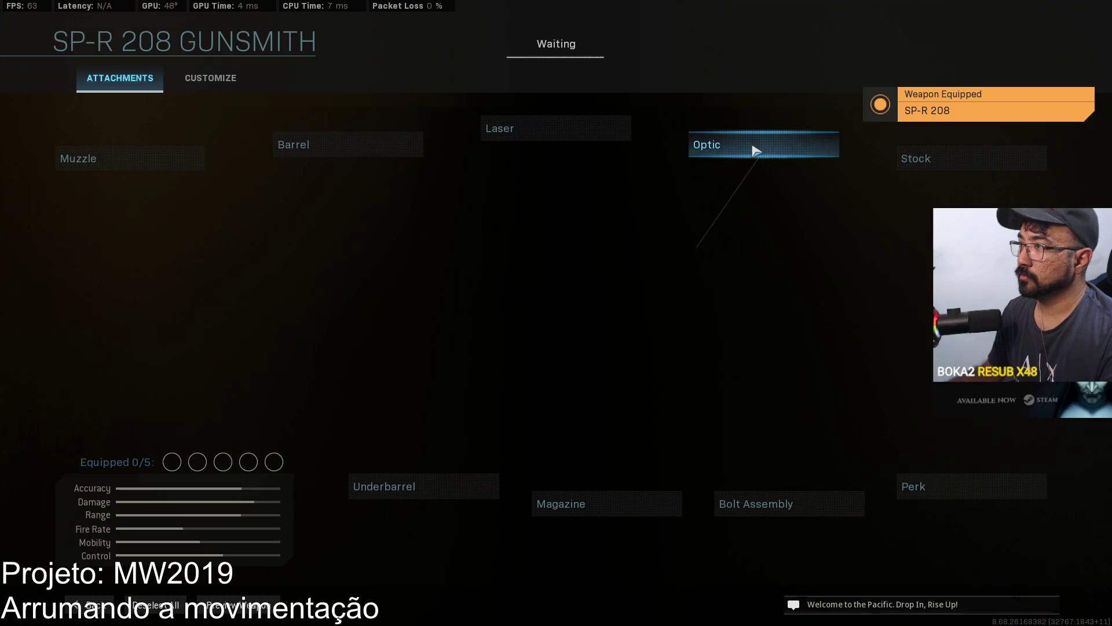
Mount the Variable Zoom Scope on the SP-R 208 and return to the Custom Game menu.
{"action": "left_click", "coordinate": [753, 149]}
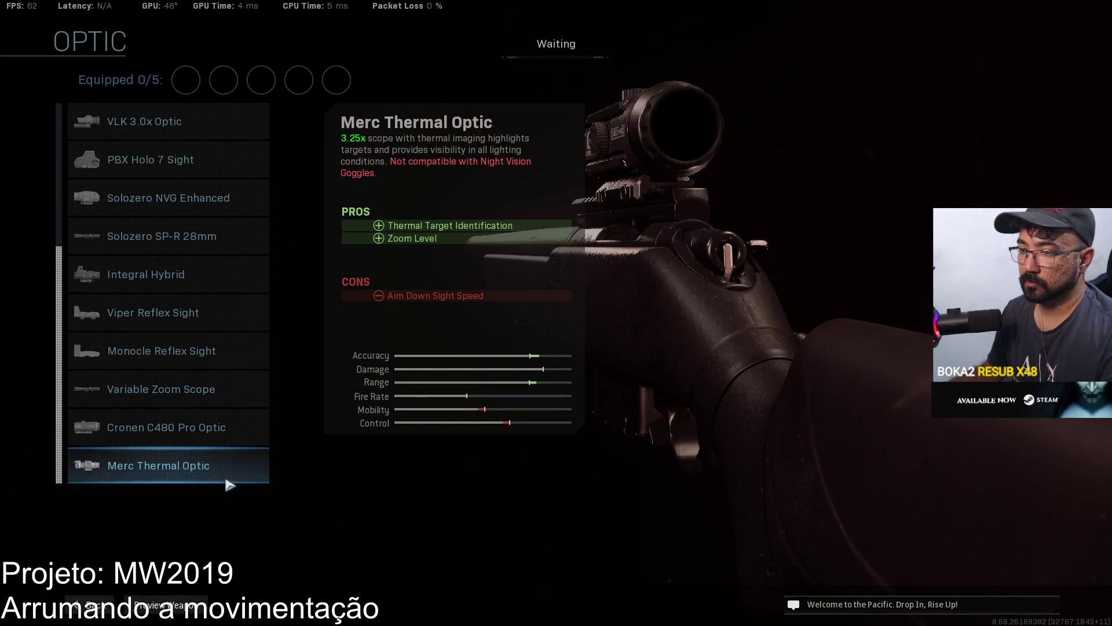
{"action": "left_click", "coordinate": [208, 396]}
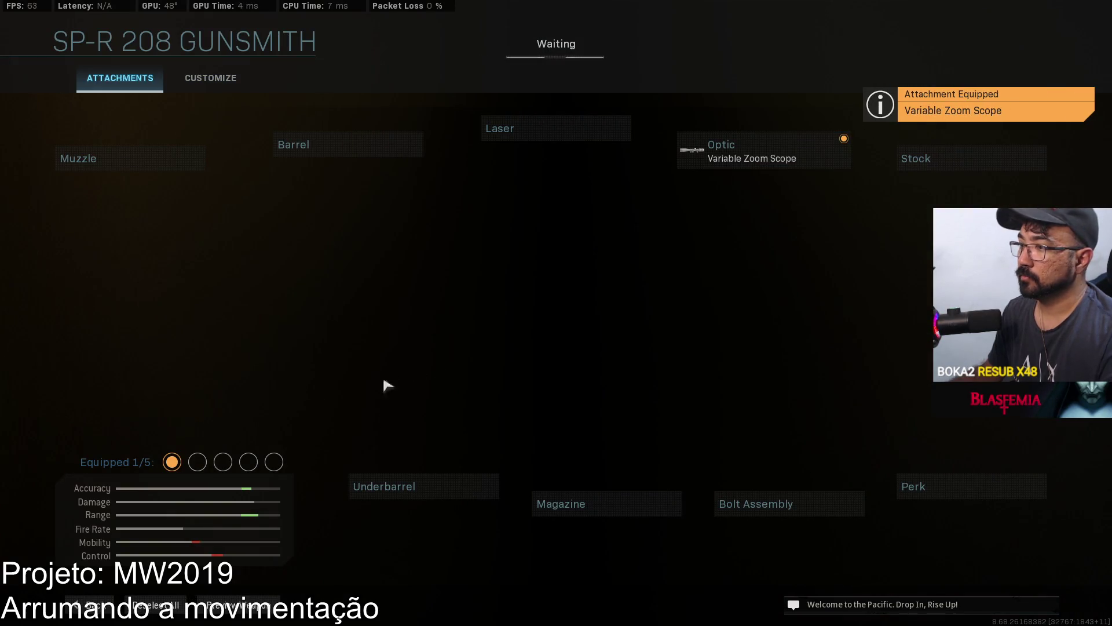
{"action": "left_click", "coordinate": [110, 614]}
{"action": "left_click", "coordinate": [110, 614]}
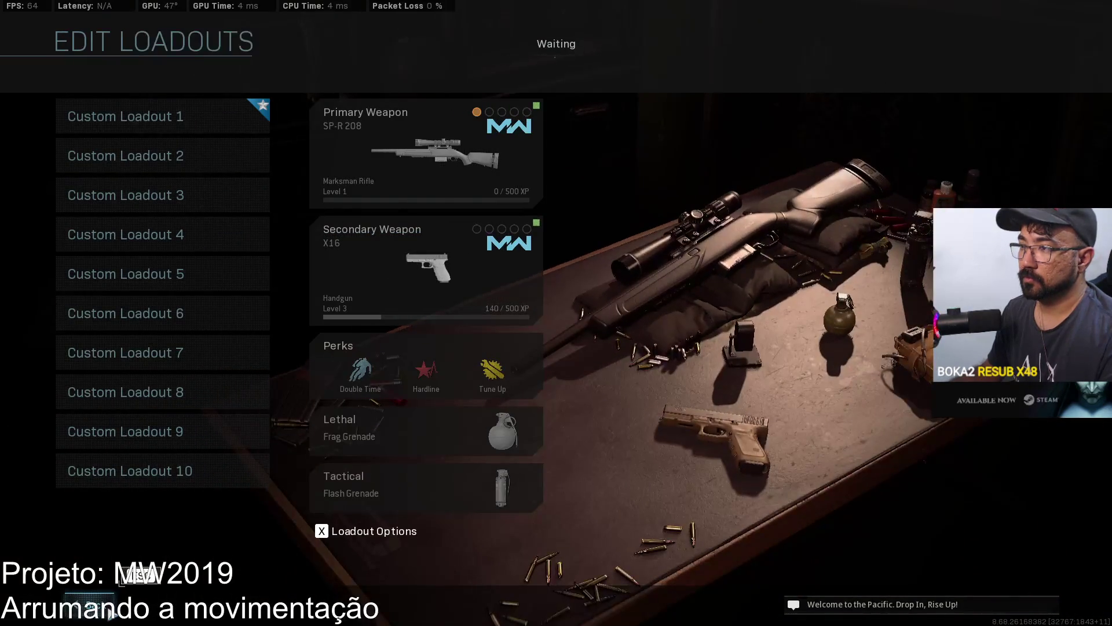
{"action": "left_click", "coordinate": [110, 614]}
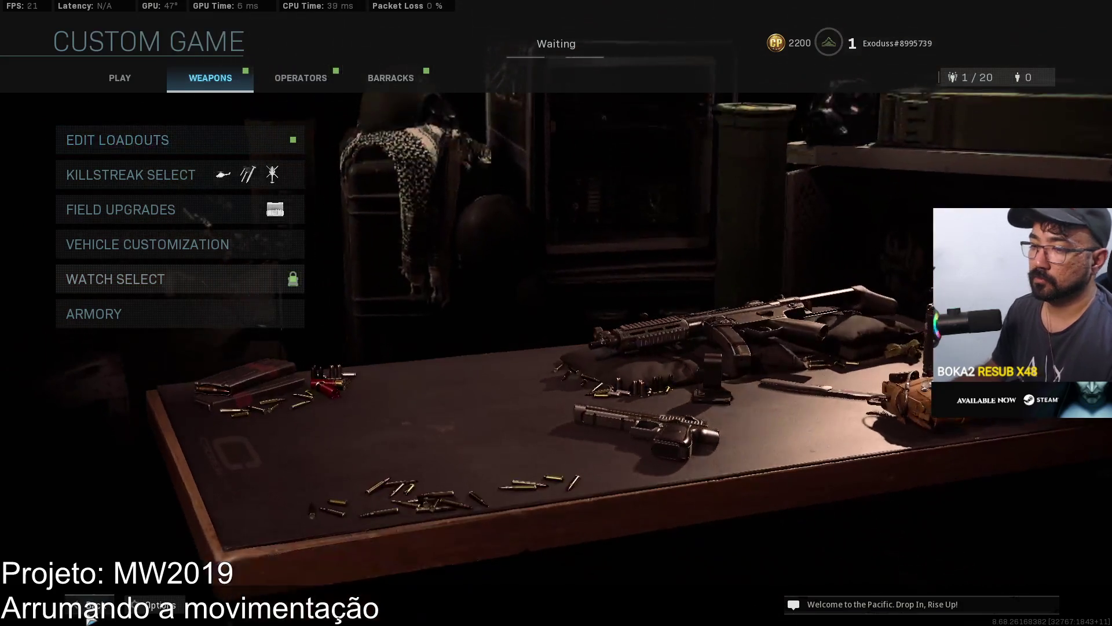
{"action": "left_click", "coordinate": [104, 619]}
Start the Hackney Yard Team Deathmatch and spawn with Custom Loadout 10.
{"action": "left_click", "coordinate": [173, 152]}
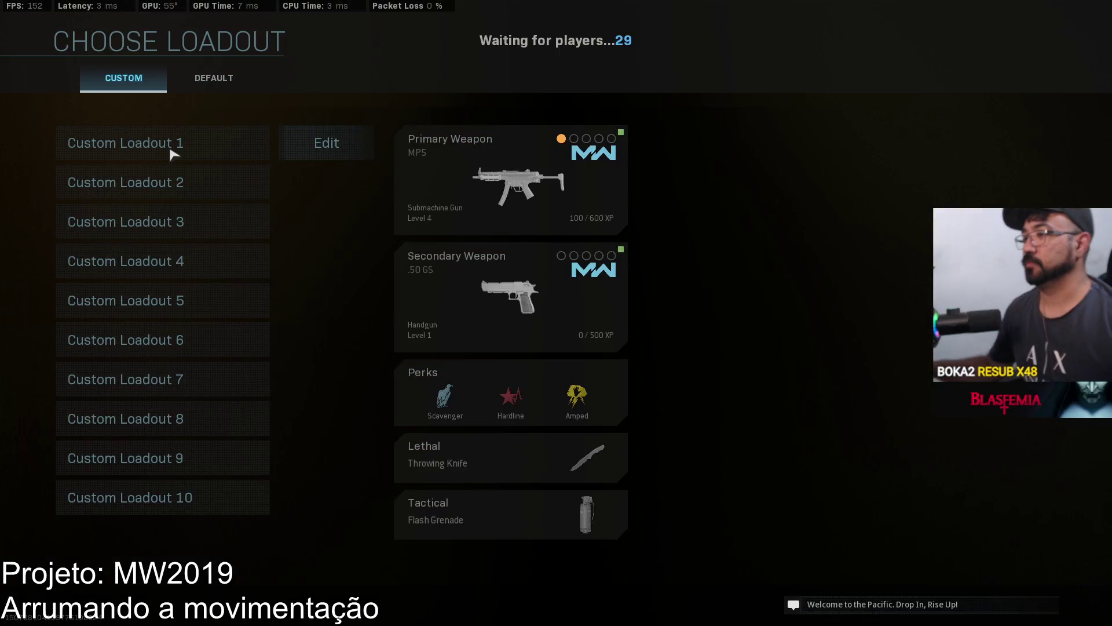
{"action": "left_click", "coordinate": [181, 497]}
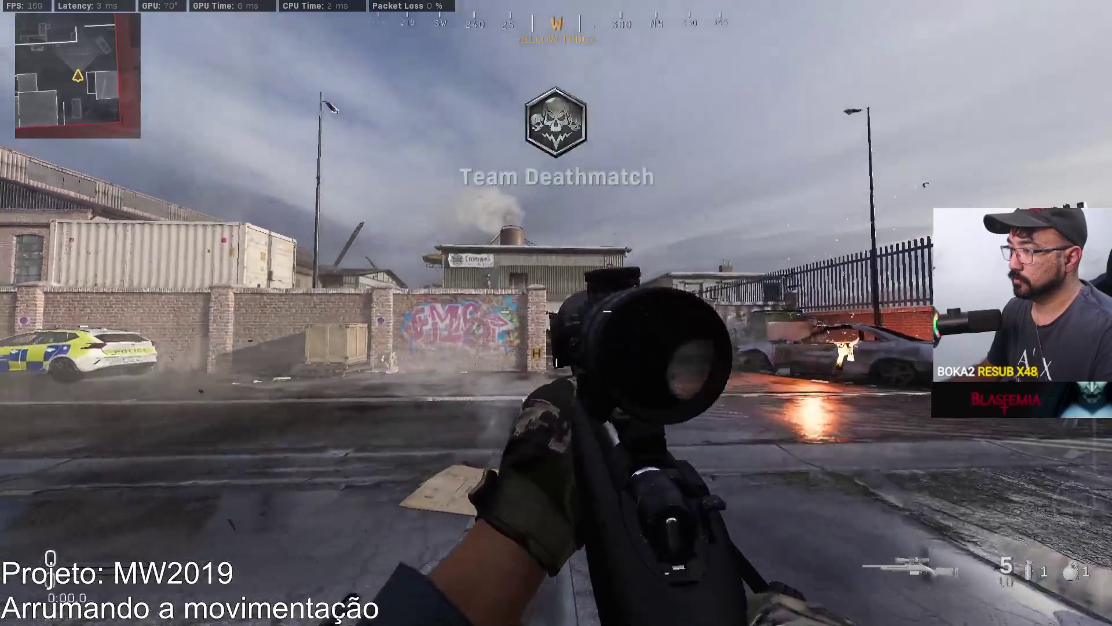
Repeatedly scope in and out with the SP-R 208 at the forklift behind the wall.
{"action": "right_click", "coordinate": [556, 313]}
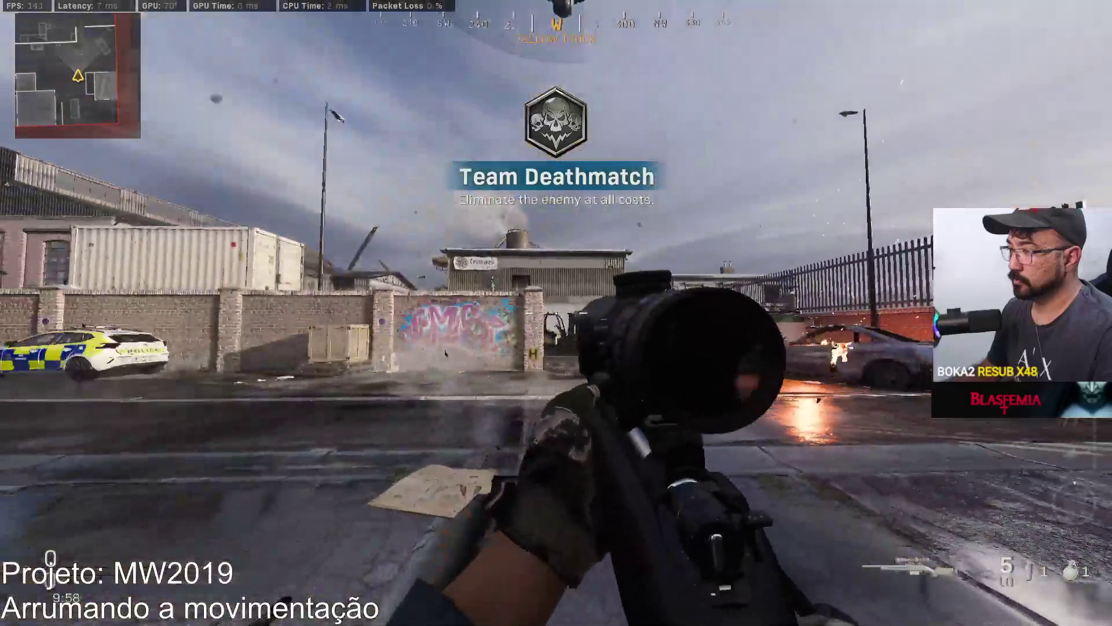
{"action": "right_click", "coordinate": [556, 313]}
{"action": "right_click", "coordinate": [556, 313]}
{"action": "right_click", "coordinate": [556, 313]}
{"action": "right_click", "coordinate": [556, 313]}
{"action": "right_click", "coordinate": [556, 313]}
{"action": "right_click", "coordinate": [556, 313]}
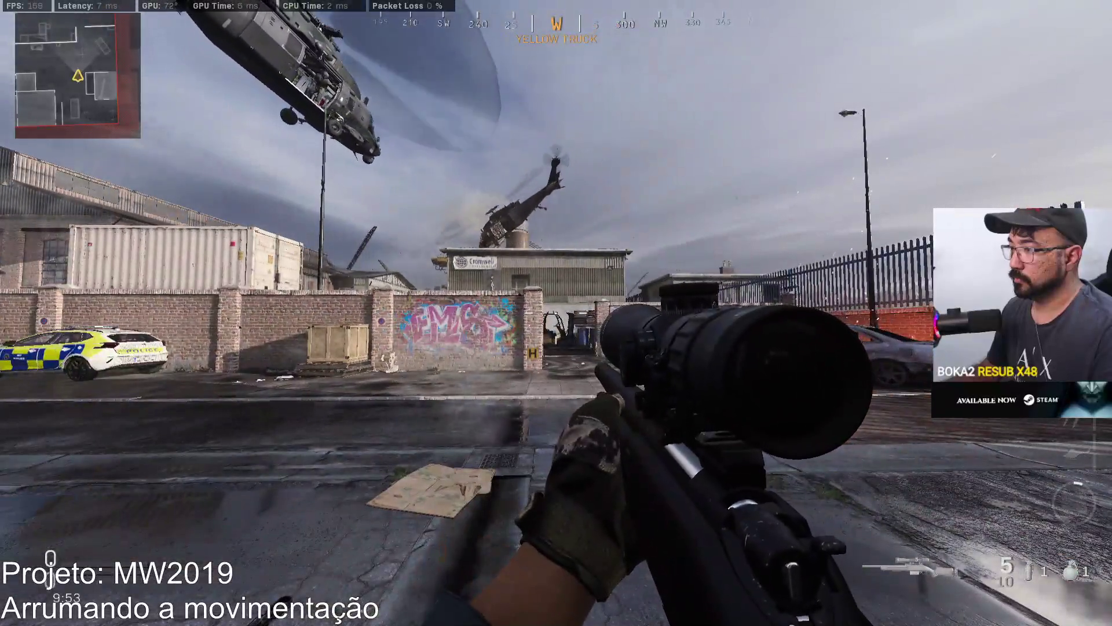
{"action": "right_click", "coordinate": [556, 312]}
{"action": "right_click", "coordinate": [556, 312]}
{"action": "right_click", "coordinate": [556, 313]}
{"action": "right_click", "coordinate": [556, 313]}
{"action": "right_click", "coordinate": [556, 312]}
{"action": "right_click", "coordinate": [556, 313]}
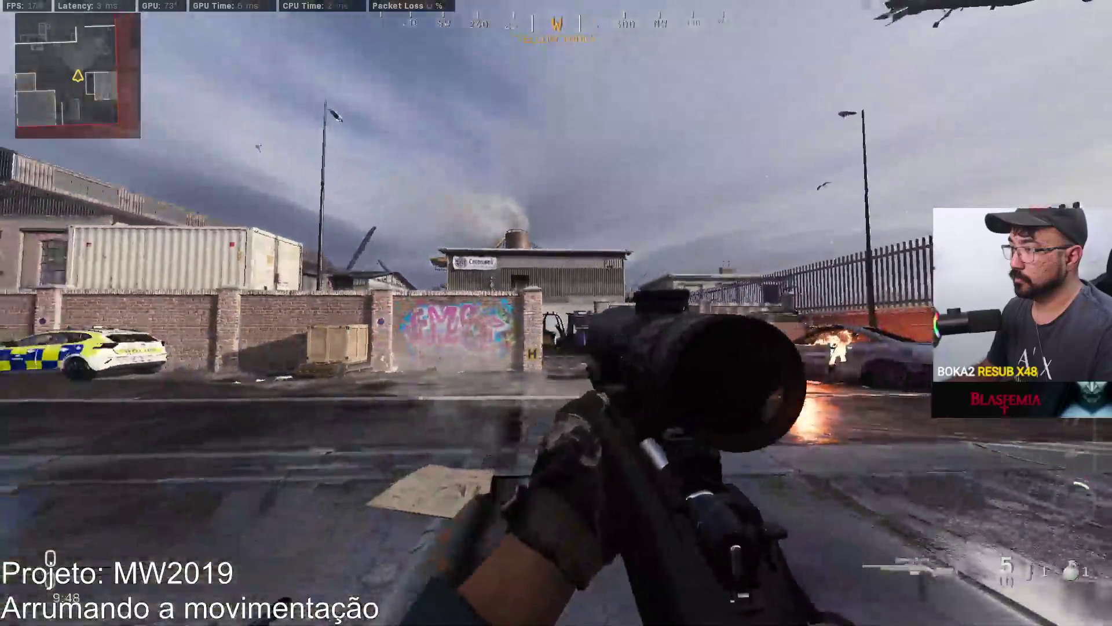
{"action": "right_click", "coordinate": [556, 313]}
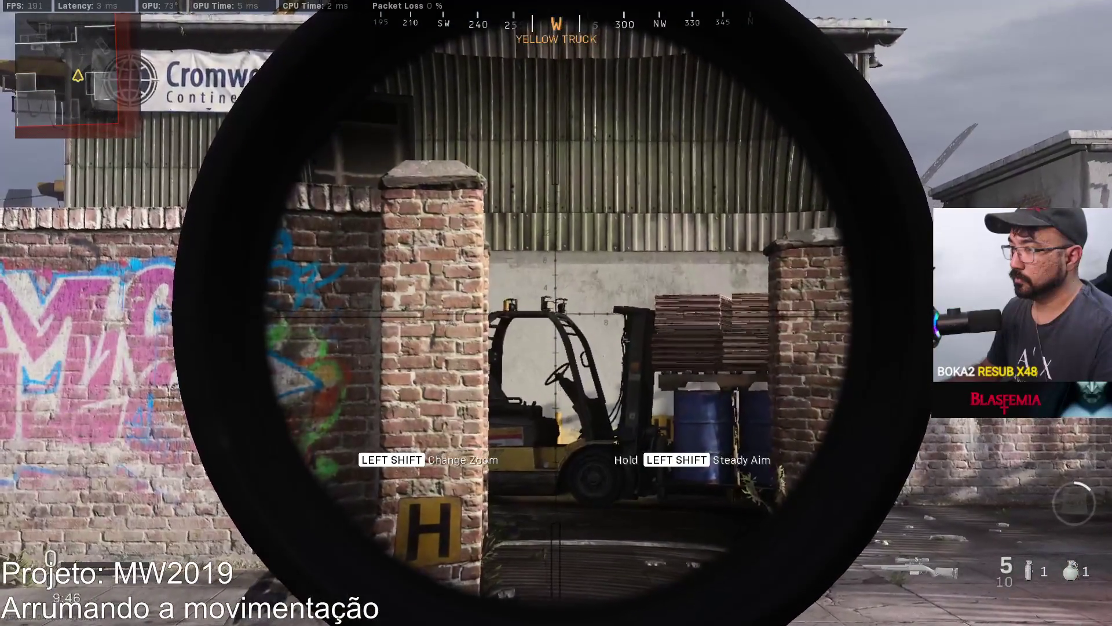
{"action": "right_click", "coordinate": [556, 313]}
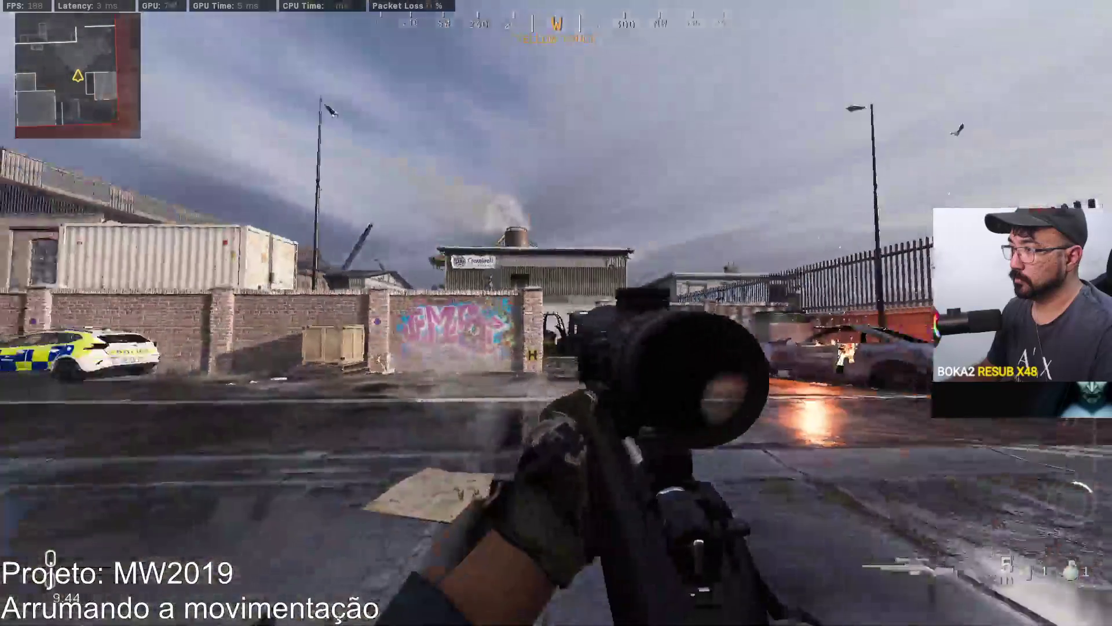
{"action": "right_click", "coordinate": [556, 312]}
{"action": "right_click", "coordinate": [556, 313]}
{"action": "right_click", "coordinate": [556, 313]}
{"action": "right_click", "coordinate": [556, 312]}
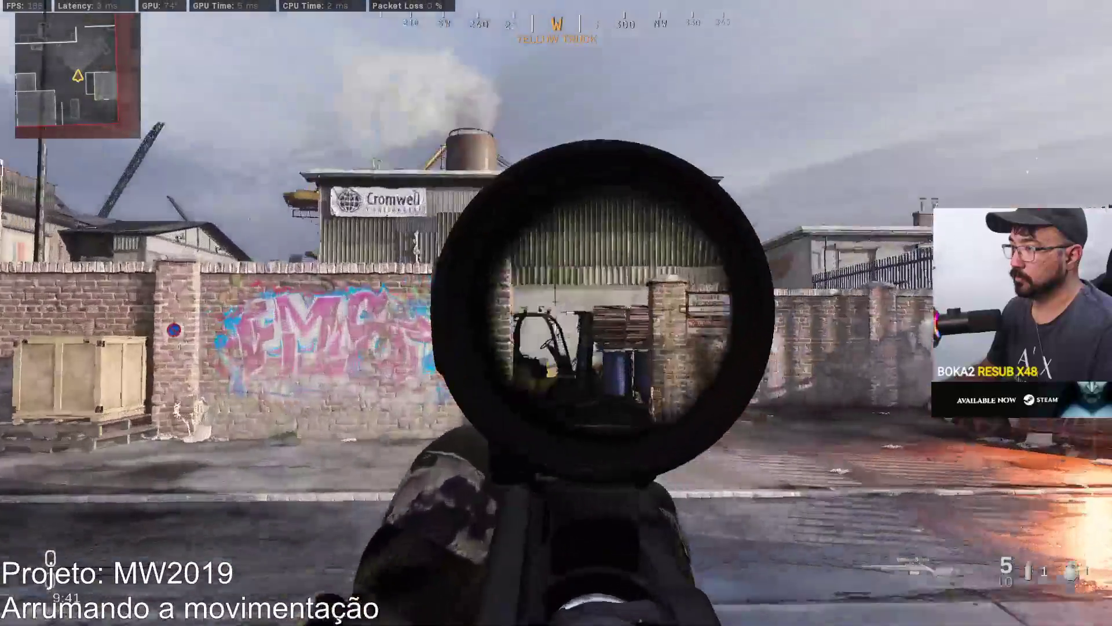
{"action": "right_click", "coordinate": [556, 313]}
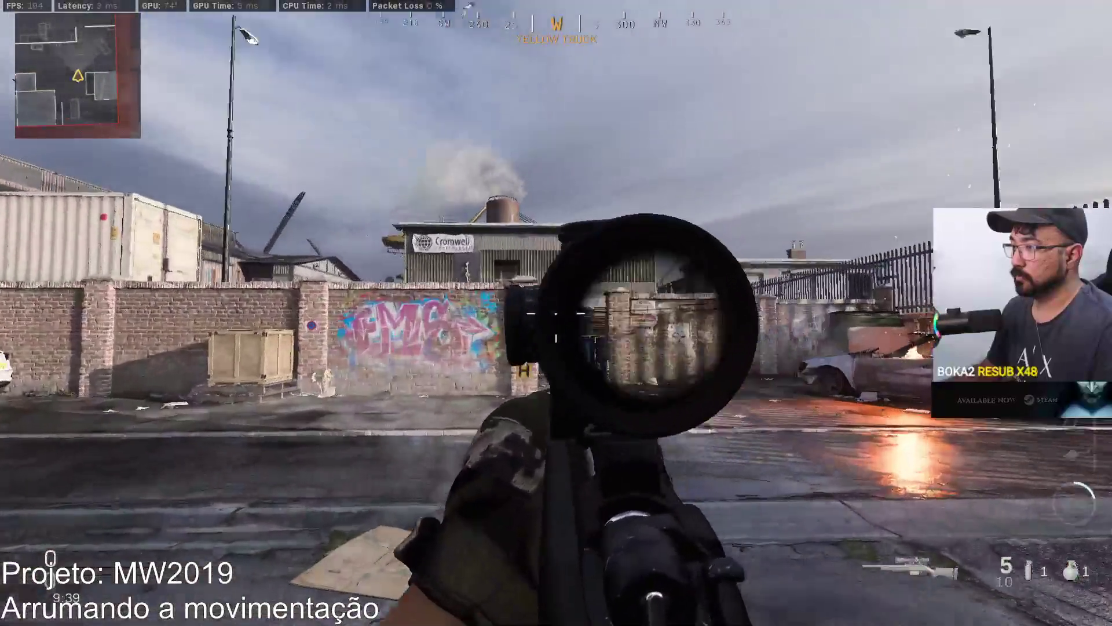
{"action": "right_click", "coordinate": [556, 313]}
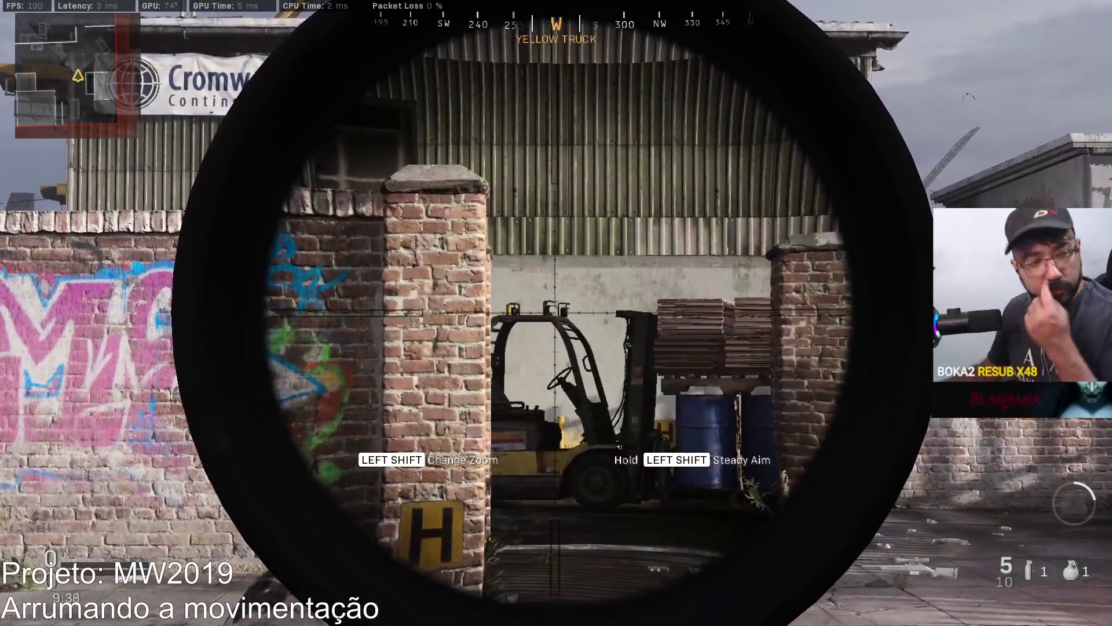
{"action": "right_click", "coordinate": [556, 313]}
{"action": "right_click", "coordinate": [557, 313]}
{"action": "right_click", "coordinate": [556, 313]}
{"action": "right_click", "coordinate": [556, 313]}
{"action": "right_click", "coordinate": [556, 312]}
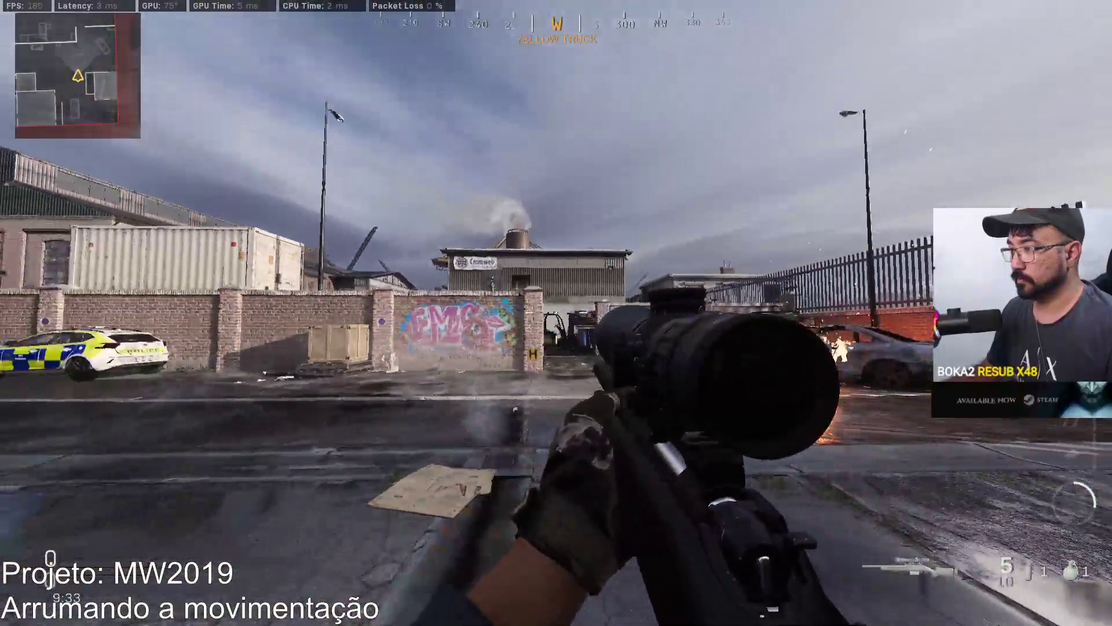
{"action": "right_click", "coordinate": [556, 313]}
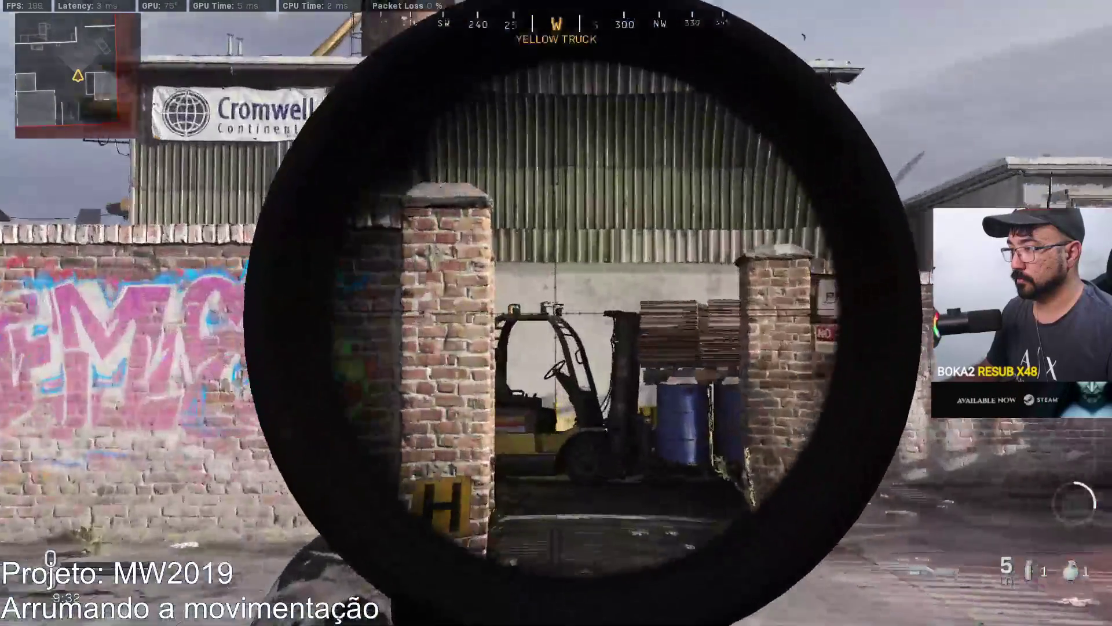
{"action": "right_click", "coordinate": [556, 313]}
{"action": "right_click", "coordinate": [556, 313]}
{"action": "right_click", "coordinate": [556, 313]}
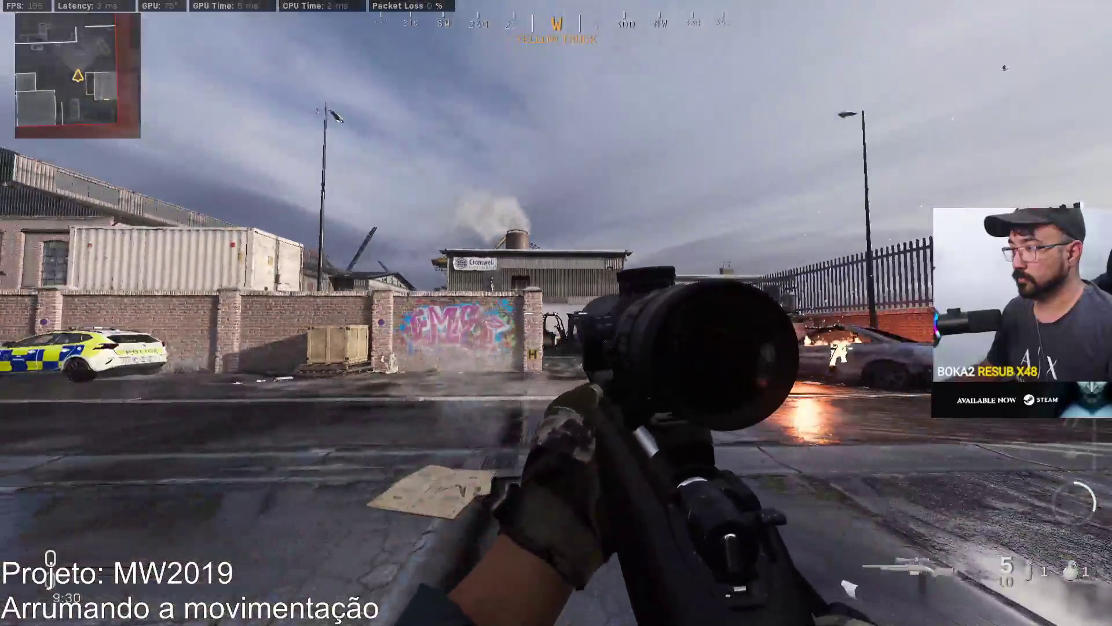
{"action": "right_click", "coordinate": [557, 313]}
{"action": "right_click", "coordinate": [556, 313]}
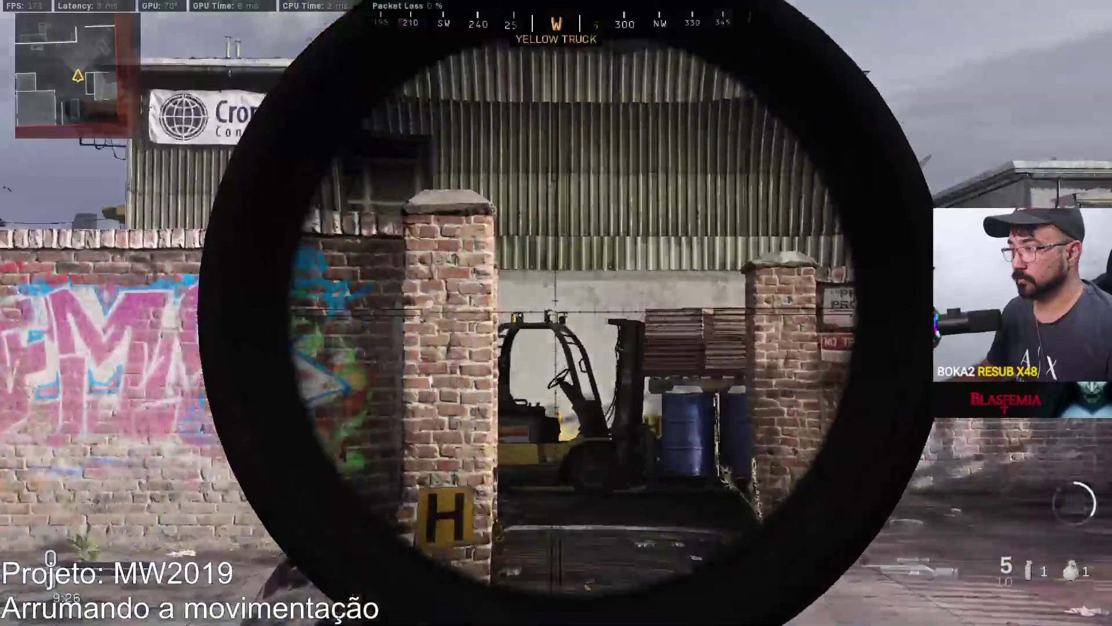
{"action": "right_click", "coordinate": [556, 312]}
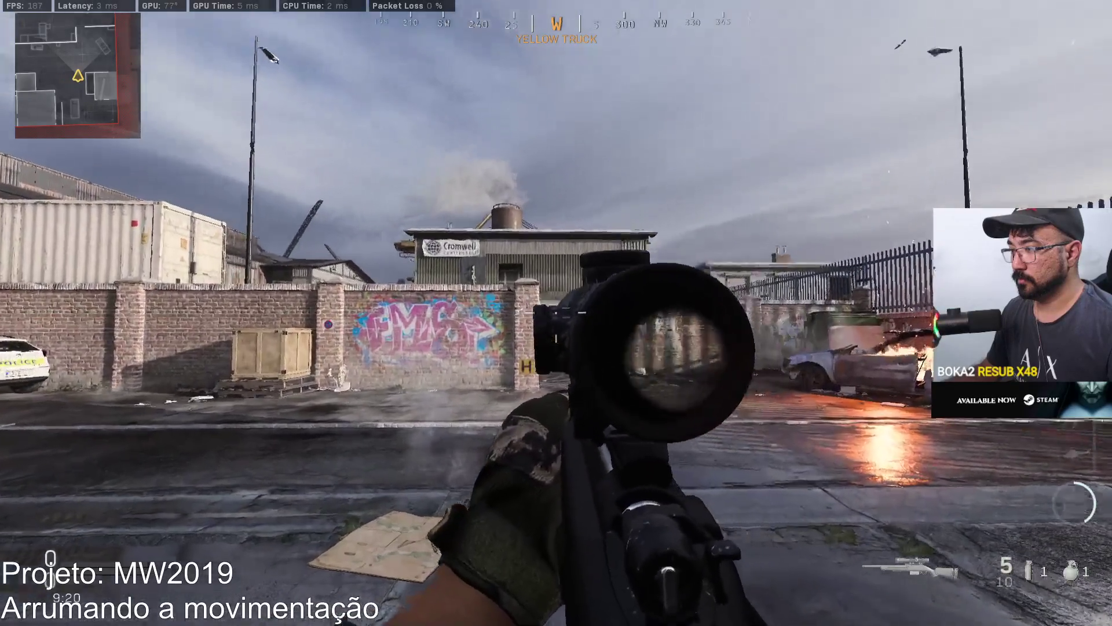
{"action": "right_click", "coordinate": [556, 312]}
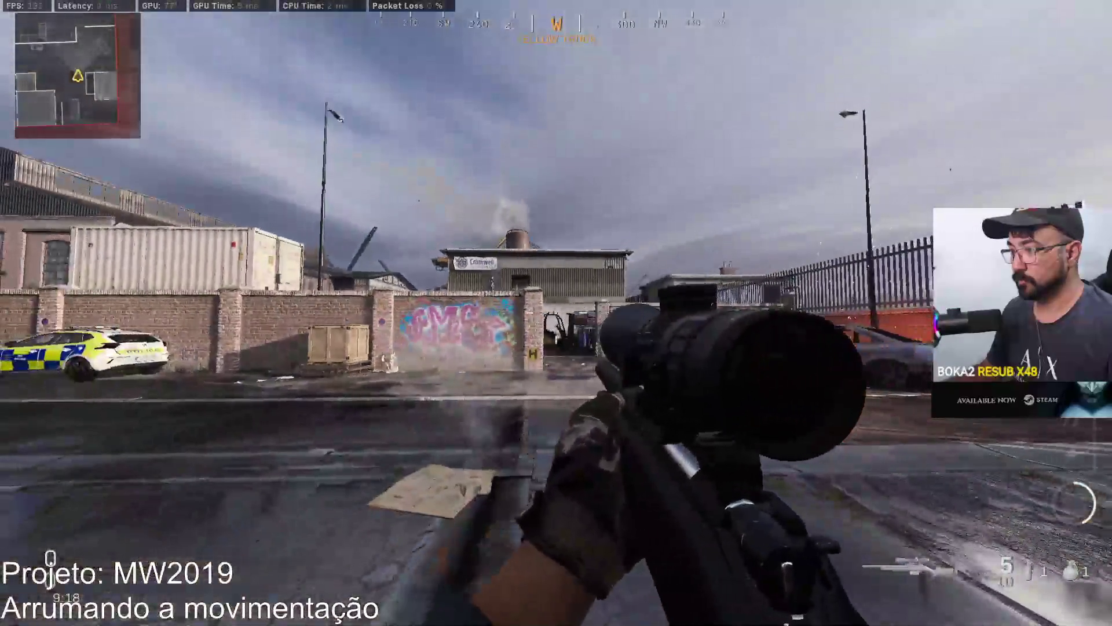
{"action": "right_click", "coordinate": [556, 313]}
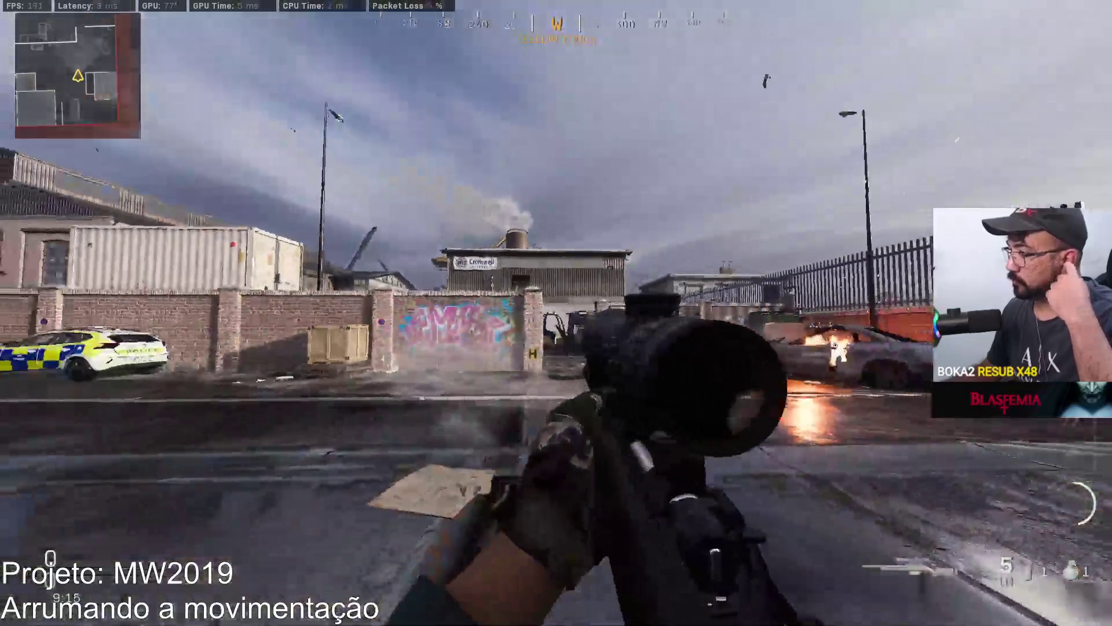
Back away from the graffiti wall, fire three rounds at the forklift, then exit the game.
{"action": "right_click", "coordinate": [556, 313]}
{"action": "key", "text": "s"}
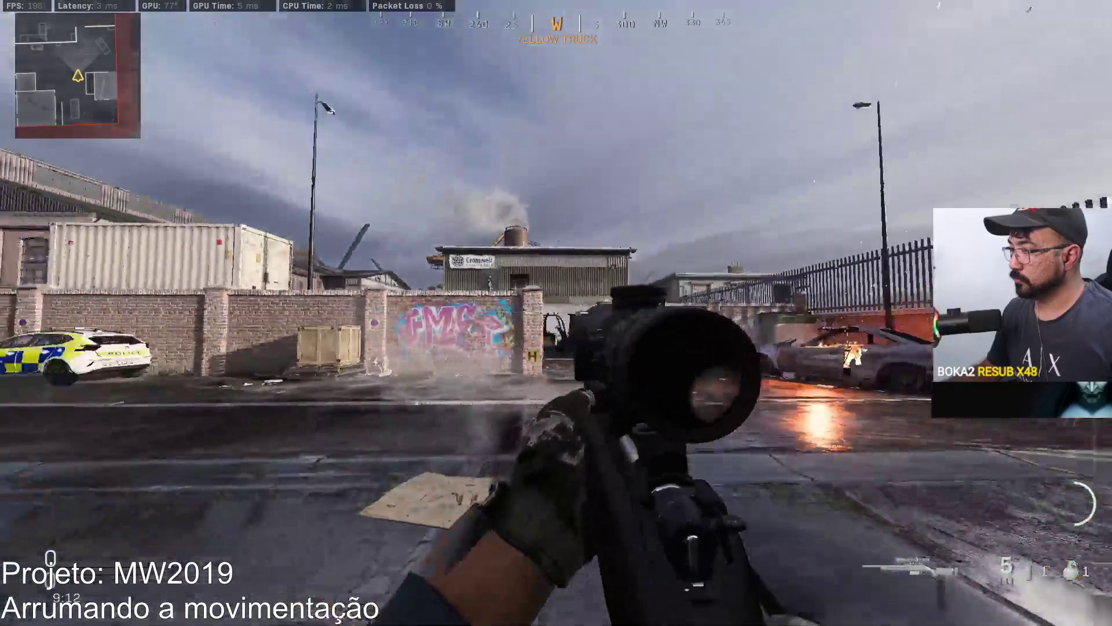
{"action": "right_click", "coordinate": [556, 313]}
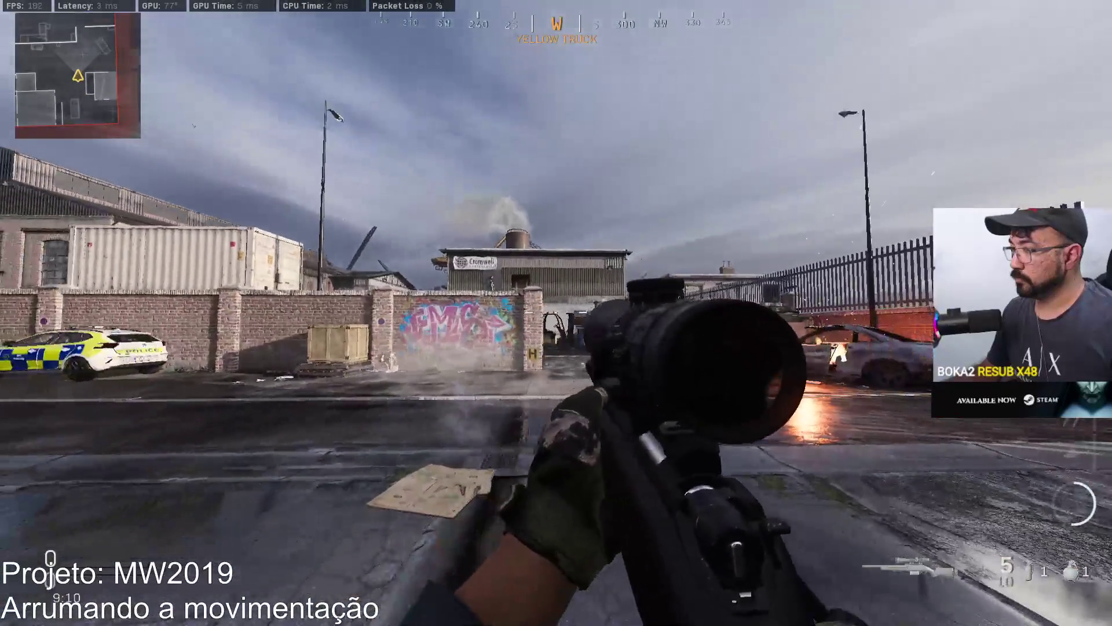
{"action": "right_click", "coordinate": [556, 313]}
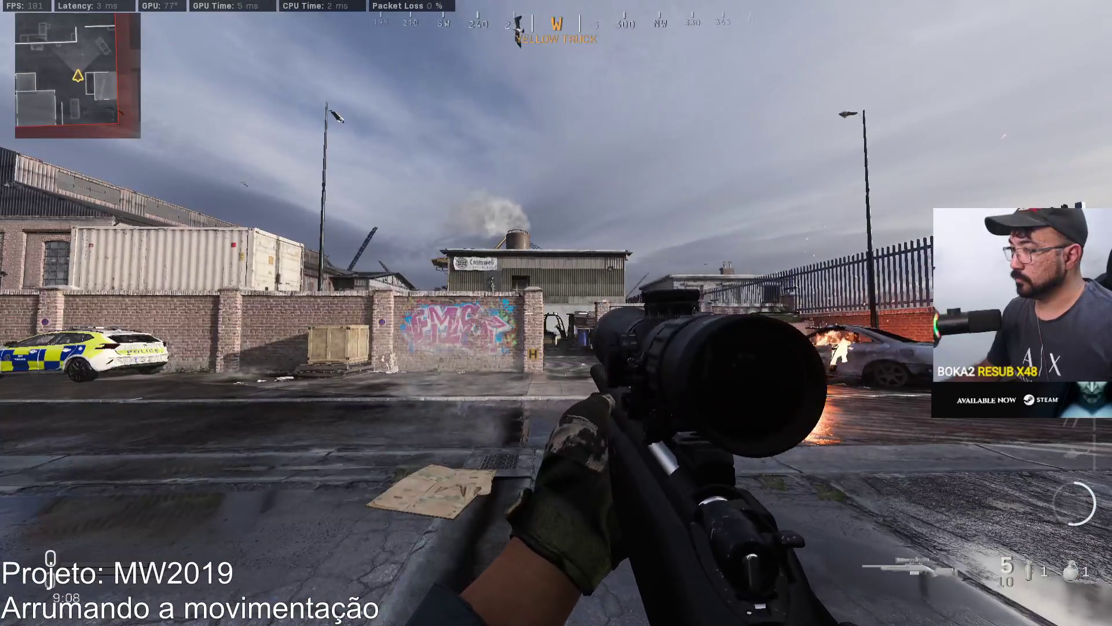
{"action": "right_click", "coordinate": [556, 313]}
{"action": "right_click", "coordinate": [556, 313]}
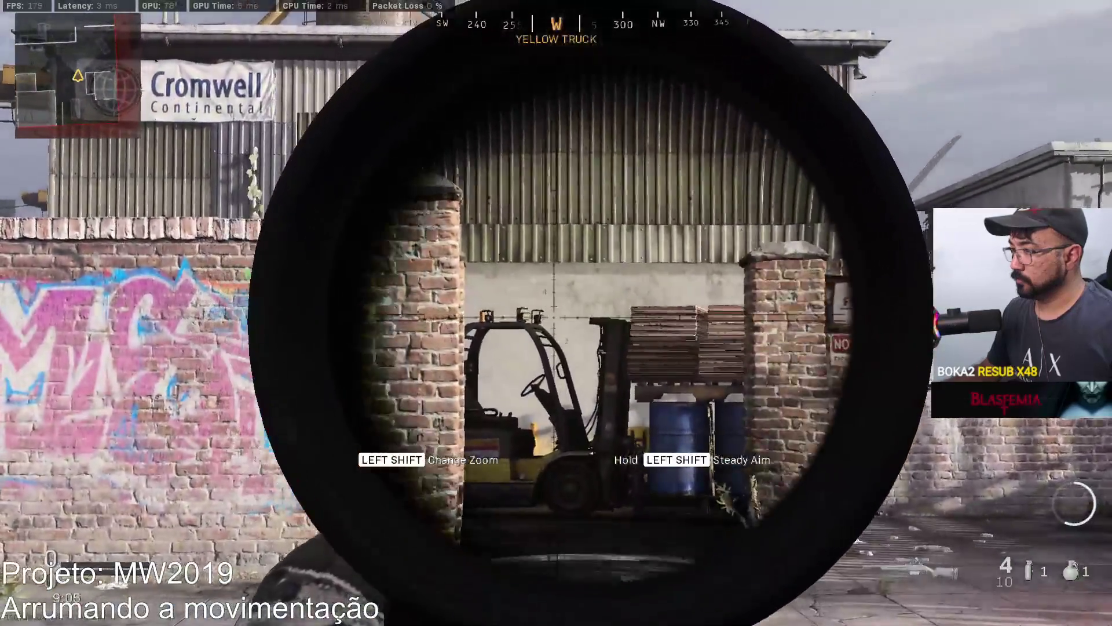
{"action": "left_click", "coordinate": [556, 313]}
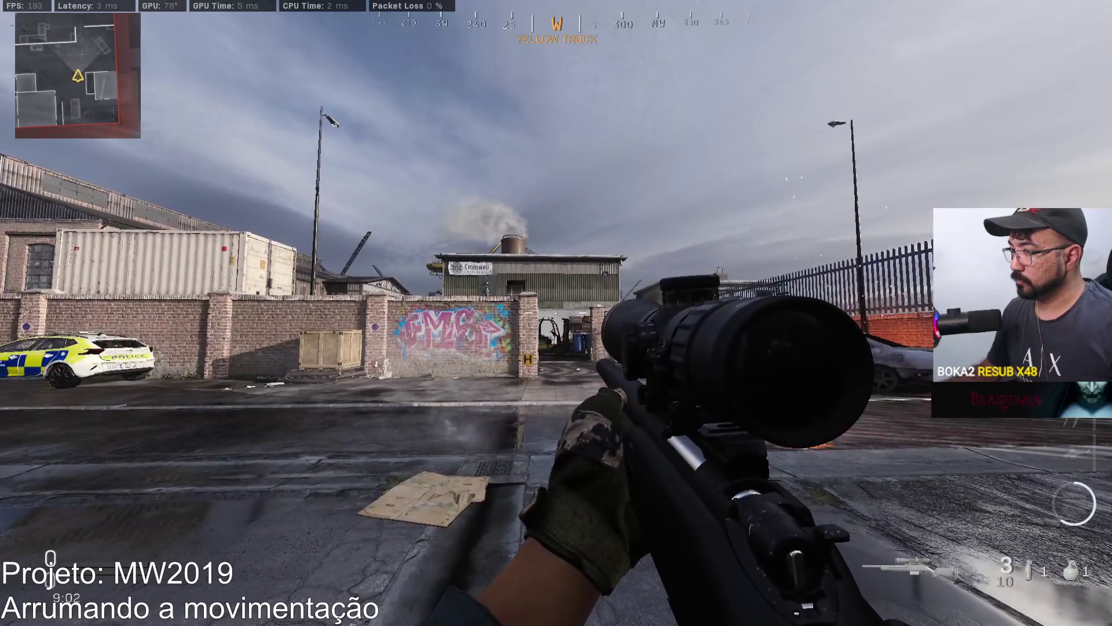
{"action": "left_click", "coordinate": [556, 312]}
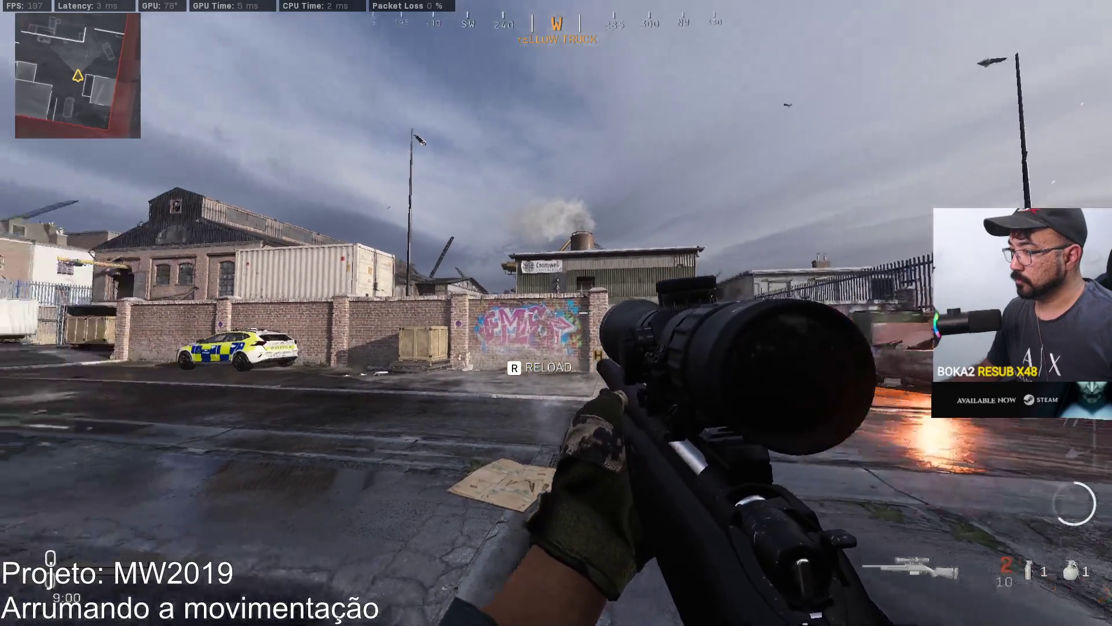
{"action": "left_click", "coordinate": [556, 313]}
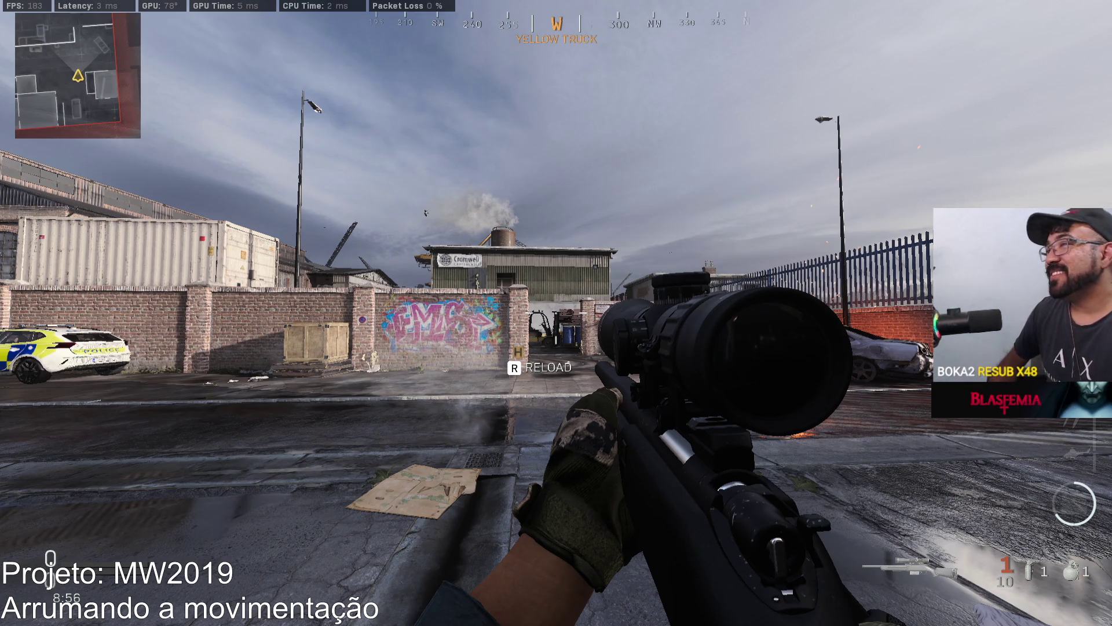
{"action": "key", "text": "alt+Tab"}
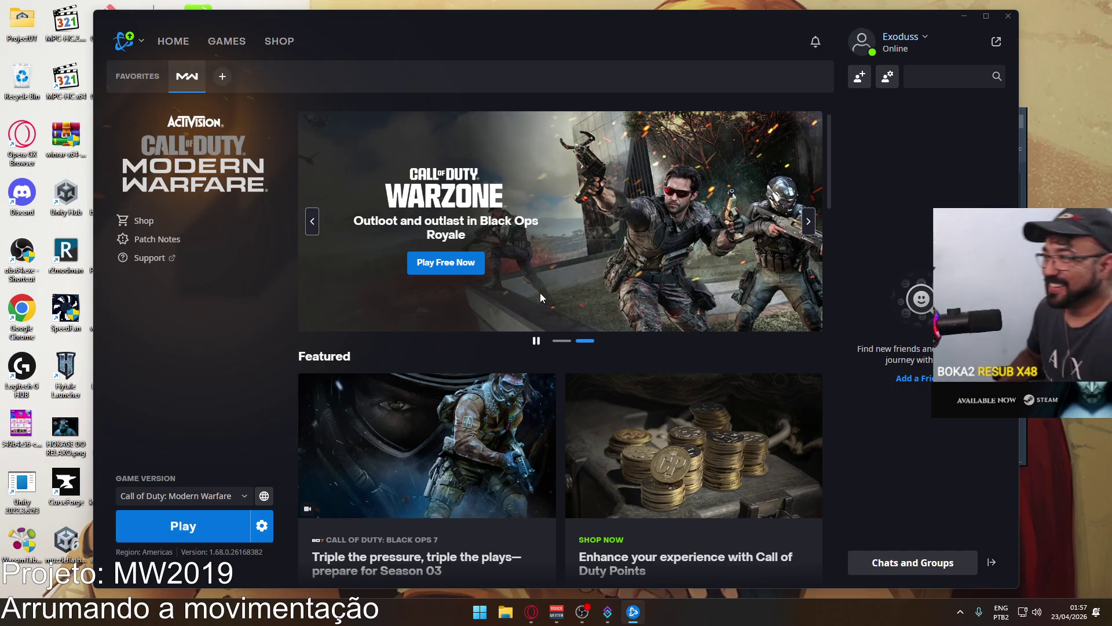
Close Battle.net, launch Unity Hub via a Start search for 'hu', and minimize Voicemeeter.
{"action": "left_click", "coordinate": [1007, 16]}
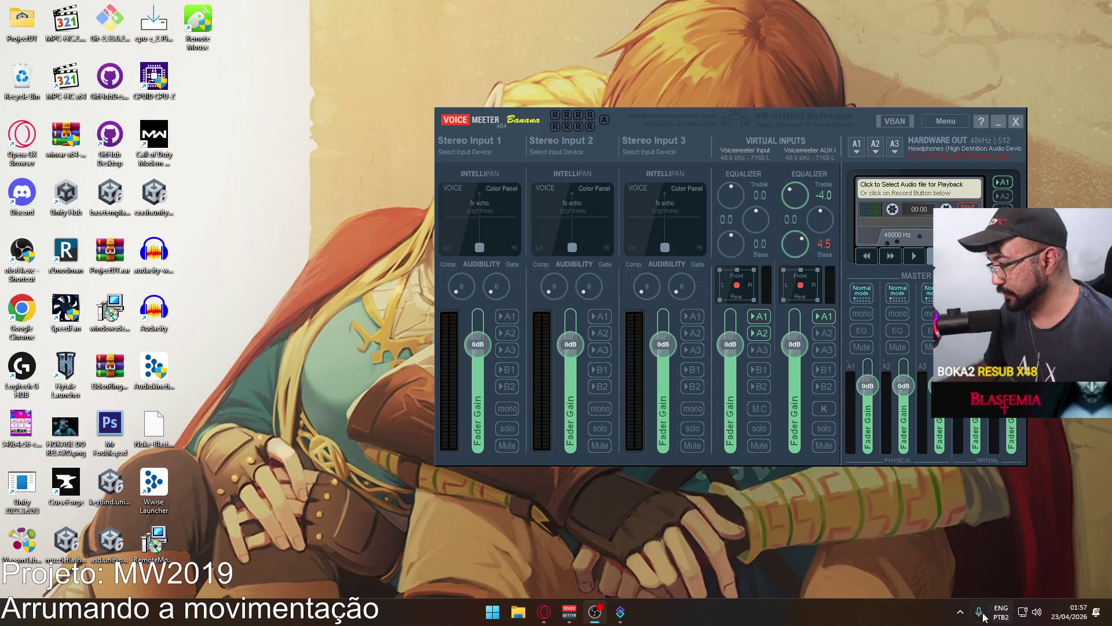
{"action": "left_click", "coordinate": [960, 611]}
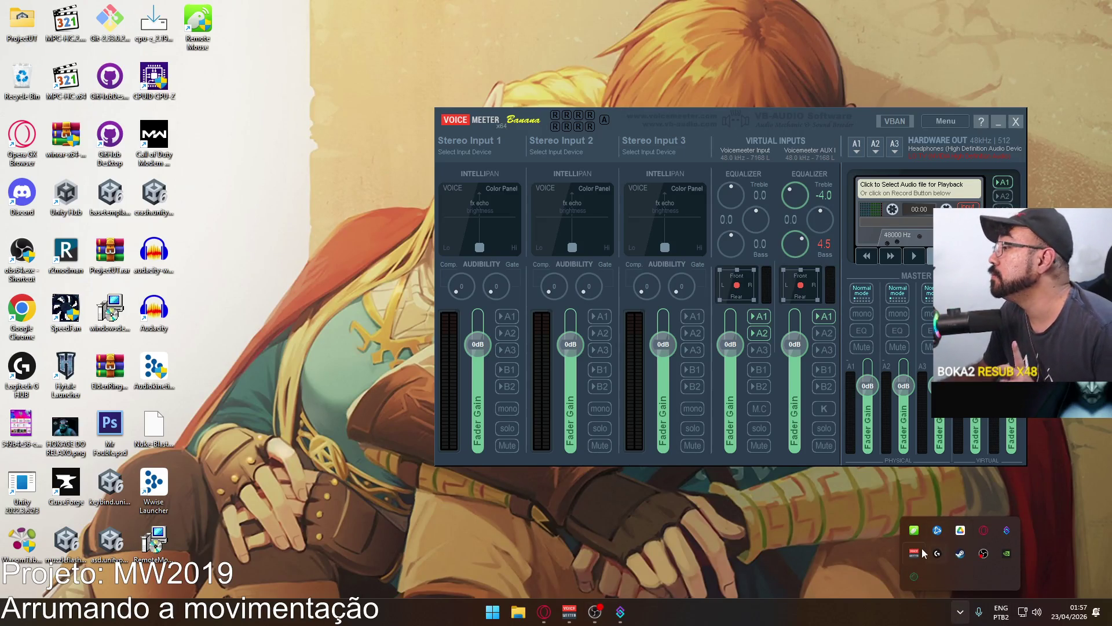
{"action": "key", "text": "super"}
{"action": "type", "text": "hu"}
{"action": "left_click", "coordinate": [436, 282]}
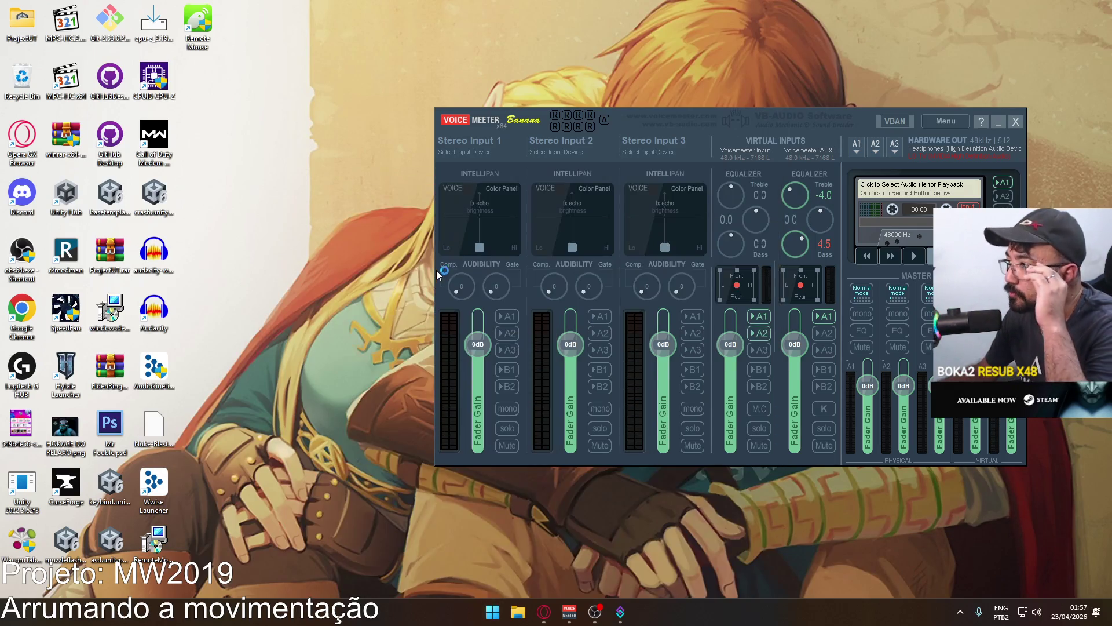
{"action": "left_click", "coordinate": [997, 121]}
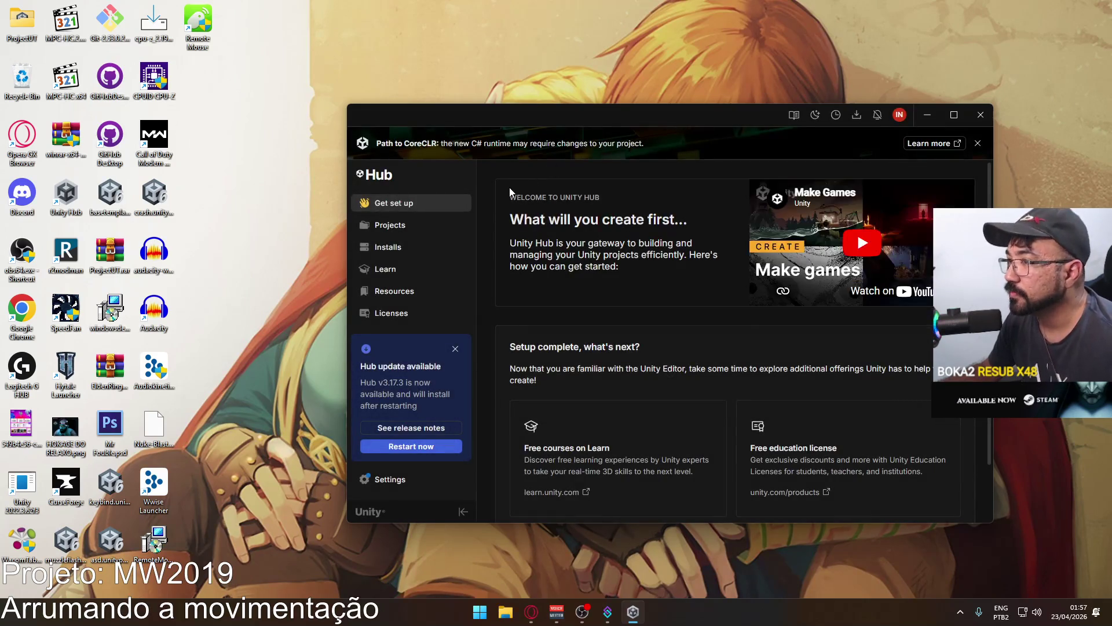
Open Project C from the Unity Hub Projects list in Unity 2022.3.
{"action": "left_click", "coordinate": [414, 228]}
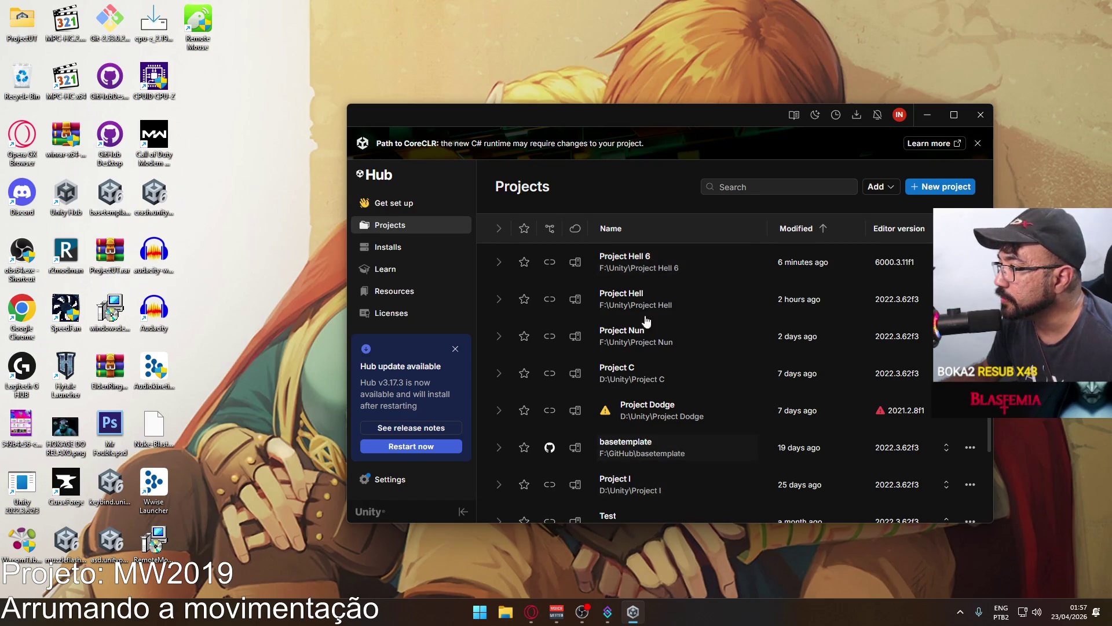
{"action": "left_click", "coordinate": [782, 141]}
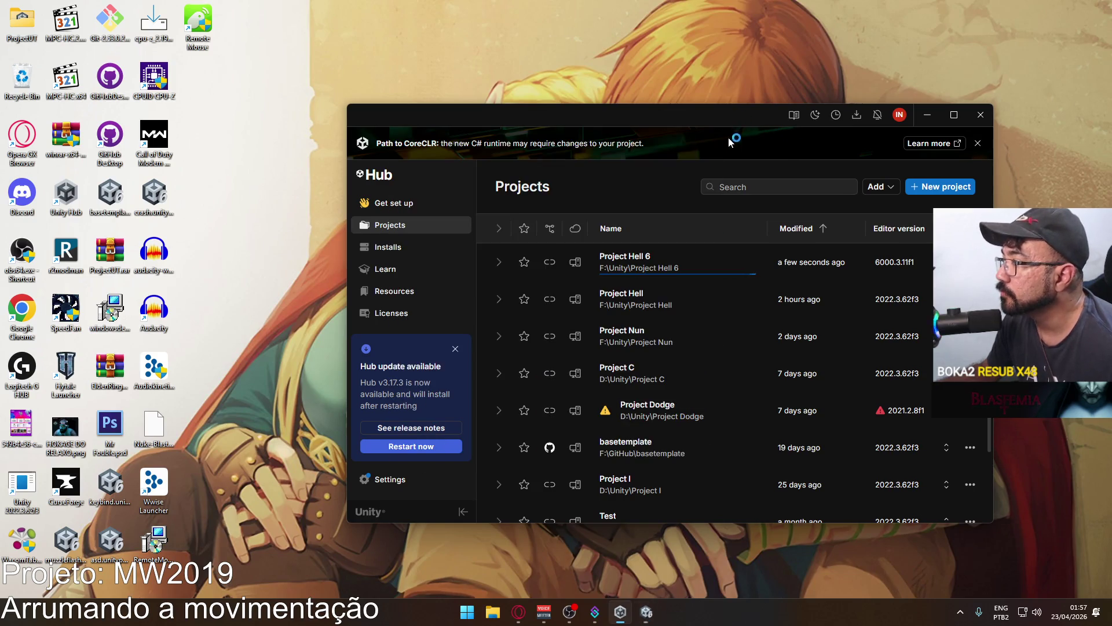
{"action": "left_click", "coordinate": [665, 369]}
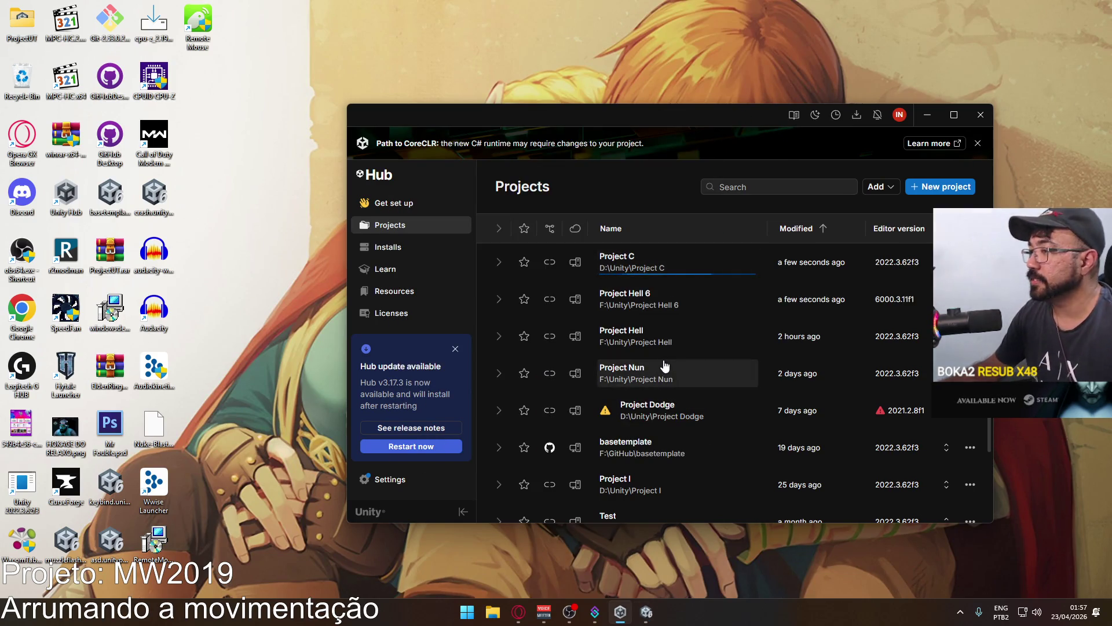
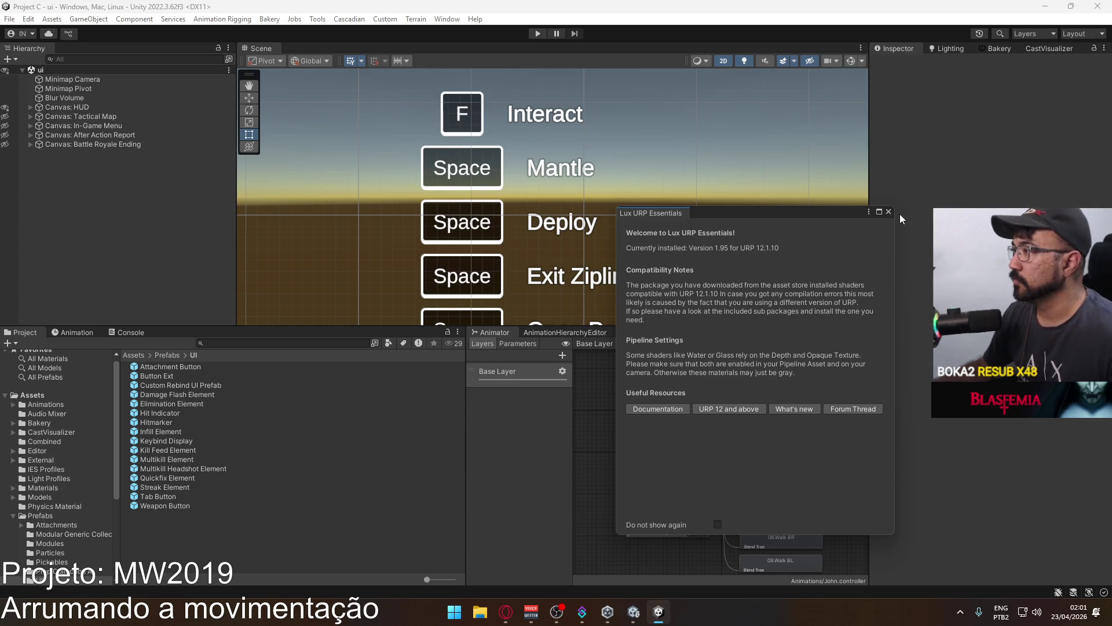
Close the Lux URP Essentials window and browse Prefabs > Attachments to the Sniper Scope prefab.
{"action": "left_click", "coordinate": [889, 211]}
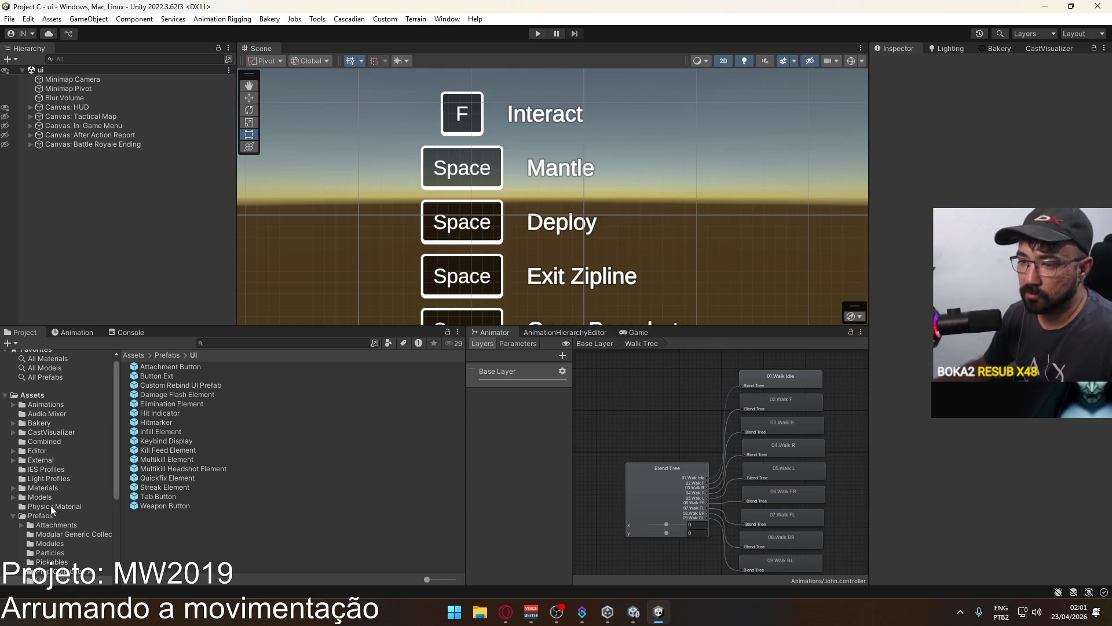
{"action": "left_click", "coordinate": [38, 516]}
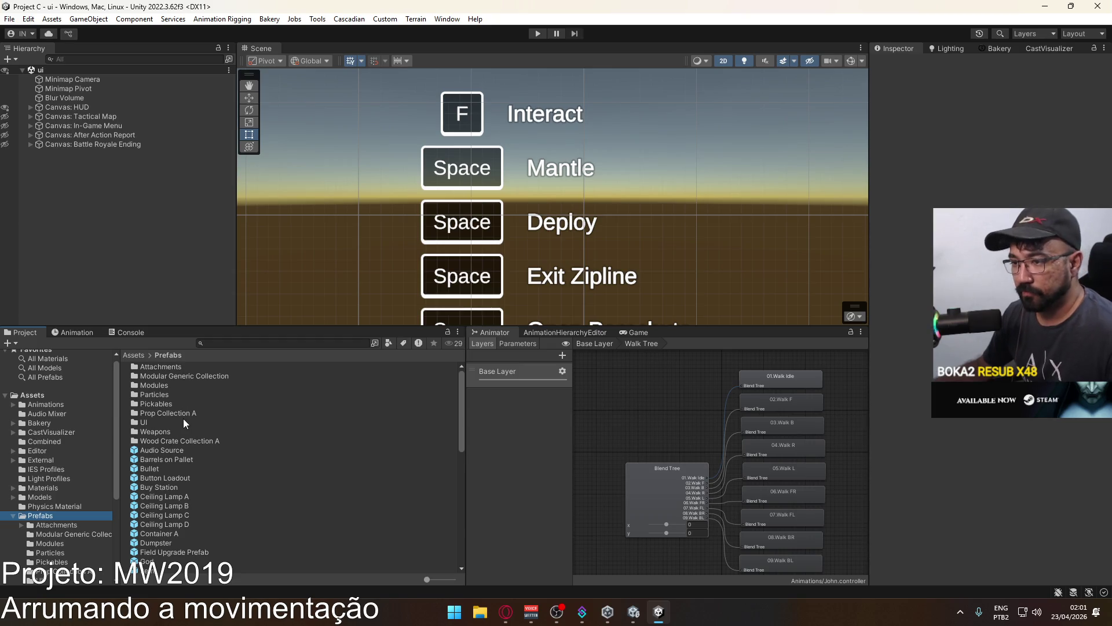
{"action": "double_click", "coordinate": [172, 369]}
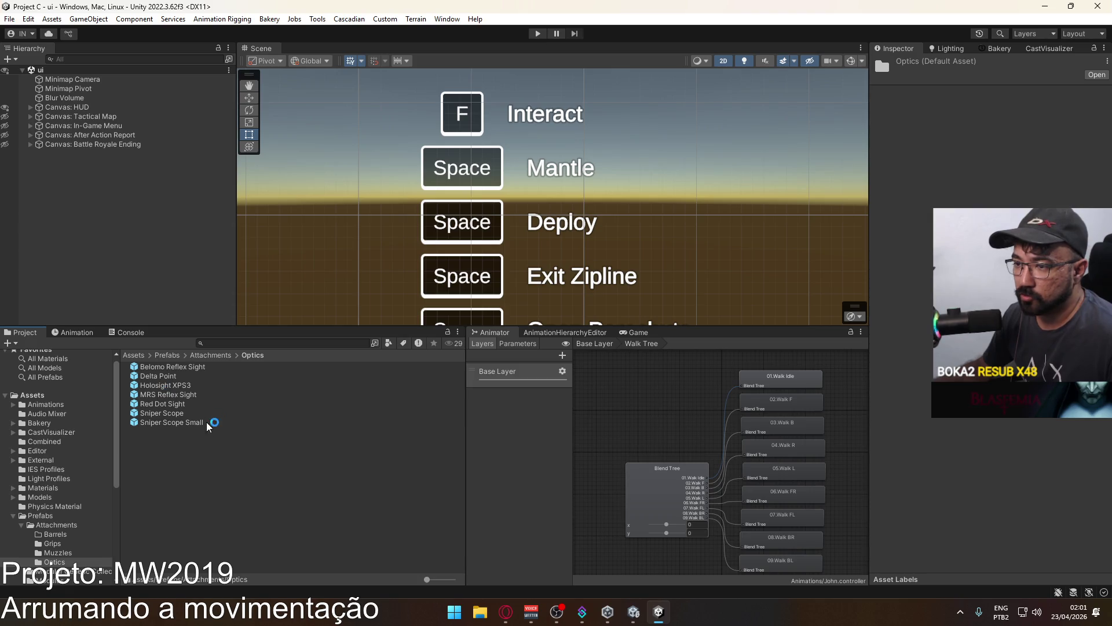
{"action": "left_click", "coordinate": [192, 414]}
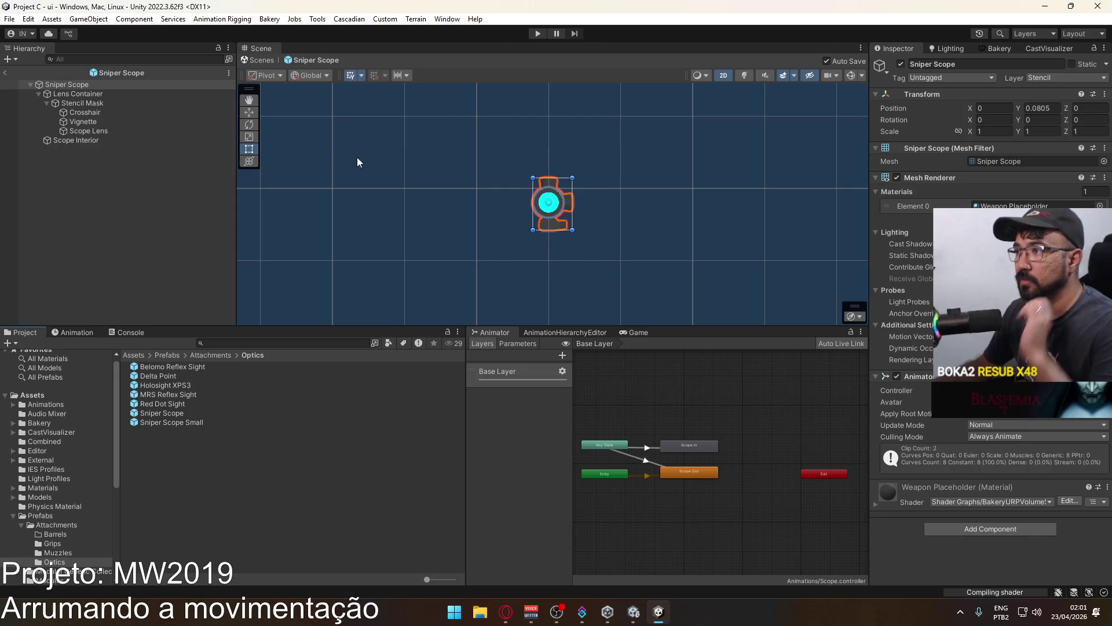
Exit prefab mode back to the ui scene and list the Scenes folder contents.
{"action": "left_click", "coordinate": [5, 73]}
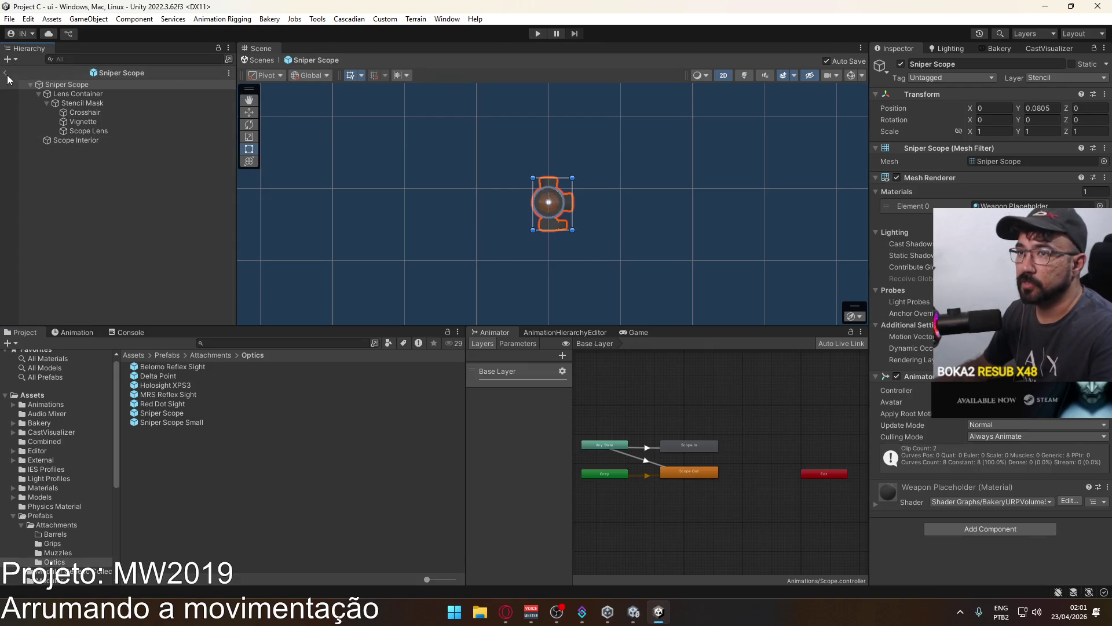
{"action": "scroll", "coordinate": [58, 486], "scroll_direction": "down", "scroll_amount": 6}
{"action": "left_click", "coordinate": [53, 484]}
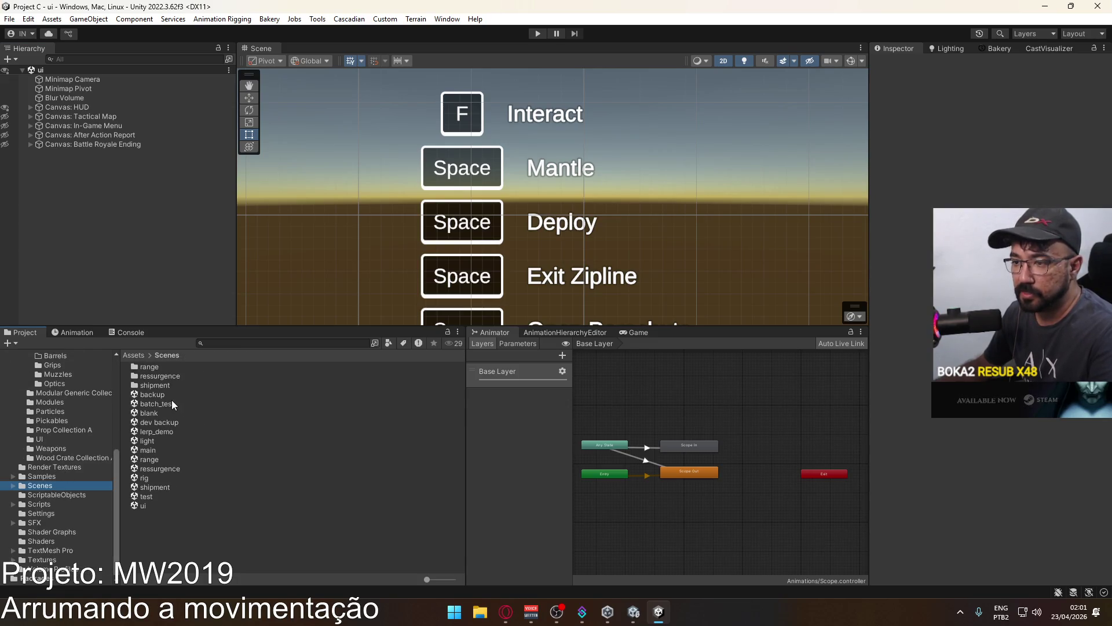
Open the blank and dev backup scenes in lit 3D perspective, inspecting the Sky Light.
{"action": "double_click", "coordinate": [163, 415]}
{"action": "left_click", "coordinate": [162, 423]}
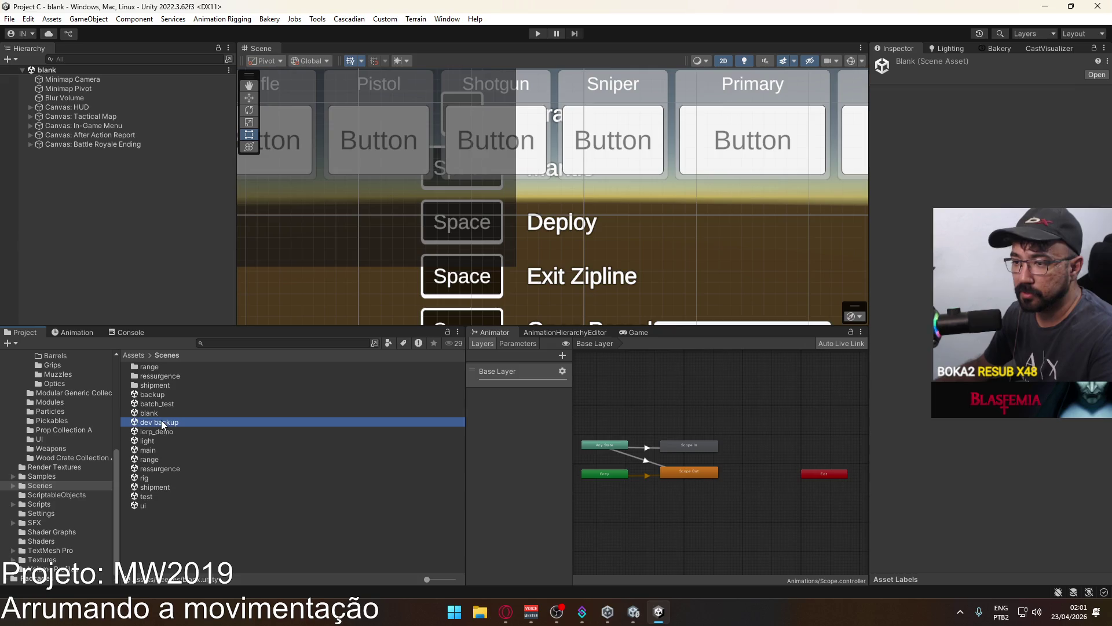
{"action": "double_click", "coordinate": [161, 422]}
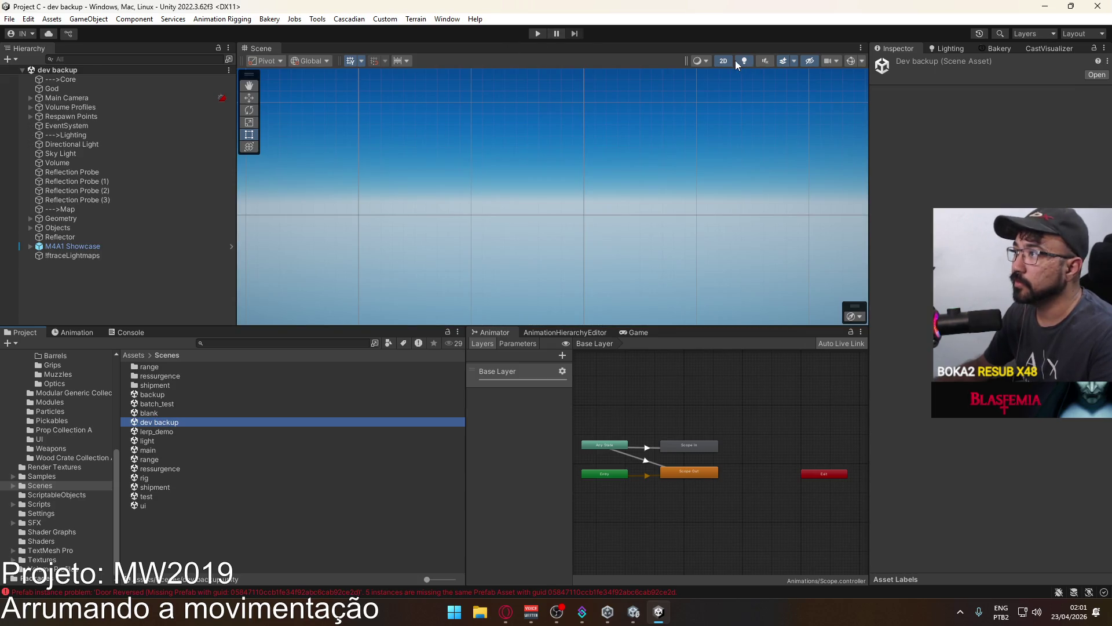
{"action": "left_click", "coordinate": [728, 61]}
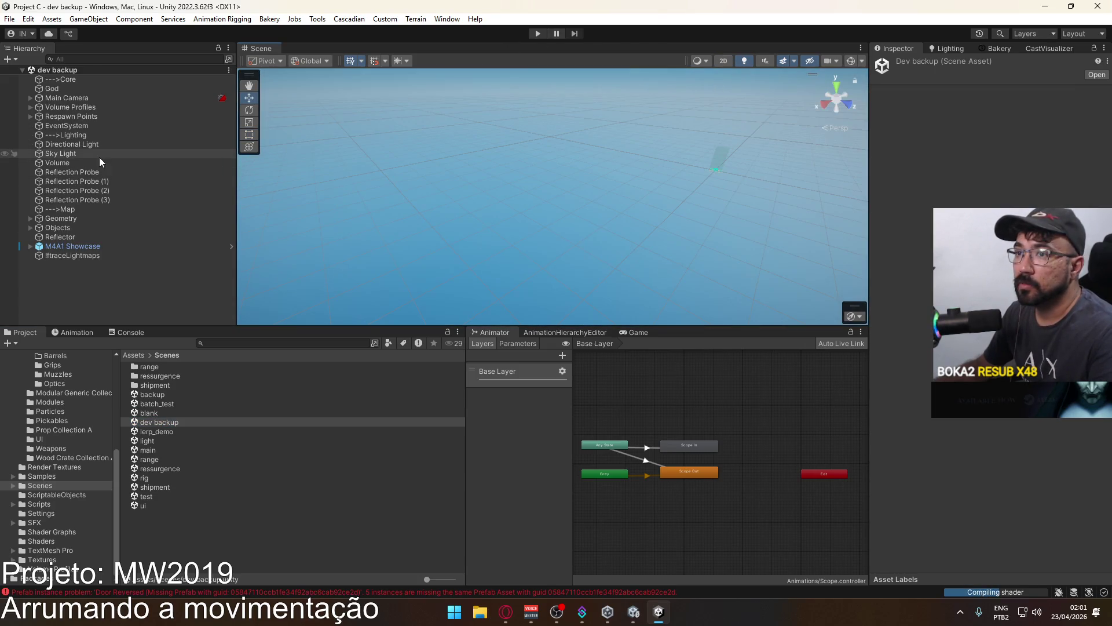
{"action": "left_click", "coordinate": [96, 155]}
{"action": "left_click_drag", "start_coordinate": [458, 197], "coordinate": [258, 387]}
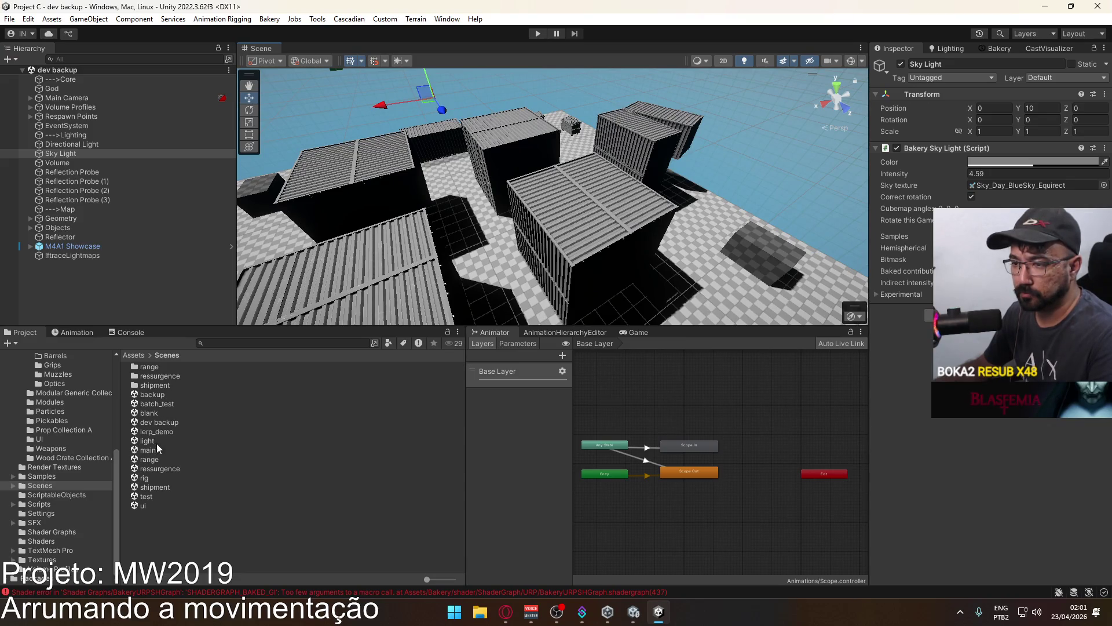
Open the test scene, then cycle through the main, light and blank scenes before opening range.
{"action": "double_click", "coordinate": [157, 496]}
{"action": "mouse_move", "coordinate": [333, 309]}
{"action": "left_mouse_down"}
{"action": "mouse_move", "coordinate": [432, 118]}
{"action": "mouse_move", "coordinate": [250, 74]}
{"action": "mouse_move", "coordinate": [567, 130]}
{"action": "left_mouse_up"}
{"action": "scroll", "coordinate": [250, 73], "scroll_direction": "up", "scroll_amount": 3}
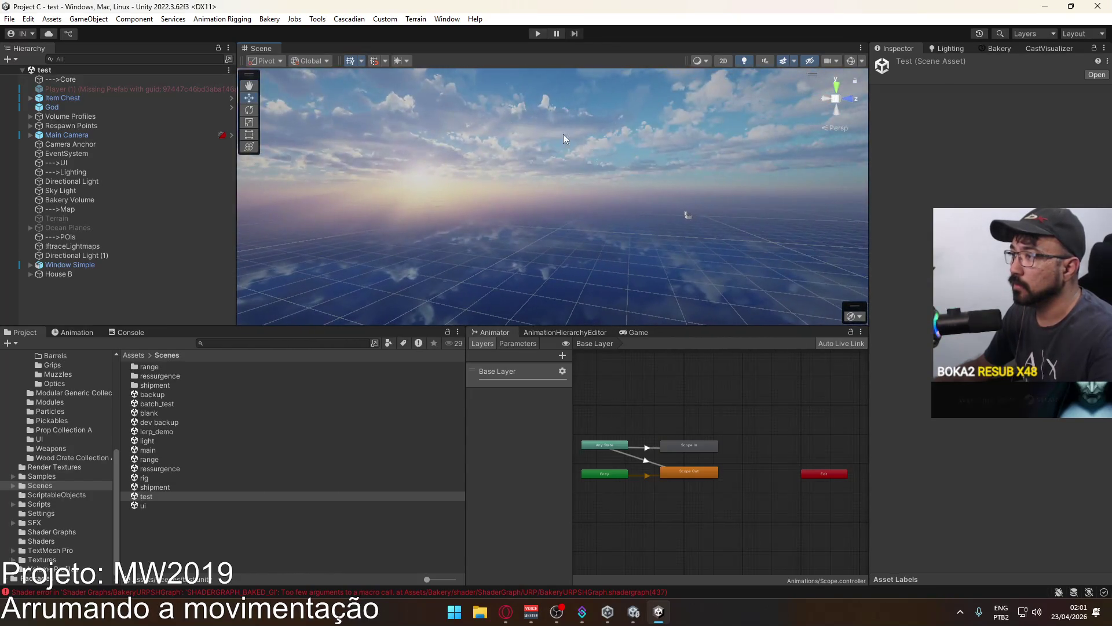
{"action": "left_click", "coordinate": [148, 461]}
{"action": "left_click", "coordinate": [154, 451]}
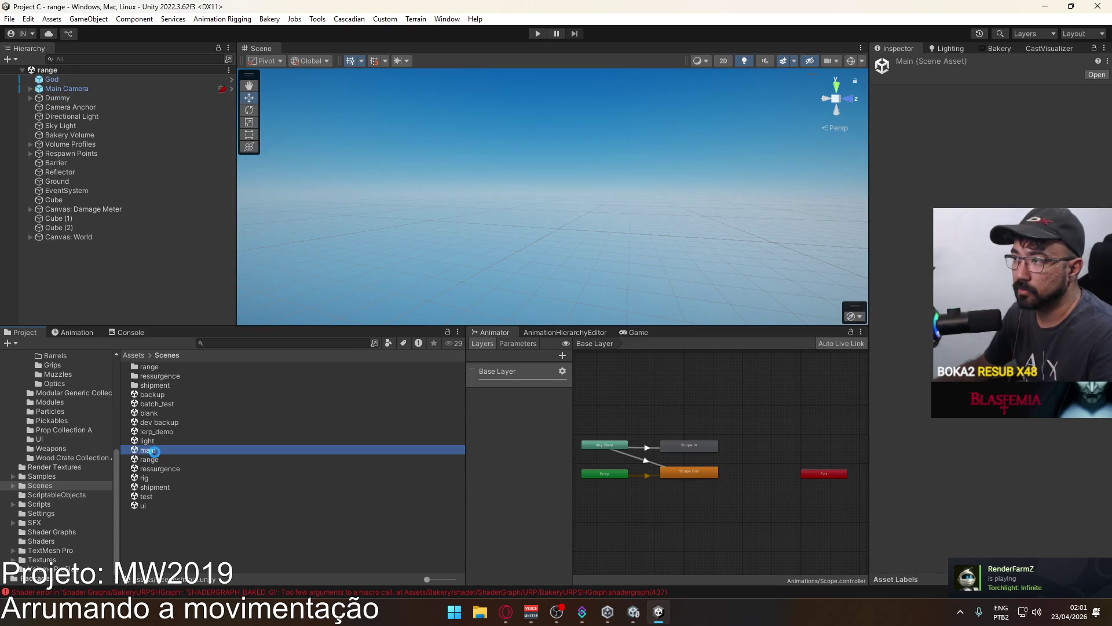
{"action": "double_click", "coordinate": [158, 442]}
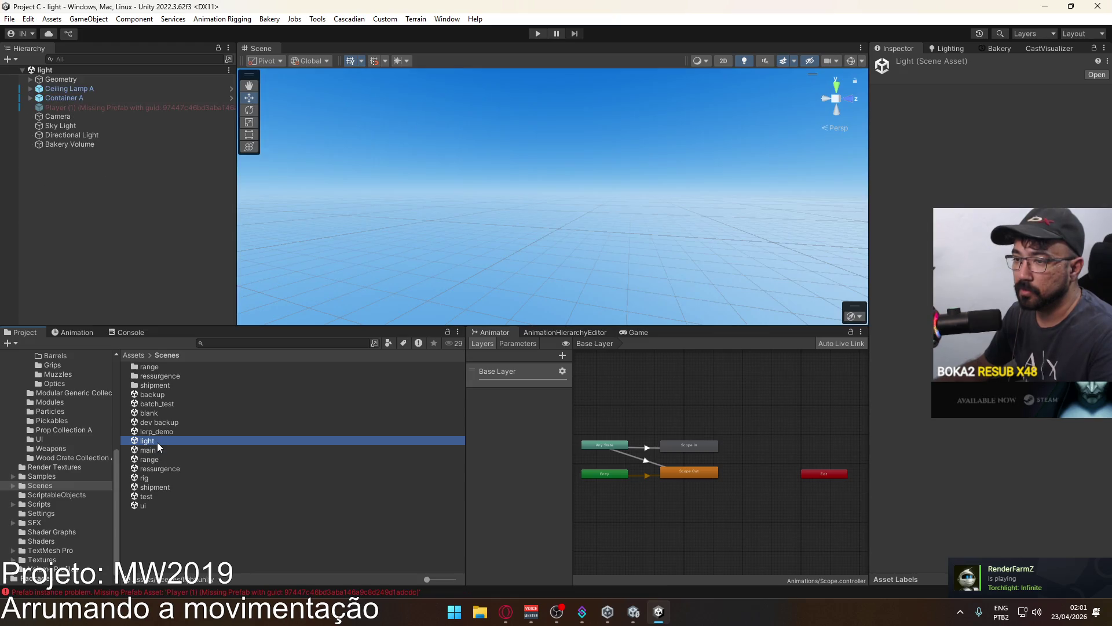
{"action": "double_click", "coordinate": [165, 412]}
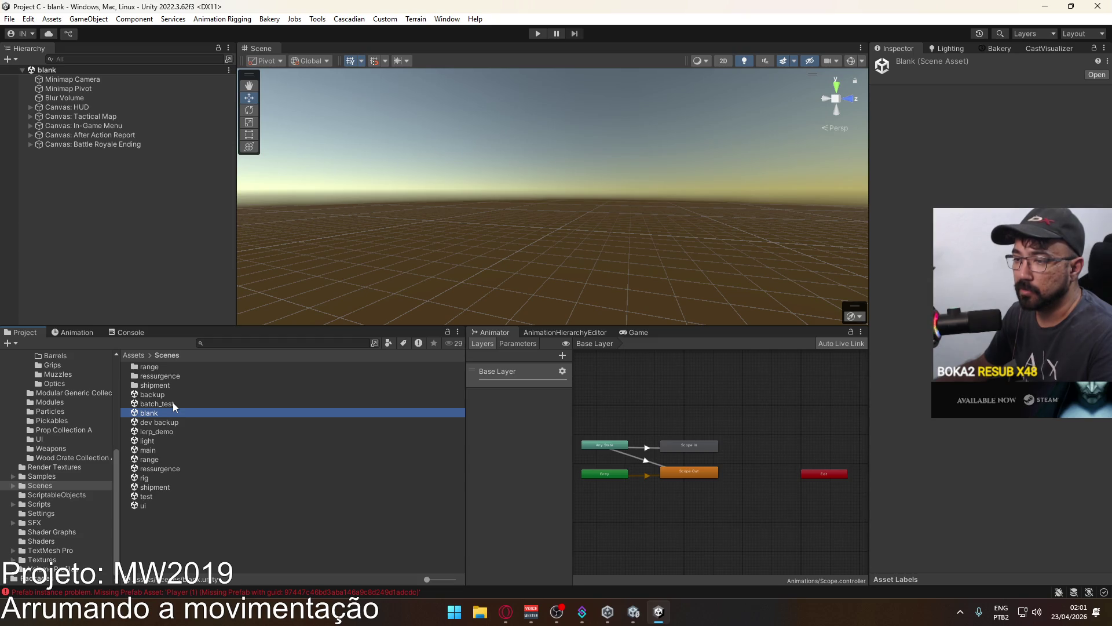
{"action": "double_click", "coordinate": [157, 458]}
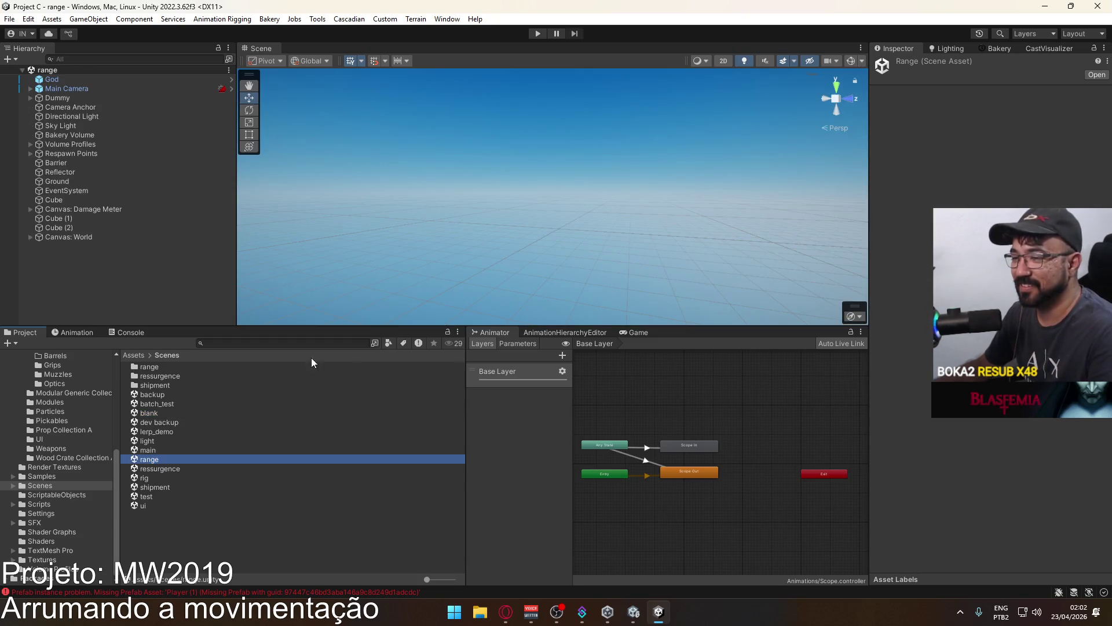
Fly the view down onto the range's checkered floor and show the Optics attachment prefabs.
{"action": "key", "text": "w"}
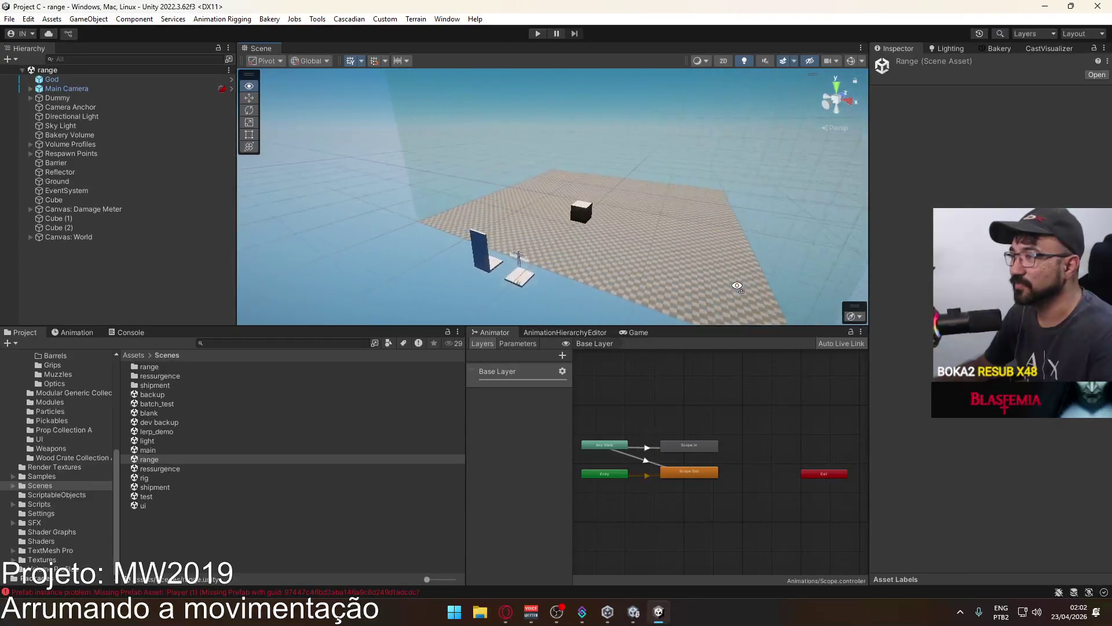
{"action": "key", "text": "w"}
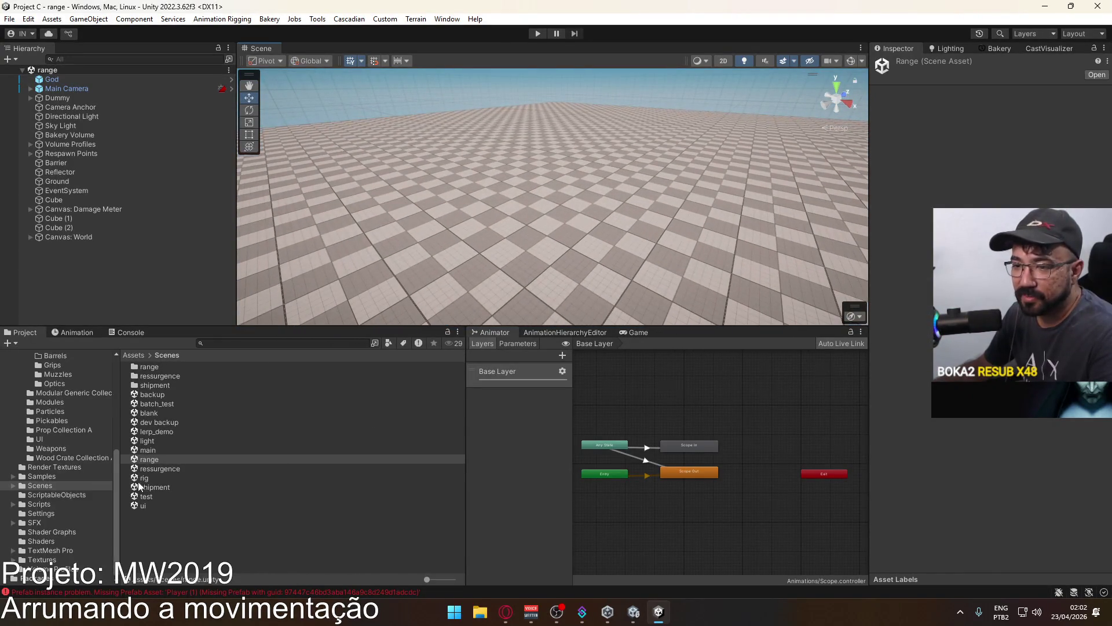
{"action": "scroll", "coordinate": [82, 407], "scroll_direction": "up", "scroll_amount": 3}
{"action": "left_click", "coordinate": [55, 418]}
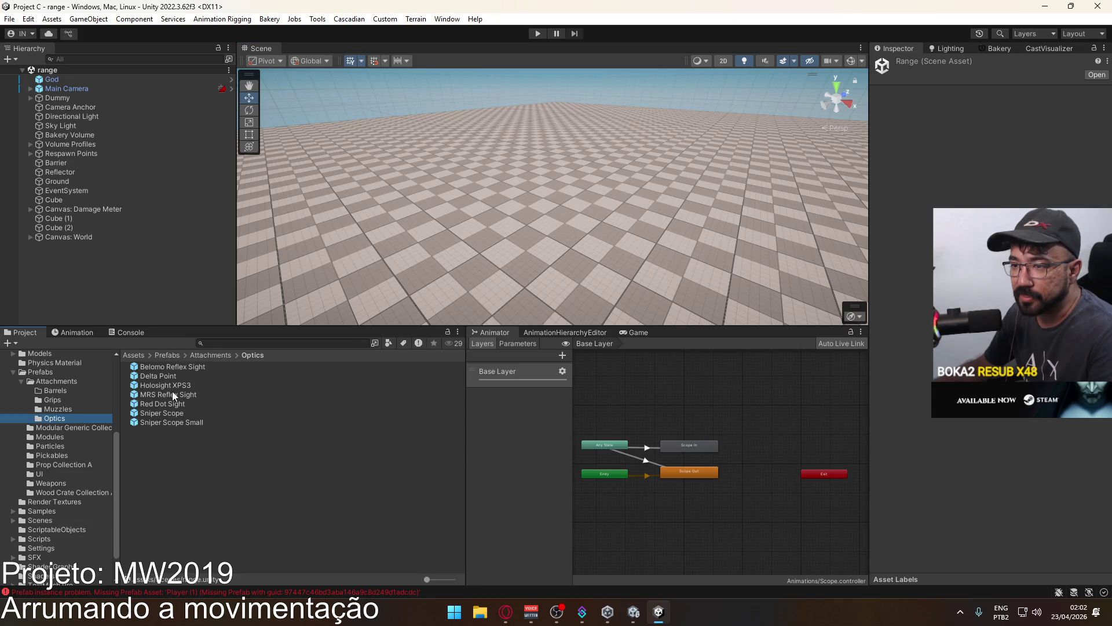
Drop the Sniper Scope prefab into the range scene, frame it, and expand its Lens Container and Scope Interior.
{"action": "left_click_drag", "start_coordinate": [165, 413], "coordinate": [591, 246]}
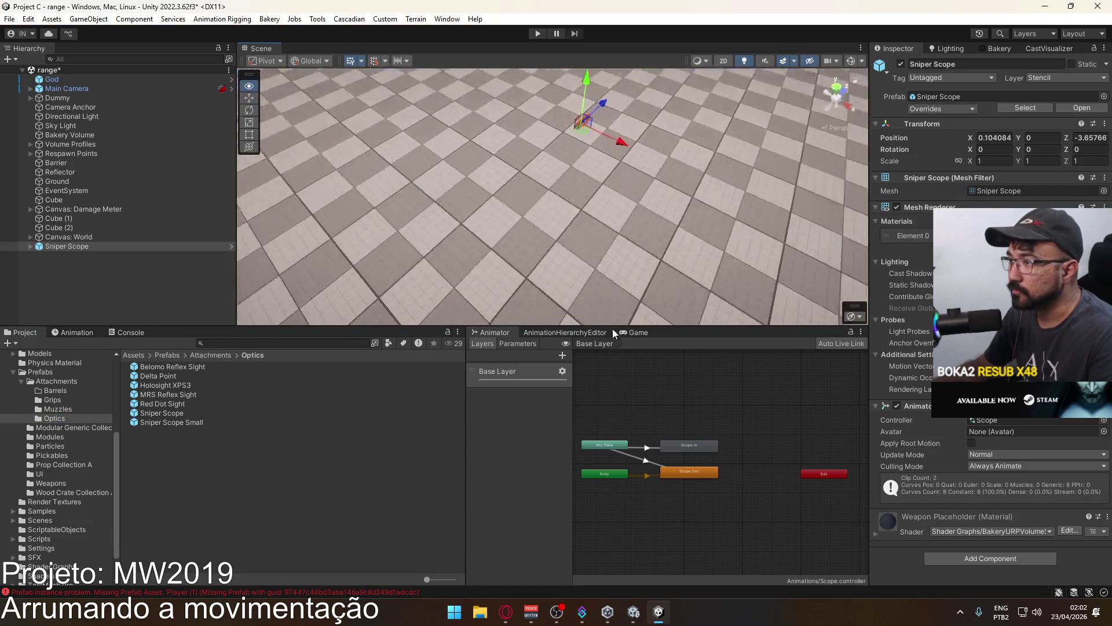
{"action": "mouse_move", "coordinate": [680, 270]}
{"action": "left_mouse_down"}
{"action": "mouse_move", "coordinate": [555, 164]}
{"action": "mouse_move", "coordinate": [570, 119]}
{"action": "mouse_move", "coordinate": [497, 169]}
{"action": "left_mouse_up"}
{"action": "key", "text": "f"}
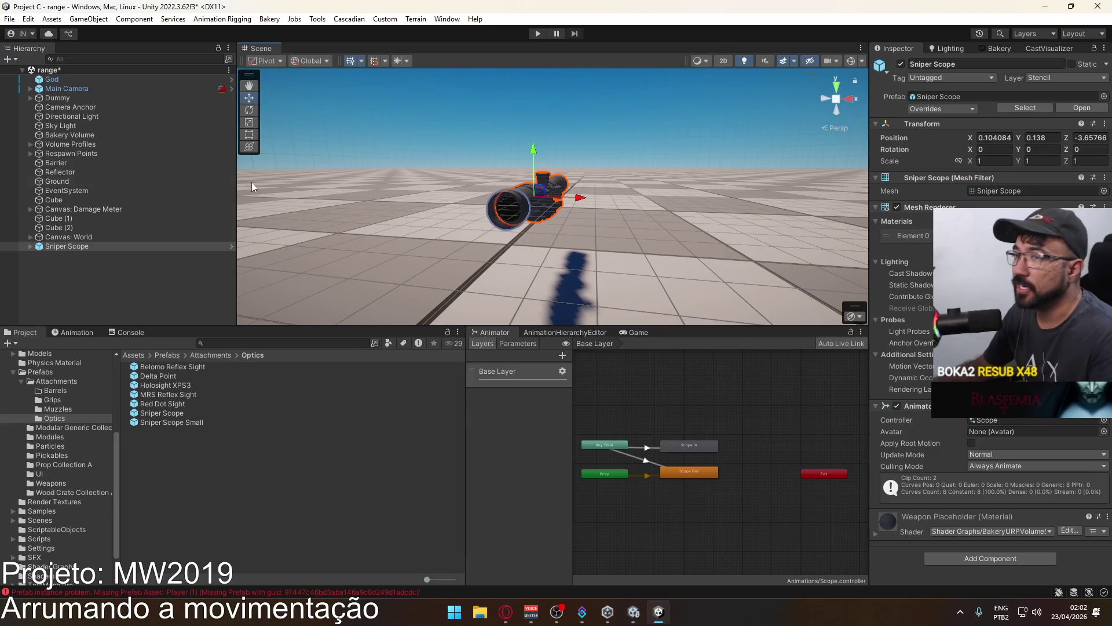
{"action": "left_click", "coordinate": [29, 248]}
{"action": "left_click", "coordinate": [30, 248]}
{"action": "left_click", "coordinate": [54, 257]}
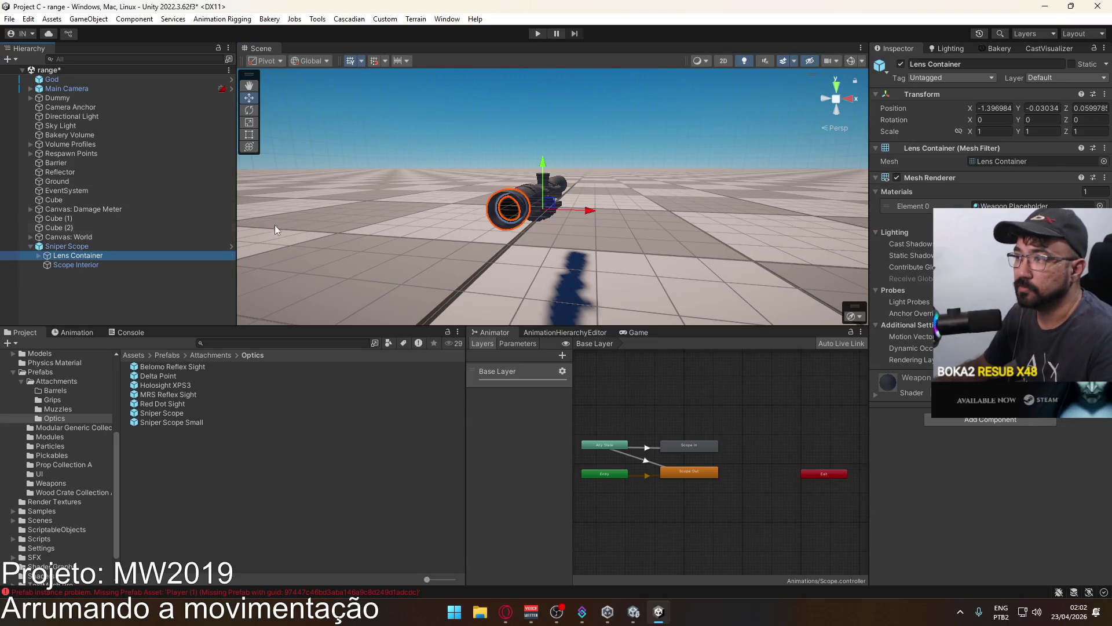
{"action": "left_click", "coordinate": [95, 264]}
{"action": "mouse_move", "coordinate": [522, 252]}
{"action": "left_mouse_down"}
{"action": "mouse_move", "coordinate": [713, 247]}
{"action": "mouse_move", "coordinate": [685, 256]}
{"action": "mouse_move", "coordinate": [579, 243]}
{"action": "mouse_move", "coordinate": [559, 215]}
{"action": "left_mouse_up"}
{"action": "scroll", "coordinate": [705, 248], "scroll_direction": "up", "scroll_amount": 5}
{"action": "scroll", "coordinate": [559, 215], "scroll_direction": "down", "scroll_amount": 5}
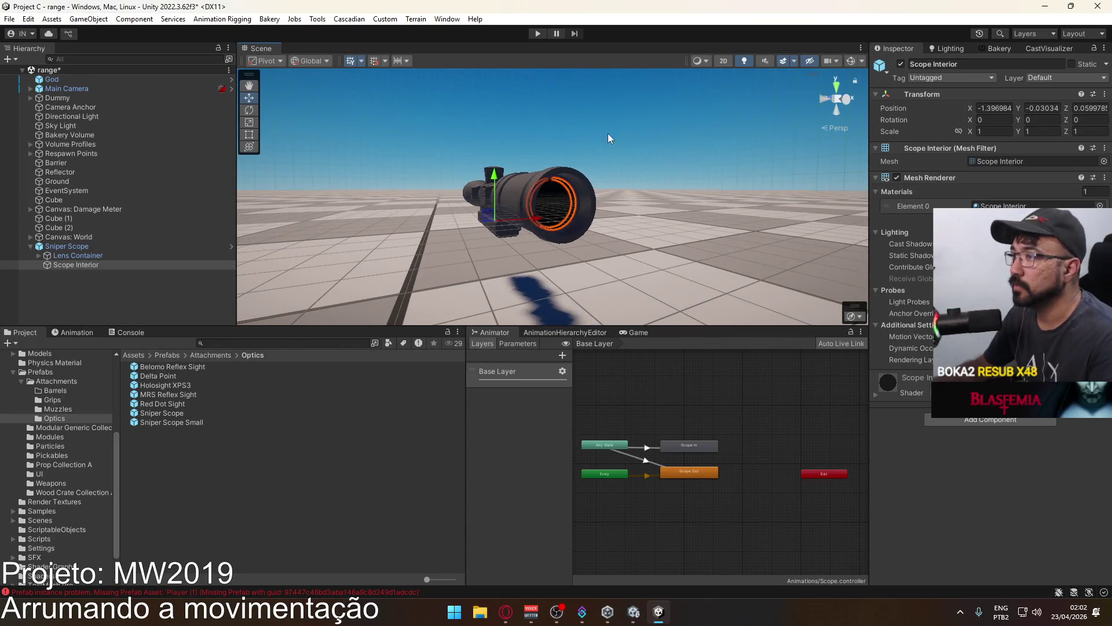
Turn off Selection Outline in the Gizmos options and reselect the Sniper Scope root.
{"action": "left_click", "coordinate": [862, 62]}
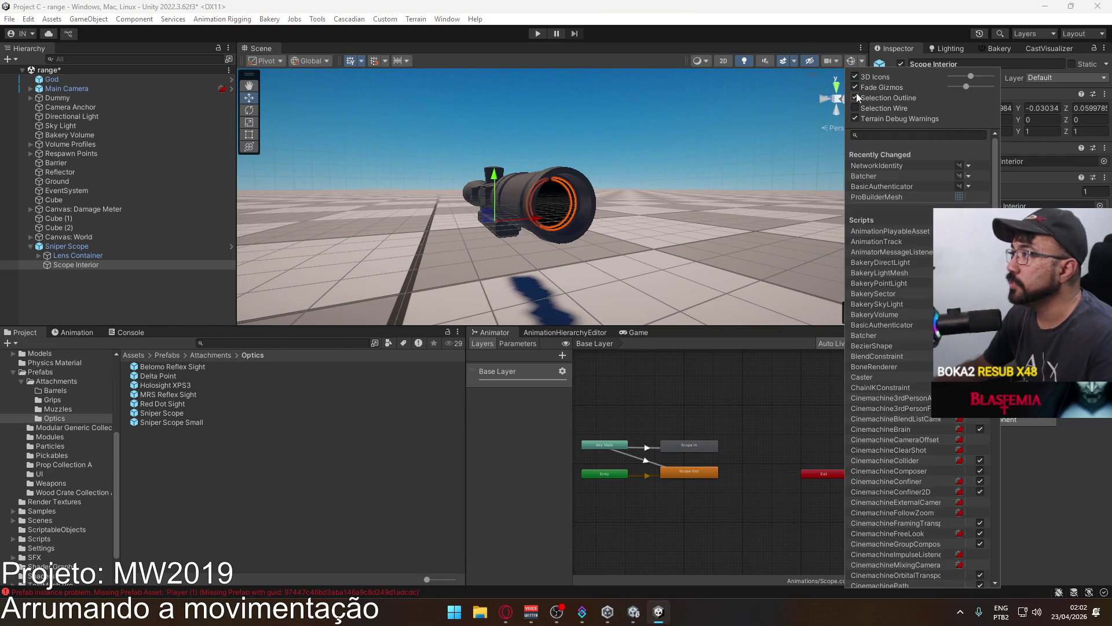
{"action": "left_click", "coordinate": [856, 95]}
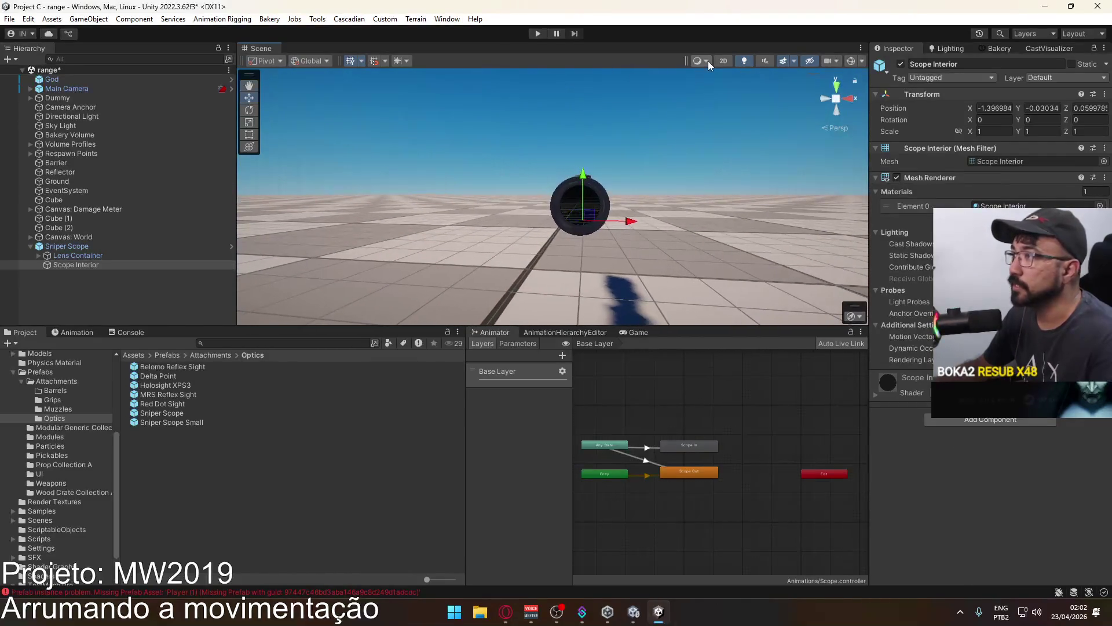
{"action": "key", "text": "f"}
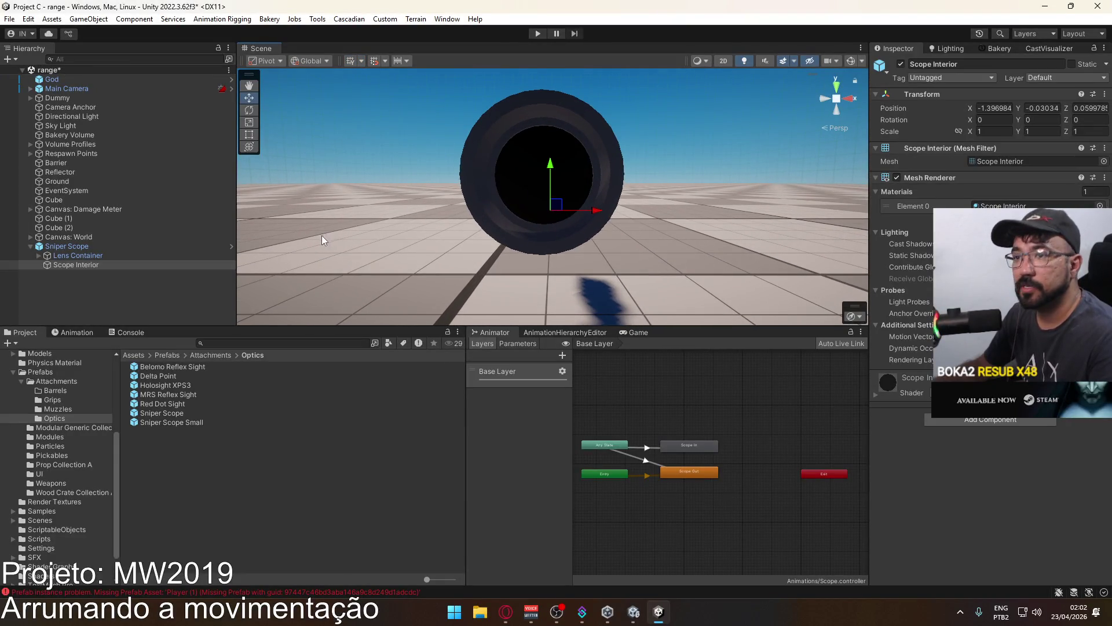
{"action": "left_click", "coordinate": [518, 174]}
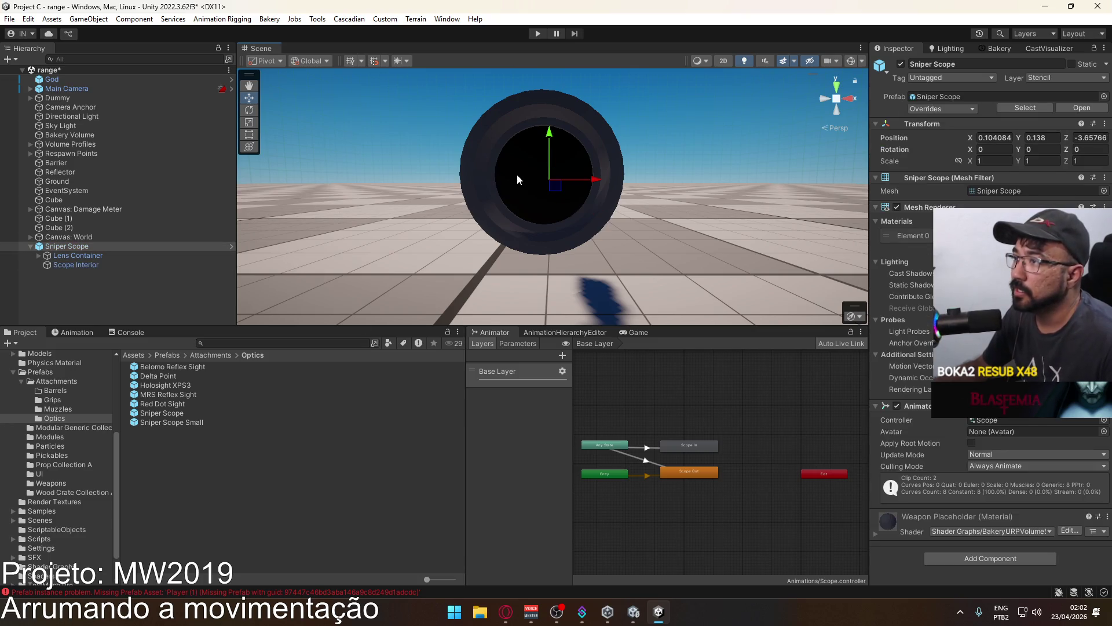
Expand Lens Container and Stencil Mask, then deactivate the Scope Lens object.
{"action": "left_click", "coordinate": [38, 255]}
{"action": "left_click", "coordinate": [45, 264]}
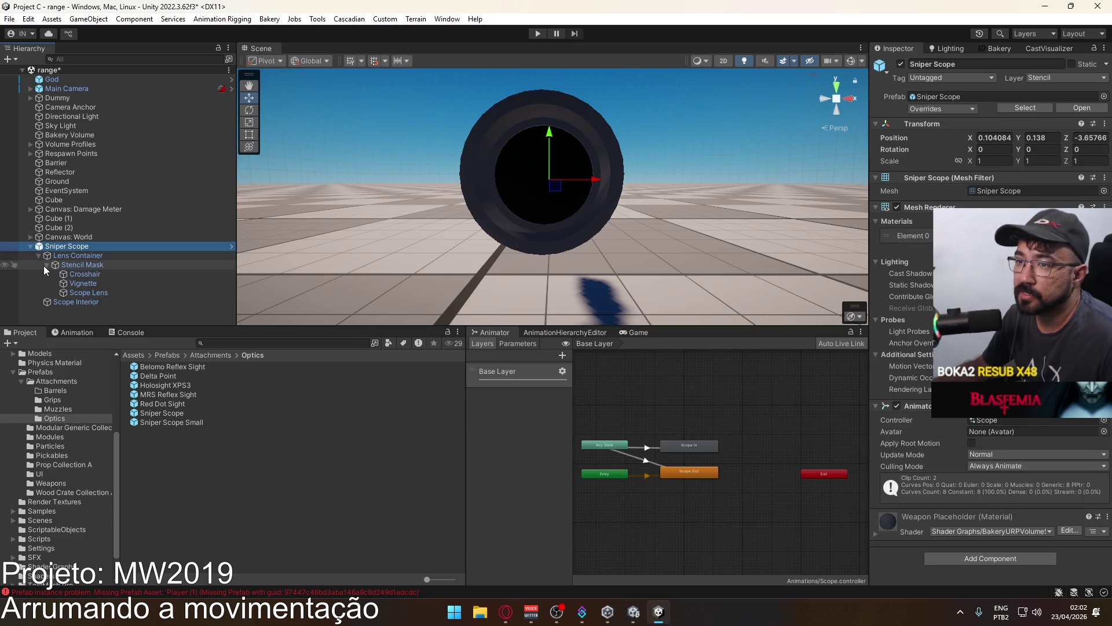
{"action": "left_click", "coordinate": [83, 254]}
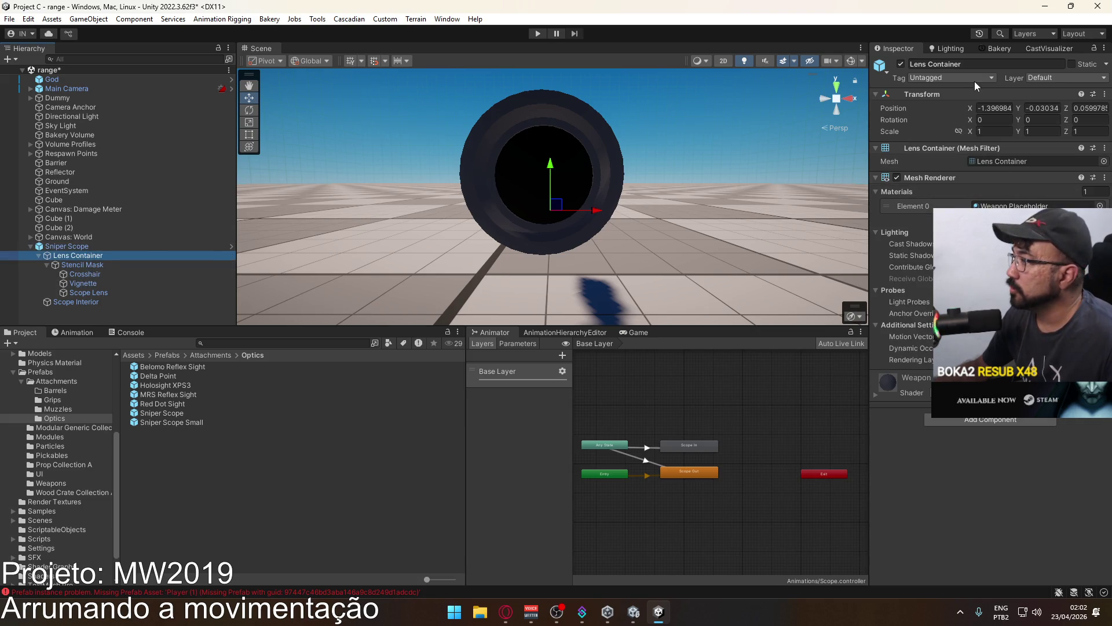
{"action": "left_click", "coordinate": [902, 49]}
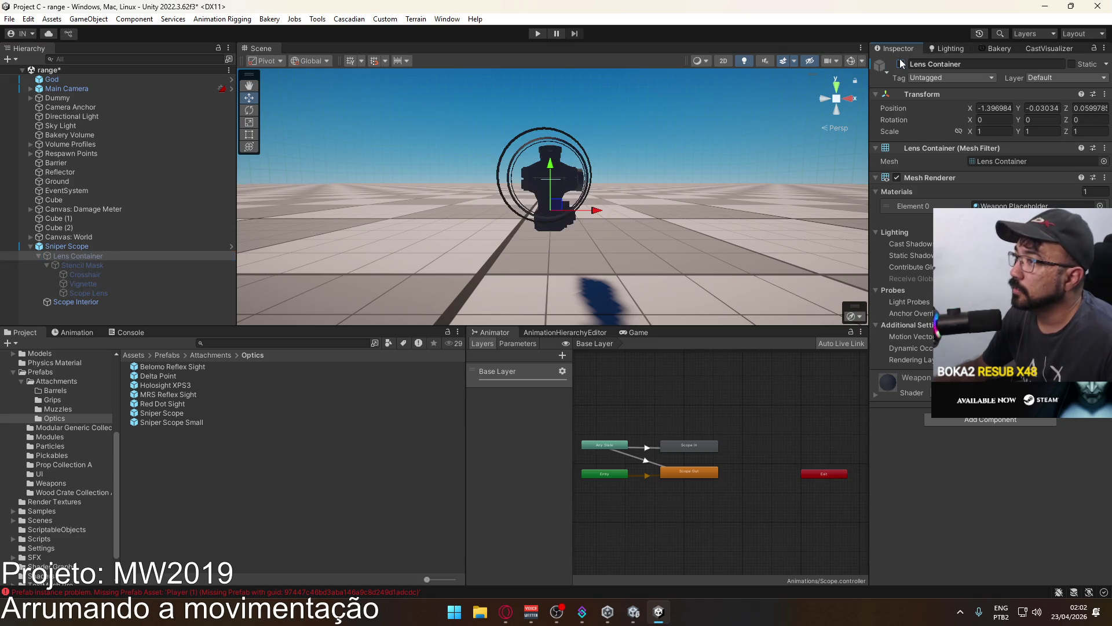
{"action": "left_click", "coordinate": [101, 263]}
{"action": "key", "text": "Down"}
{"action": "key", "text": "Down"}
{"action": "key", "text": "Down"}
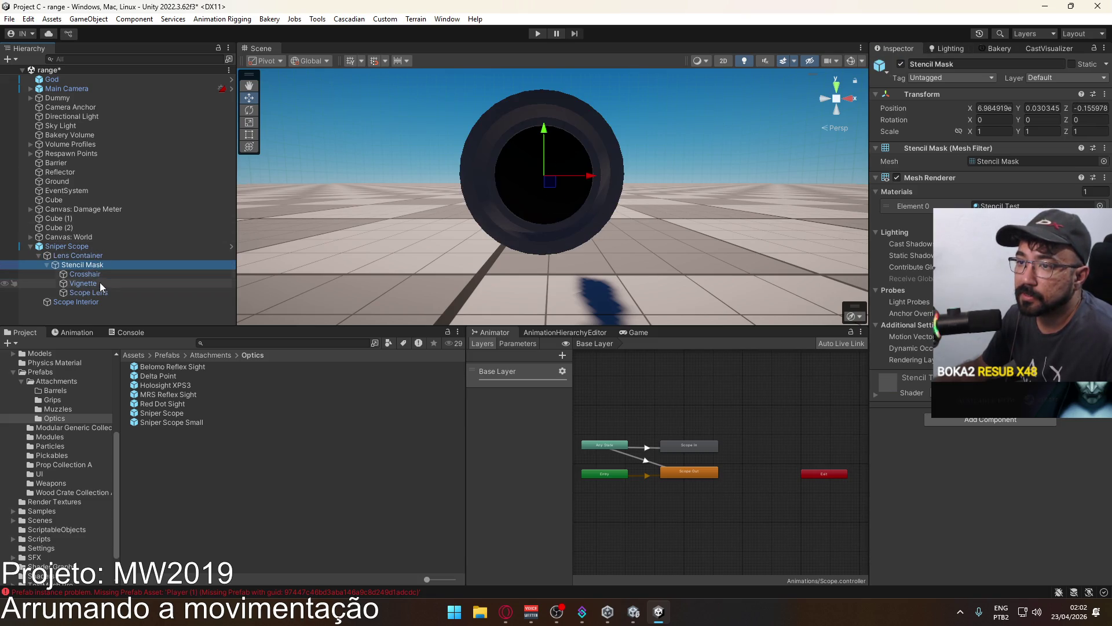
{"action": "left_click", "coordinate": [901, 64]}
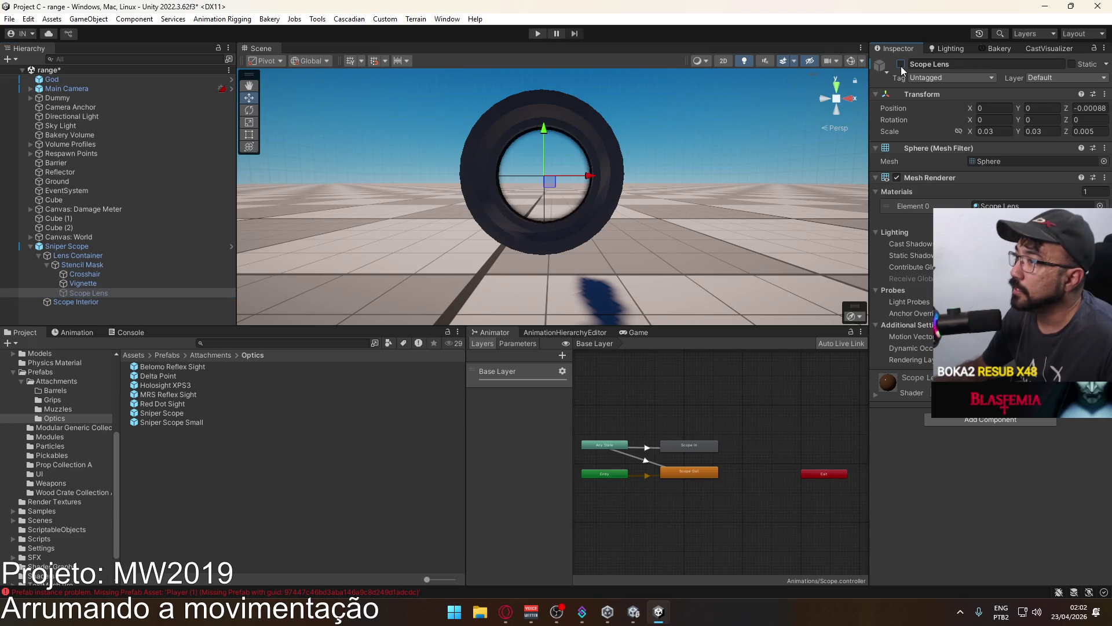
Orbit around the scope to check the missing lens and select the Sniper Scope.
{"action": "mouse_move", "coordinate": [510, 219]}
{"action": "left_mouse_down"}
{"action": "mouse_move", "coordinate": [526, 231]}
{"action": "mouse_move", "coordinate": [613, 152]}
{"action": "mouse_move", "coordinate": [428, 114]}
{"action": "mouse_move", "coordinate": [322, 118]}
{"action": "mouse_move", "coordinate": [431, 124]}
{"action": "left_mouse_up"}
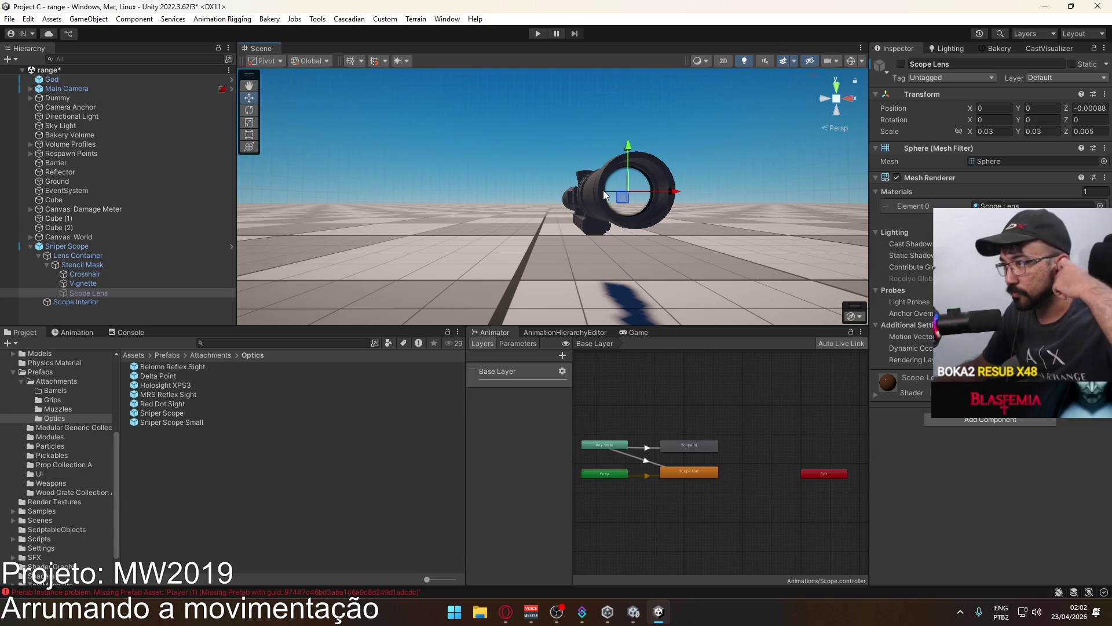
{"action": "mouse_move", "coordinate": [567, 197]}
{"action": "left_mouse_down"}
{"action": "mouse_move", "coordinate": [587, 277]}
{"action": "mouse_move", "coordinate": [539, 154]}
{"action": "mouse_move", "coordinate": [507, 204]}
{"action": "mouse_move", "coordinate": [511, 170]}
{"action": "mouse_move", "coordinate": [546, 220]}
{"action": "mouse_move", "coordinate": [532, 215]}
{"action": "left_mouse_up"}
{"action": "scroll", "coordinate": [507, 204], "scroll_direction": "down", "scroll_amount": 2}
{"action": "scroll", "coordinate": [509, 195], "scroll_direction": "up", "scroll_amount": 3}
{"action": "left_click", "coordinate": [530, 214]}
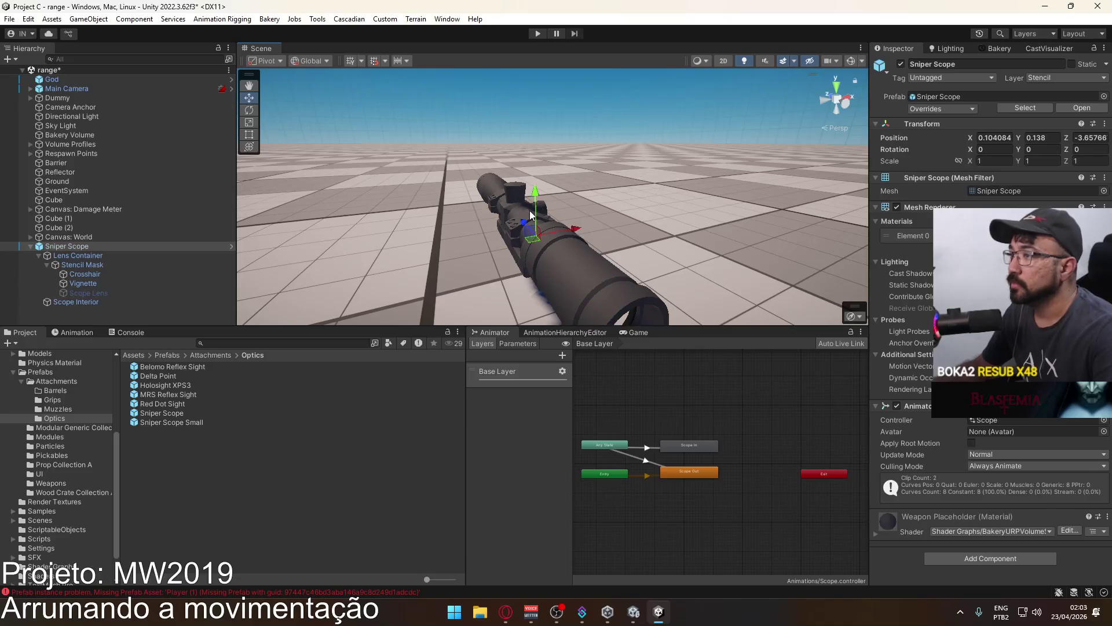
Move only the Sniper Scope object to the Default layer and orbit to inspect it.
{"action": "left_click", "coordinate": [1060, 79]}
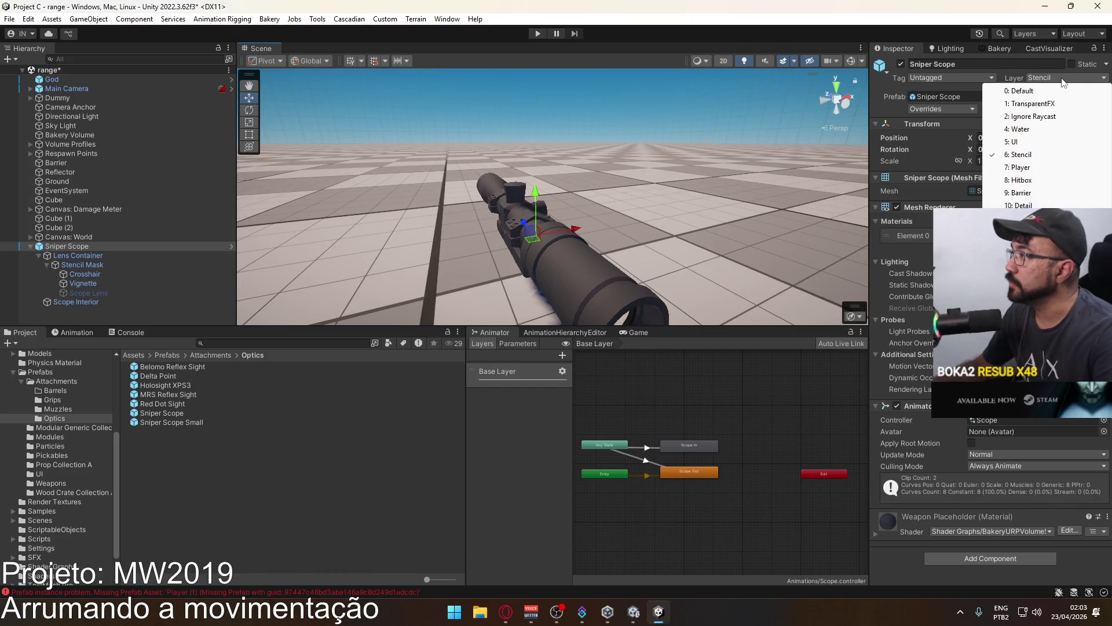
{"action": "left_click", "coordinate": [1023, 91]}
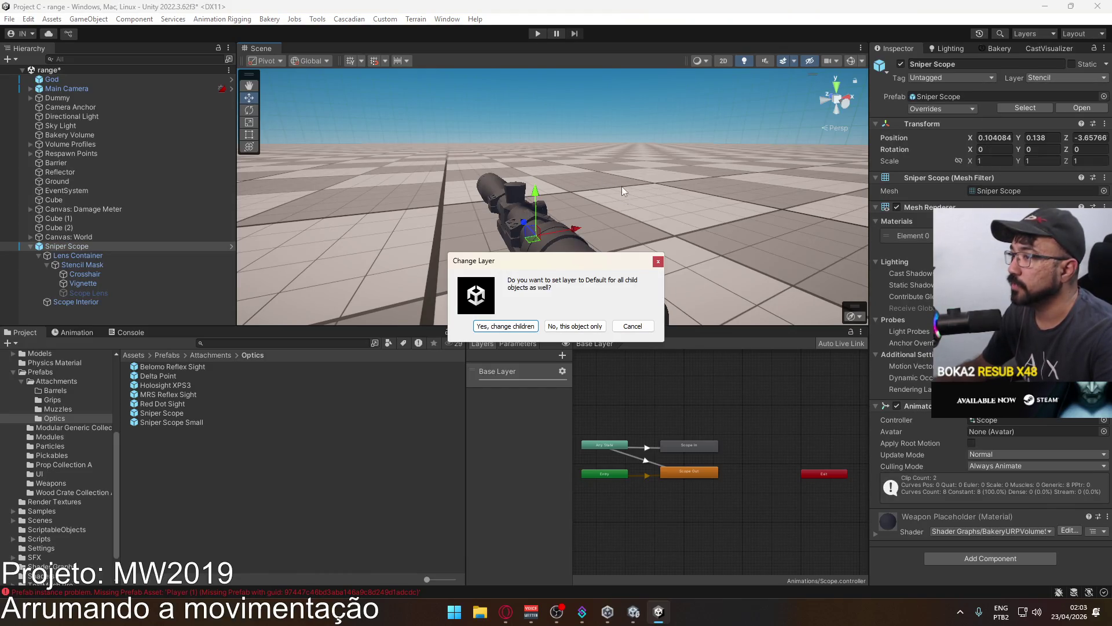
{"action": "left_click", "coordinate": [592, 326]}
{"action": "mouse_move", "coordinate": [589, 321]}
{"action": "left_mouse_down"}
{"action": "mouse_move", "coordinate": [539, 273]}
{"action": "mouse_move", "coordinate": [438, 211]}
{"action": "mouse_move", "coordinate": [430, 175]}
{"action": "mouse_move", "coordinate": [603, 190]}
{"action": "left_mouse_up"}
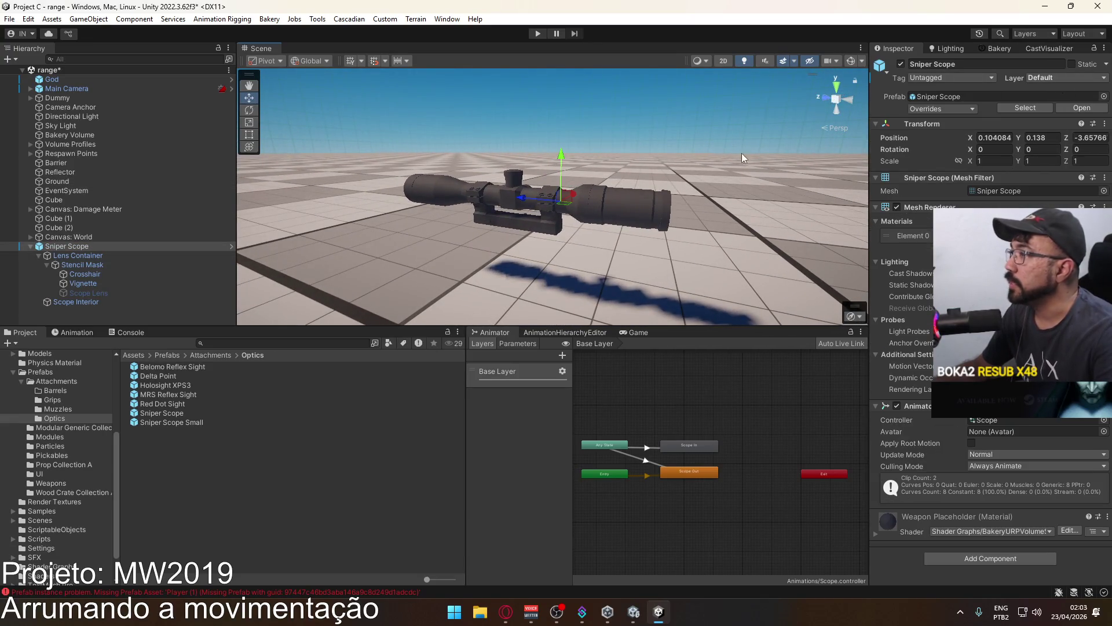
{"action": "left_click", "coordinate": [621, 199]}
{"action": "mouse_move", "coordinate": [621, 198]}
{"action": "left_mouse_down"}
{"action": "mouse_move", "coordinate": [508, 137]}
{"action": "mouse_move", "coordinate": [234, 115]}
{"action": "left_mouse_up"}
{"action": "scroll", "coordinate": [521, 173], "scroll_direction": "up", "scroll_amount": 3}
{"action": "left_click", "coordinate": [654, 162]}
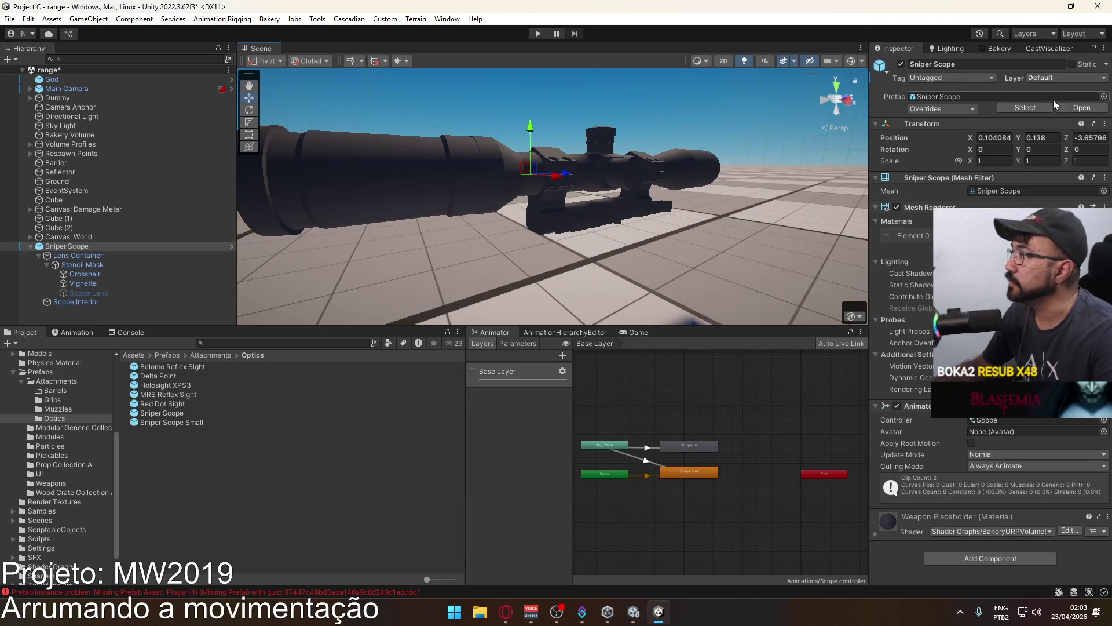
Return the Sniper Scope to layer 6: Stencil and back out to frame the scope ring.
{"action": "left_click", "coordinate": [1059, 79]}
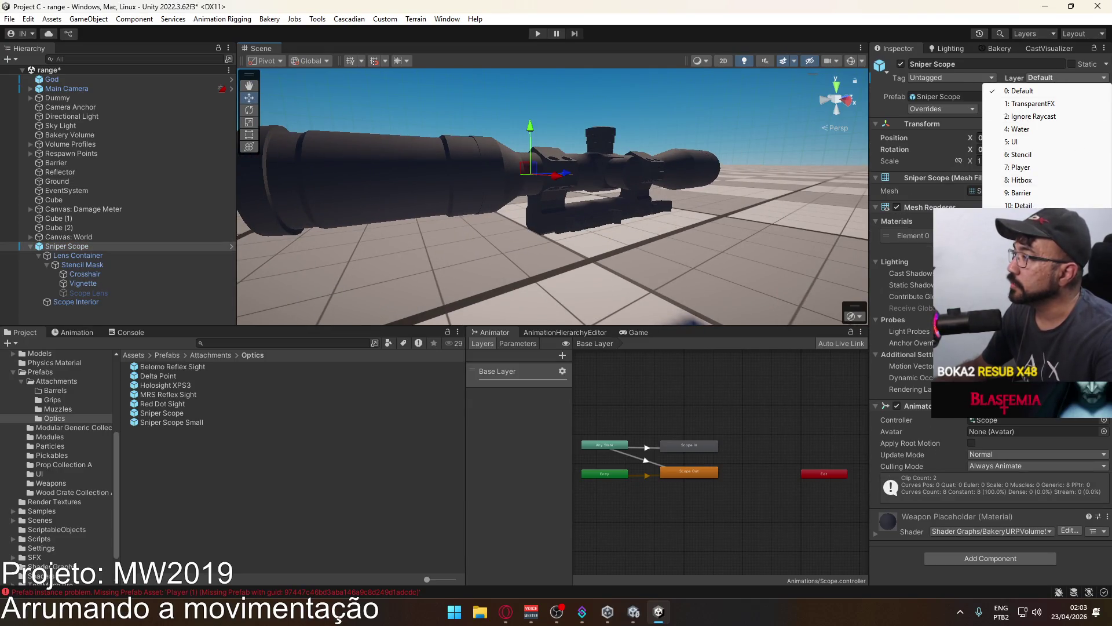
{"action": "left_click", "coordinate": [1021, 155]}
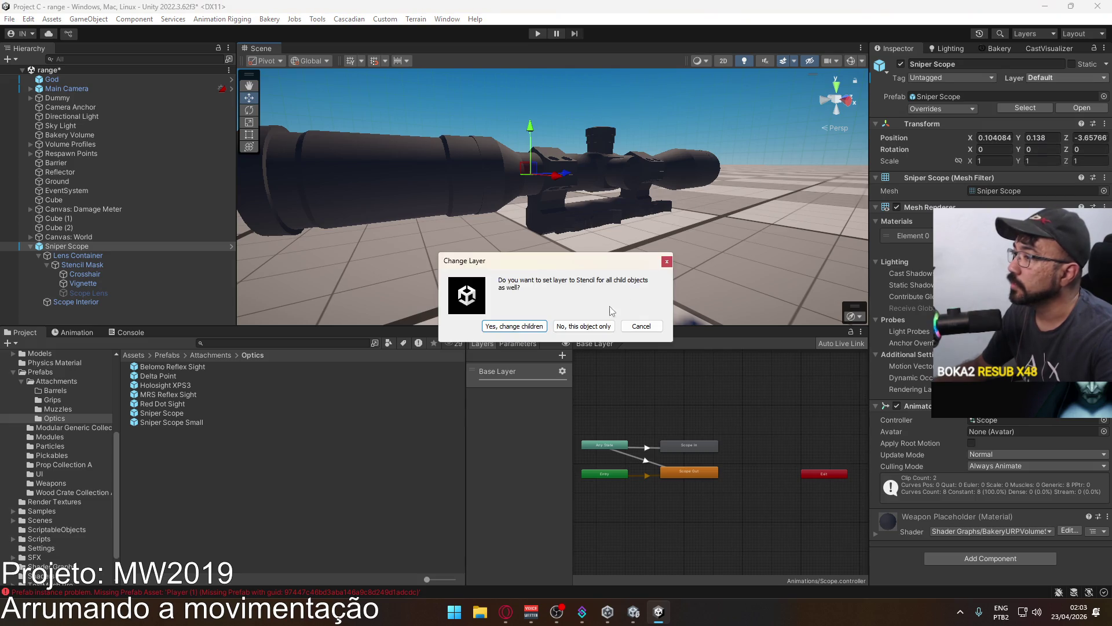
{"action": "left_click", "coordinate": [595, 328]}
{"action": "mouse_move", "coordinate": [637, 231]}
{"action": "left_mouse_down"}
{"action": "mouse_move", "coordinate": [742, 160]}
{"action": "mouse_move", "coordinate": [688, 209]}
{"action": "mouse_move", "coordinate": [723, 218]}
{"action": "mouse_move", "coordinate": [707, 216]}
{"action": "mouse_move", "coordinate": [715, 150]}
{"action": "mouse_move", "coordinate": [666, 170]}
{"action": "mouse_move", "coordinate": [703, 166]}
{"action": "mouse_move", "coordinate": [552, 167]}
{"action": "left_mouse_up"}
{"action": "scroll", "coordinate": [688, 209], "scroll_direction": "down", "scroll_amount": 2}
{"action": "key", "text": "s"}
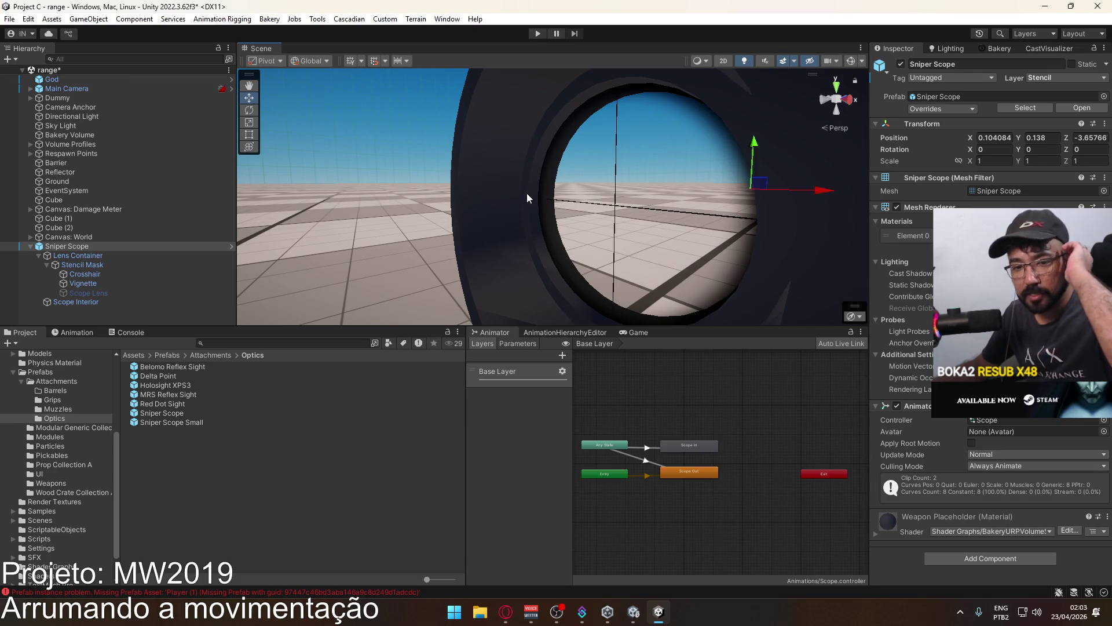
Select the Stencil Mask and inspect its Stencil Test material in the Project panel.
{"action": "left_click", "coordinate": [82, 264]}
{"action": "left_click", "coordinate": [131, 332]}
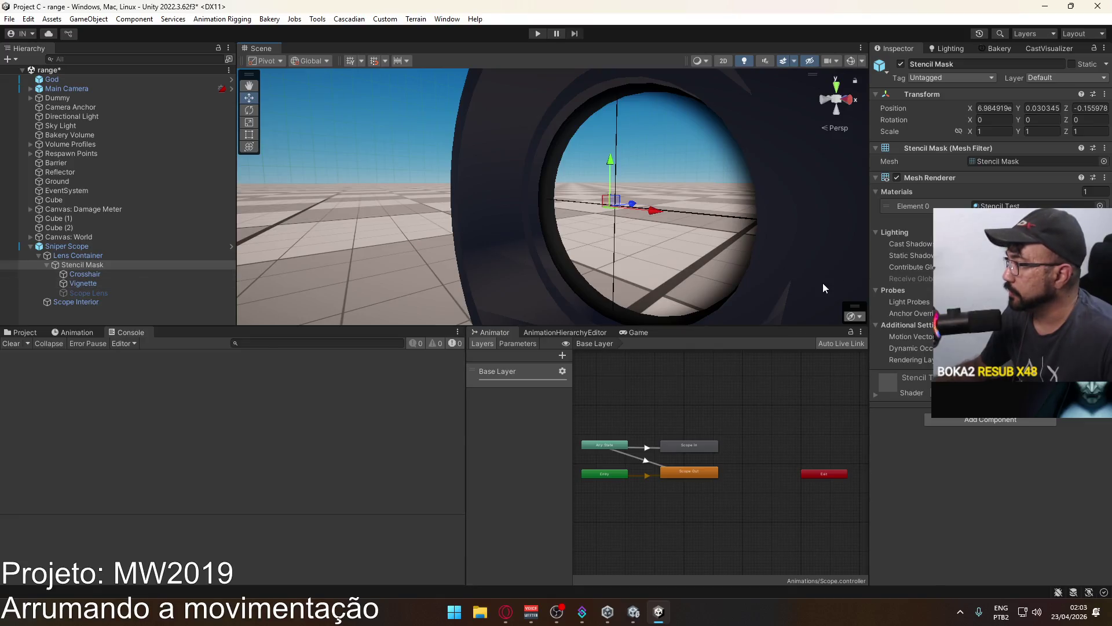
{"action": "left_click", "coordinate": [24, 332]}
{"action": "left_click", "coordinate": [174, 494]}
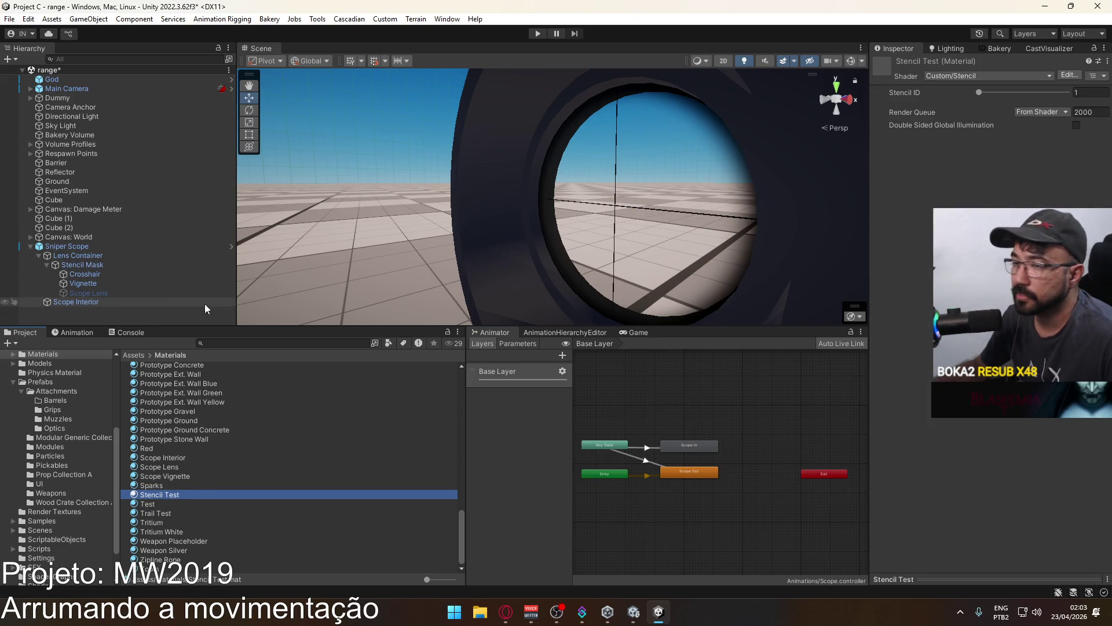
Expand the Stencil Mask's Stencil Test material settings and open the AnimationHierarchyEditor panel.
{"action": "left_click", "coordinate": [79, 266]}
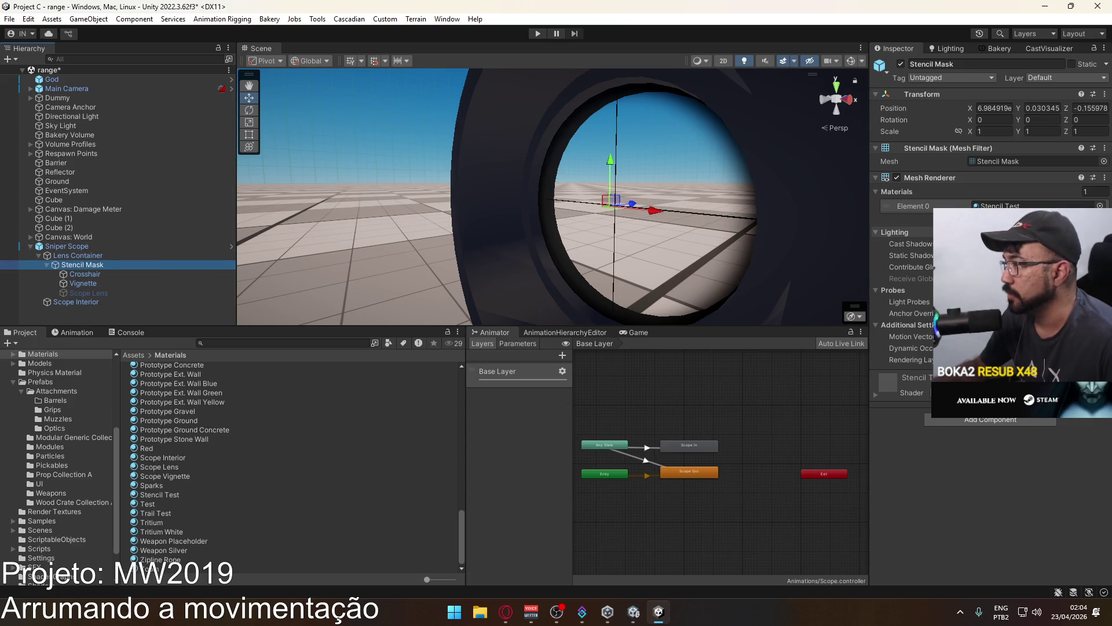
{"action": "left_click", "coordinate": [875, 395]}
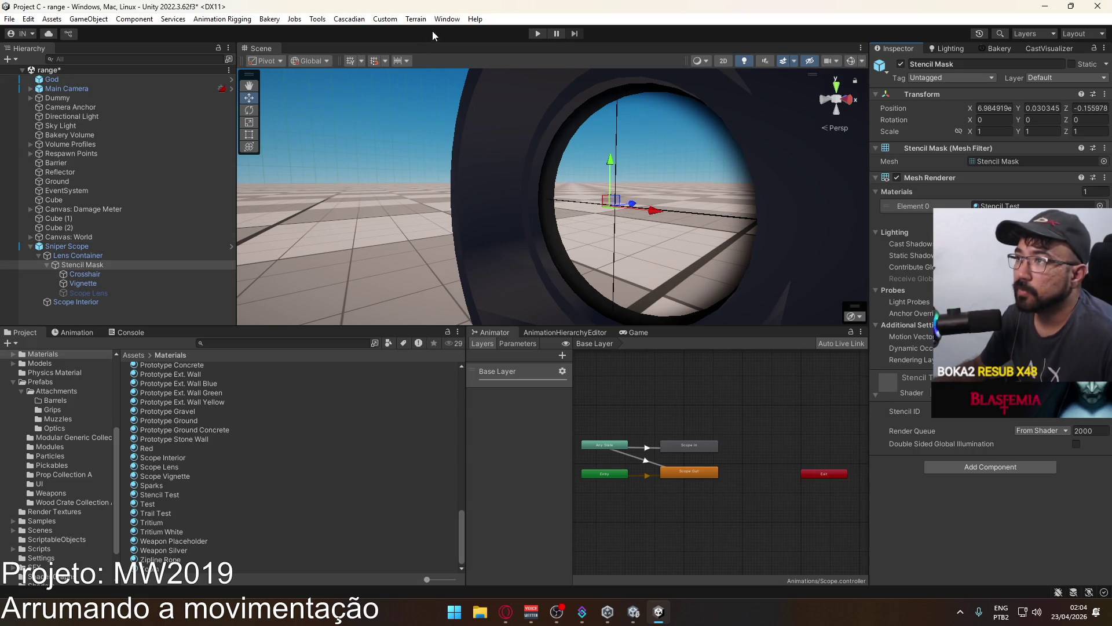
{"action": "left_click", "coordinate": [461, 20]}
{"action": "left_click", "coordinate": [494, 99]}
Browse the ScriptableObjects folder, then the Assets > Settings folder.
{"action": "left_click", "coordinate": [28, 19]}
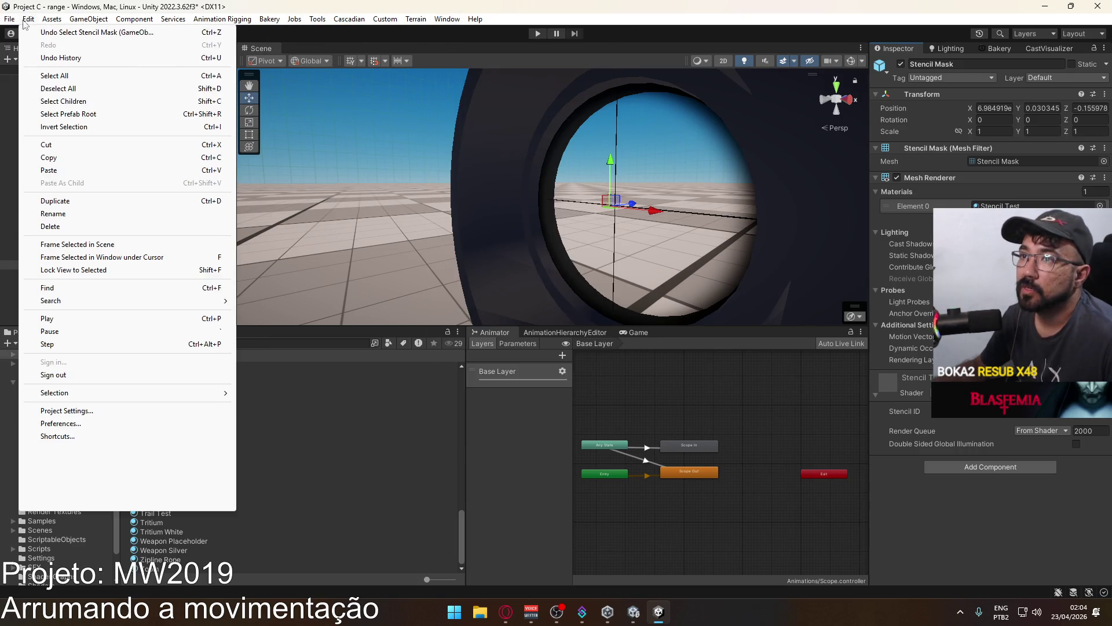
{"action": "left_click", "coordinate": [72, 534]}
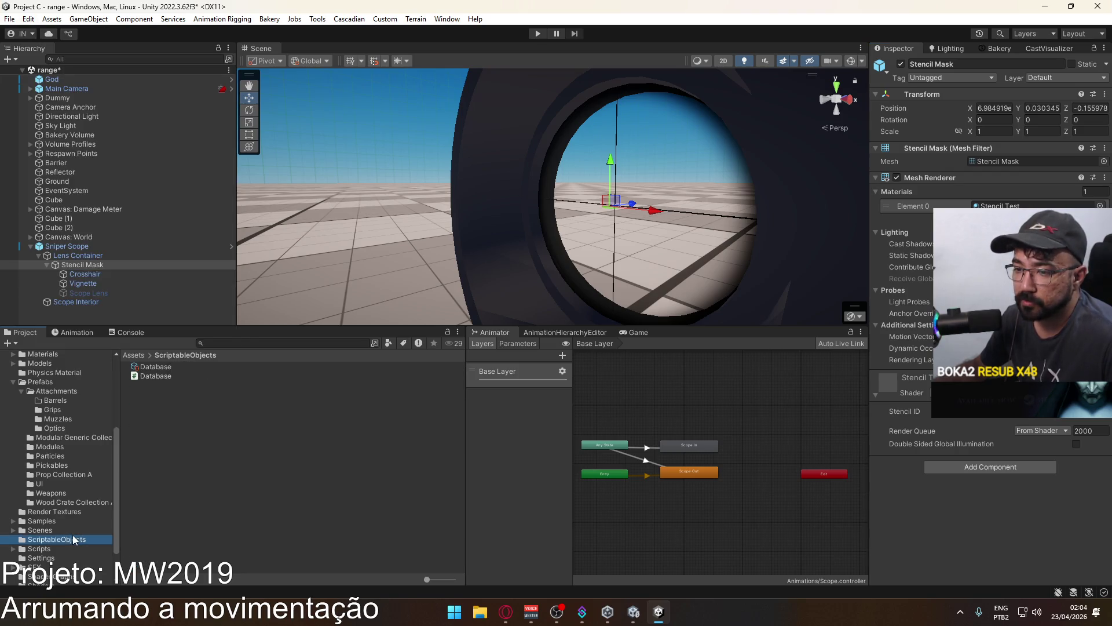
{"action": "scroll", "coordinate": [75, 523], "scroll_direction": "down", "scroll_amount": 2}
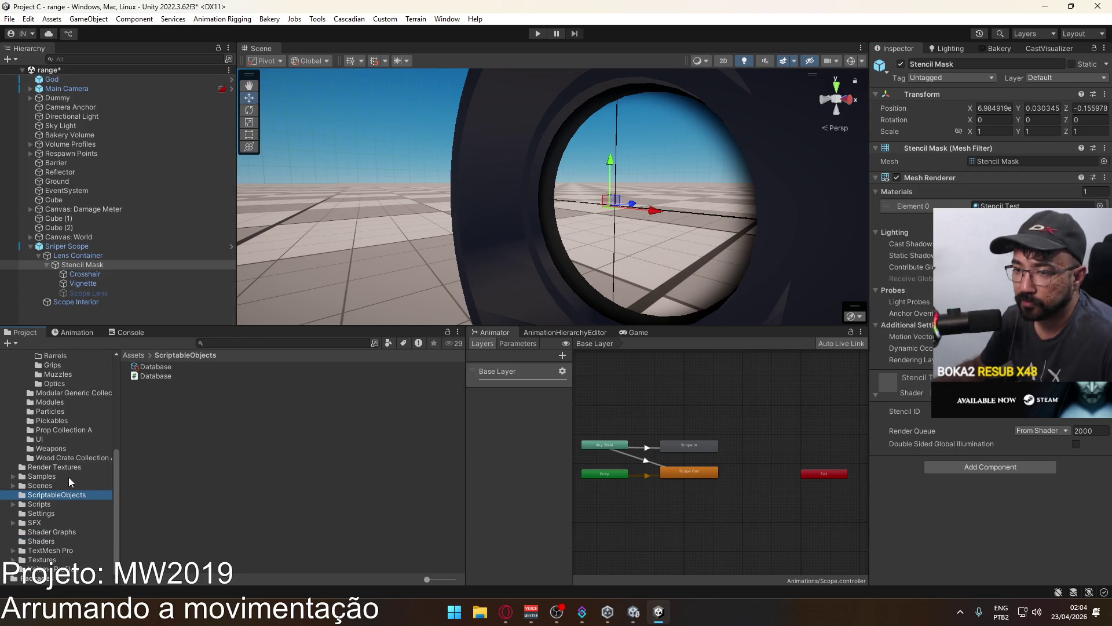
{"action": "left_click", "coordinate": [54, 511]}
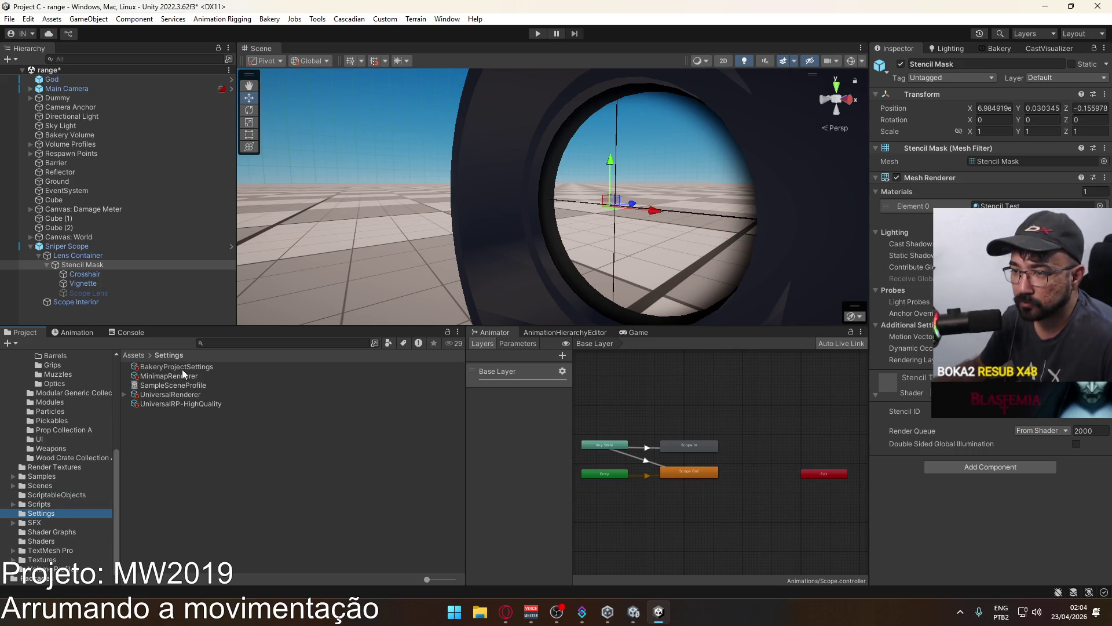
Expand UniversalRenderer, select its Stencil Render Objects feature and expand the Overrides foldout.
{"action": "left_click", "coordinate": [183, 402]}
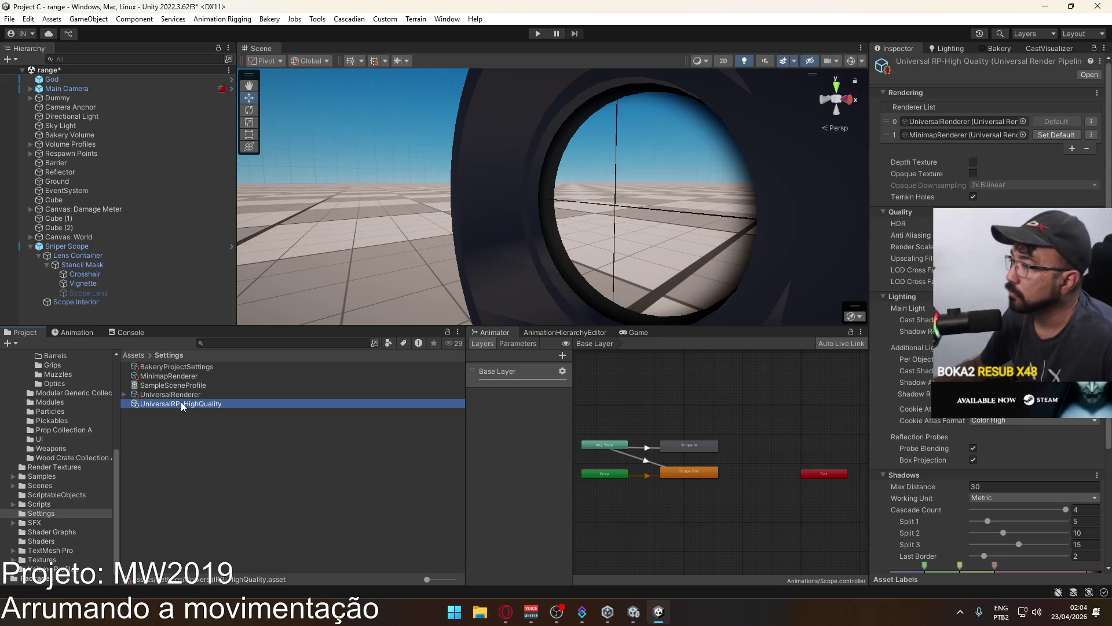
{"action": "left_click", "coordinate": [122, 394]}
{"action": "left_click", "coordinate": [125, 395]}
{"action": "left_click", "coordinate": [176, 395]}
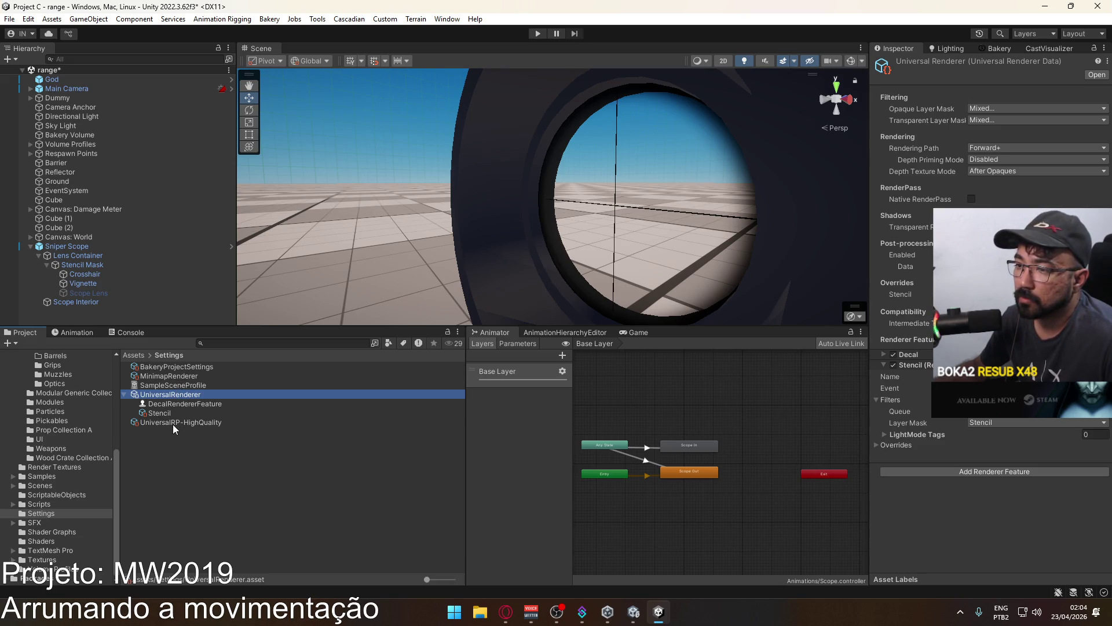
{"action": "left_click", "coordinate": [170, 412]}
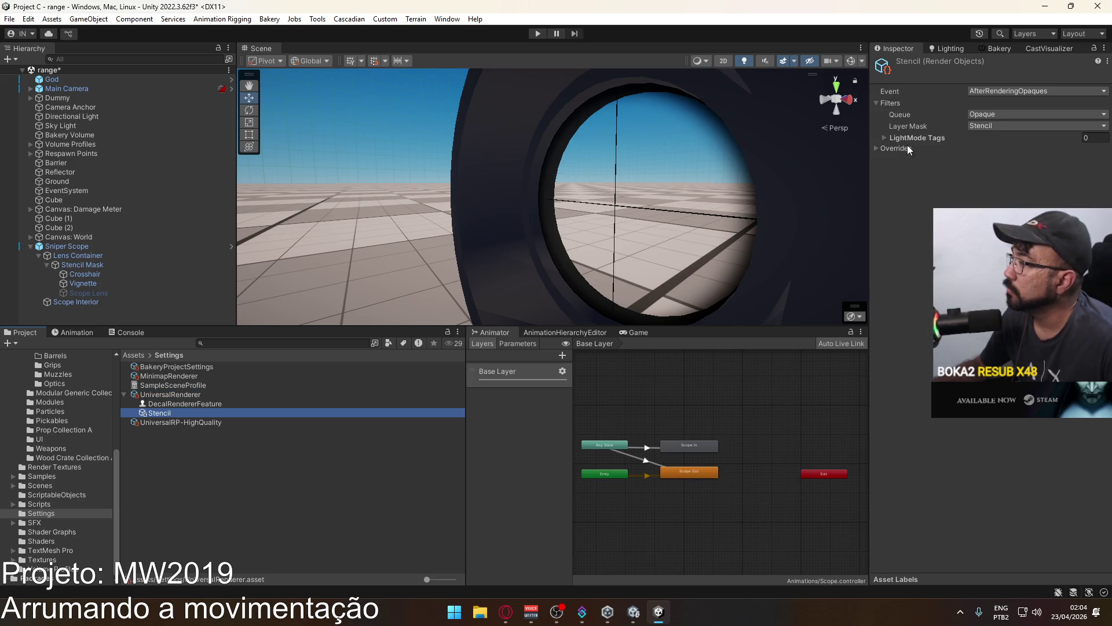
{"action": "left_click", "coordinate": [877, 148]}
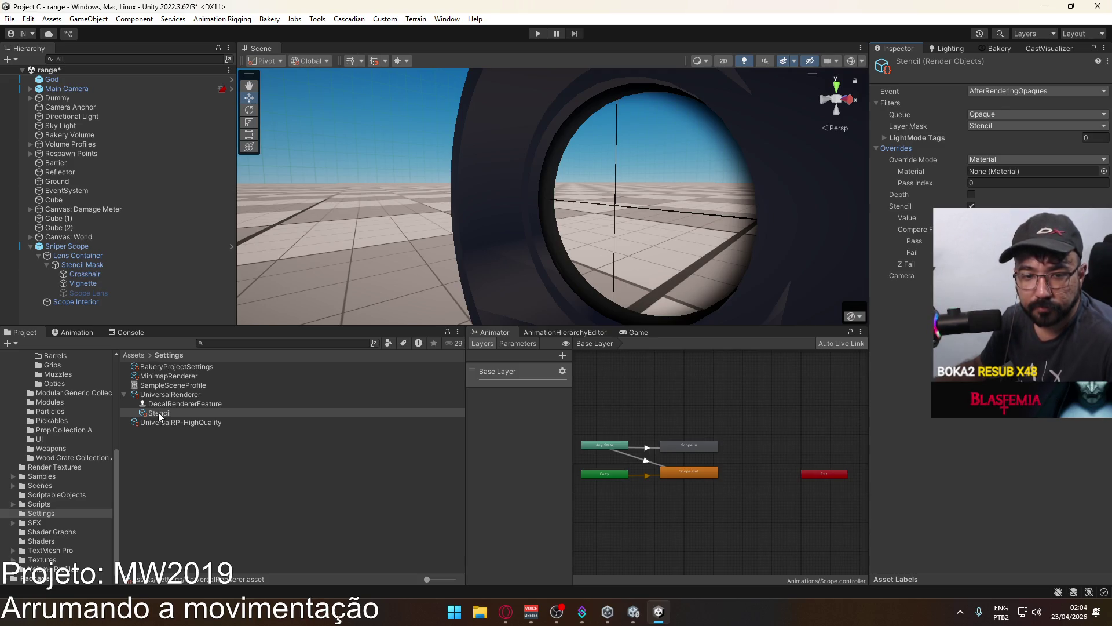
{"action": "right_click", "coordinate": [158, 411]}
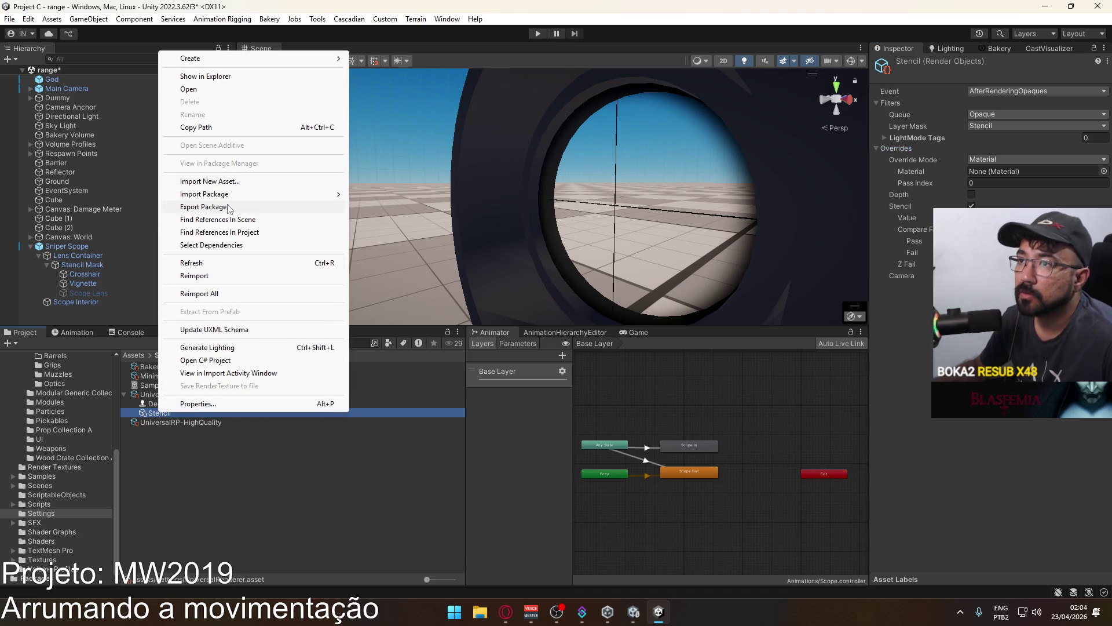
Show the Stencil asset's UniversalRenderer.asset file in Explorer, then switch to the Unity 6 project.
{"action": "left_click", "coordinate": [244, 77]}
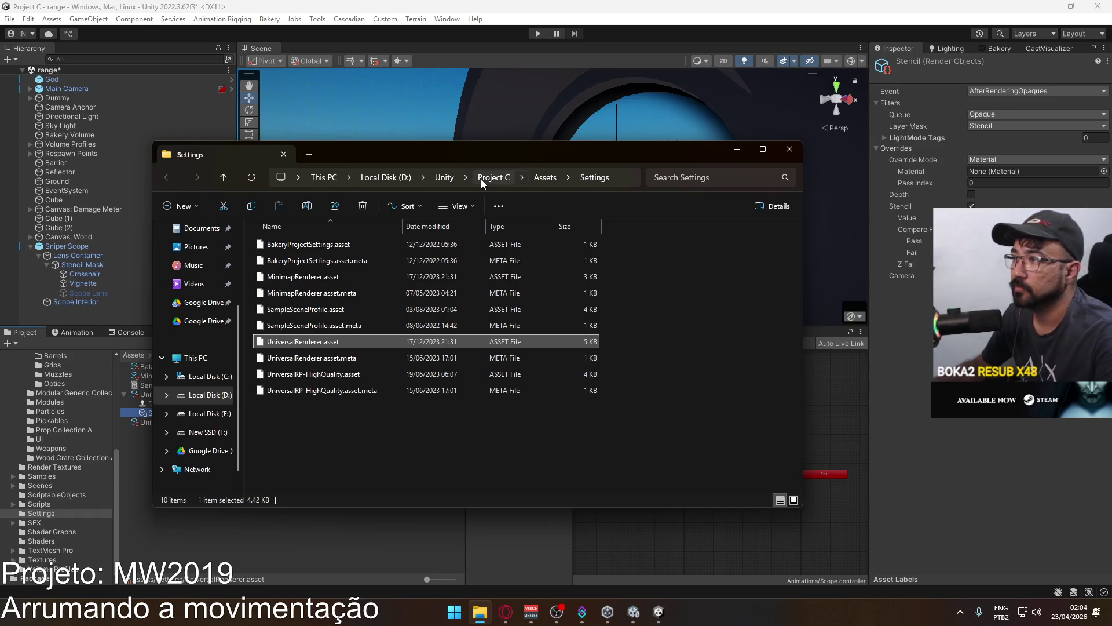
{"action": "mouse_move", "coordinate": [440, 162]}
{"action": "left_mouse_down"}
{"action": "mouse_move", "coordinate": [566, 89]}
{"action": "mouse_move", "coordinate": [559, 141]}
{"action": "left_mouse_up"}
{"action": "left_click", "coordinate": [633, 612]}
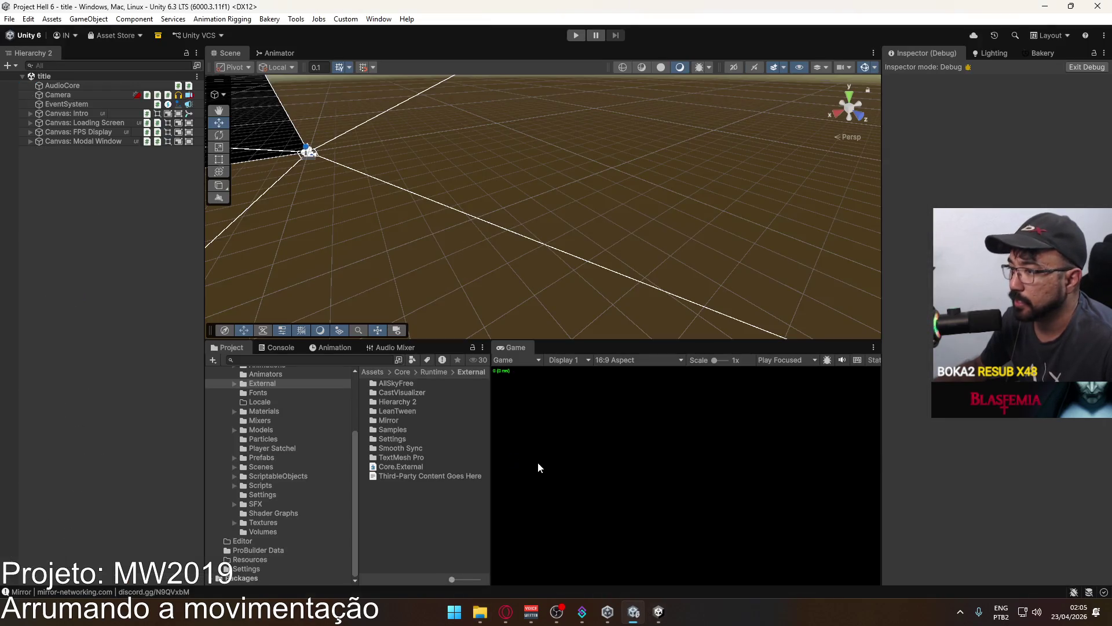
Select URP-ForwardPlus-Renderer in ScriptableObjects > Settings and switch the Inspector from Debug to Normal.
{"action": "left_click", "coordinate": [292, 475]}
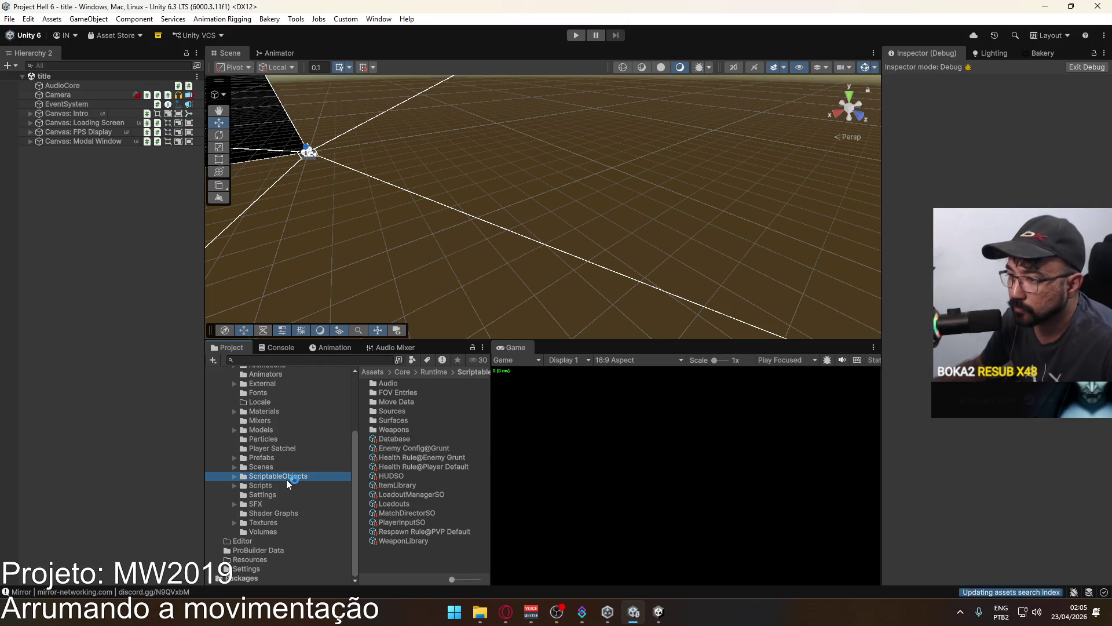
{"action": "left_click", "coordinate": [272, 493]}
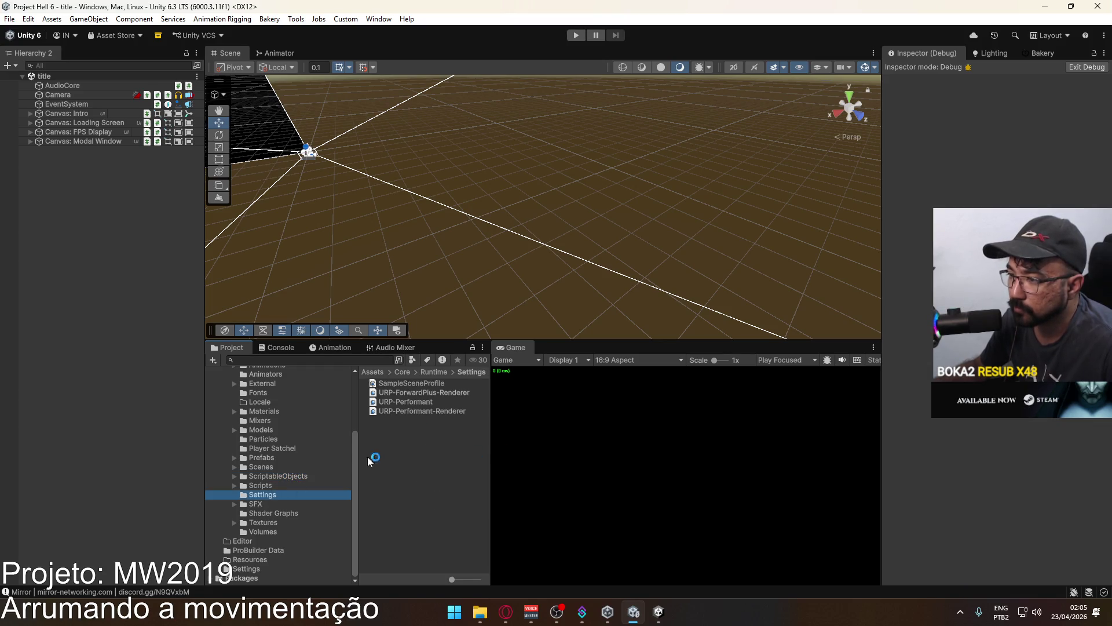
{"action": "left_click", "coordinate": [417, 401]}
{"action": "left_click", "coordinate": [420, 392]}
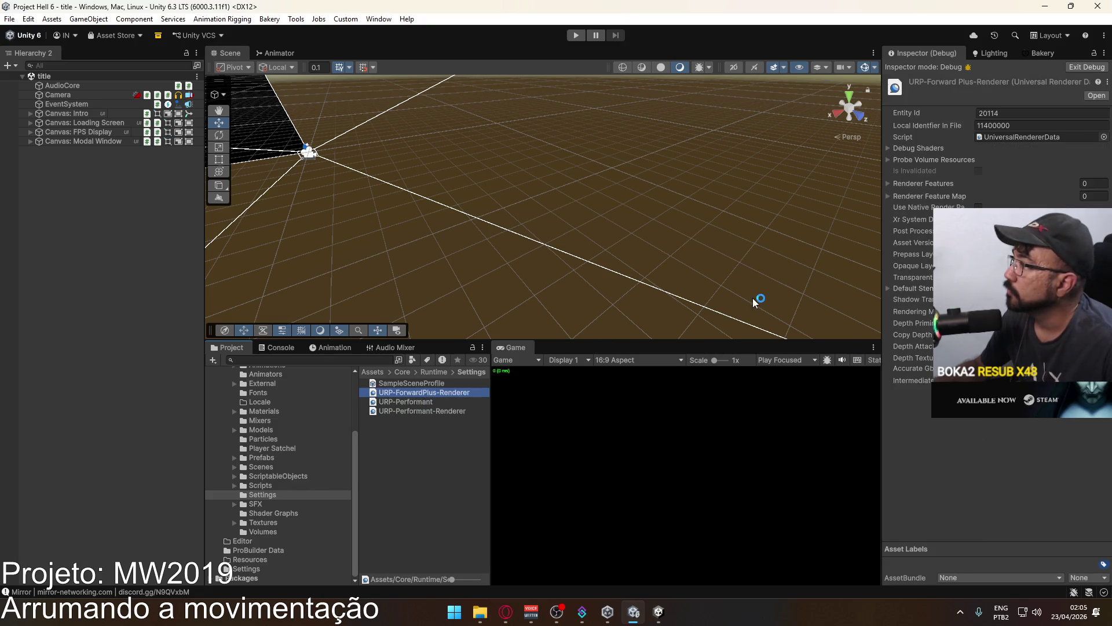
{"action": "left_click", "coordinate": [1103, 53]}
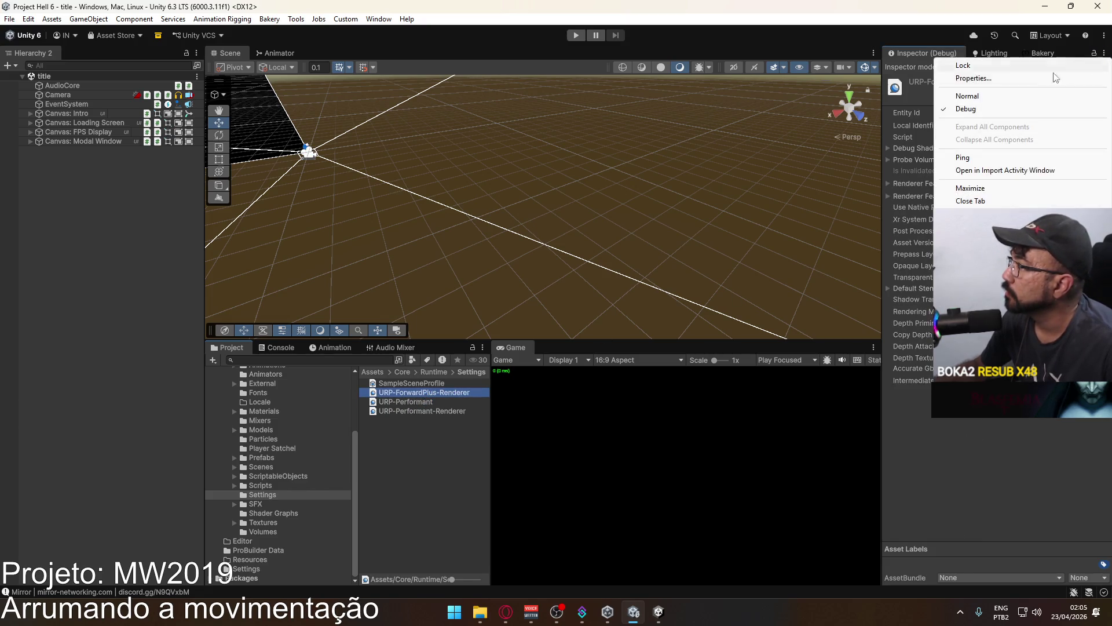
{"action": "left_click", "coordinate": [984, 95]}
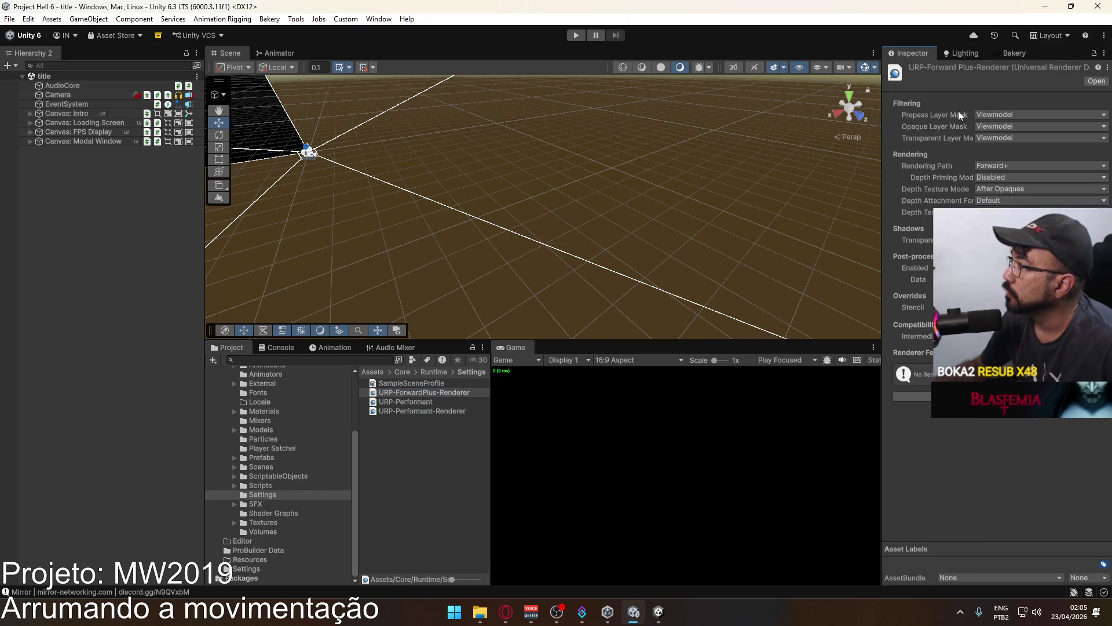
Select URP-Performant and follow its Renderer List entry to URP-ForwardPlus-Renderer's settings.
{"action": "left_click", "coordinate": [426, 396]}
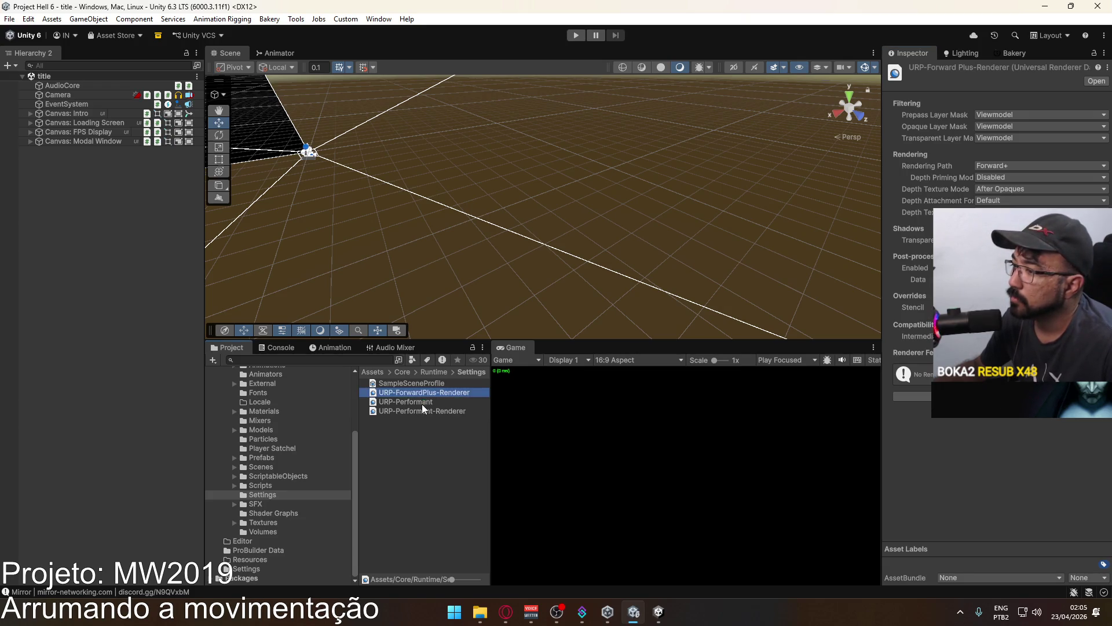
{"action": "left_click", "coordinate": [423, 405]}
{"action": "left_click", "coordinate": [423, 409]}
{"action": "left_click", "coordinate": [427, 401]}
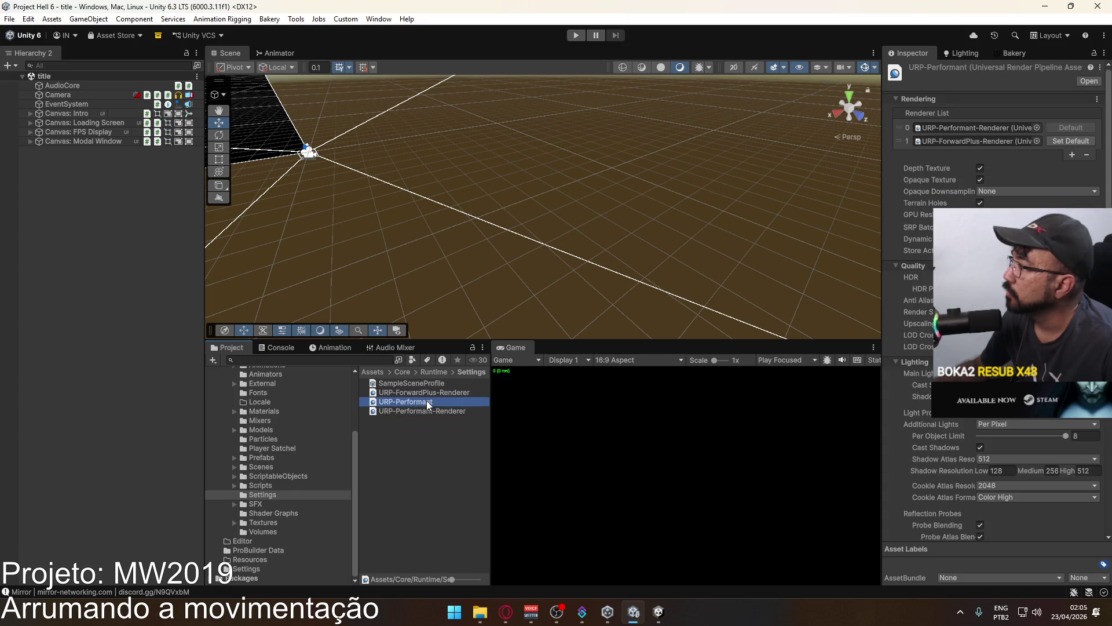
{"action": "left_click", "coordinate": [983, 141]}
{"action": "left_click", "coordinate": [451, 393]}
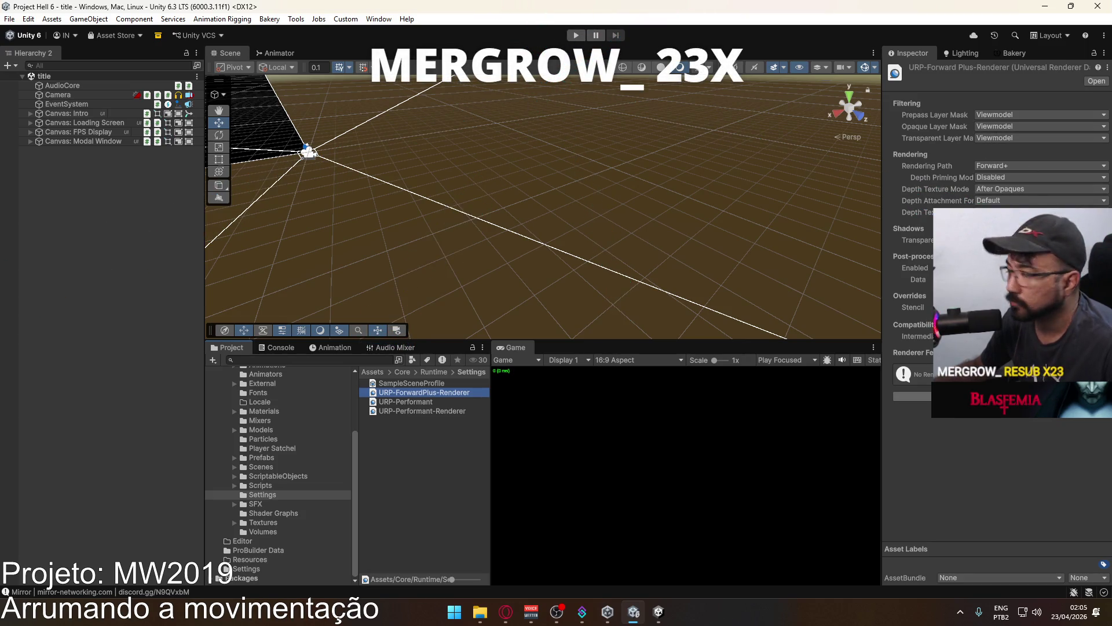
{"action": "left_click", "coordinate": [913, 397]}
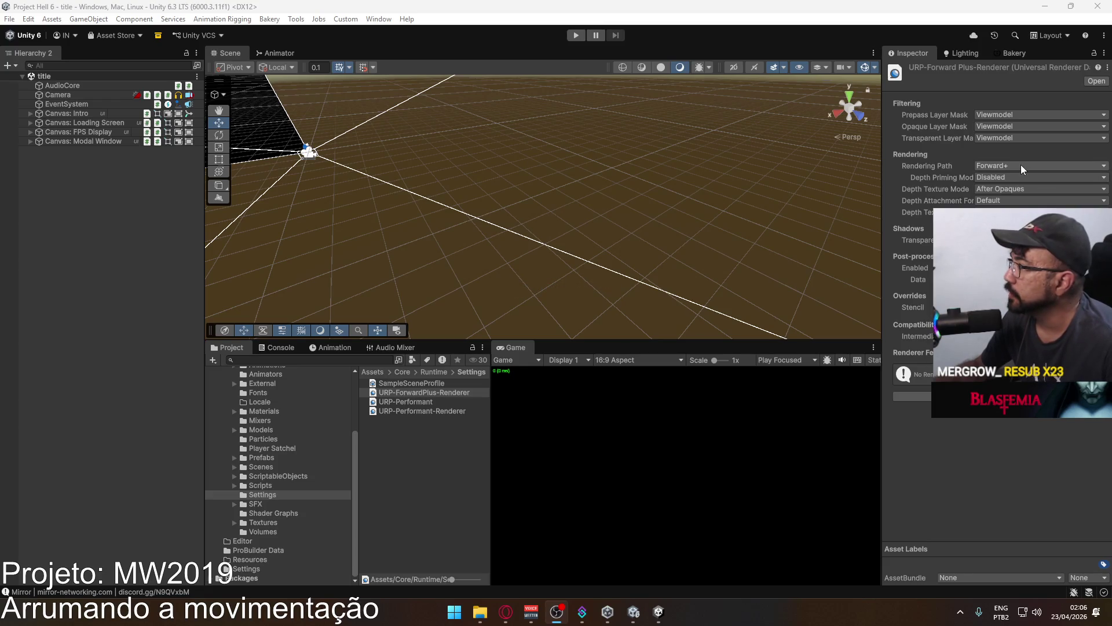
Check the Prepass Layer Mask, leaving Viewmodel unchanged, and the Add Renderer Feature list.
{"action": "left_click", "coordinate": [1019, 112]}
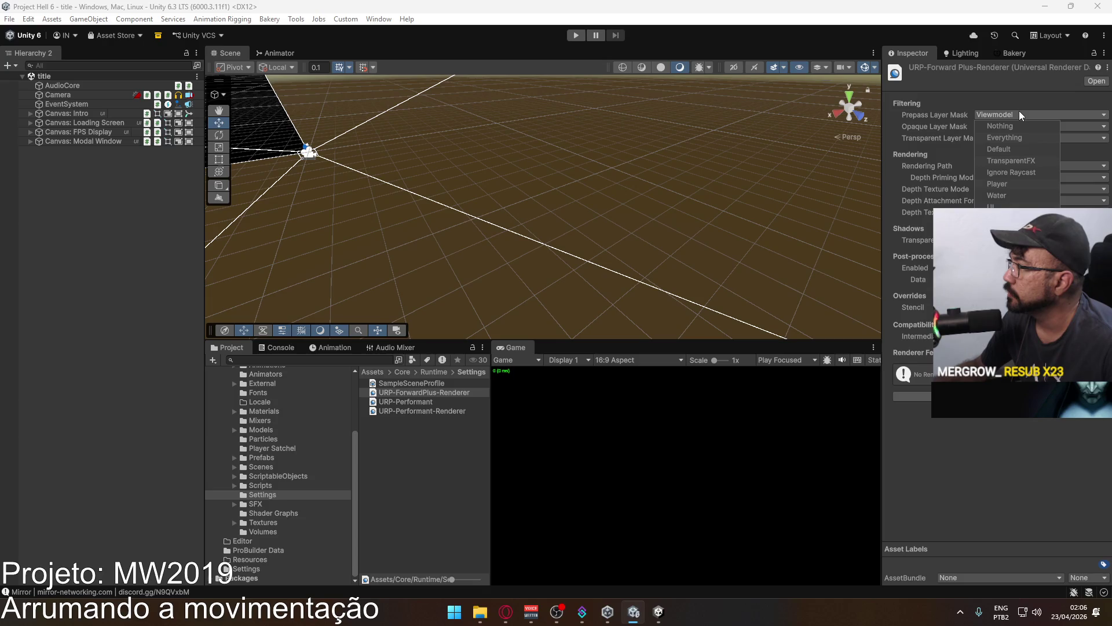
{"action": "left_click", "coordinate": [922, 403]}
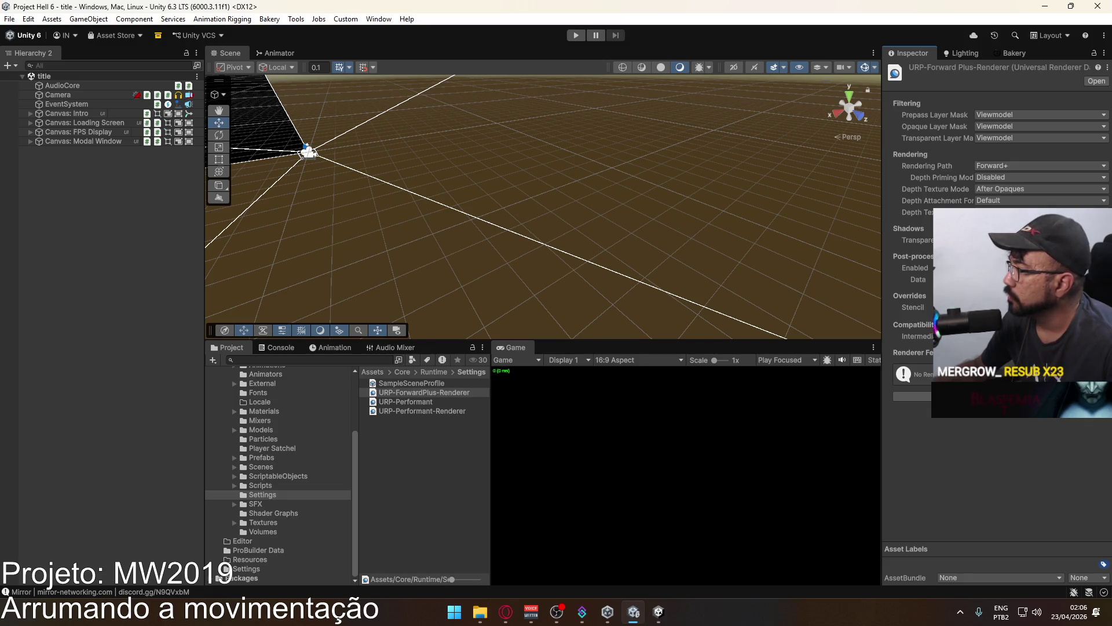
{"action": "left_click", "coordinate": [912, 396]}
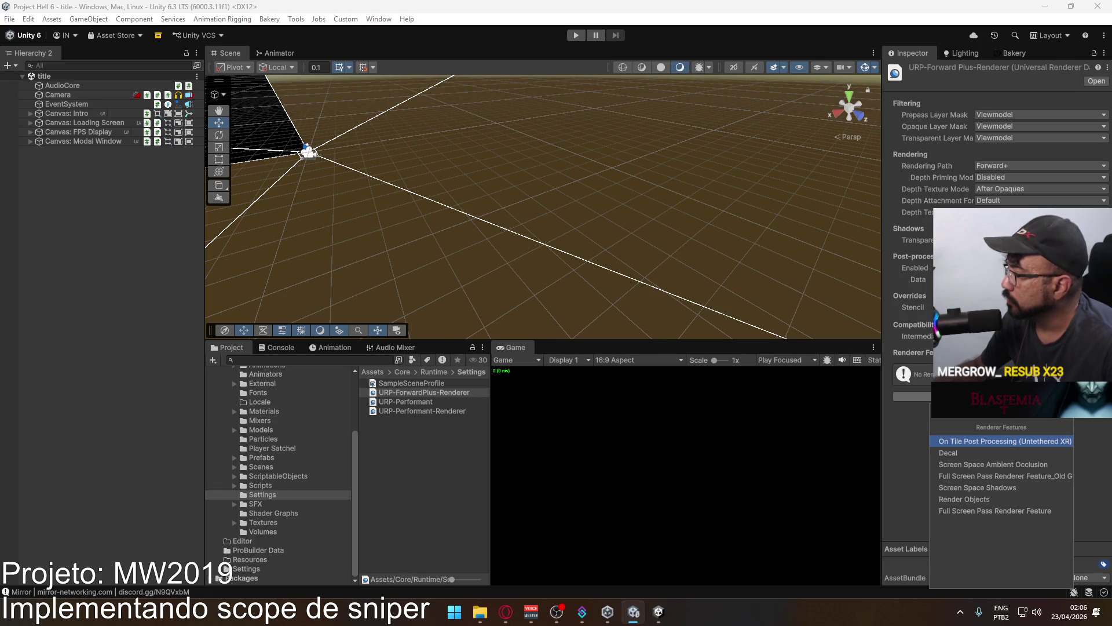
Bring up the Settings folder's asset actions, then return to Project C's Stencil renderer feature.
{"action": "right_click", "coordinate": [426, 432]}
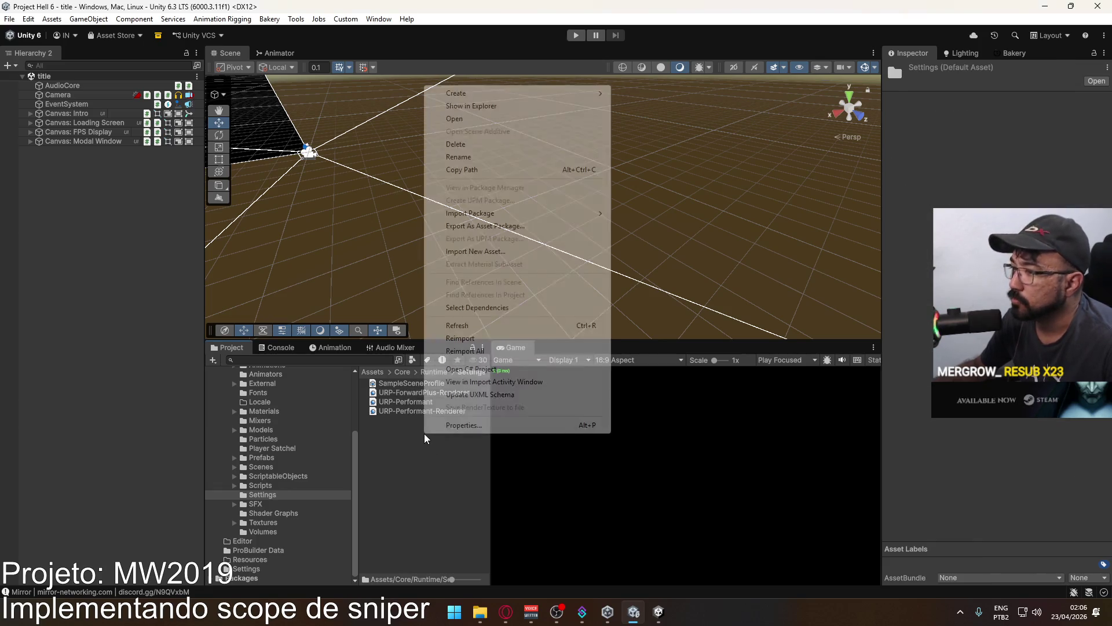
{"action": "mouse_move", "coordinate": [556, 93]}
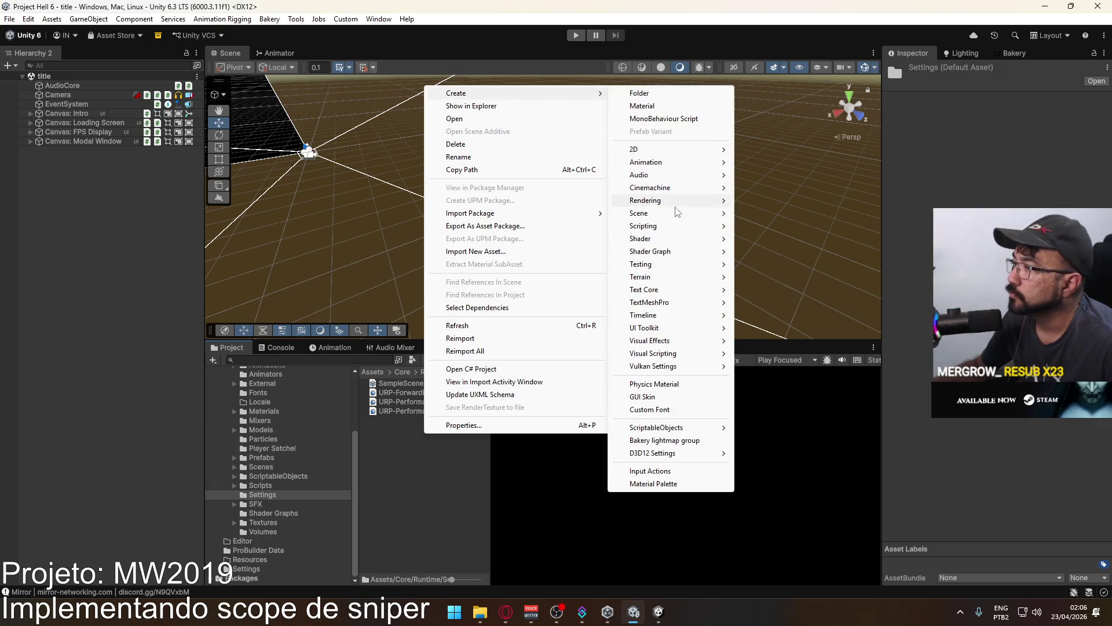
{"action": "mouse_move", "coordinate": [690, 430]}
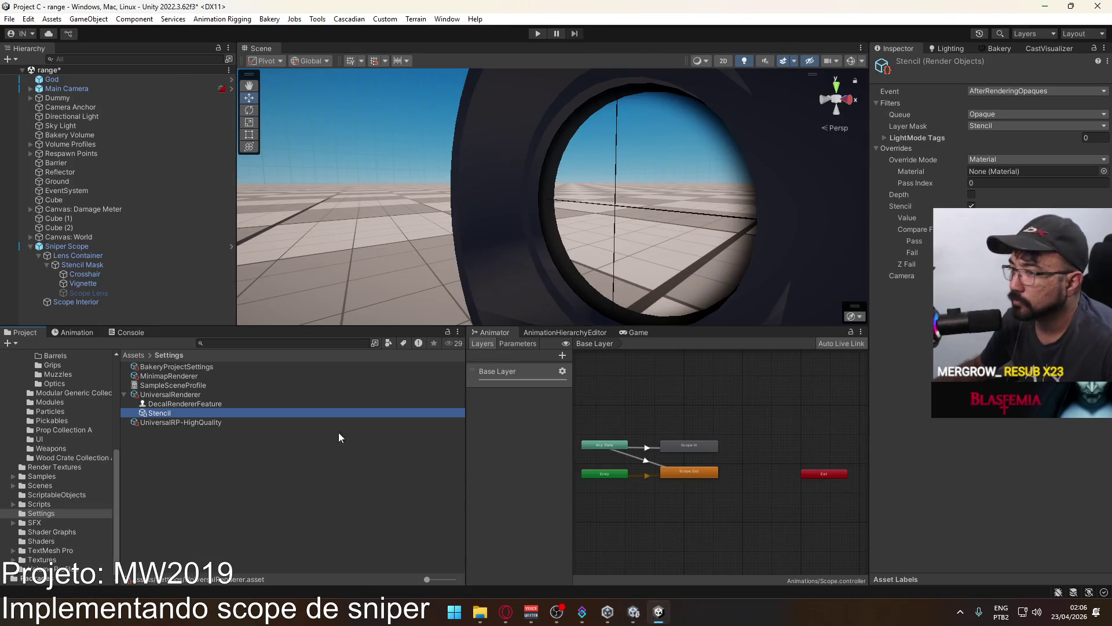
Inspect Project C's UniversalRenderer Stencil feature (Not Equal comparison), then switch back to Project Hell 6.
{"action": "left_click", "coordinate": [207, 395]}
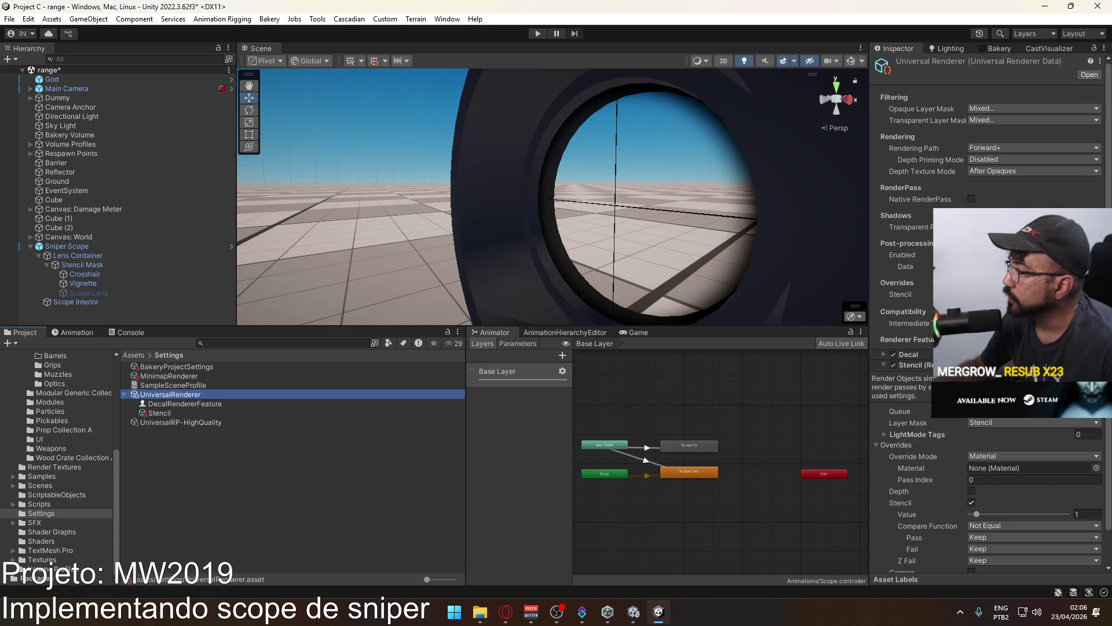
{"action": "left_click", "coordinate": [1031, 473]}
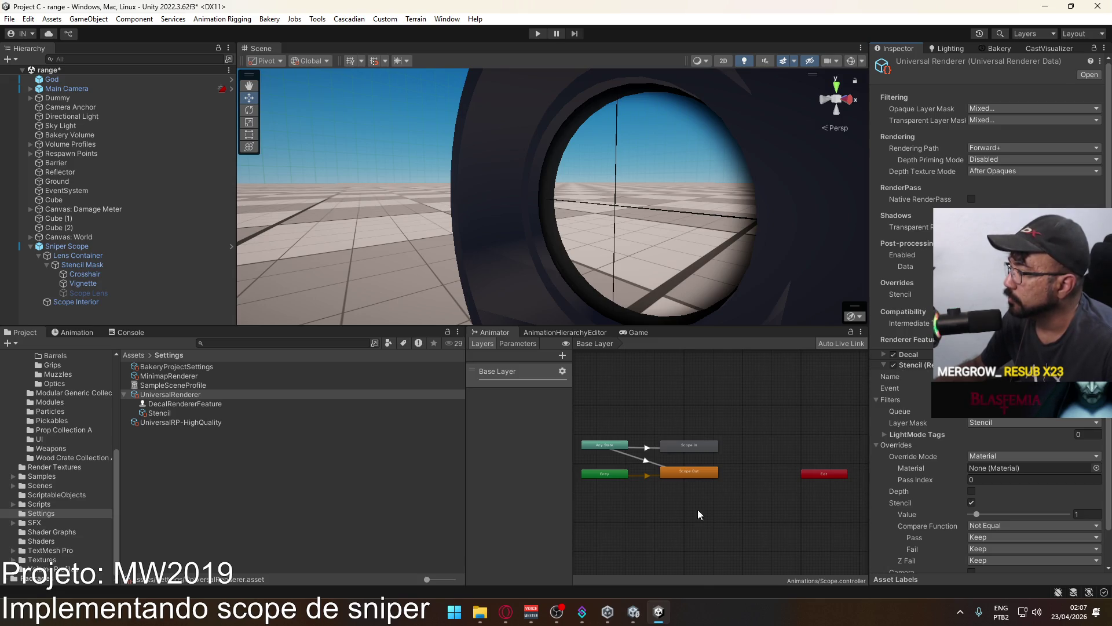
{"action": "left_click", "coordinate": [644, 611]}
Add a Render Objects renderer feature to URP-Performant-Renderer.
{"action": "right_click", "coordinate": [415, 399]}
{"action": "left_click", "coordinate": [400, 402]}
{"action": "scroll", "coordinate": [970, 491], "scroll_direction": "down", "scroll_amount": 5}
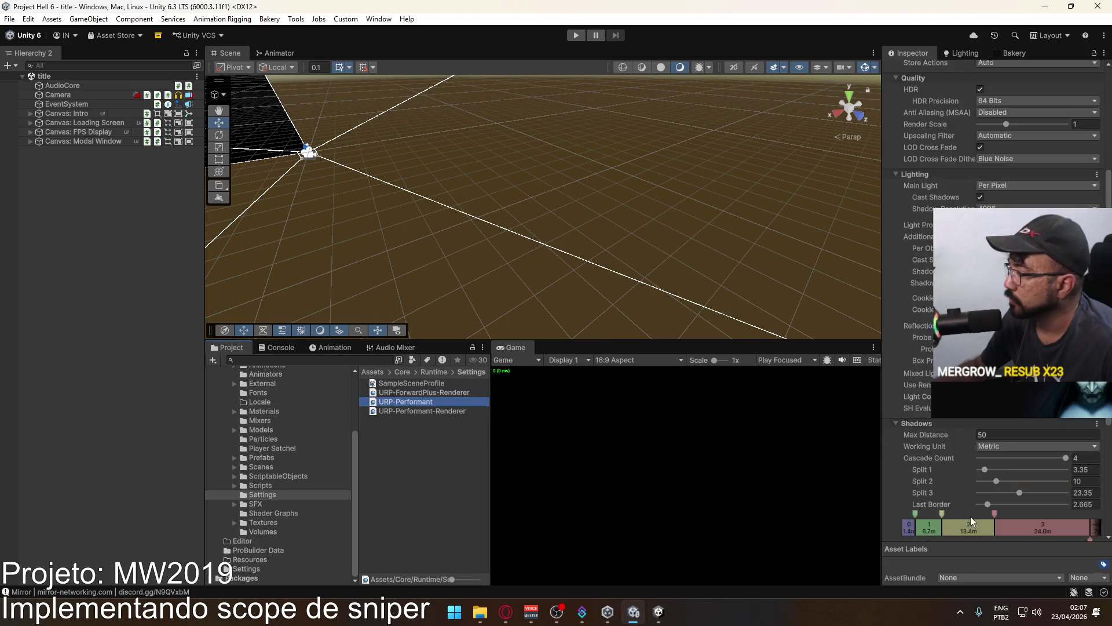
{"action": "scroll", "coordinate": [971, 510], "scroll_direction": "up", "scroll_amount": 5}
{"action": "left_click", "coordinate": [421, 411]}
{"action": "left_click", "coordinate": [1000, 396]}
{"action": "left_click", "coordinate": [983, 498]}
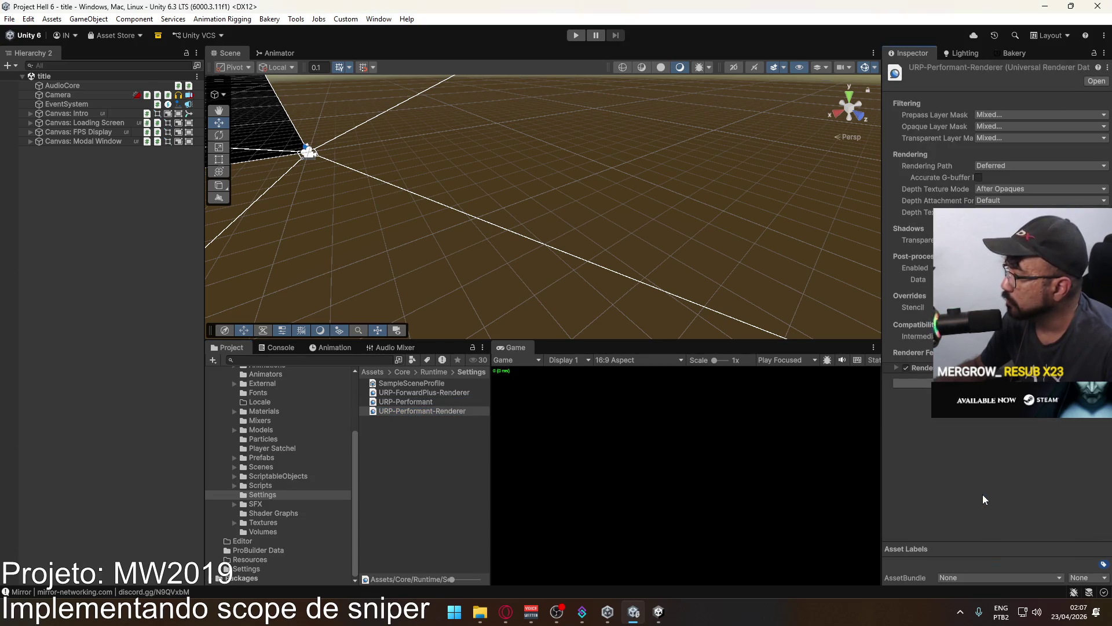
Expand the new Render Objects feature's Overrides and enable the Stencil override.
{"action": "left_click", "coordinate": [897, 368]}
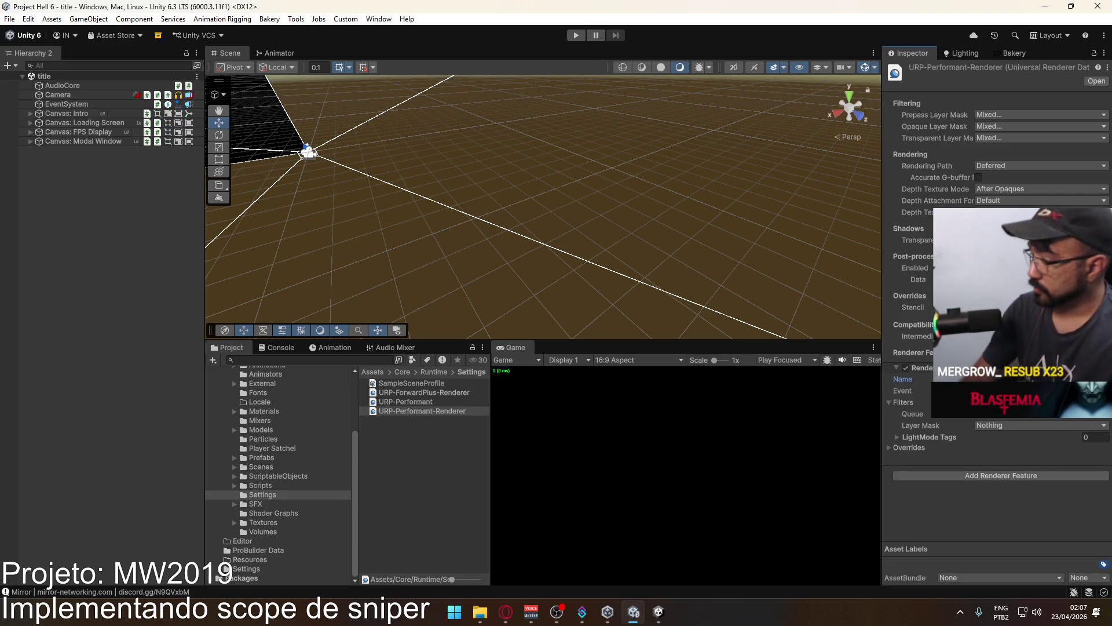
{"action": "left_click", "coordinate": [895, 447]}
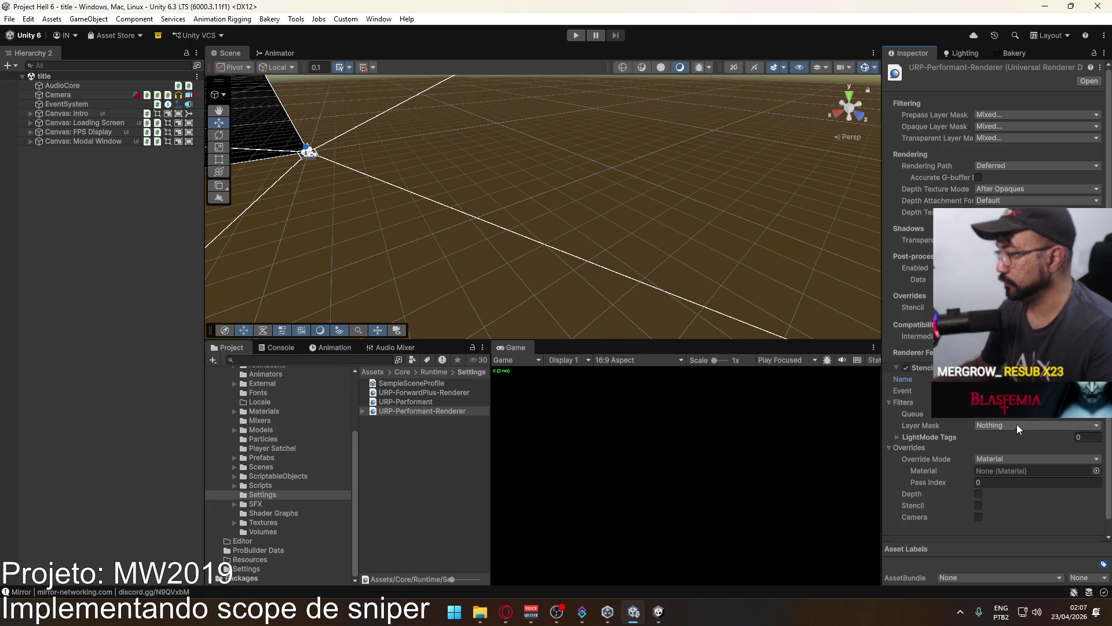
{"action": "left_click", "coordinate": [984, 505]}
{"action": "scroll", "coordinate": [956, 495], "scroll_direction": "down", "scroll_amount": 3}
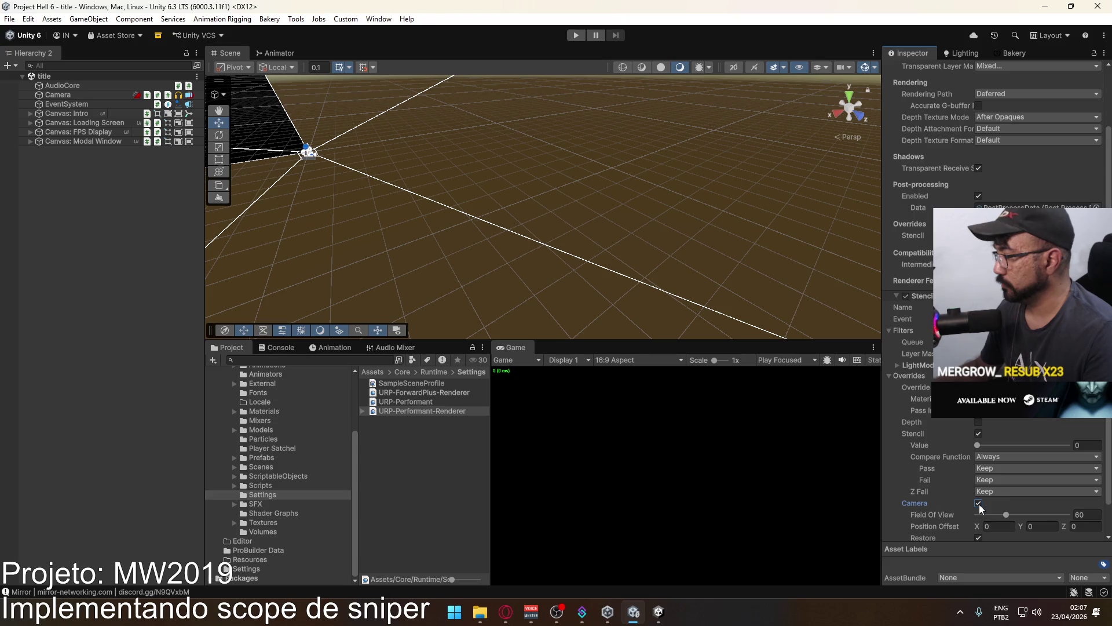
{"action": "mouse_move", "coordinate": [914, 502]}
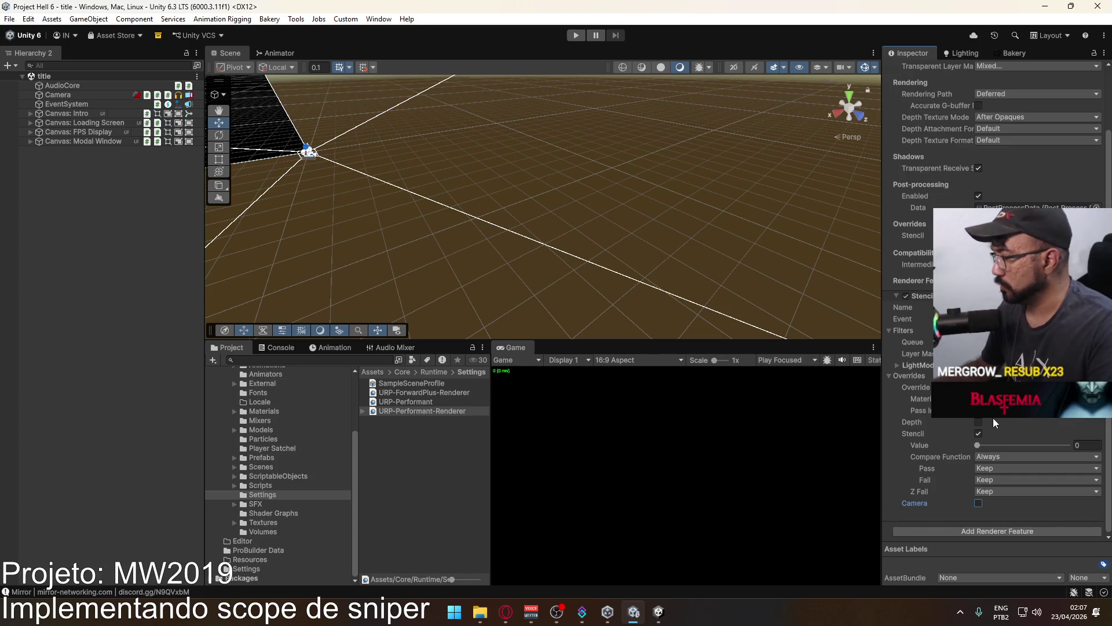
Set the stencil Compare Function to Not Equal, checking it against the reference project.
{"action": "key", "text": "alt+Tab"}
{"action": "key", "text": "alt+Tab"}
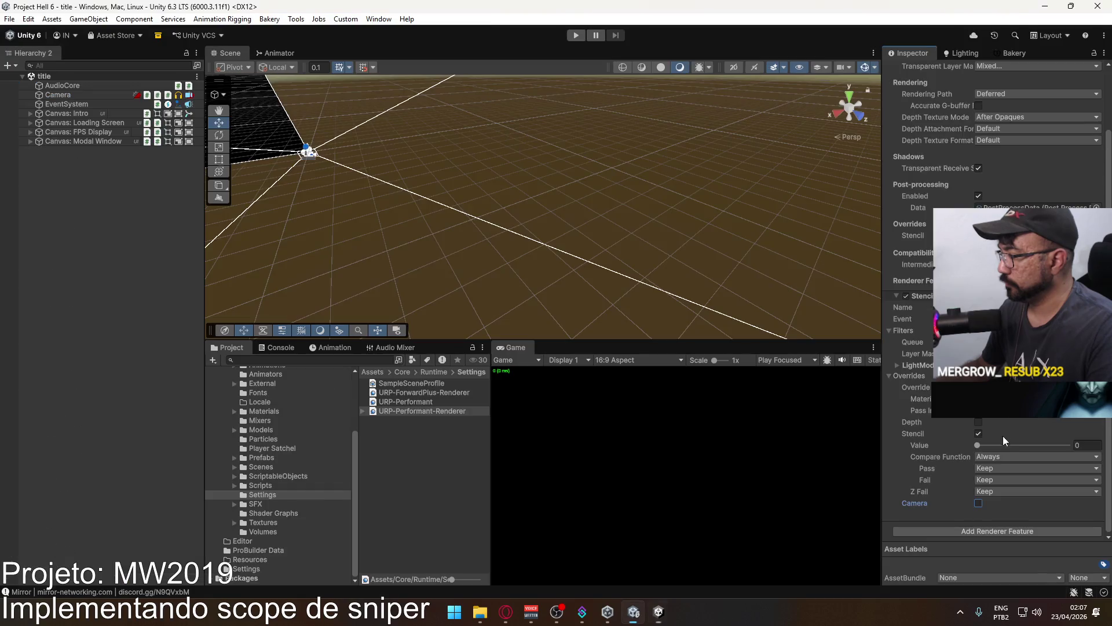
{"action": "left_click", "coordinate": [1004, 458]}
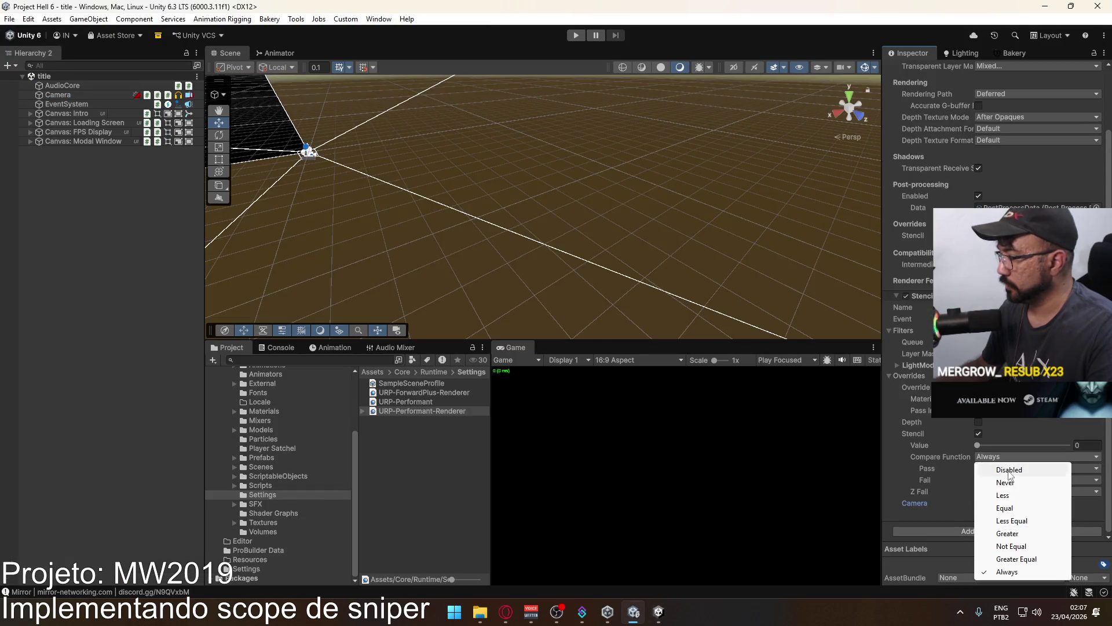
{"action": "left_click", "coordinate": [1017, 549]}
{"action": "key", "text": "alt+Tab"}
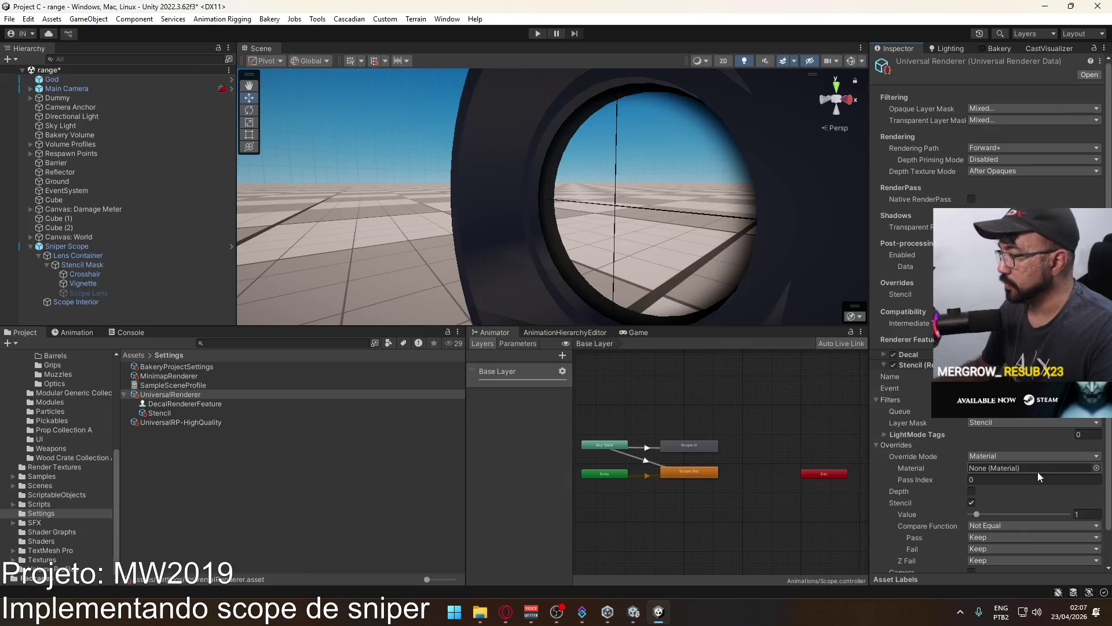
{"action": "key", "text": "alt+Tab"}
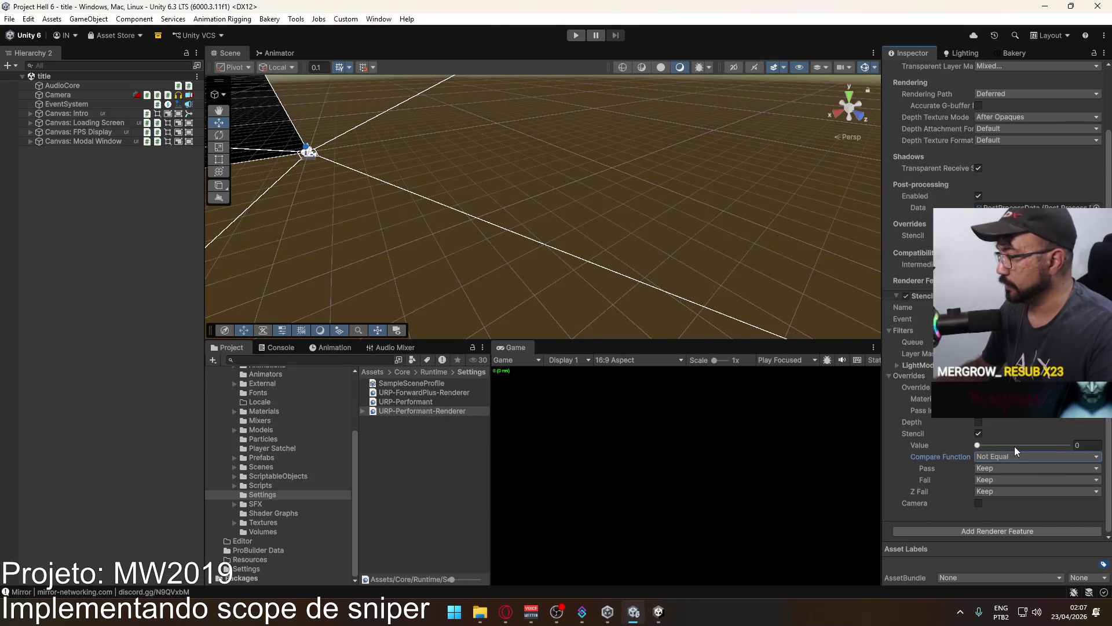
{"action": "key", "text": "alt+Tab"}
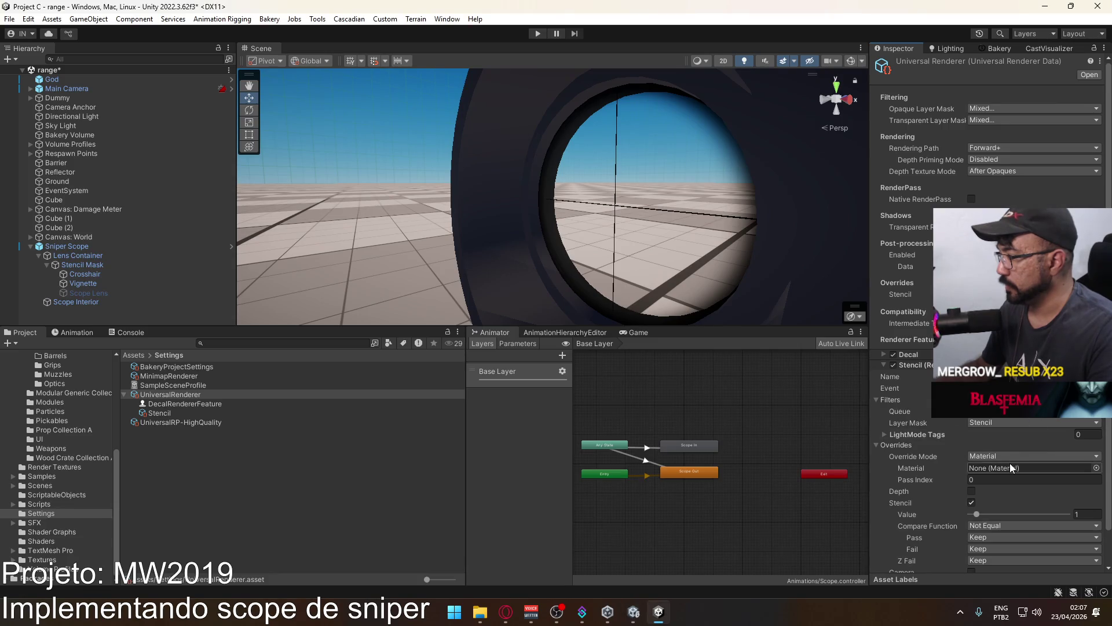
{"action": "key", "text": "alt+Tab"}
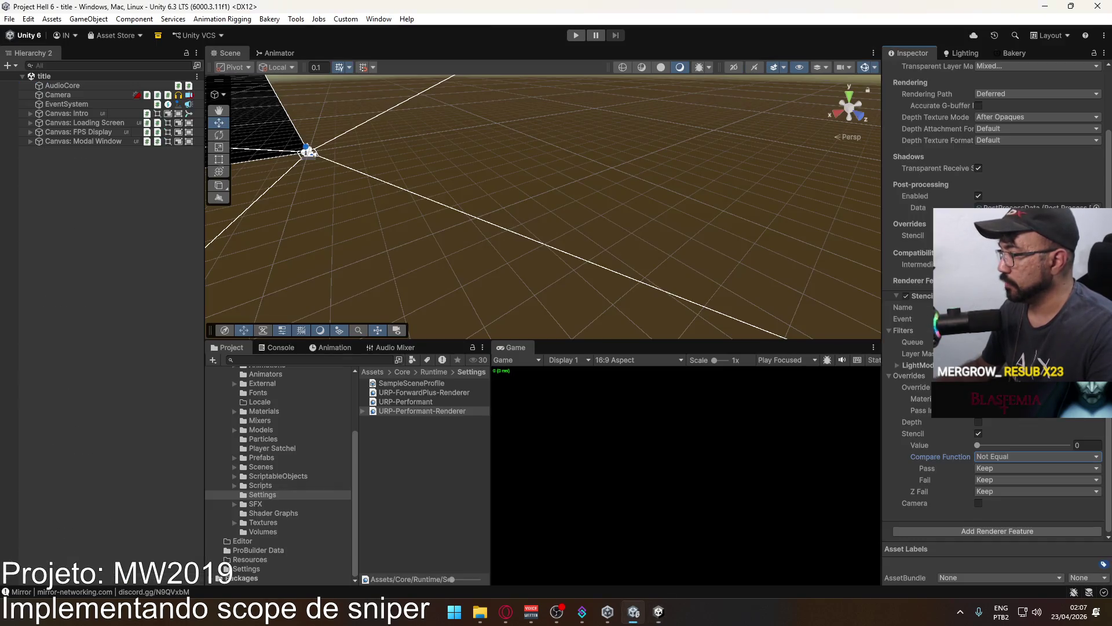
Check the feature's layer mask, leaving it on Nothing, and show the Prefabs folder.
{"action": "left_click", "coordinate": [1037, 353]}
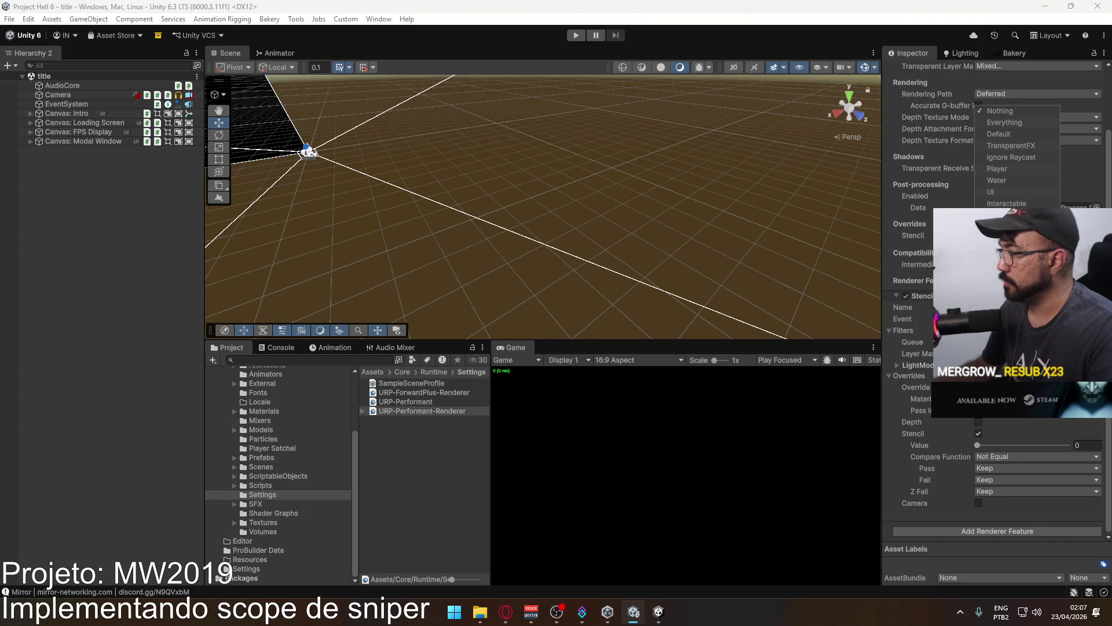
{"action": "left_click", "coordinate": [1037, 456]}
{"action": "scroll", "coordinate": [1037, 456], "scroll_direction": "up", "scroll_amount": 3}
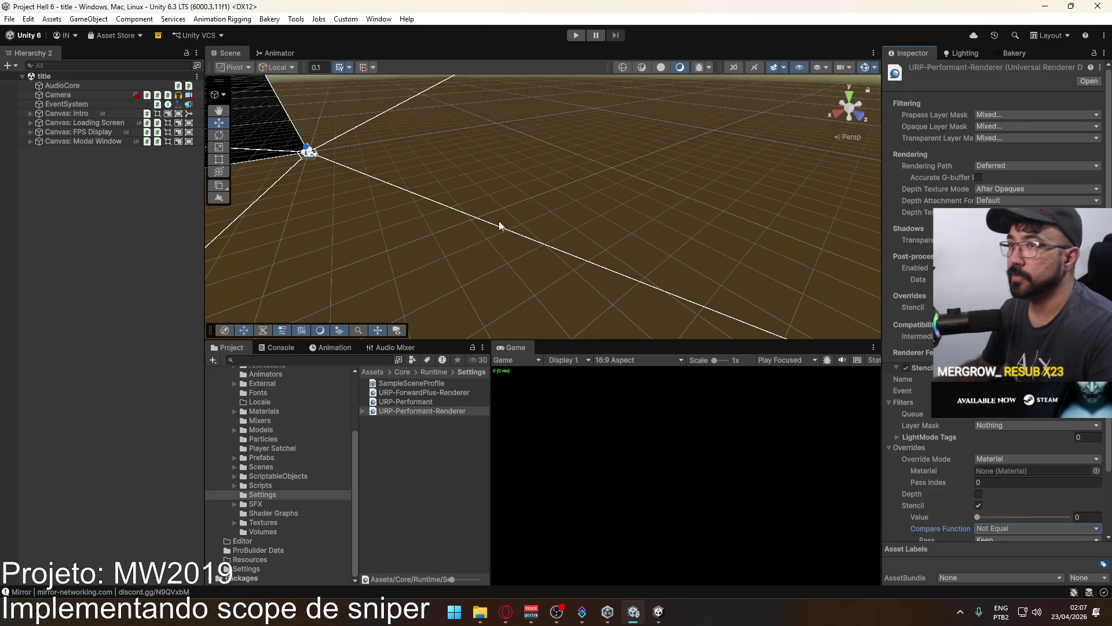
{"action": "left_click", "coordinate": [269, 458]}
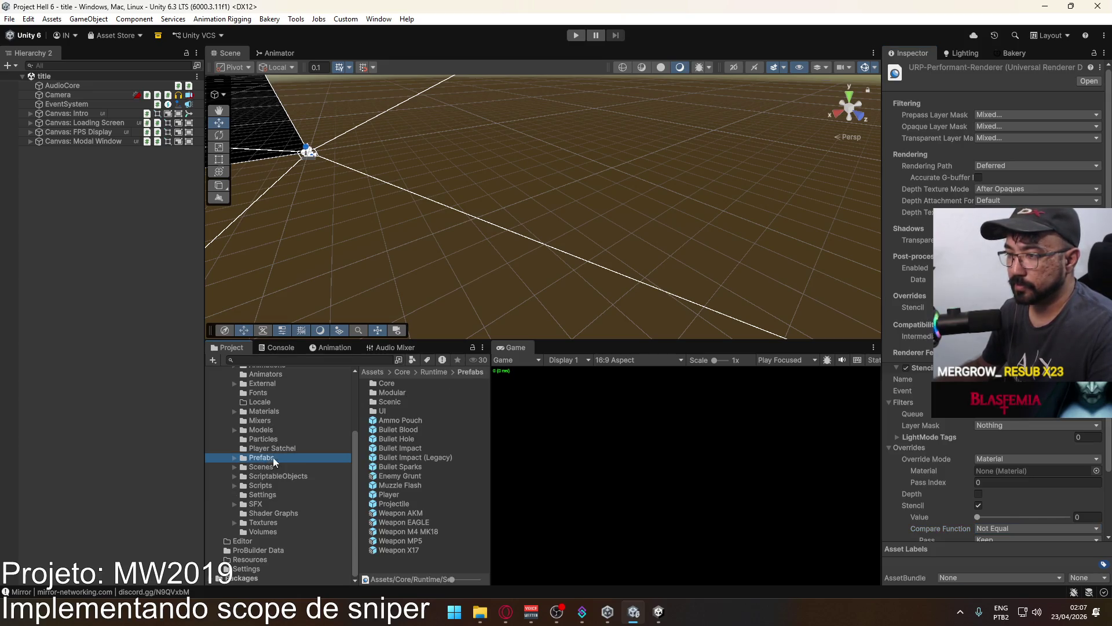
Open the Player prefab and check its Layer list via Add Layer in Tags and Layers.
{"action": "double_click", "coordinate": [416, 495]}
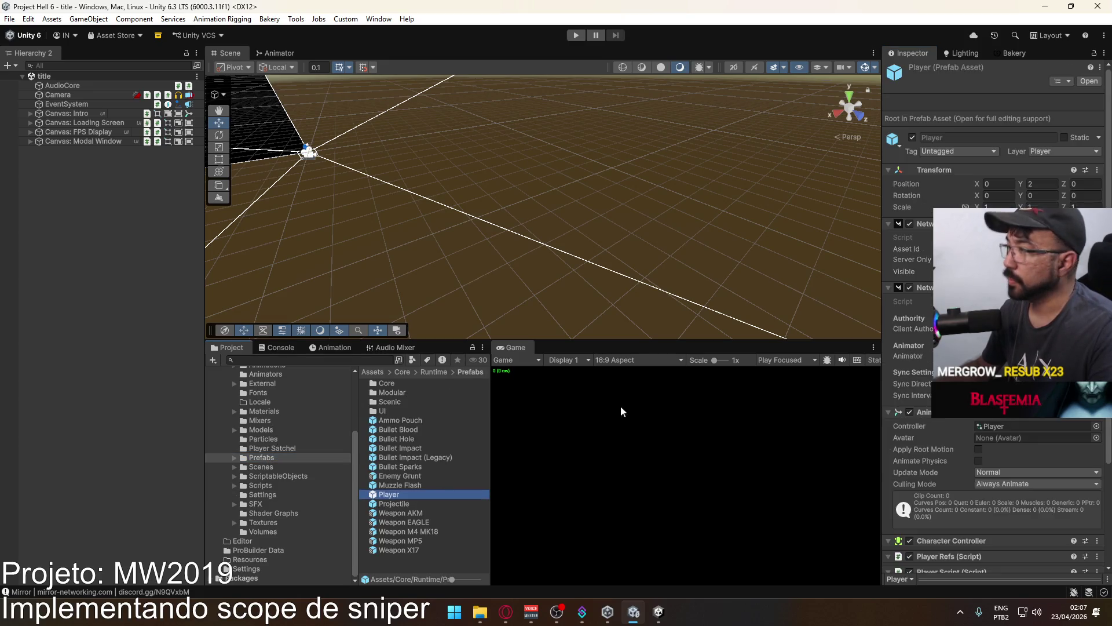
{"action": "left_click", "coordinate": [1105, 56]}
{"action": "left_click", "coordinate": [1045, 50]}
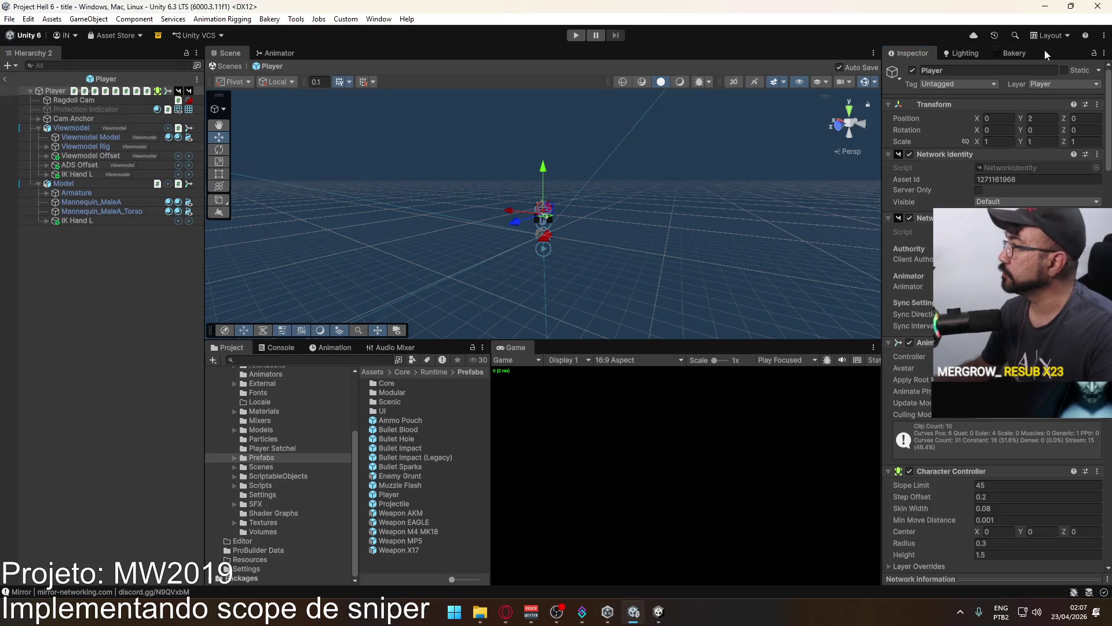
{"action": "left_click", "coordinate": [1100, 72]}
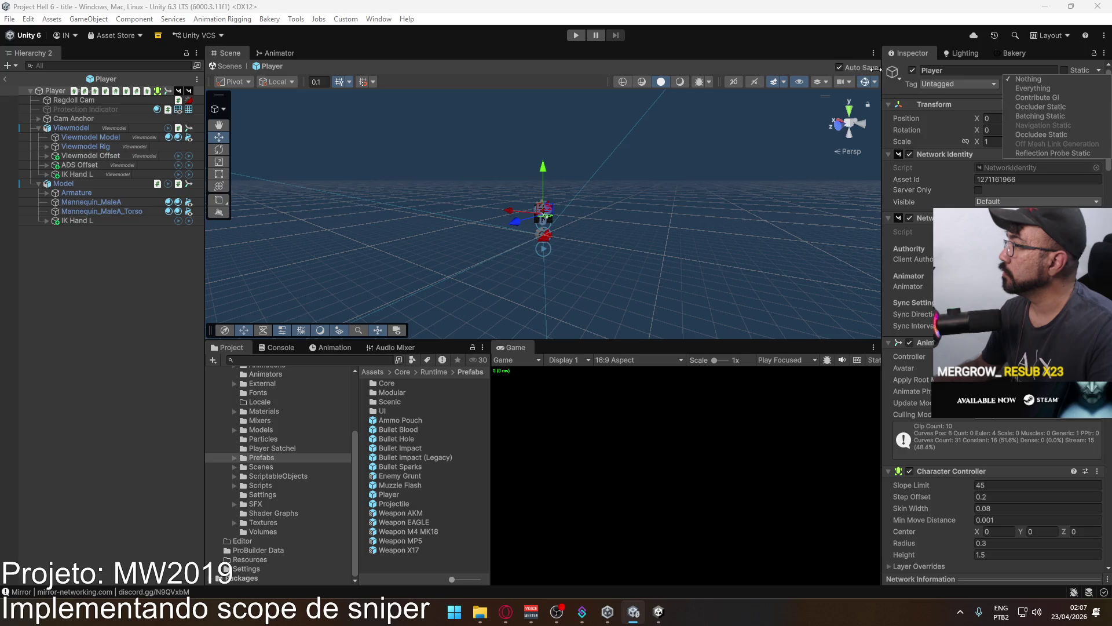
{"action": "left_click", "coordinate": [800, 30]}
{"action": "left_click", "coordinate": [1064, 84]}
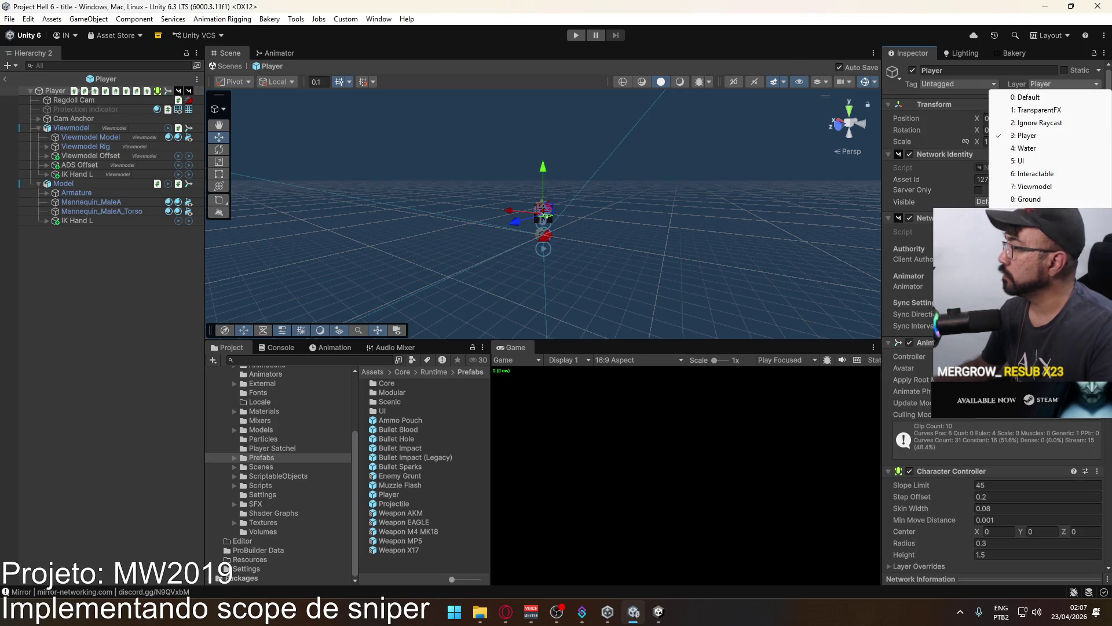
{"action": "left_click", "coordinate": [1031, 217]}
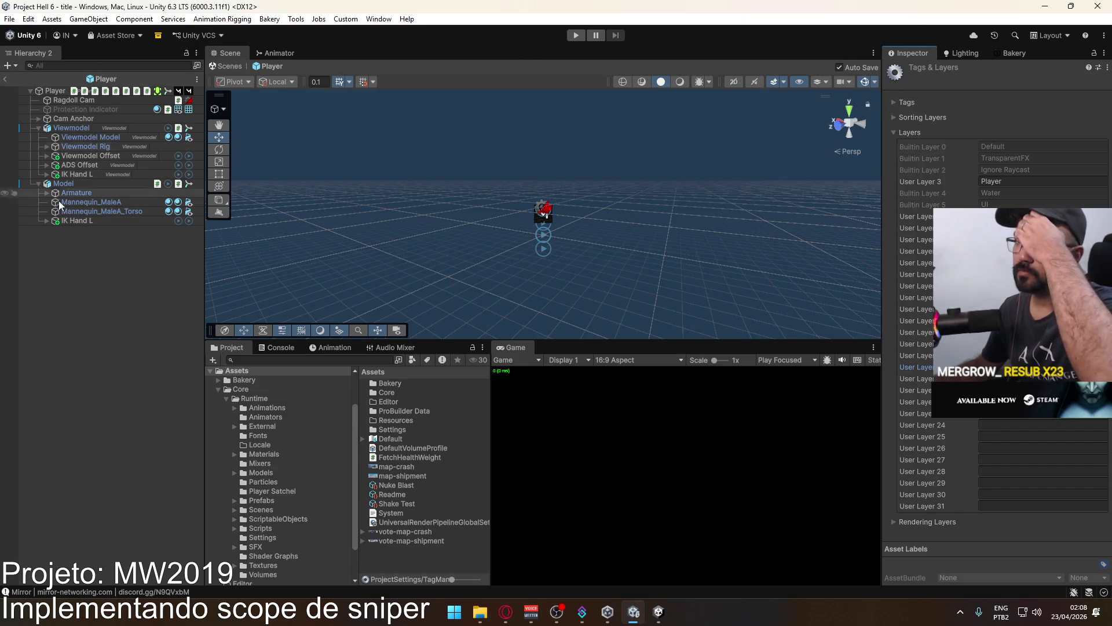
Browse to Core/Runtime/Settings and select the URP-Performant-Renderer asset.
{"action": "left_click", "coordinate": [200, 240]}
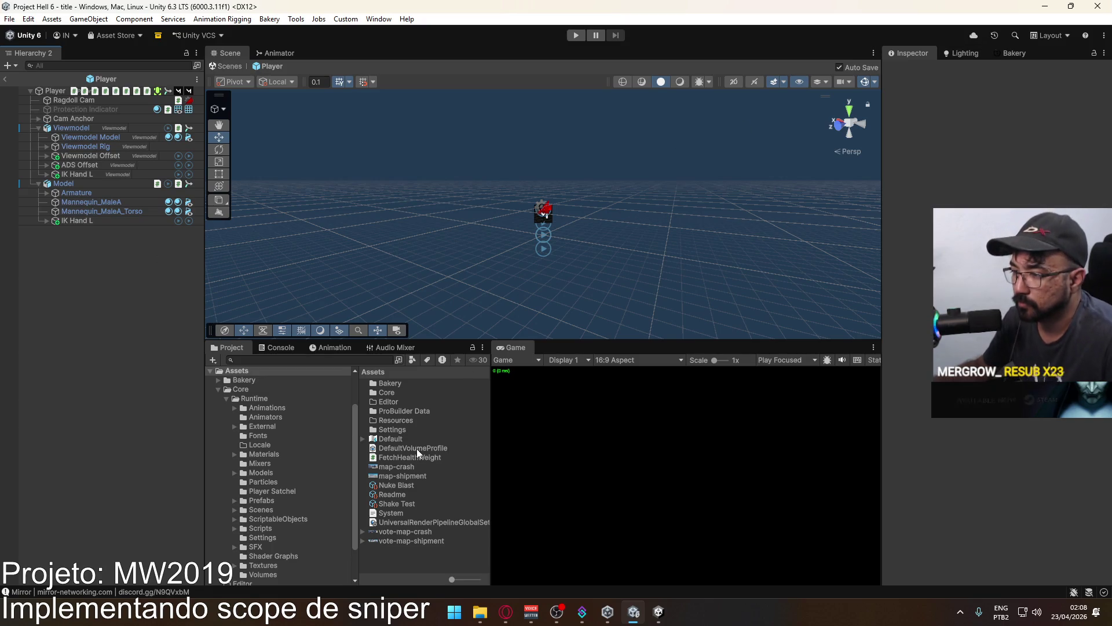
{"action": "left_click", "coordinate": [280, 396]}
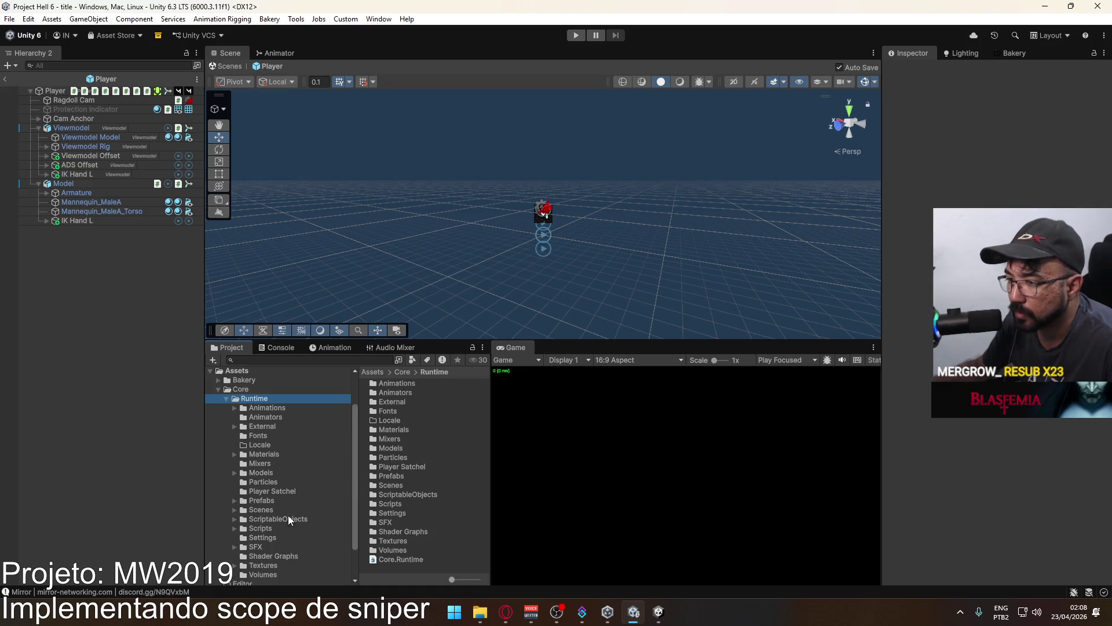
{"action": "left_click", "coordinate": [286, 555]}
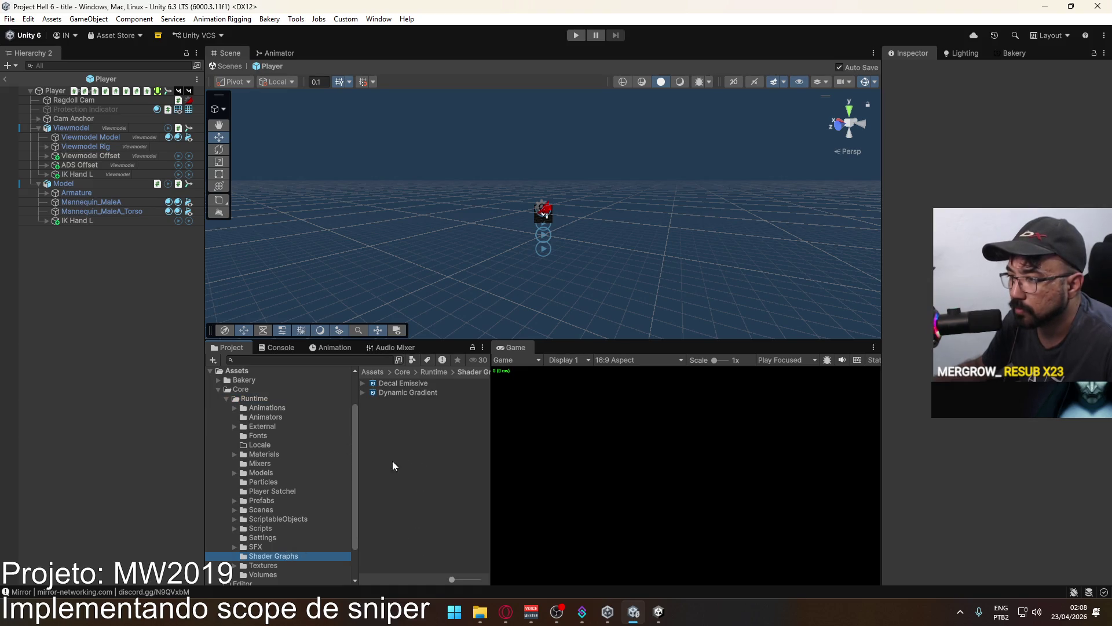
{"action": "left_click", "coordinate": [250, 538]}
{"action": "left_click", "coordinate": [424, 410]}
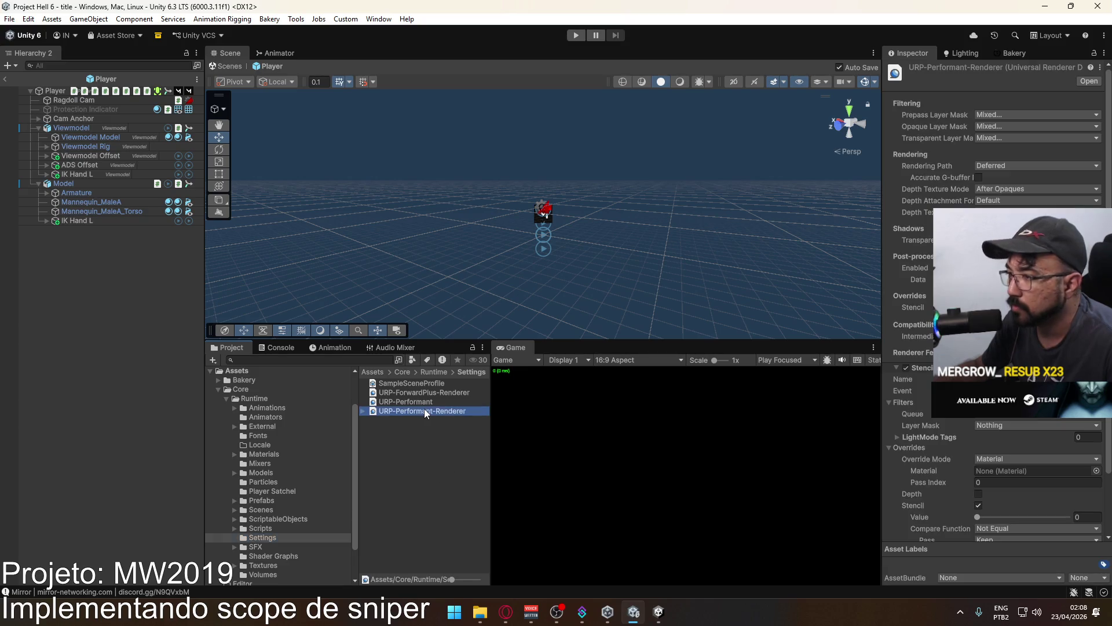
Set the Stencil feature's Layer Mask to Stencil, keeping its Queue on Opaque.
{"action": "left_click", "coordinate": [363, 410]}
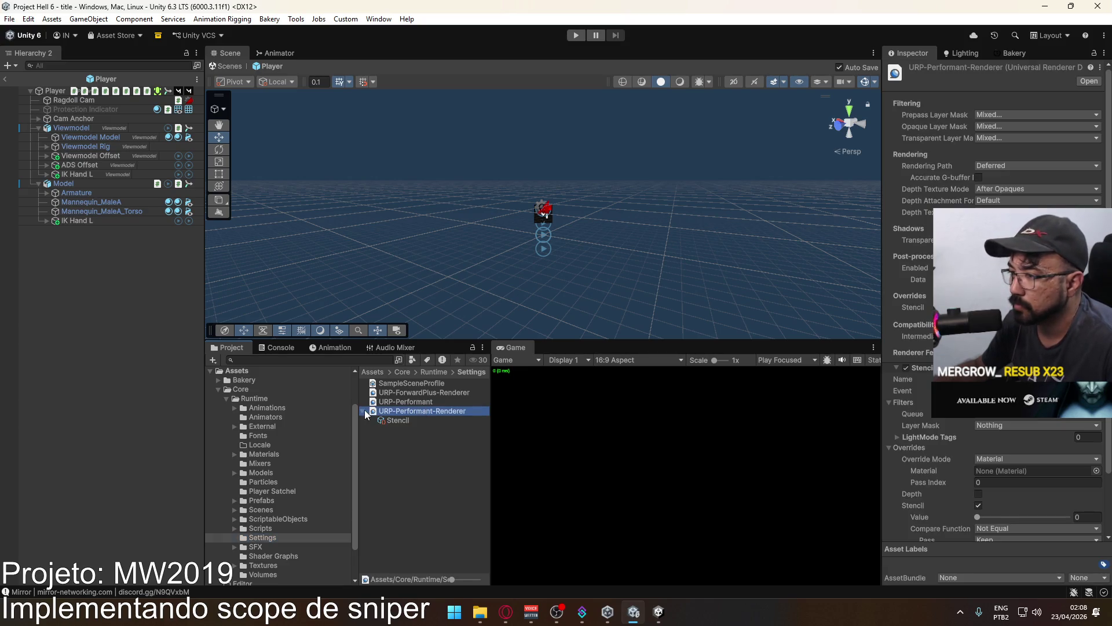
{"action": "left_click", "coordinate": [397, 420]}
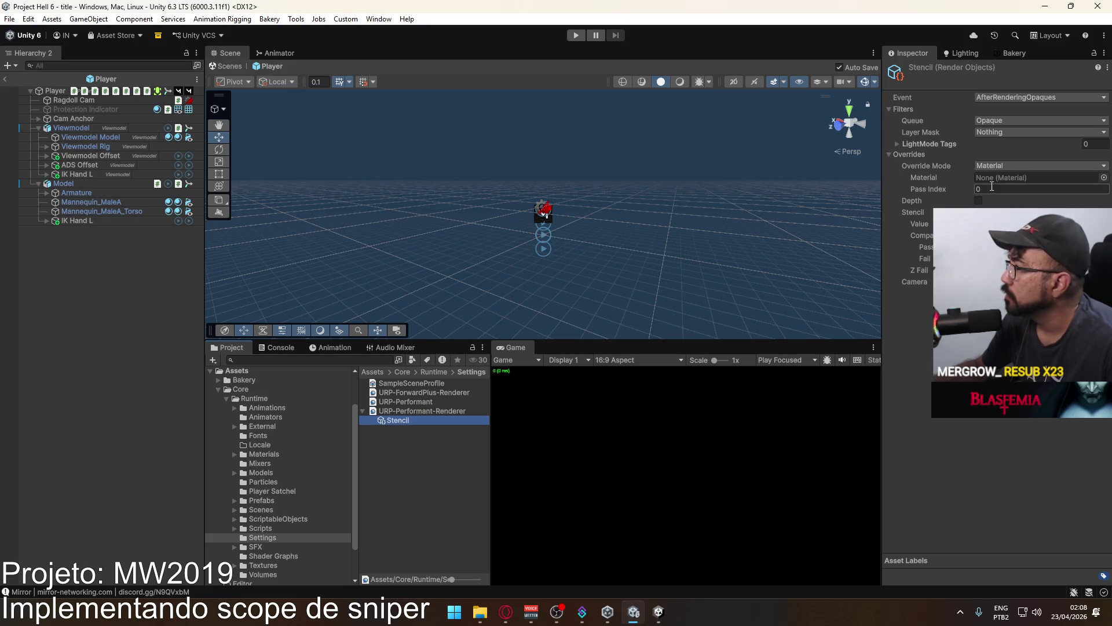
{"action": "left_click", "coordinate": [1028, 166]}
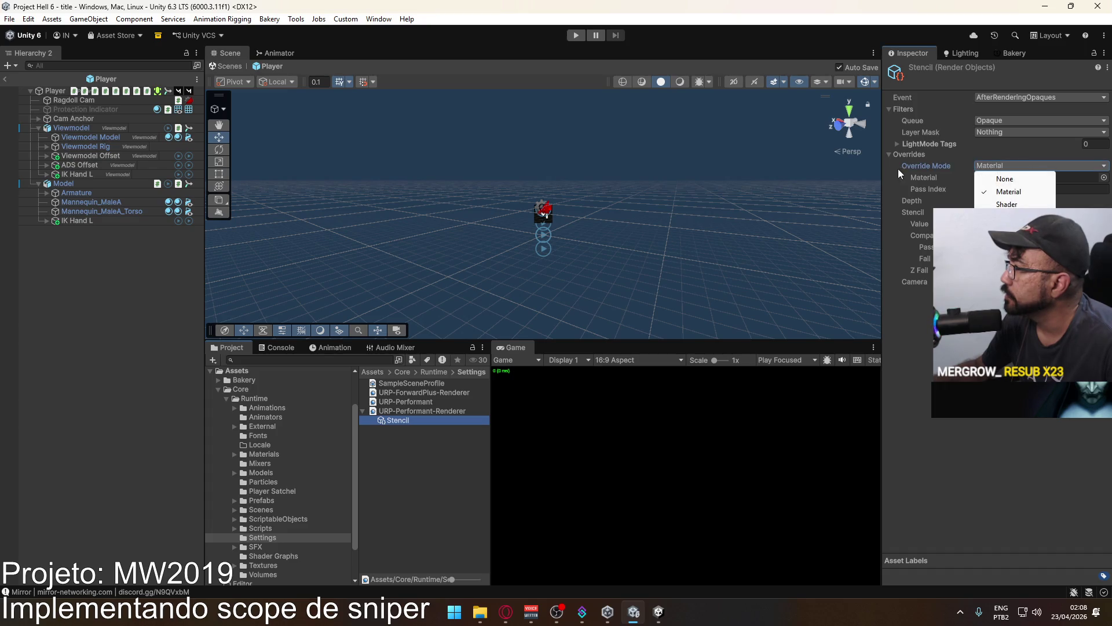
{"action": "left_click", "coordinate": [1033, 131]}
{"action": "left_click", "coordinate": [1034, 131]}
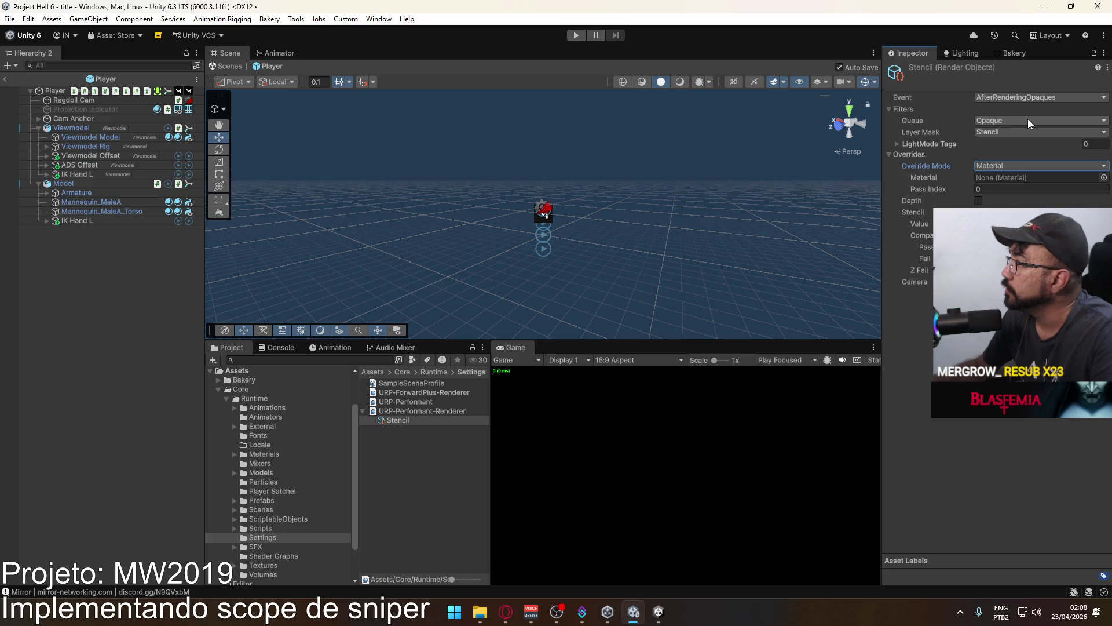
{"action": "left_click", "coordinate": [1028, 119]}
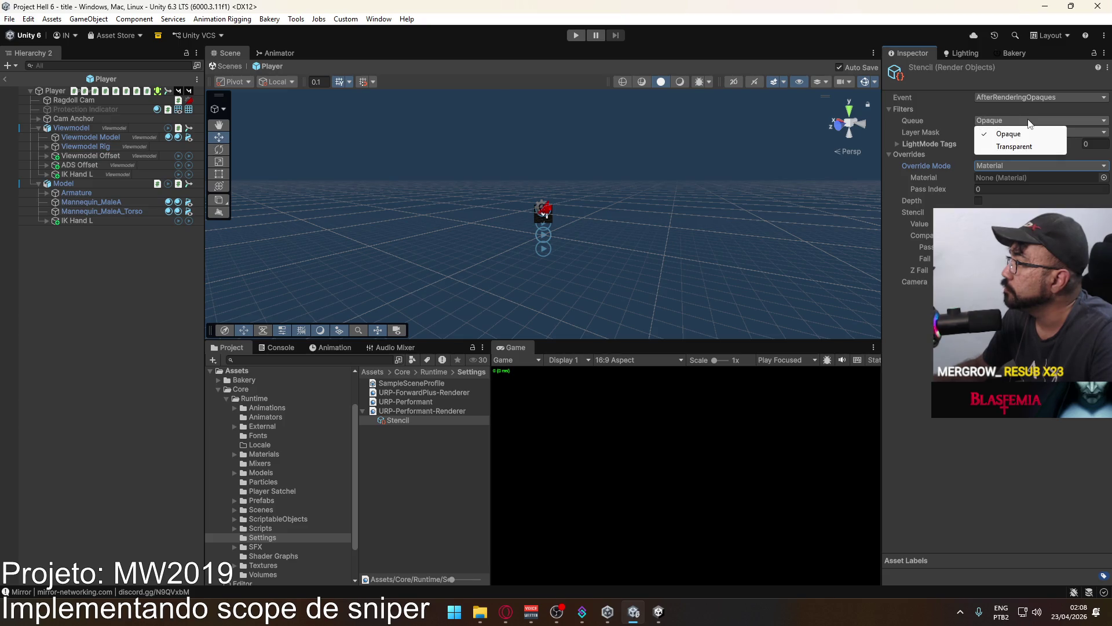
{"action": "left_click", "coordinate": [892, 154]}
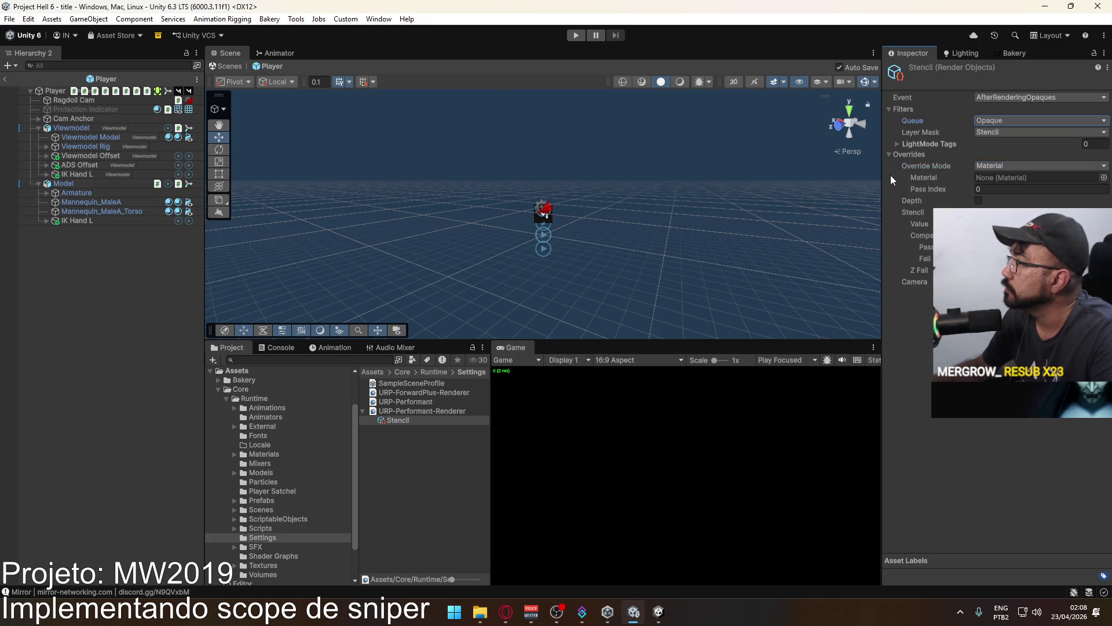
{"action": "left_click", "coordinate": [895, 144]}
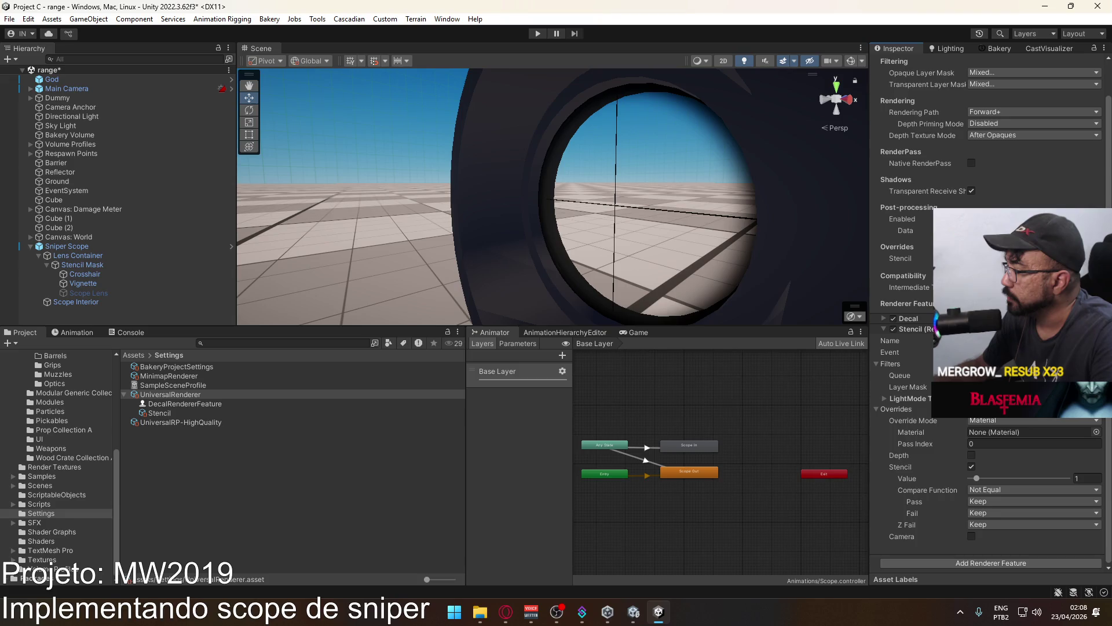
In Project C, expand the Assets > Materials folder and scroll through its subfolders.
{"action": "key", "text": "alt+Tab"}
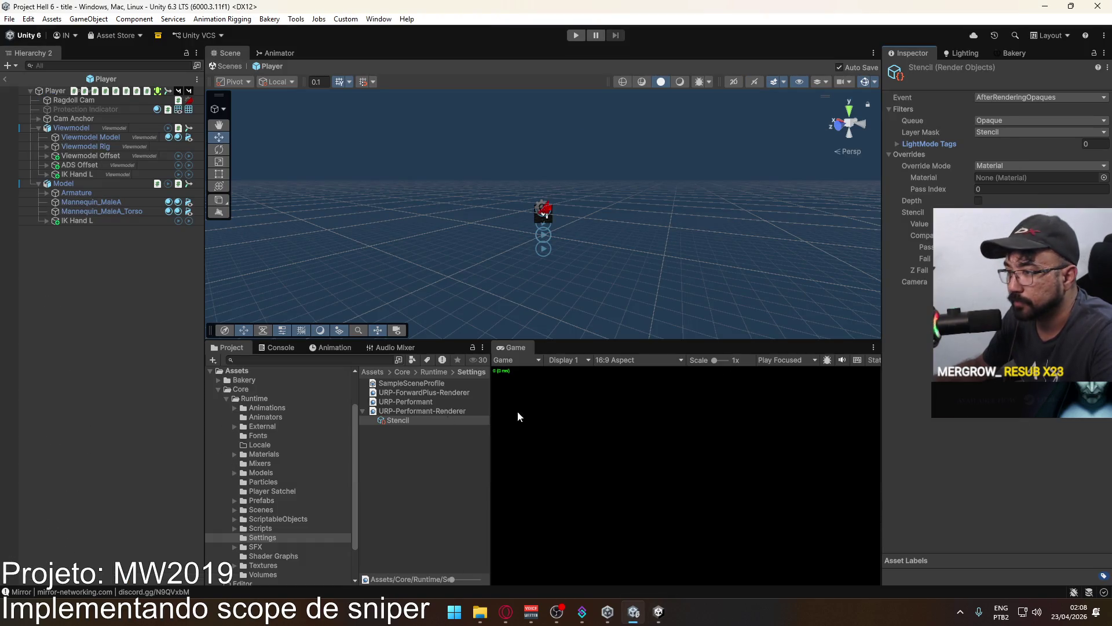
{"action": "left_click", "coordinate": [414, 410]}
{"action": "key", "text": "alt+Tab"}
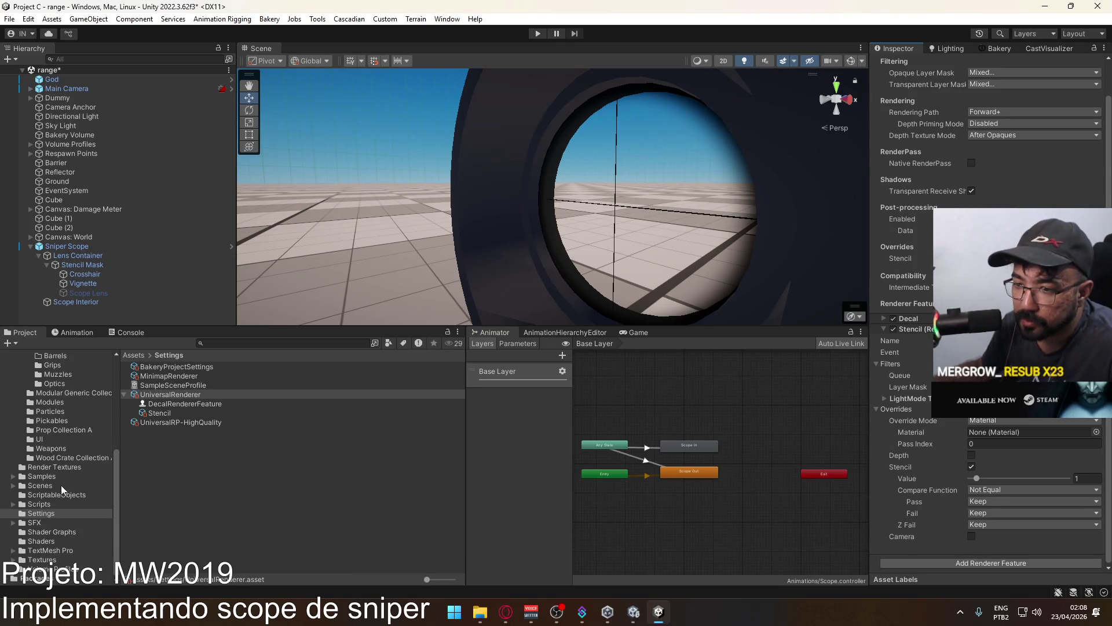
{"action": "scroll", "coordinate": [50, 479], "scroll_direction": "up", "scroll_amount": 3}
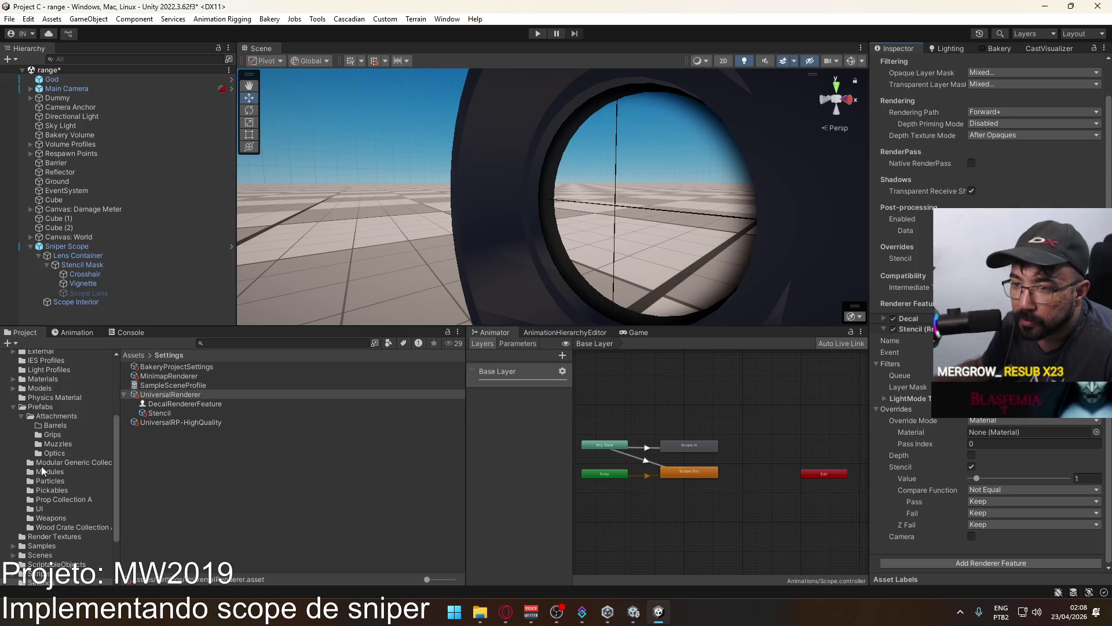
{"action": "scroll", "coordinate": [42, 471], "scroll_direction": "up", "scroll_amount": 2}
{"action": "left_click", "coordinate": [53, 414]}
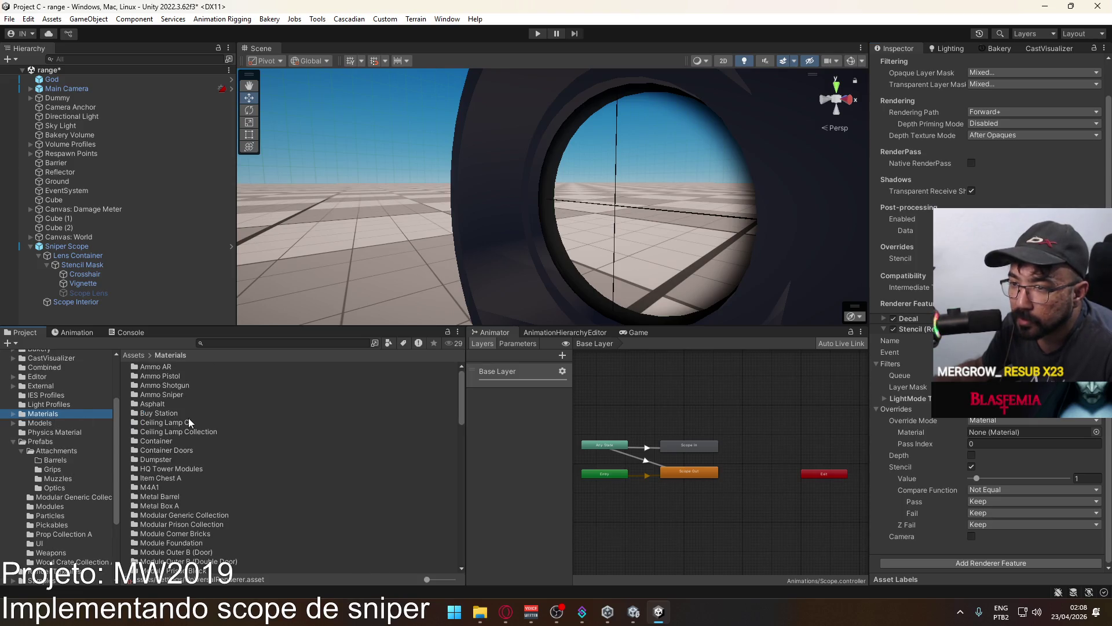
{"action": "left_click", "coordinate": [13, 414]}
{"action": "scroll", "coordinate": [68, 437], "scroll_direction": "down", "scroll_amount": 3}
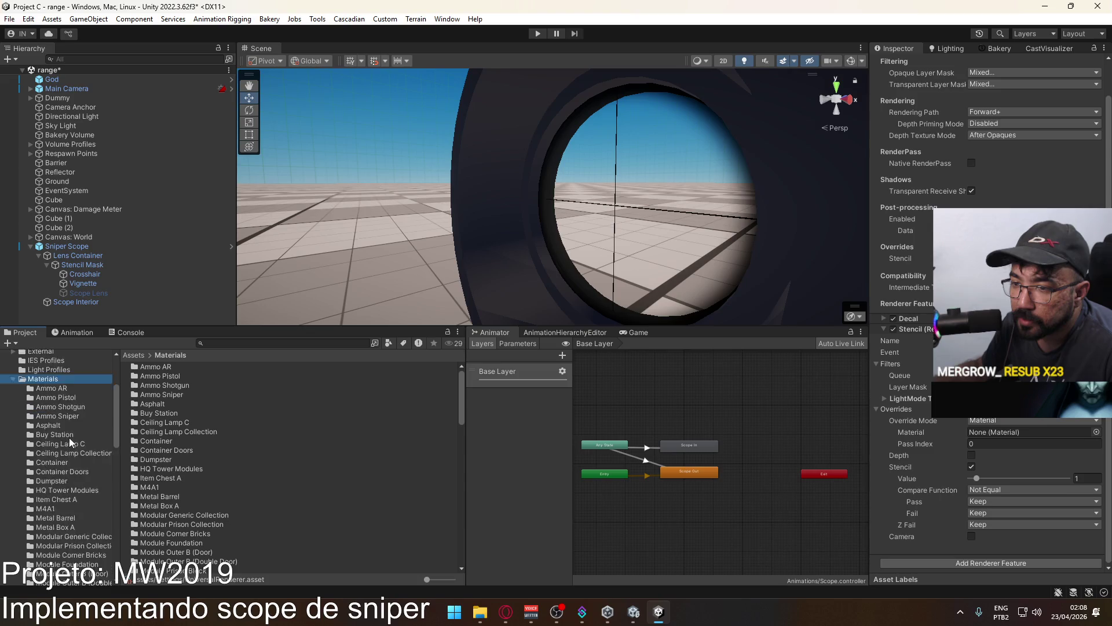
{"action": "scroll", "coordinate": [69, 436], "scroll_direction": "down", "scroll_amount": 9}
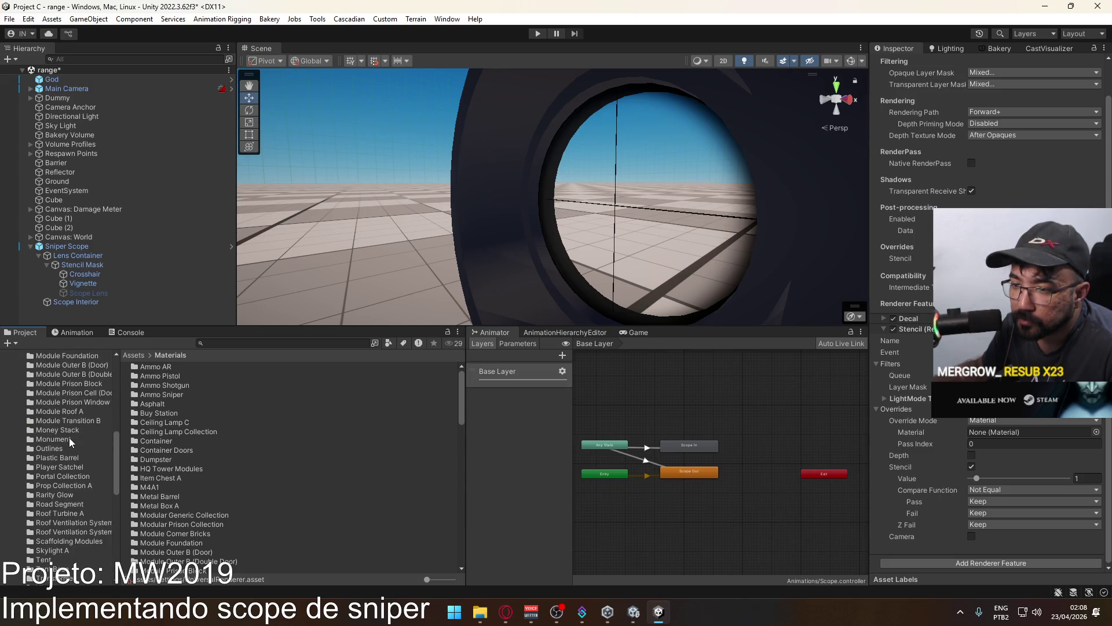
{"action": "scroll", "coordinate": [69, 441], "scroll_direction": "down", "scroll_amount": 4}
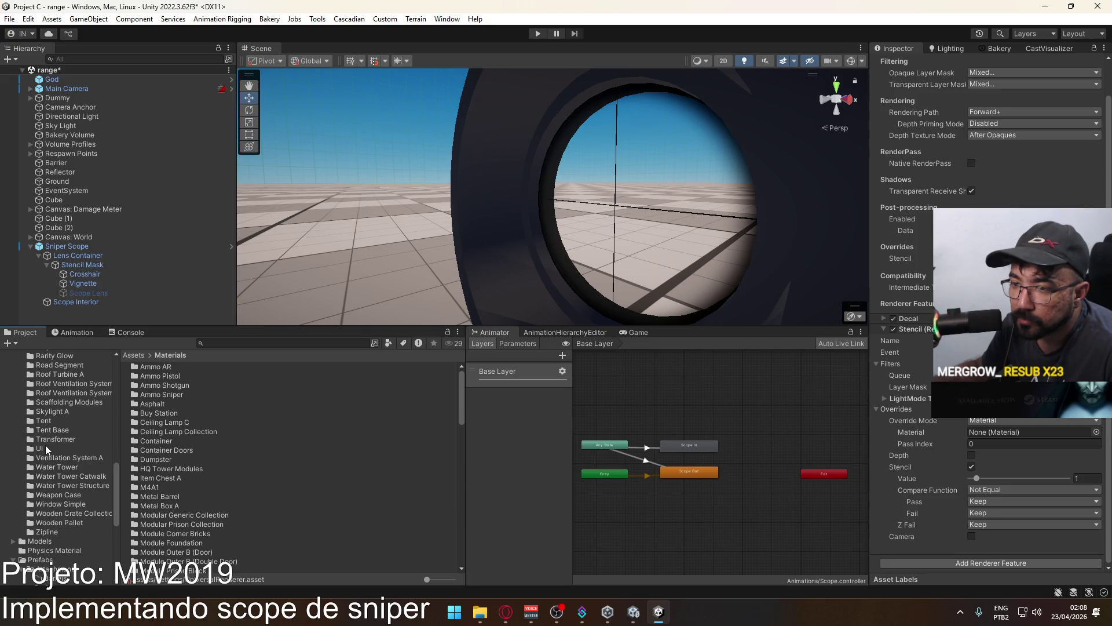
{"action": "scroll", "coordinate": [62, 442], "scroll_direction": "down", "scroll_amount": 3}
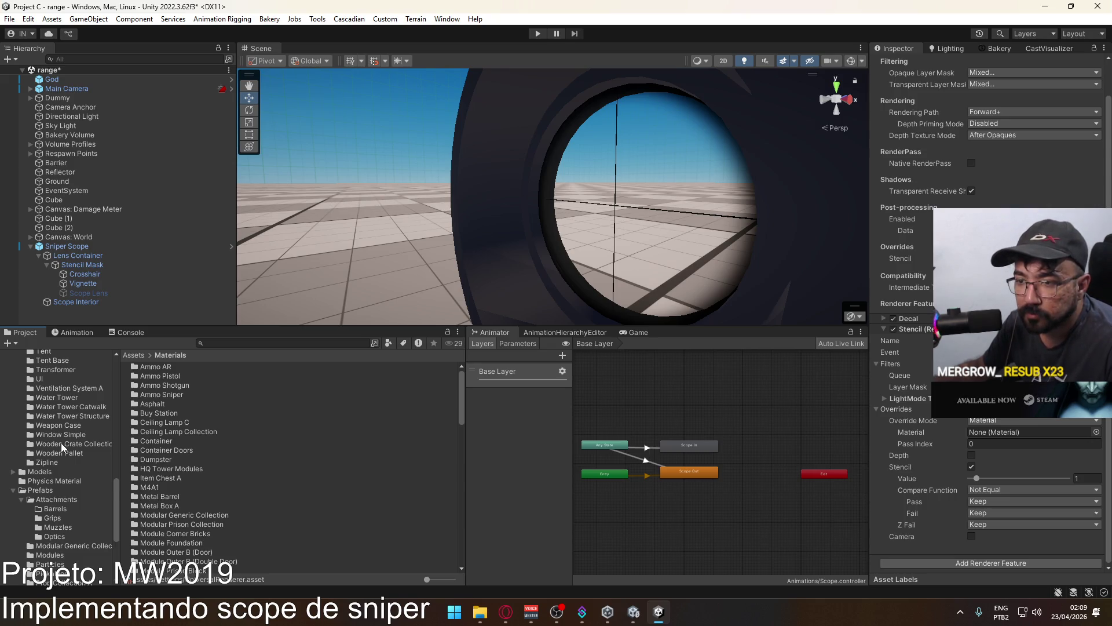
{"action": "scroll", "coordinate": [61, 442], "scroll_direction": "down", "scroll_amount": 3}
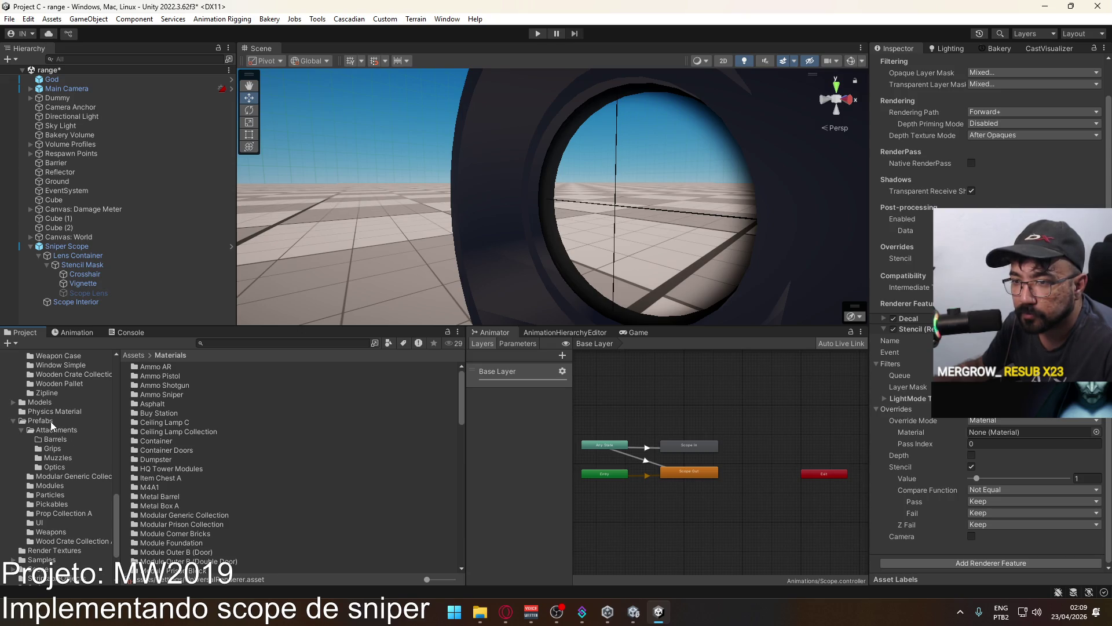
Select the scope's Stencil Mask and switch the Scene view to Shaded Wireframe.
{"action": "left_click", "coordinate": [113, 267]}
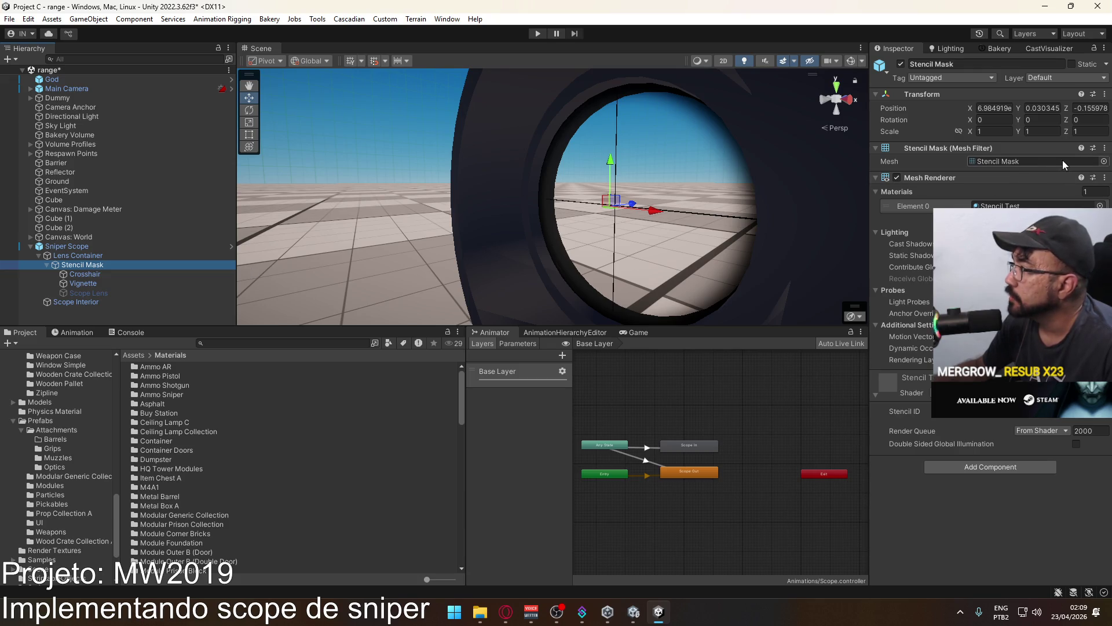
{"action": "left_click", "coordinate": [1015, 161]}
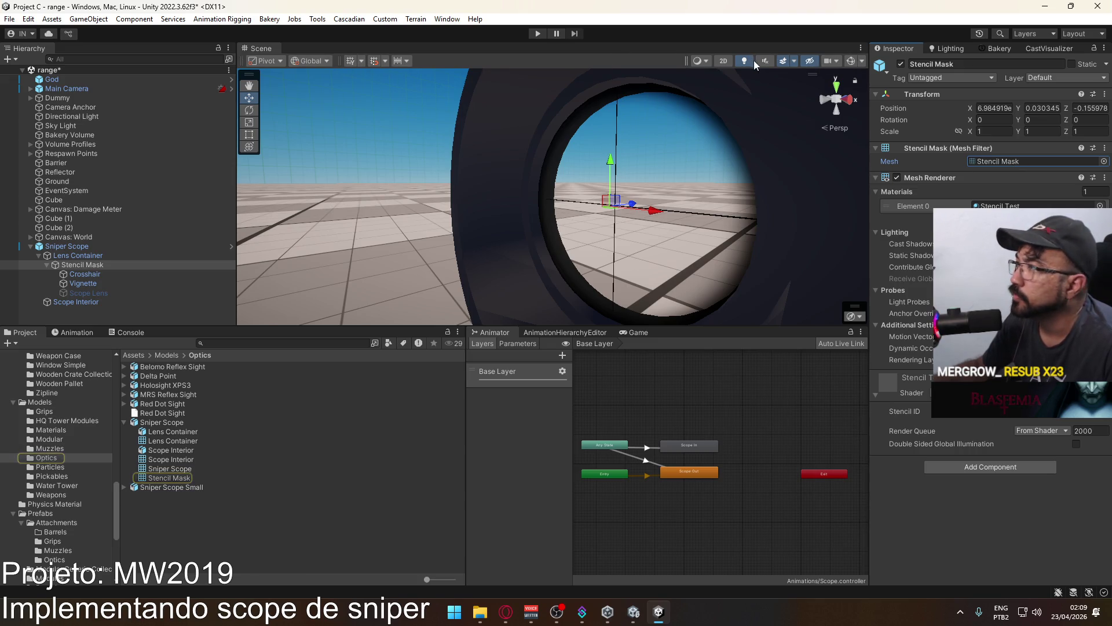
{"action": "left_click", "coordinate": [700, 60]}
{"action": "left_click", "coordinate": [734, 102]}
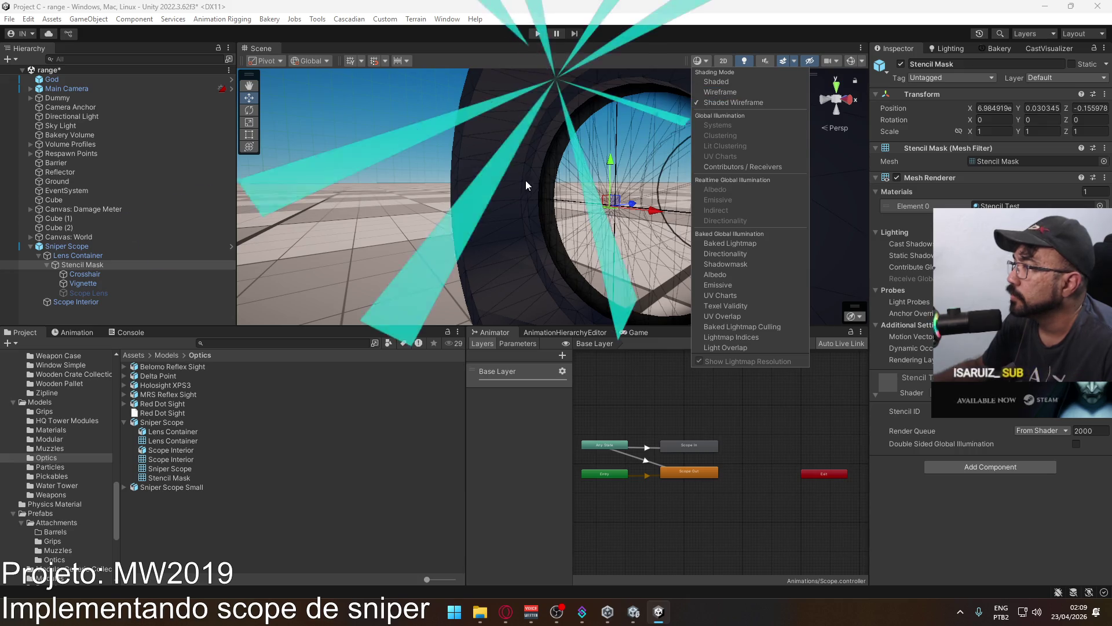
Frame the Stencil Mask and show its Stencil Test material (Custom/Stencil, Stencil ID 1).
{"action": "mouse_move", "coordinate": [579, 174]}
{"action": "left_mouse_down"}
{"action": "mouse_move", "coordinate": [676, 165]}
{"action": "mouse_move", "coordinate": [651, 170]}
{"action": "left_mouse_up"}
{"action": "key", "text": "f"}
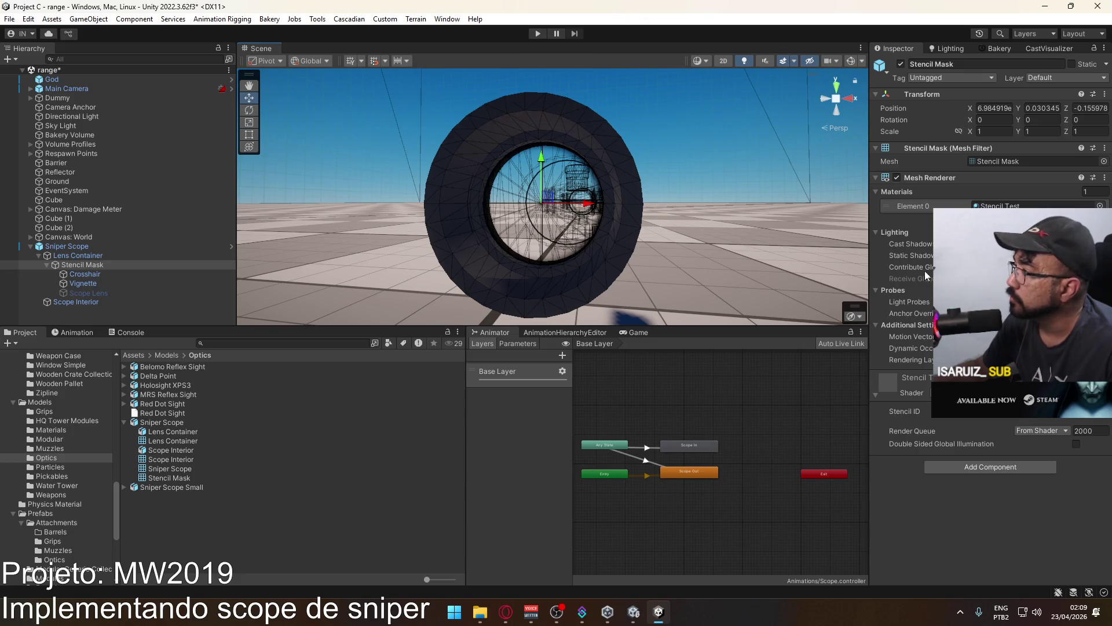
{"action": "left_click", "coordinate": [1000, 206]}
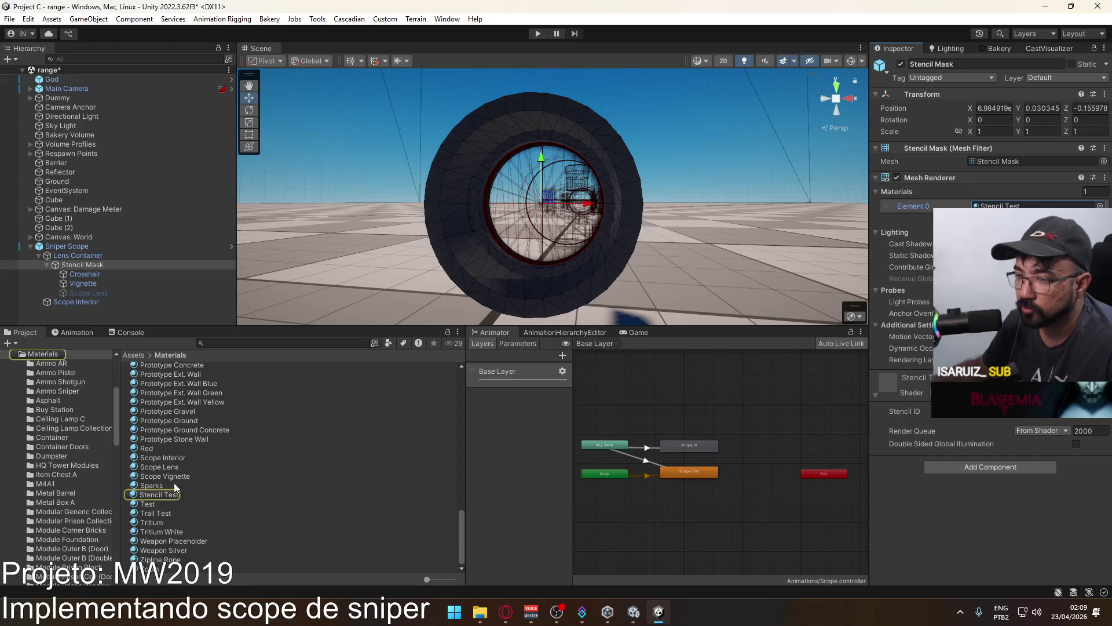
{"action": "left_click", "coordinate": [158, 493]}
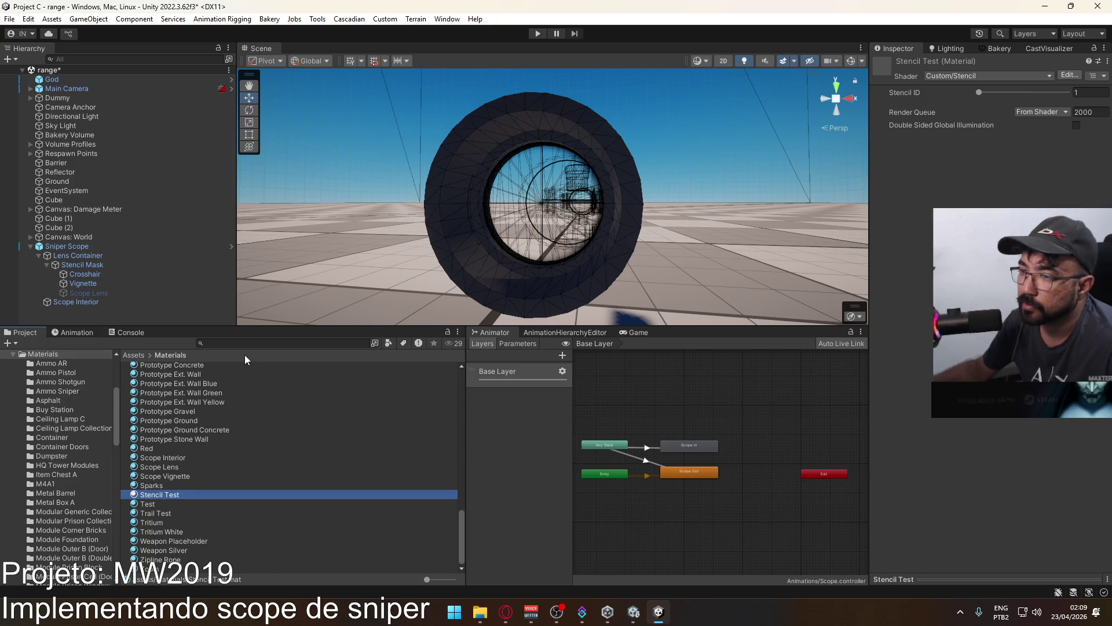
Find the Stencil shader asset in Project C's Shaders folder.
{"action": "scroll", "coordinate": [68, 485], "scroll_direction": "down", "scroll_amount": 15}
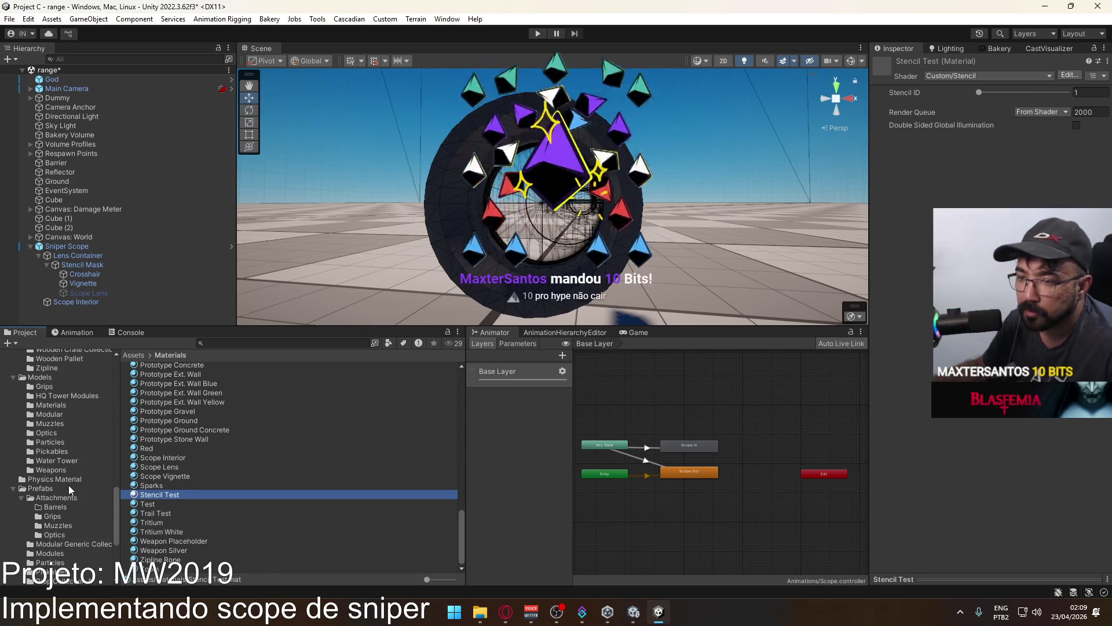
{"action": "scroll", "coordinate": [68, 485], "scroll_direction": "down", "scroll_amount": 10}
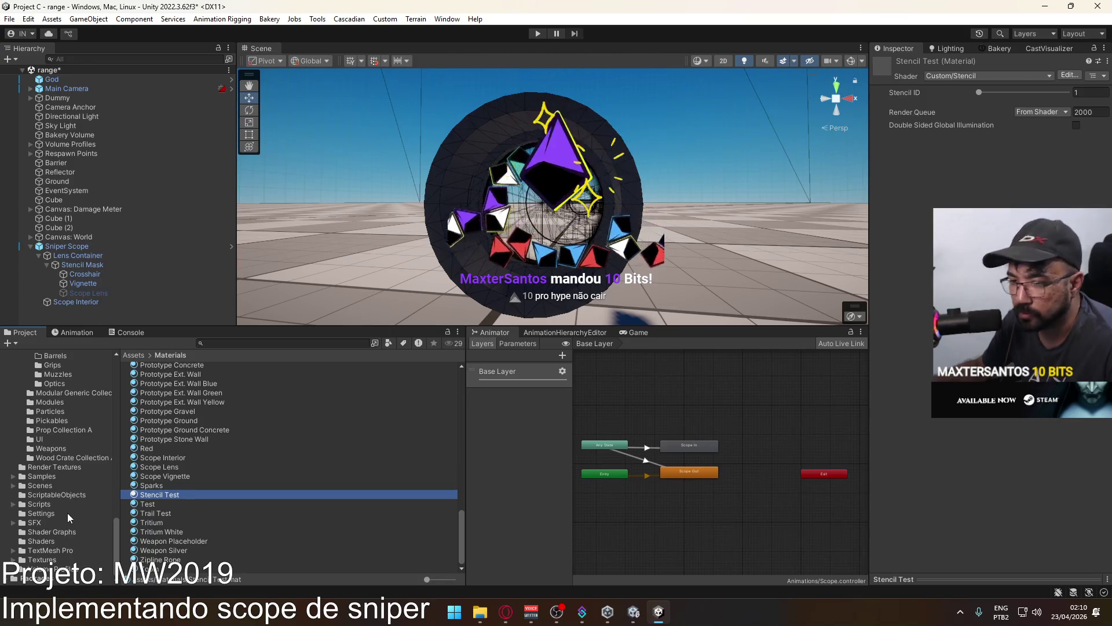
{"action": "left_click", "coordinate": [54, 539]}
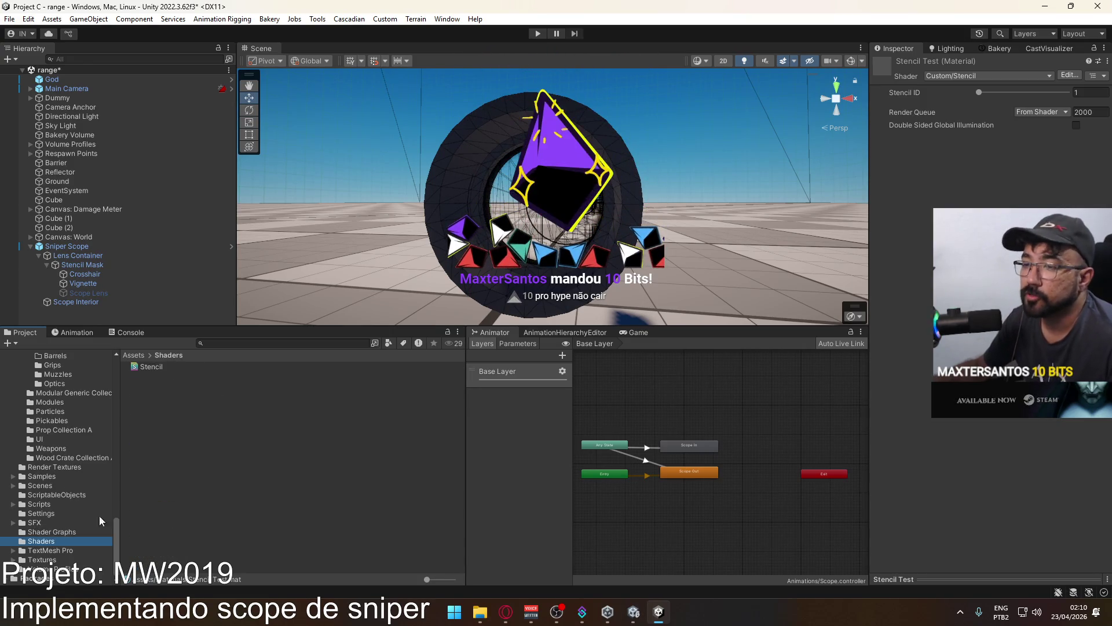
{"action": "left_click", "coordinate": [173, 368]}
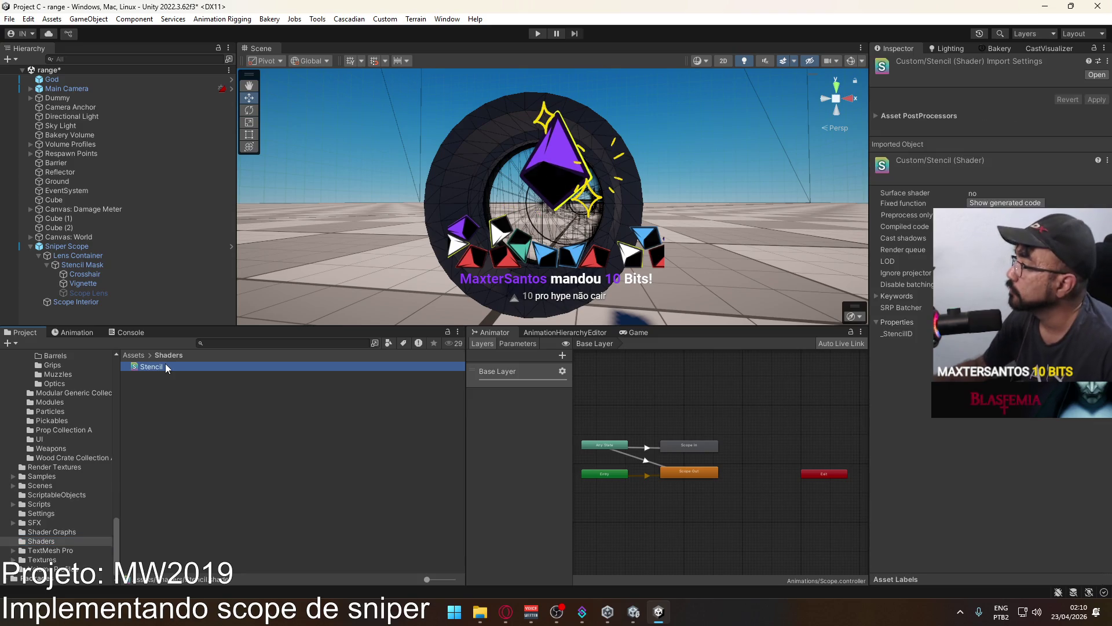
Reveal the Shaders folder, then Project Hell 6's Runtime folder, in File Explorer.
{"action": "right_click", "coordinate": [47, 541]}
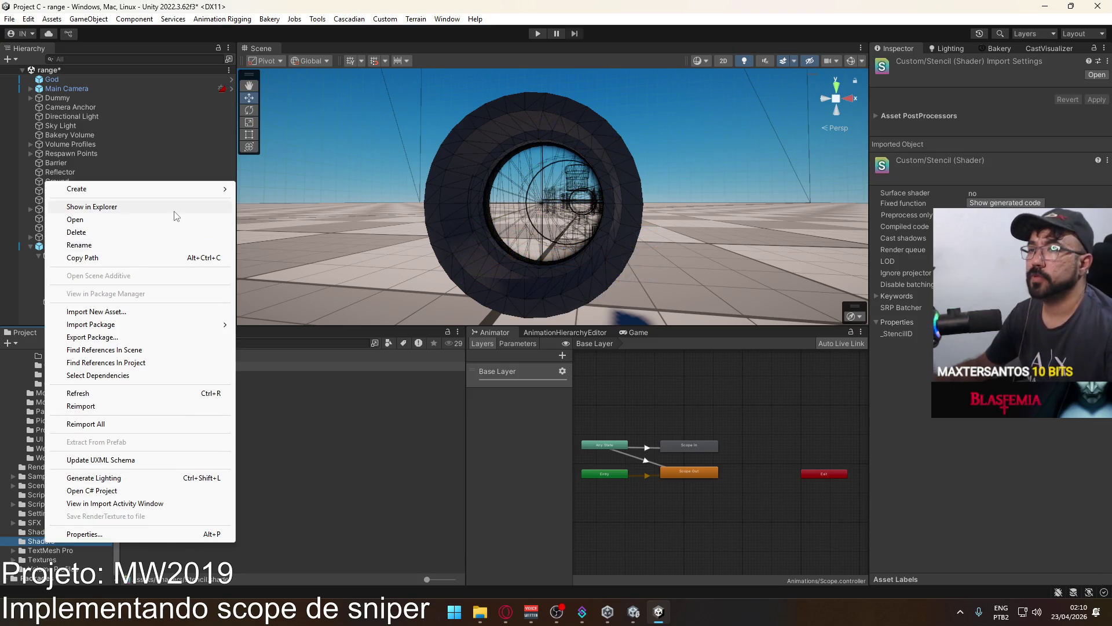
{"action": "left_click", "coordinate": [91, 207]}
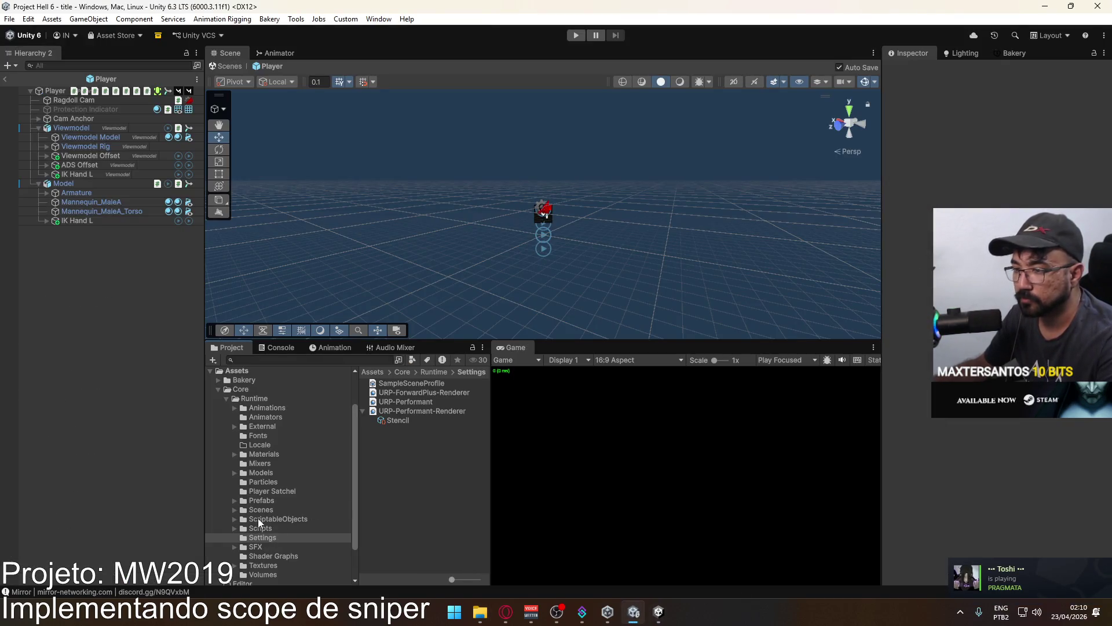
{"action": "right_click", "coordinate": [256, 400]}
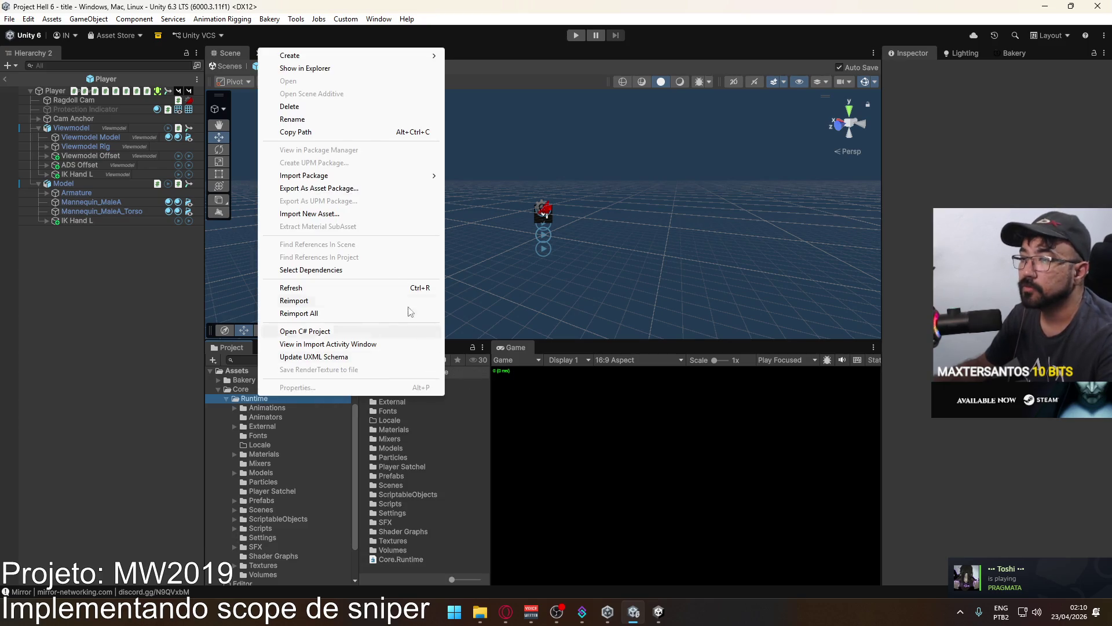
{"action": "left_click", "coordinate": [376, 71]}
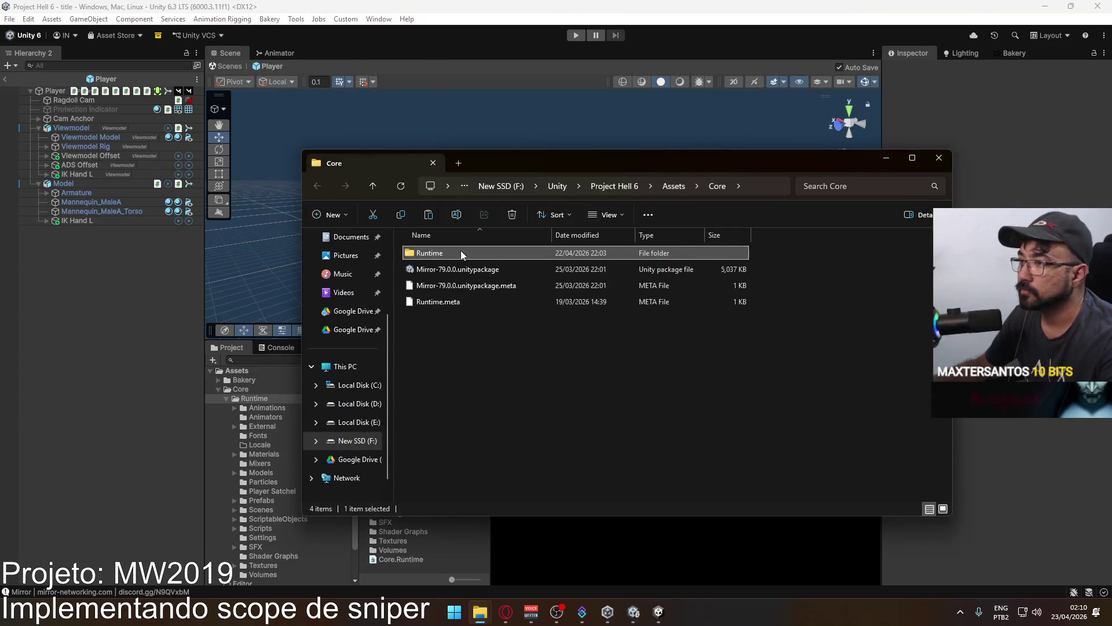
Inside Runtime, create a folder named Shader and paste the Shaders folder into it.
{"action": "double_click", "coordinate": [460, 251]}
{"action": "right_click", "coordinate": [812, 373]}
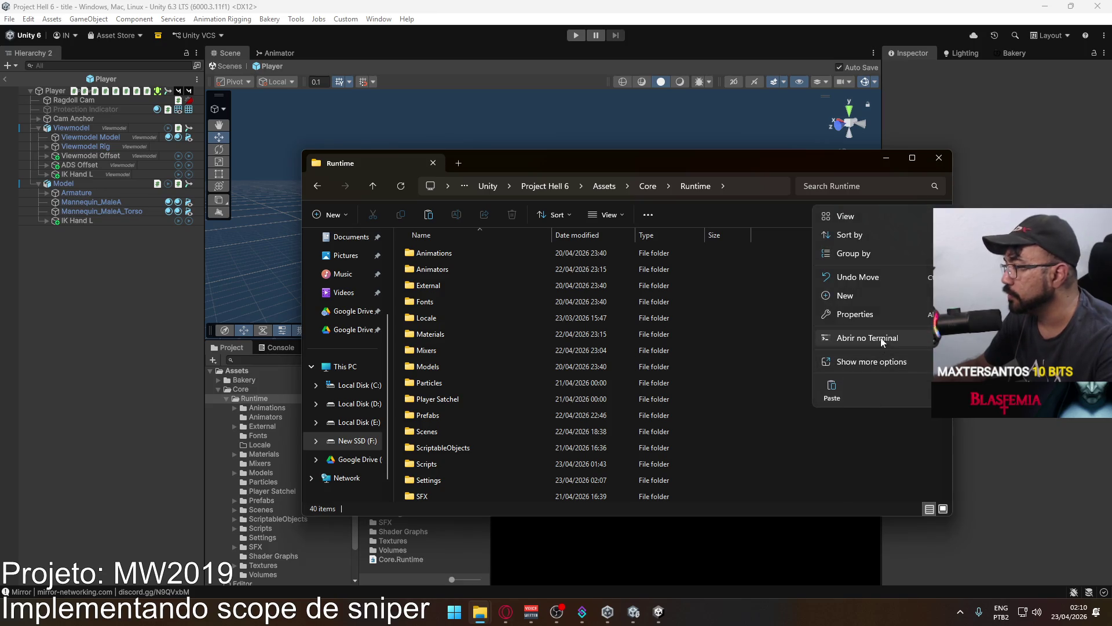
{"action": "mouse_move", "coordinate": [900, 294]}
{"action": "left_click", "coordinate": [984, 296]}
{"action": "type", "text": "Shader"}
{"action": "key", "text": "Return"}
{"action": "key", "text": "Return"}
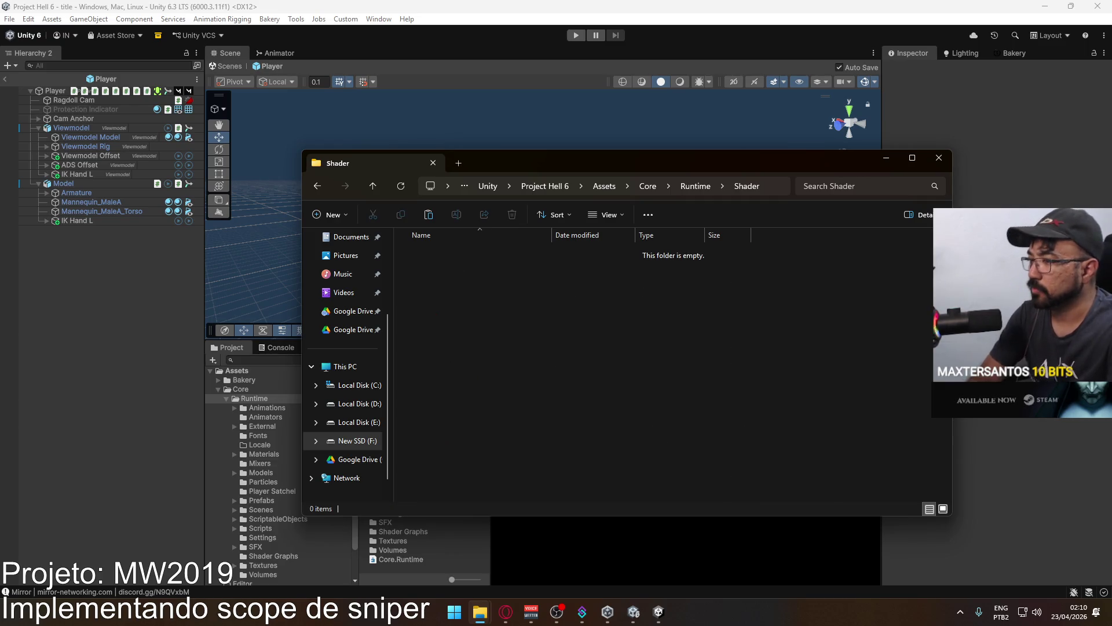
{"action": "key", "text": "ctrl+v"}
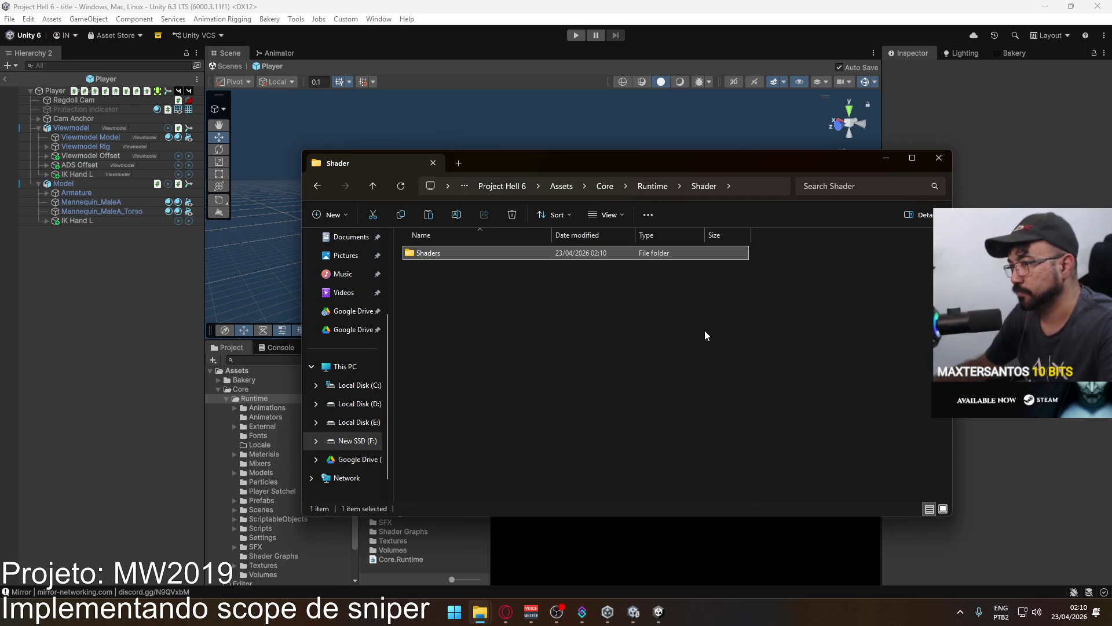
Permanently delete the extra Shader folder, paste Shaders directly into Runtime, and minimize Explorer.
{"action": "left_click", "coordinate": [659, 188]}
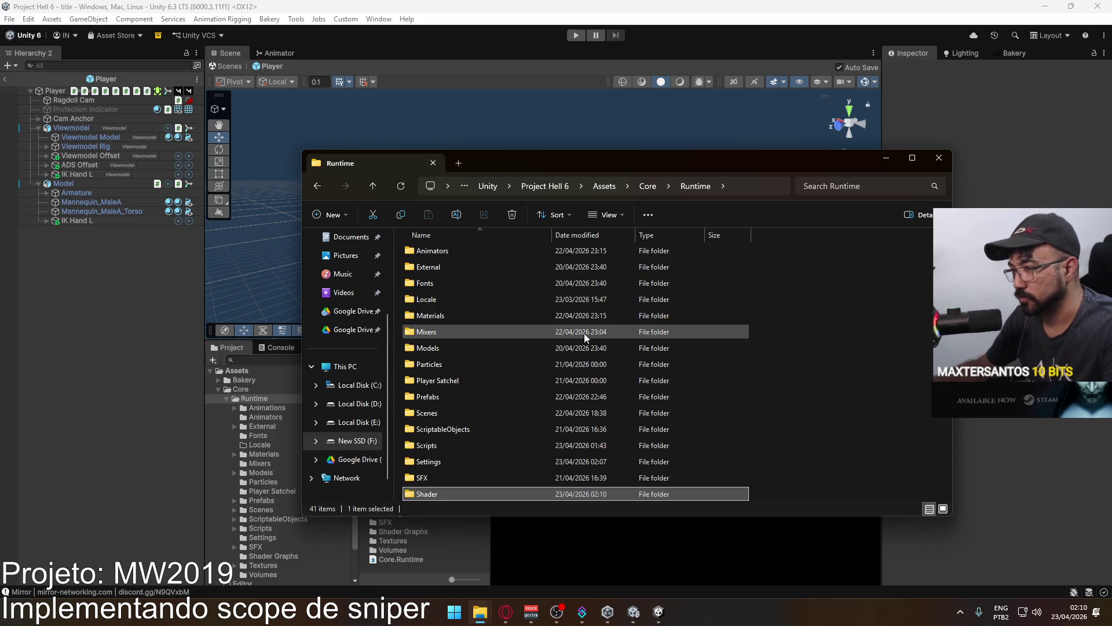
{"action": "scroll", "coordinate": [584, 333], "scroll_direction": "down", "scroll_amount": 5}
{"action": "scroll", "coordinate": [502, 410], "scroll_direction": "up", "scroll_amount": 3}
{"action": "left_click", "coordinate": [460, 384]}
{"action": "key", "text": "shift+Delete"}
{"action": "key", "text": "Return"}
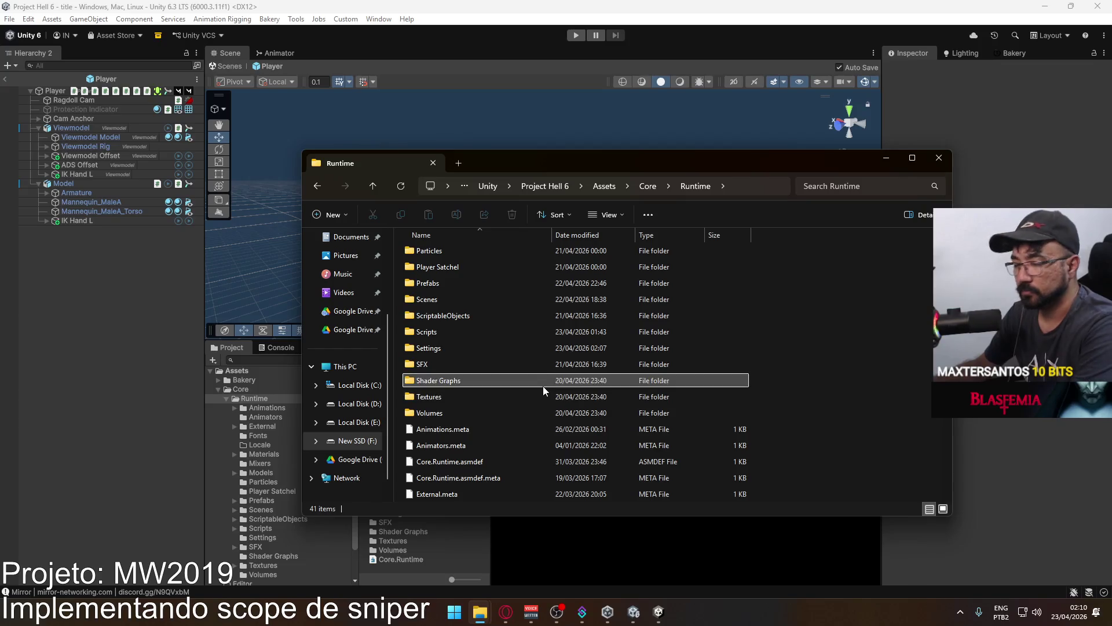
{"action": "key", "text": "Home"}
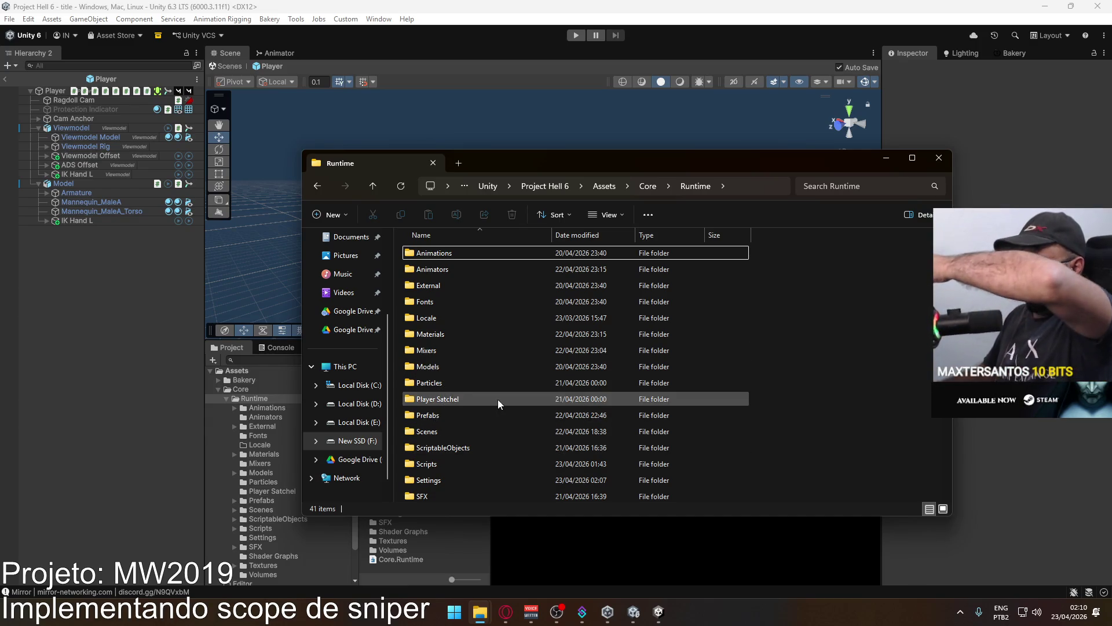
{"action": "scroll", "coordinate": [499, 399], "scroll_direction": "down", "scroll_amount": 3}
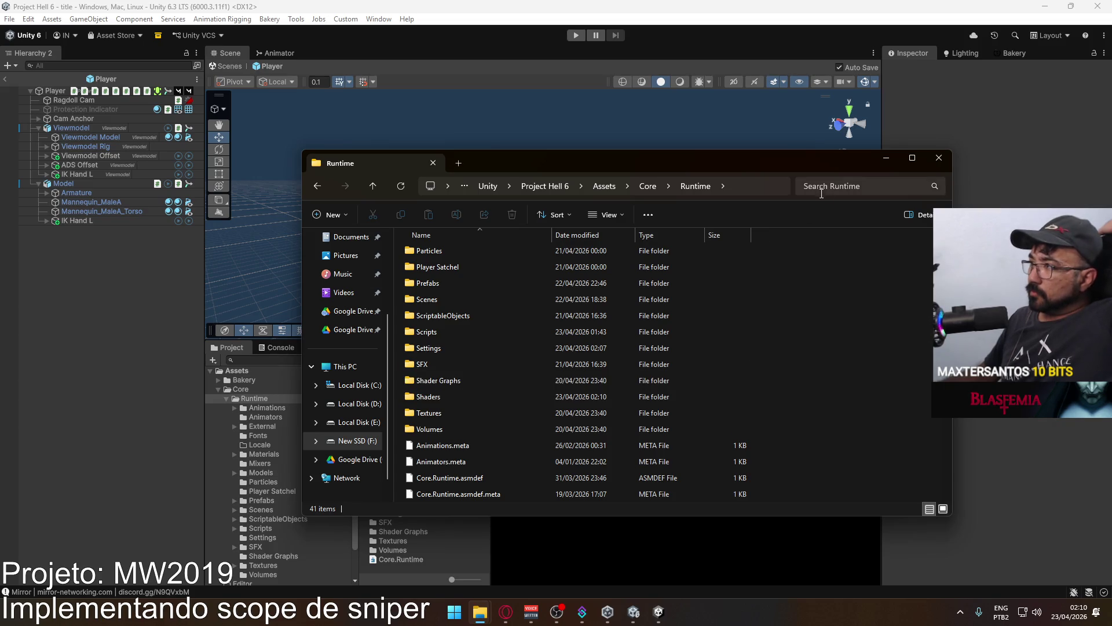
{"action": "left_click", "coordinate": [885, 159]}
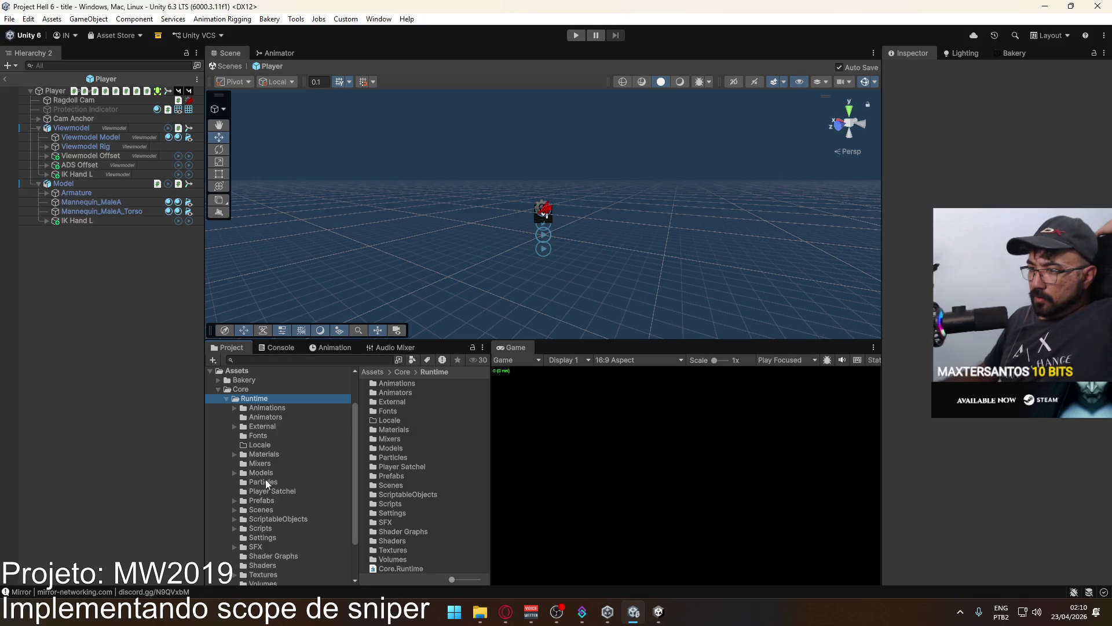
Create a new material named Stencil in the Materials folder.
{"action": "left_click", "coordinate": [266, 455]}
{"action": "right_click", "coordinate": [381, 466]}
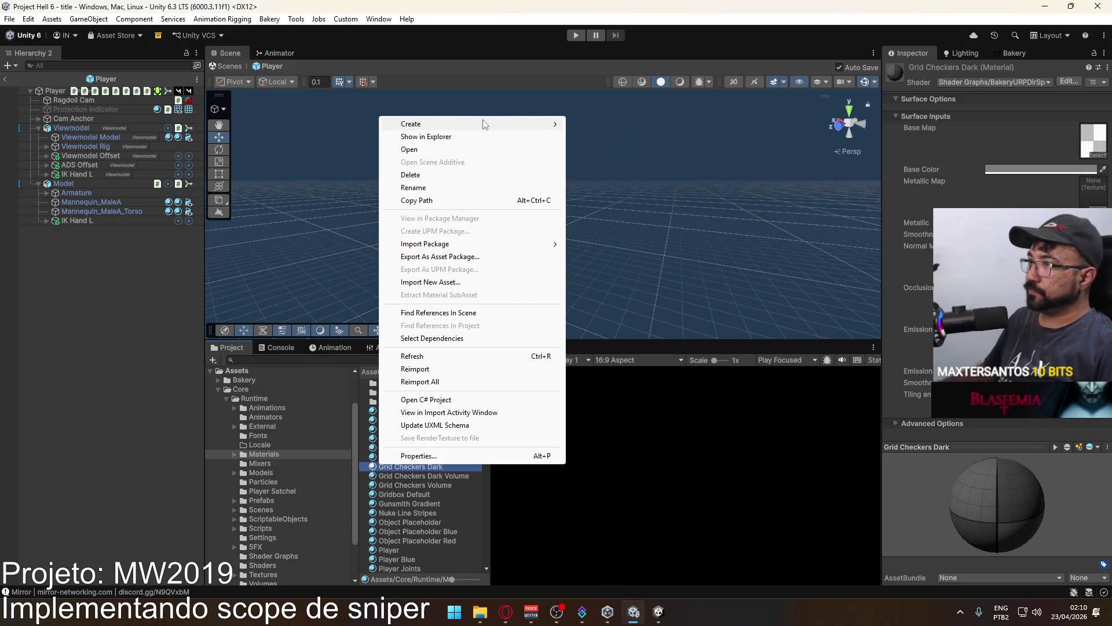
{"action": "mouse_move", "coordinate": [485, 124]}
{"action": "mouse_move", "coordinate": [642, 244]}
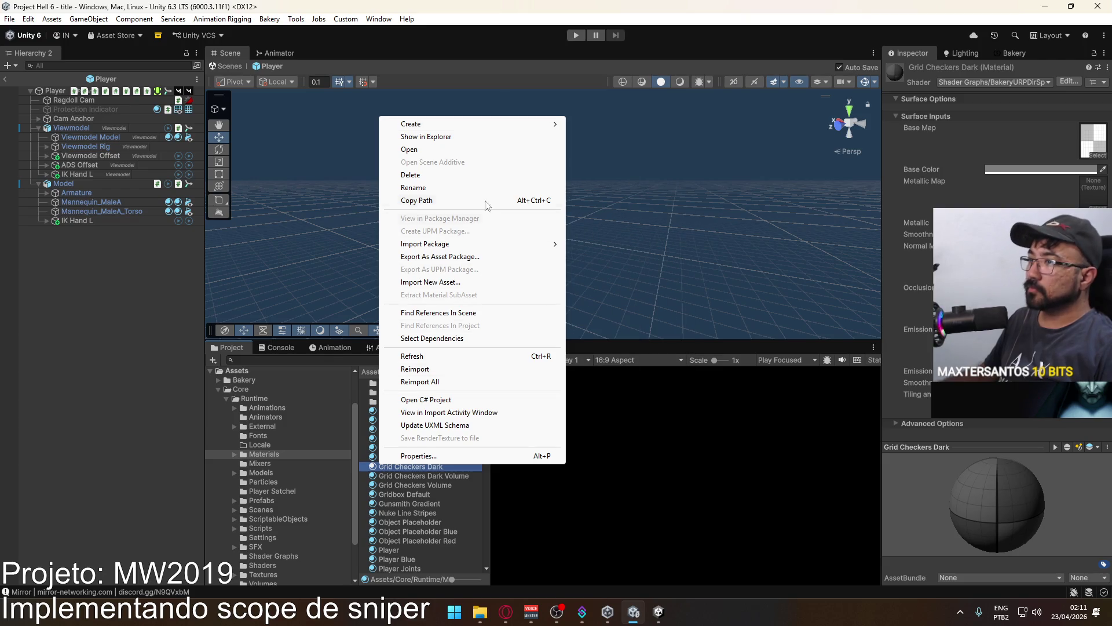
{"action": "left_click", "coordinate": [607, 138]}
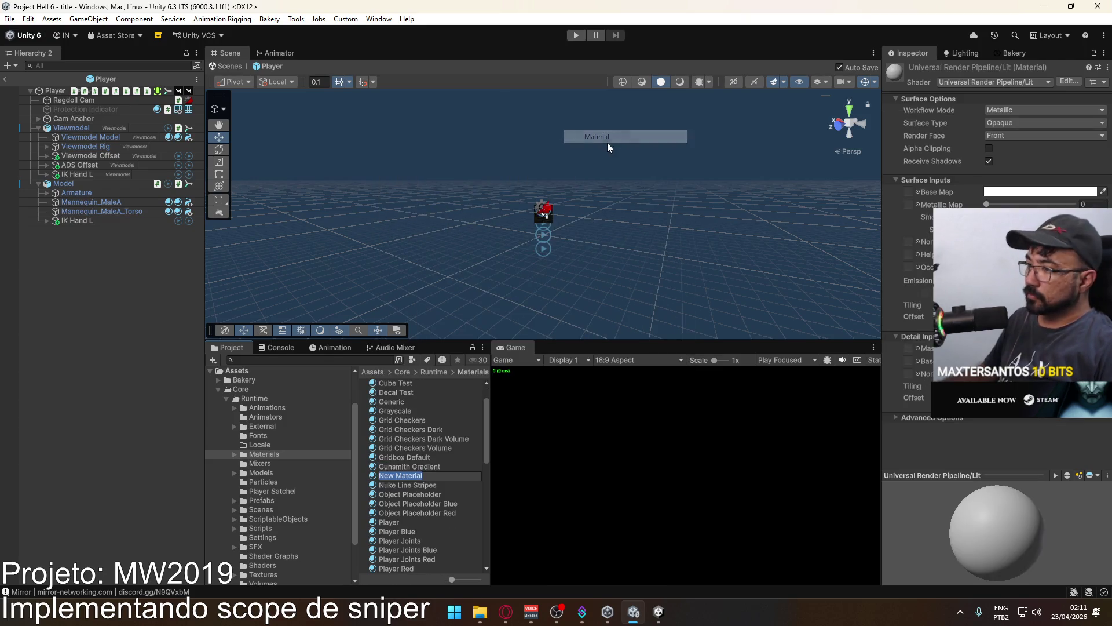
{"action": "type", "text": "Stencil"}
{"action": "key", "text": "Return"}
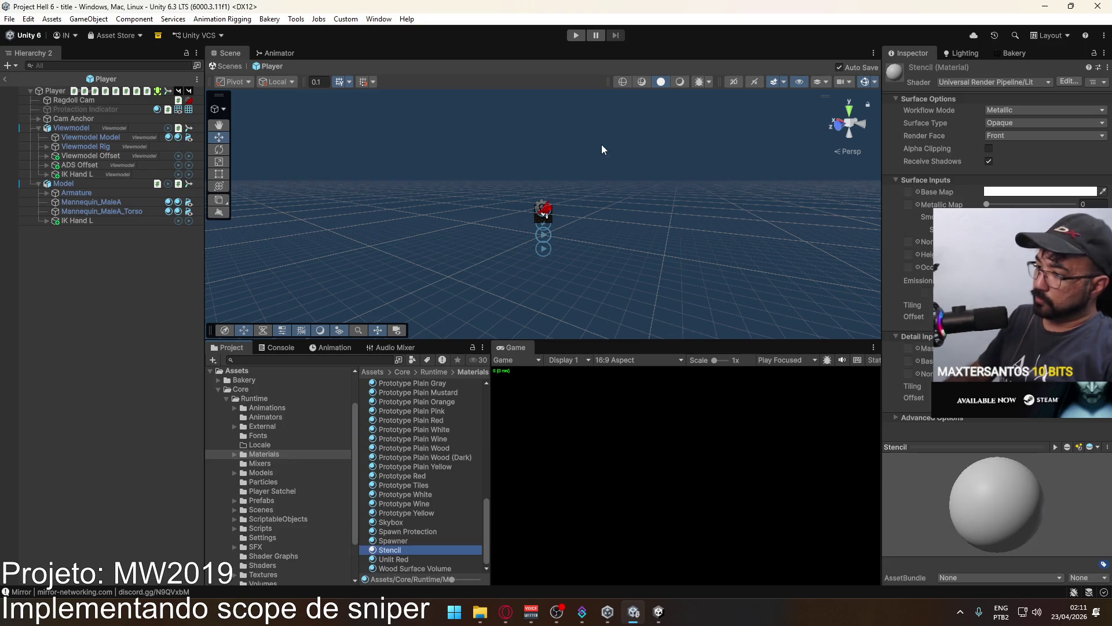
Assign the Custom/Stencil shader to the Stencil material, then return to the sniper scope project.
{"action": "left_click", "coordinate": [1001, 84]}
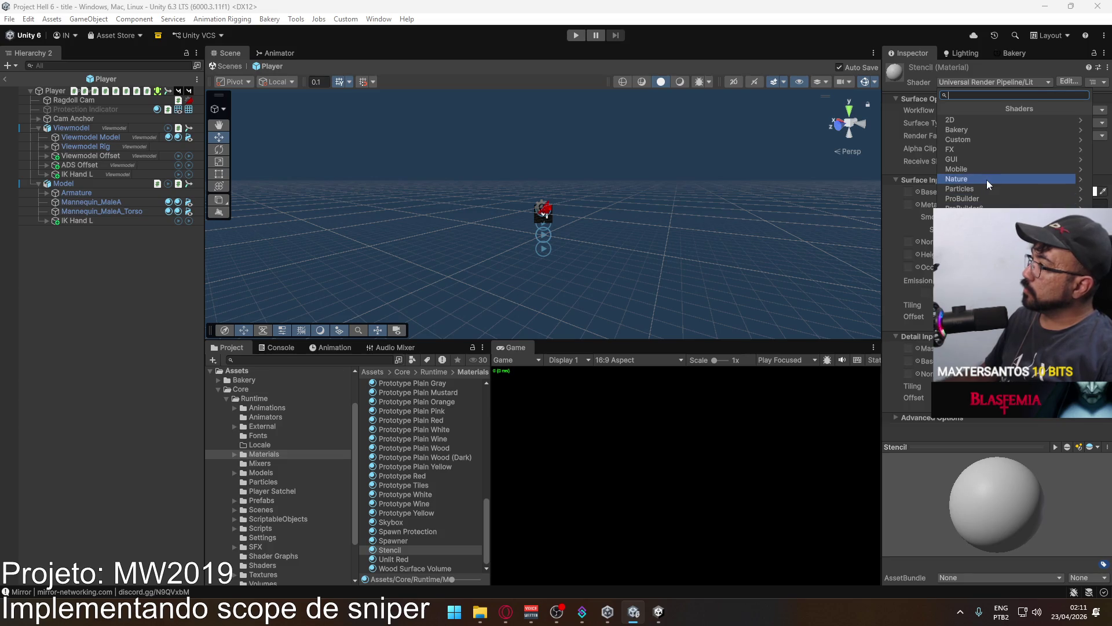
{"action": "left_click", "coordinate": [992, 137]}
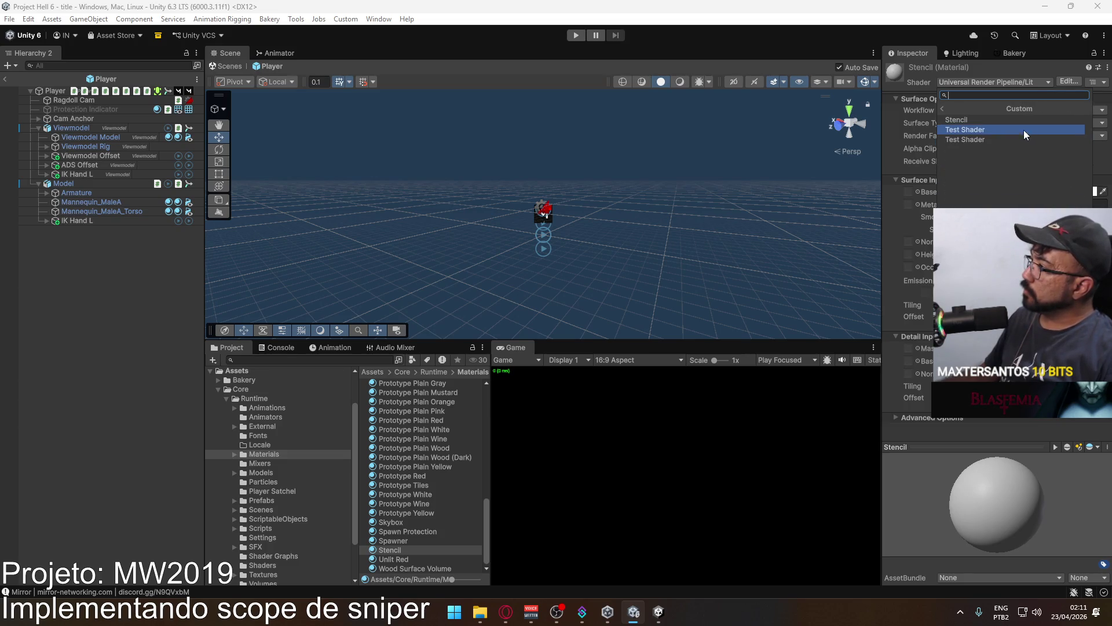
{"action": "left_click", "coordinate": [1013, 120]}
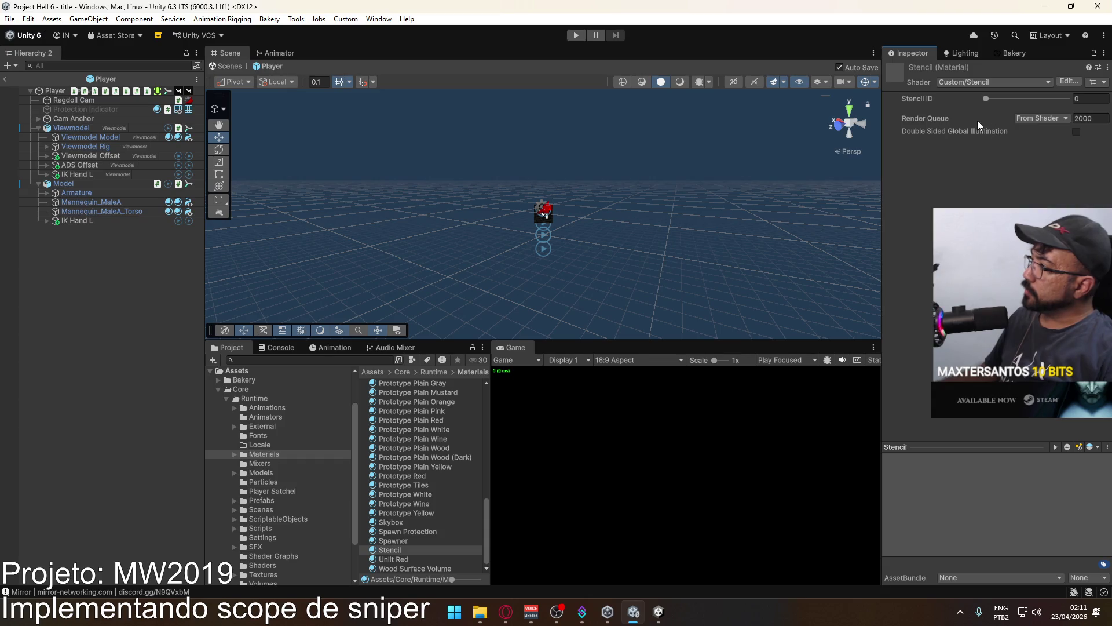
{"action": "key", "text": "alt+Tab"}
{"action": "left_click", "coordinate": [635, 579]}
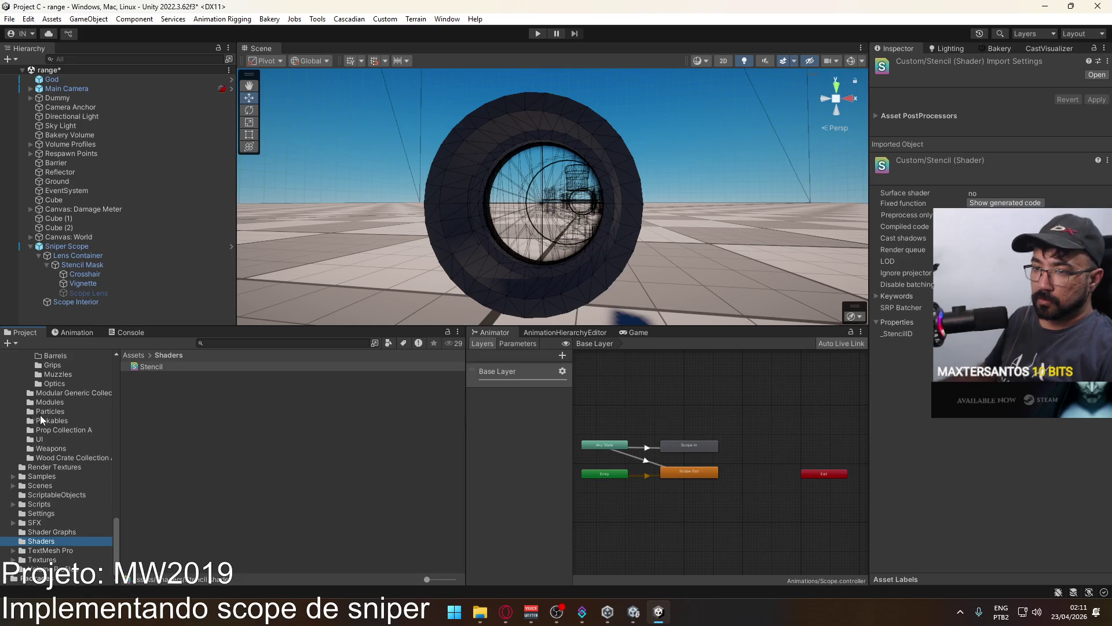
Select the scope's Stencil Mask in Project C and locate its Stencil Test material.
{"action": "scroll", "coordinate": [41, 416], "scroll_direction": "up", "scroll_amount": 3}
{"action": "scroll", "coordinate": [47, 390], "scroll_direction": "up", "scroll_amount": 3}
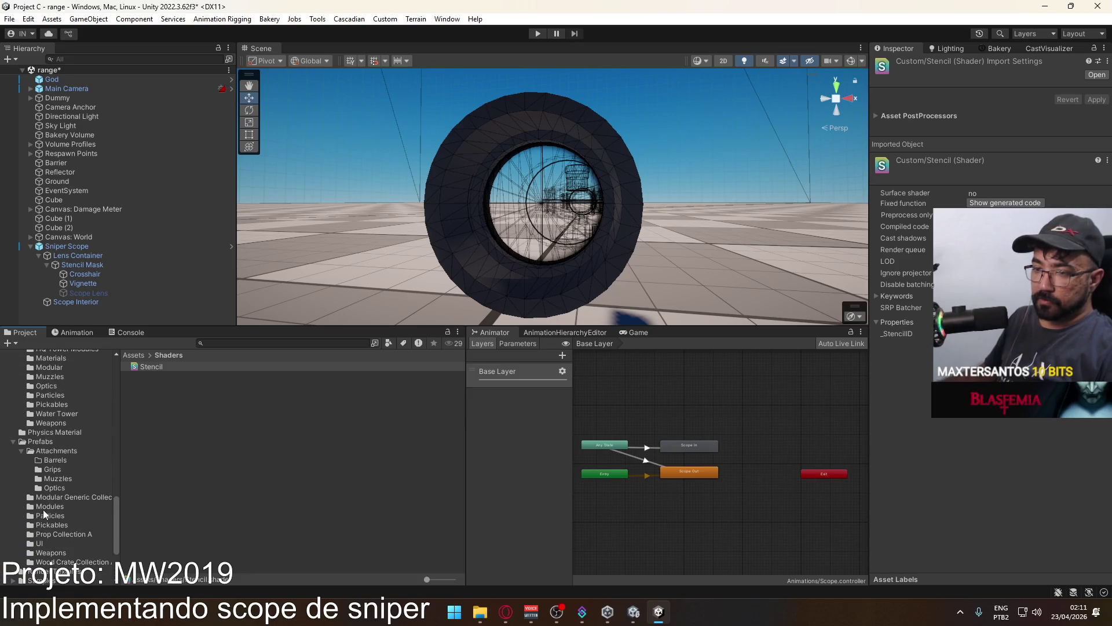
{"action": "scroll", "coordinate": [57, 439], "scroll_direction": "up", "scroll_amount": 3}
{"action": "left_click", "coordinate": [101, 392]}
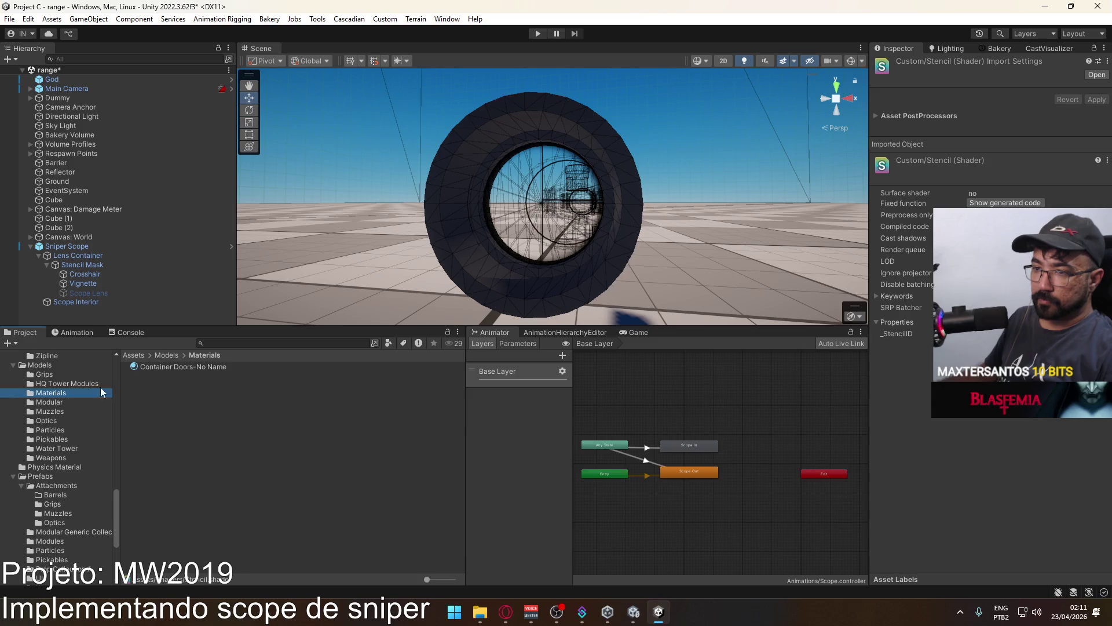
{"action": "left_click", "coordinate": [545, 204]}
{"action": "left_click", "coordinate": [96, 266]}
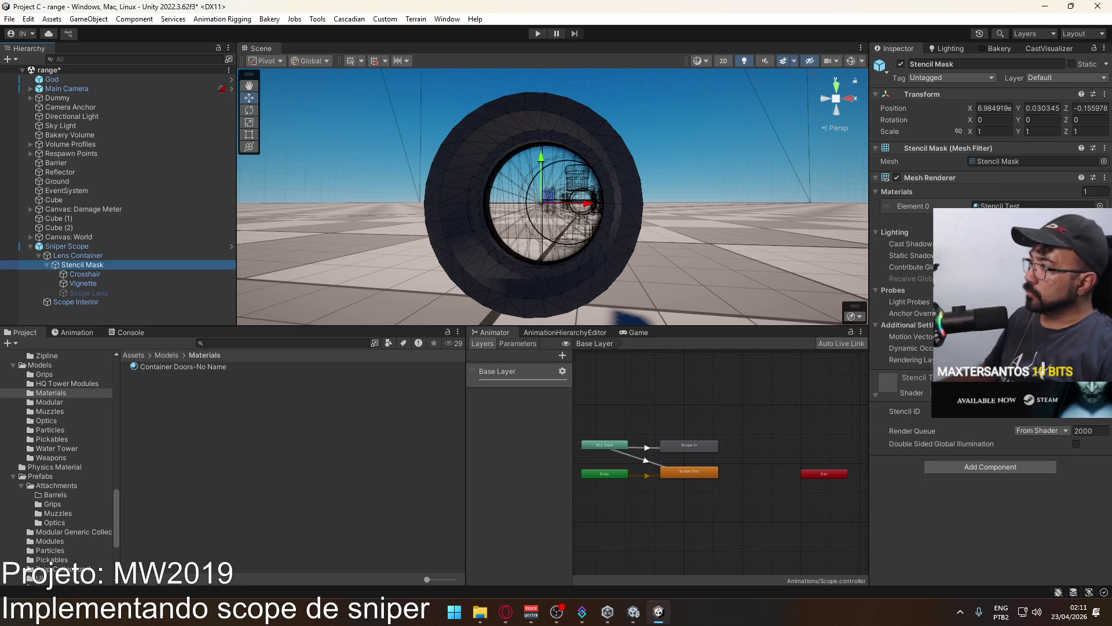
{"action": "left_click", "coordinate": [1008, 205]}
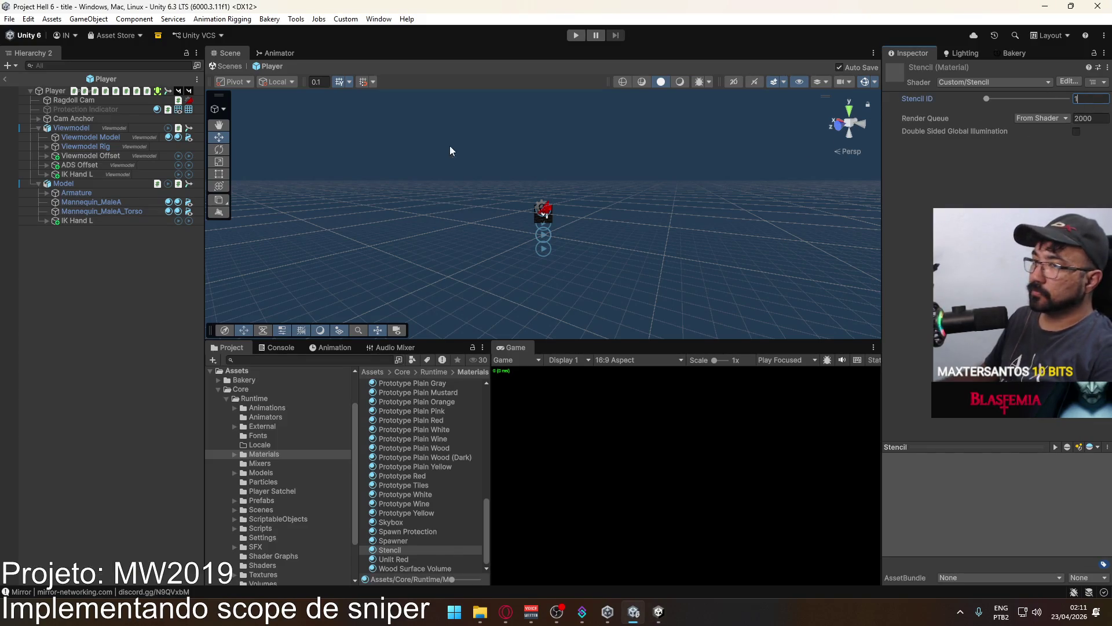
Leave Player prefab mode and open the dev scene from the Scenes folder.
{"action": "left_click", "coordinate": [6, 77]}
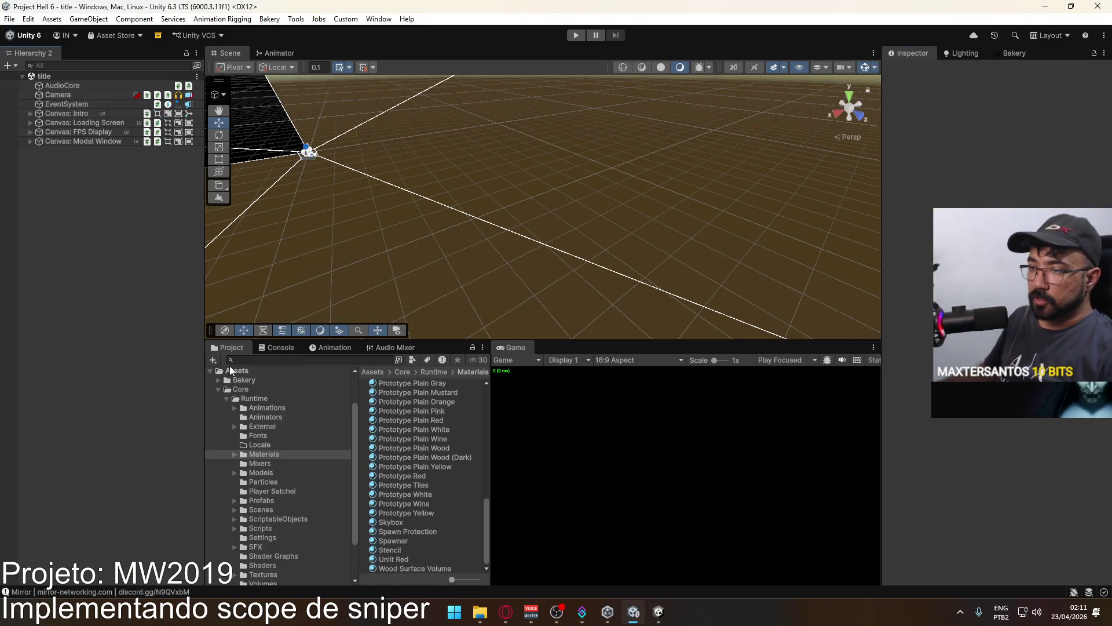
{"action": "left_click", "coordinate": [267, 511]}
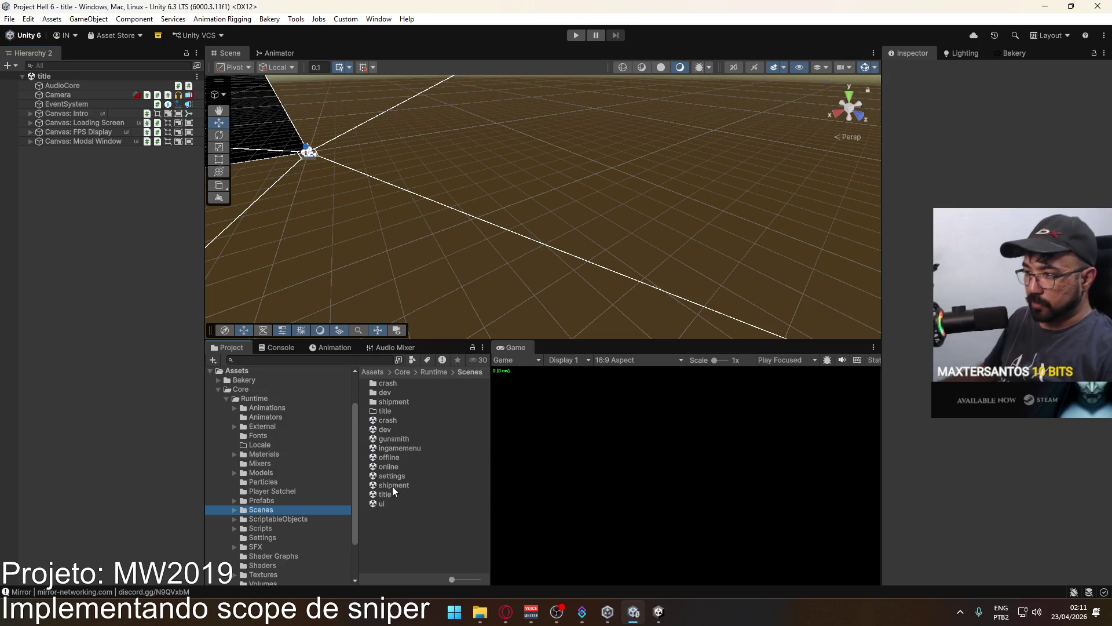
{"action": "double_click", "coordinate": [402, 430]}
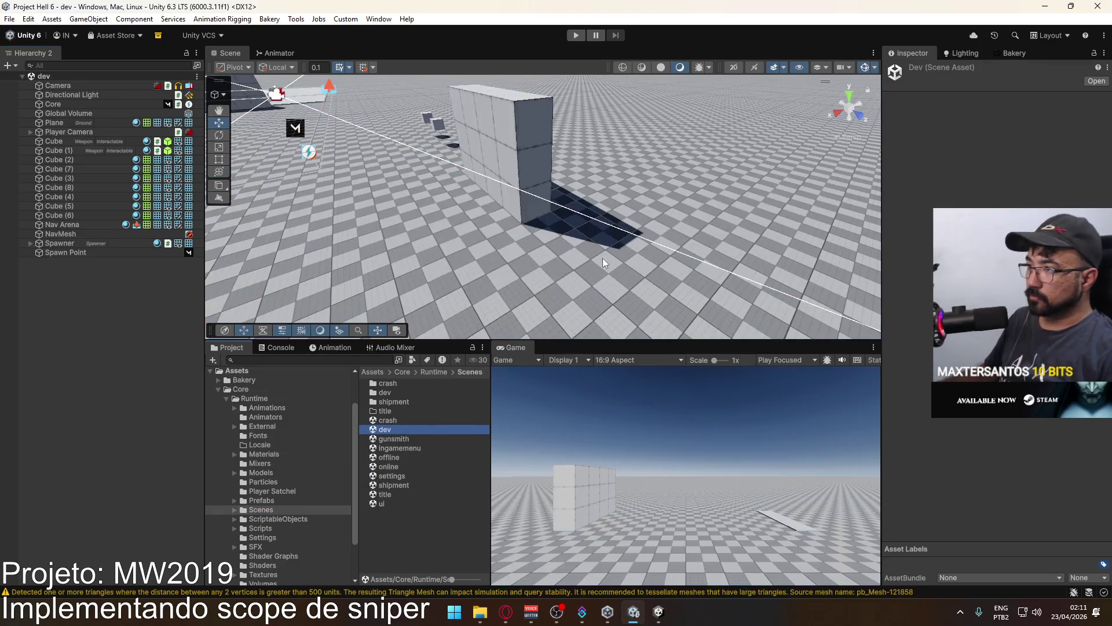
{"action": "left_click_drag", "start_coordinate": [597, 208], "coordinate": [492, 272]}
Add a cube, slide it along X, and duplicate it into a second cube beside it.
{"action": "left_click", "coordinate": [89, 19]}
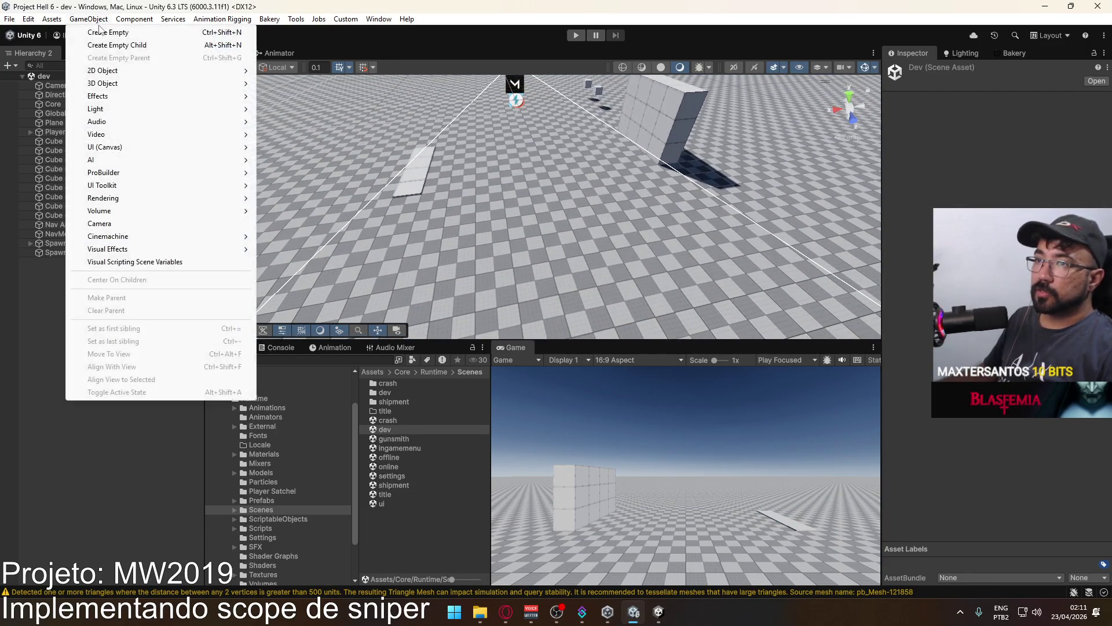
{"action": "mouse_move", "coordinate": [200, 81]}
{"action": "left_click", "coordinate": [311, 85]}
{"action": "left_click_drag", "start_coordinate": [534, 168], "coordinate": [536, 107]}
{"action": "key", "text": "ctrl+d"}
{"action": "left_click_drag", "start_coordinate": [502, 155], "coordinate": [585, 148]}
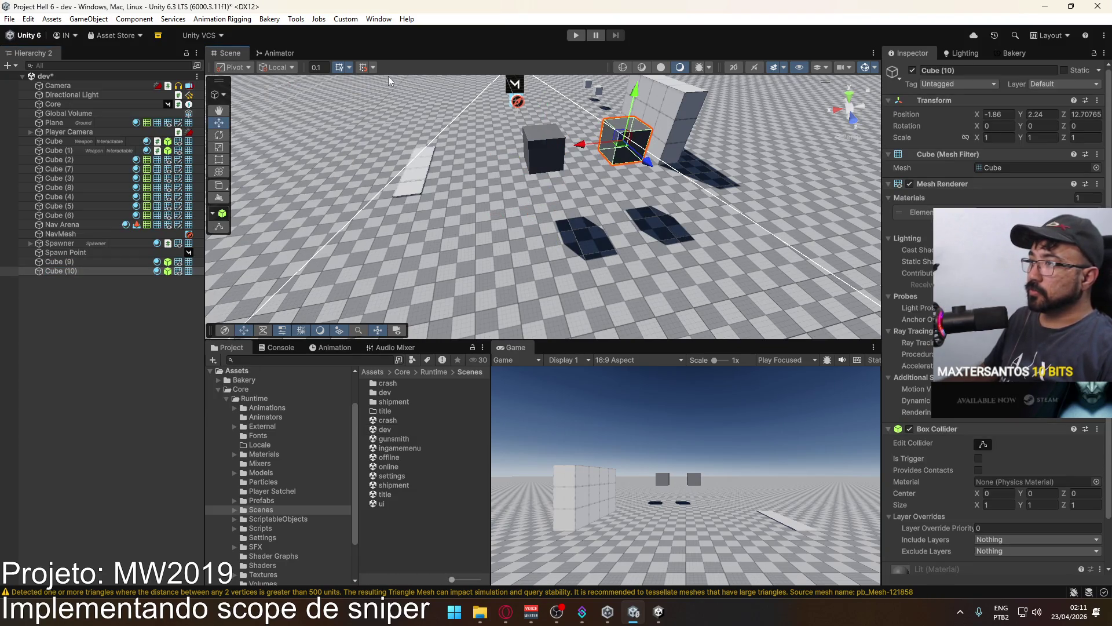
{"action": "left_click", "coordinate": [92, 21]}
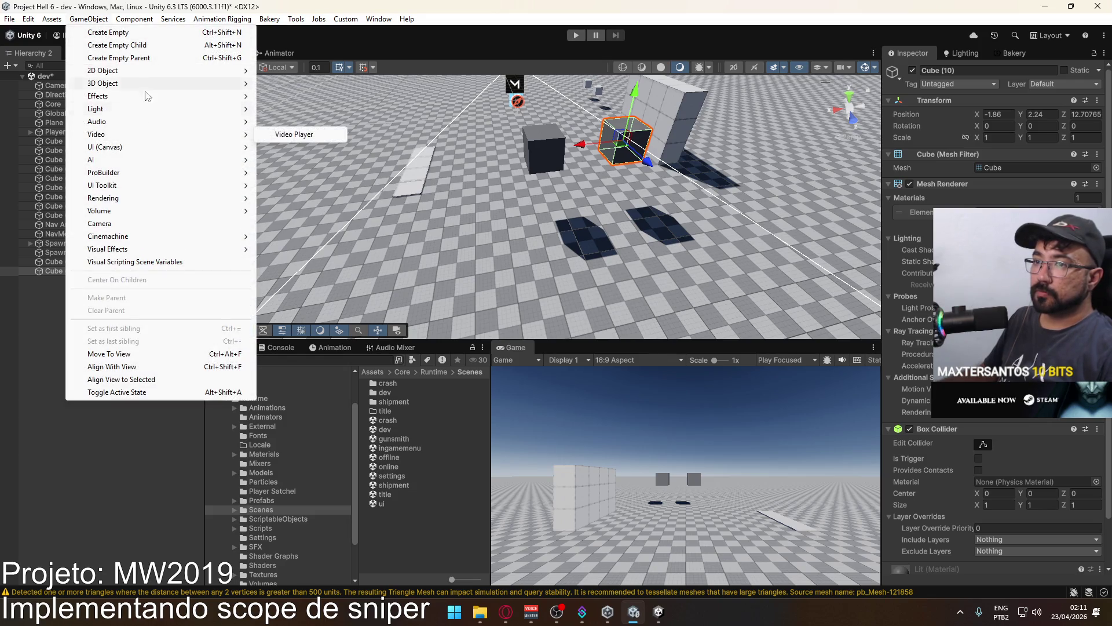
{"action": "mouse_move", "coordinate": [42, 23]}
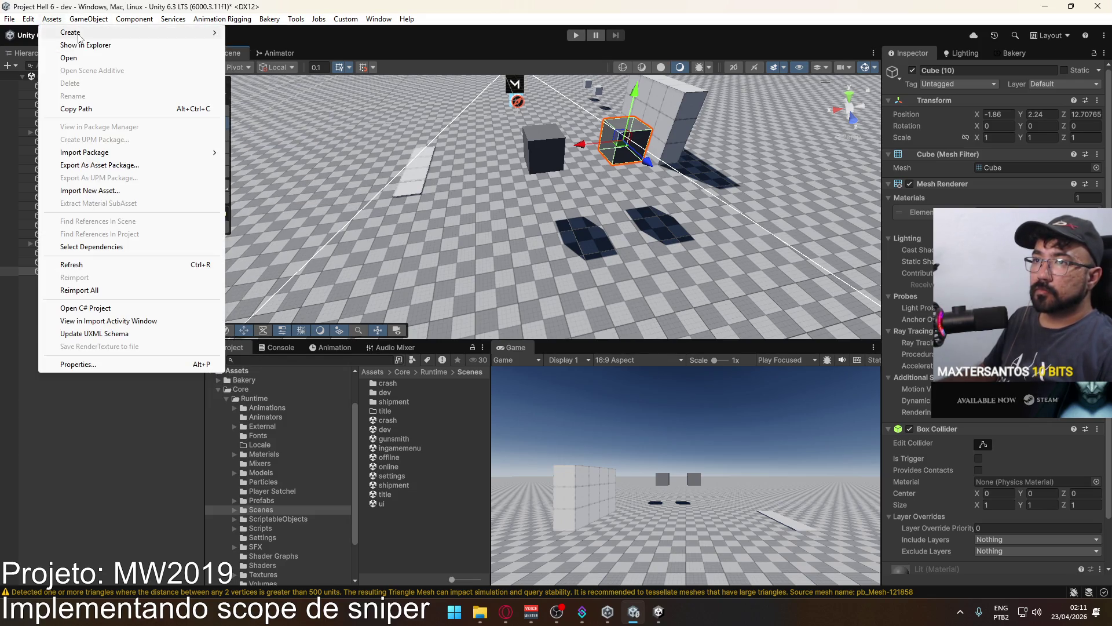
{"action": "mouse_move", "coordinate": [96, 26]}
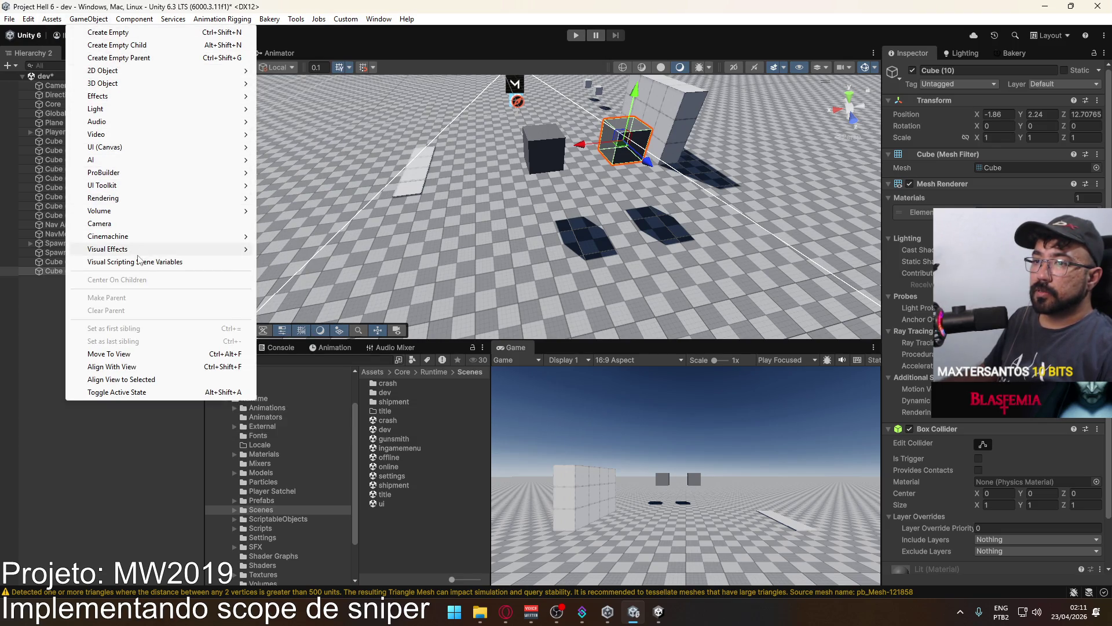
Create a plane, stand it upright at -90 on Z, and move it in front of Cube (10).
{"action": "mouse_move", "coordinate": [169, 85]}
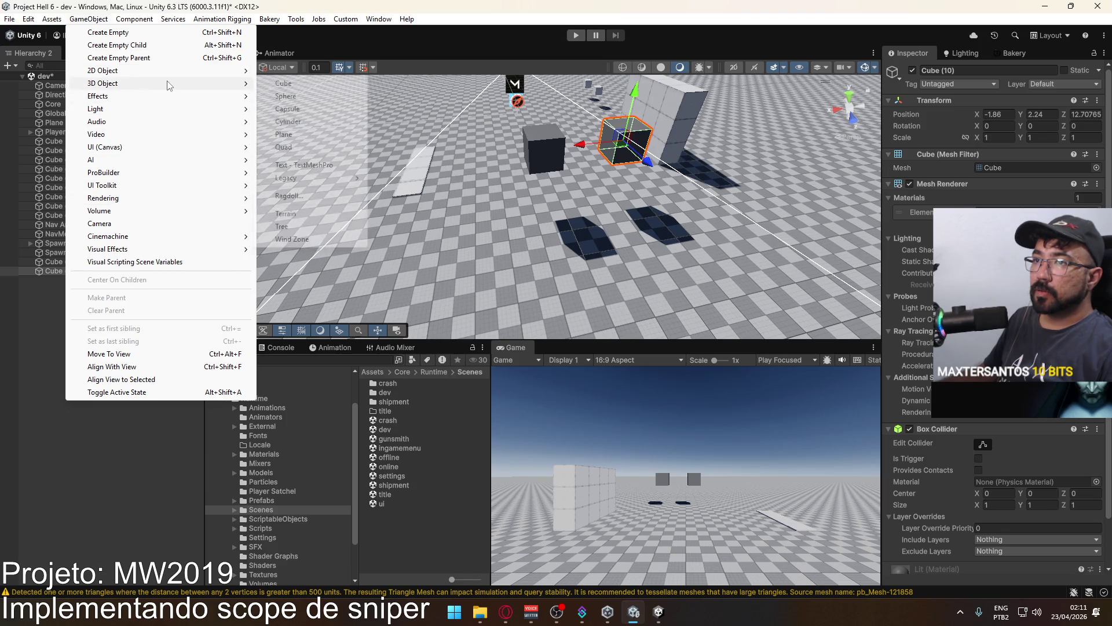
{"action": "left_click", "coordinate": [311, 135]}
{"action": "key", "text": "f"}
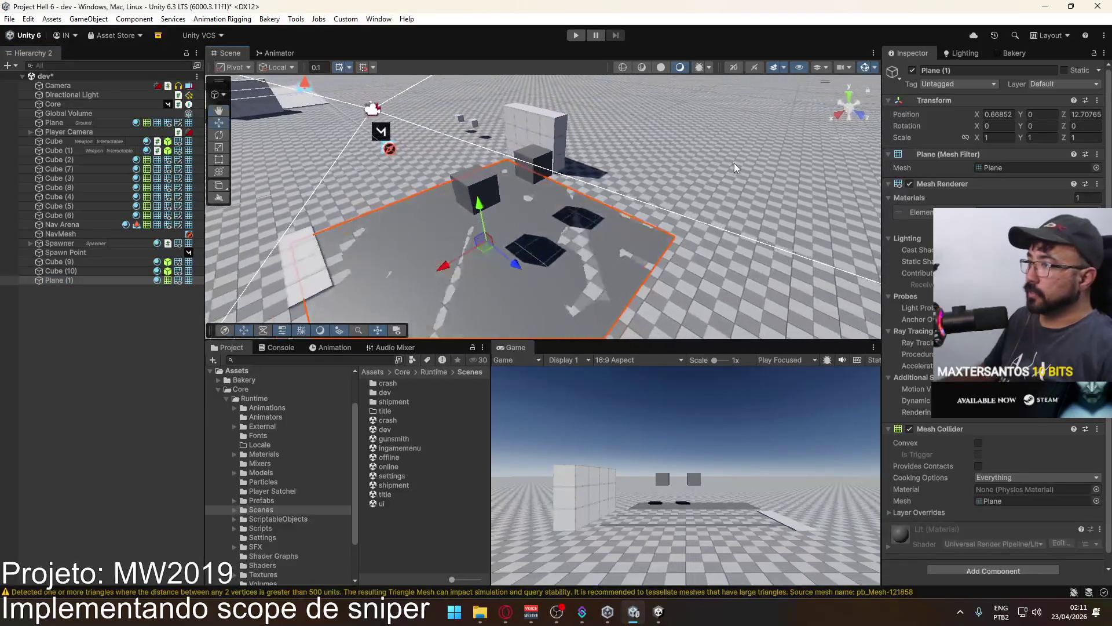
{"action": "key", "text": "e"}
{"action": "key", "text": "w"}
{"action": "key", "text": "e"}
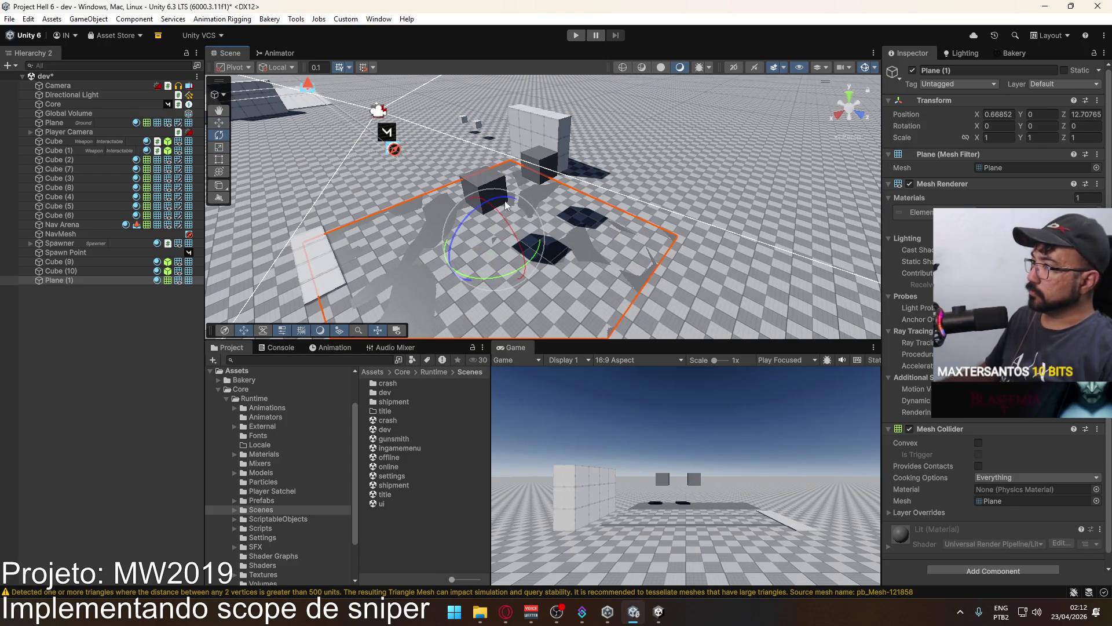
{"action": "mouse_move", "coordinate": [478, 216]}
{"action": "left_mouse_down"}
{"action": "mouse_move", "coordinate": [389, 336]}
{"action": "mouse_move", "coordinate": [532, 231]}
{"action": "left_mouse_up"}
{"action": "key", "text": "w"}
{"action": "left_click_drag", "start_coordinate": [469, 253], "coordinate": [760, 185]}
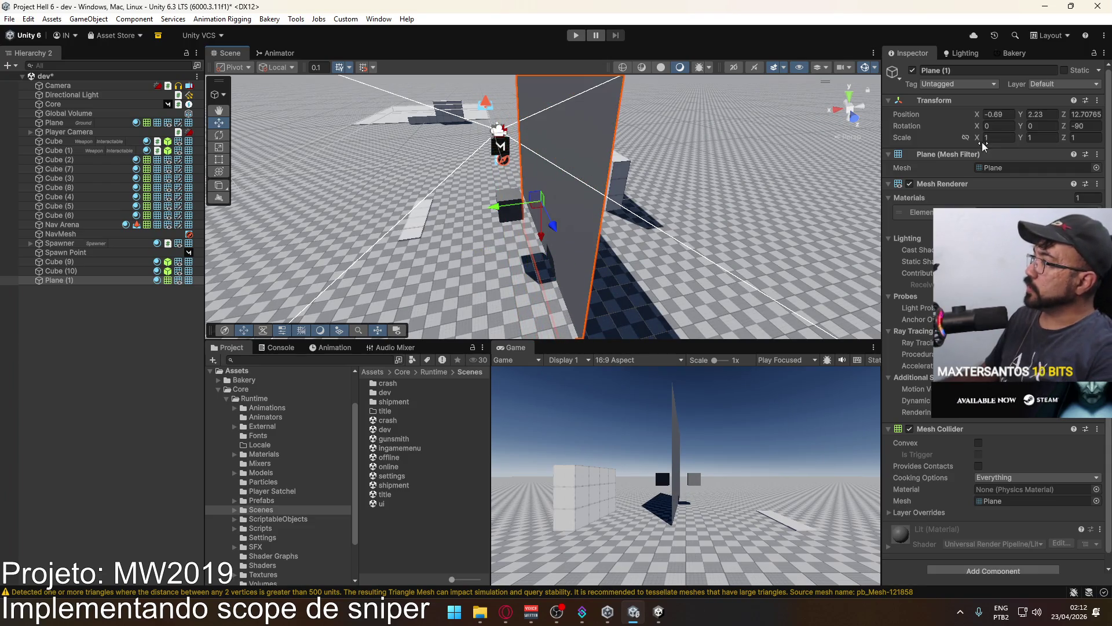
Scale the plane to 0.1 and assign it the Stencil material.
{"action": "type", "text": ".1"}
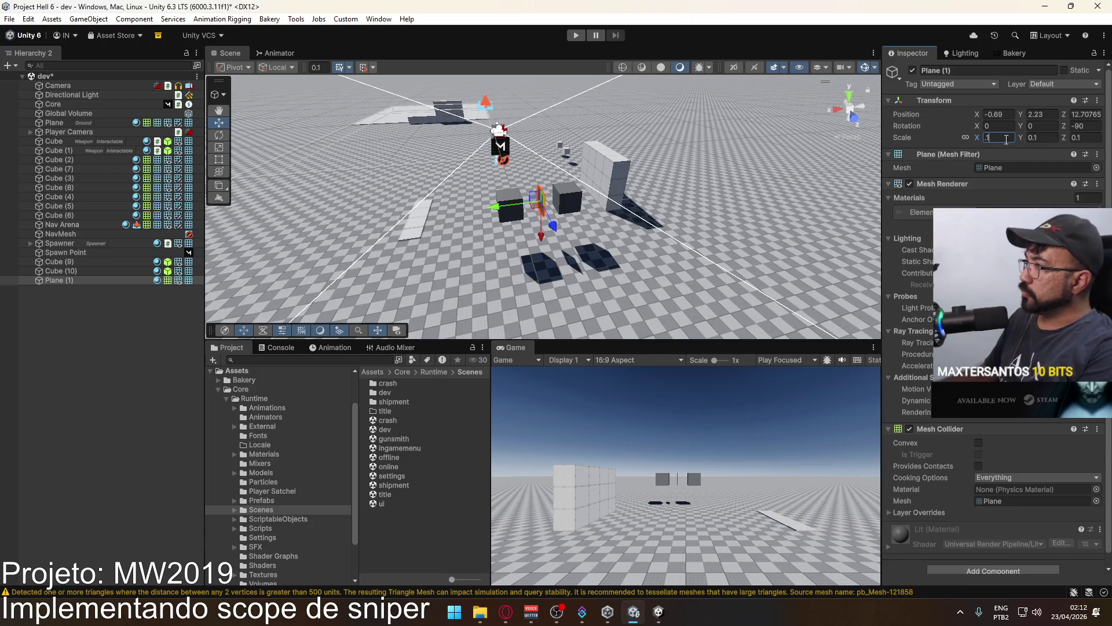
{"action": "mouse_move", "coordinate": [666, 272]}
{"action": "left_mouse_down"}
{"action": "mouse_move", "coordinate": [617, 289]}
{"action": "mouse_move", "coordinate": [602, 272]}
{"action": "left_mouse_up"}
{"action": "scroll", "coordinate": [603, 272], "scroll_direction": "up", "scroll_amount": 5}
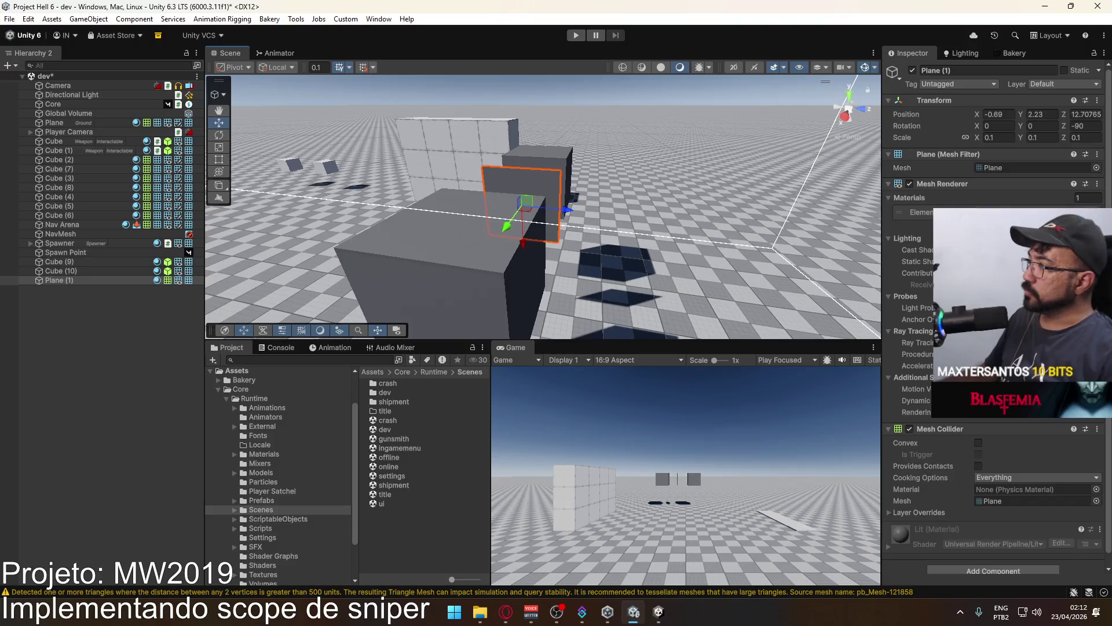
{"action": "left_click", "coordinate": [1096, 212]}
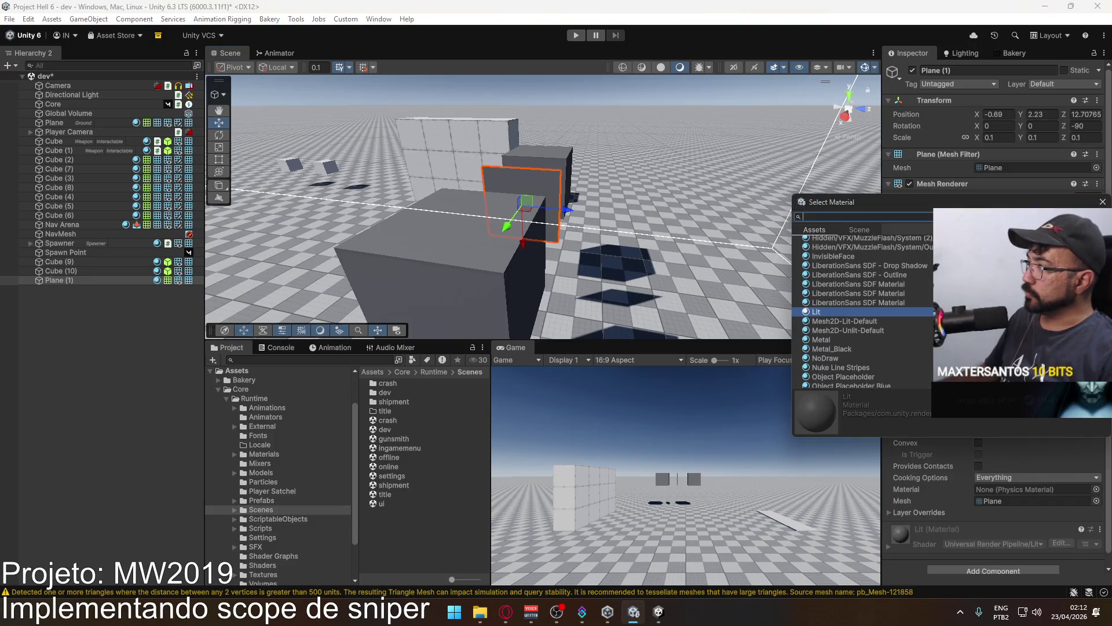
{"action": "type", "text": "ste"}
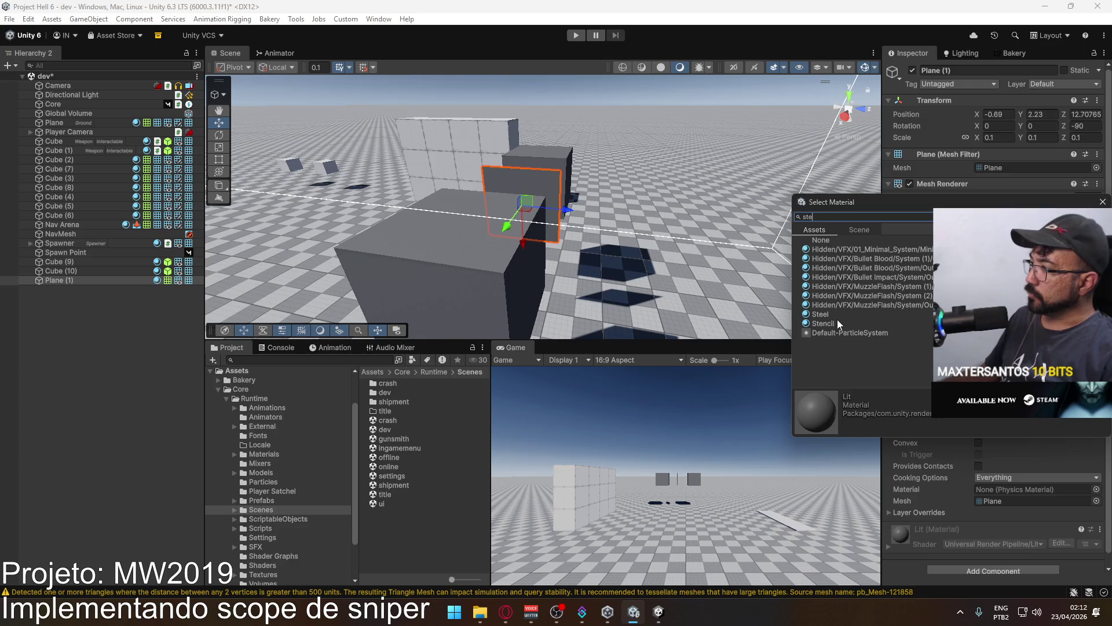
{"action": "double_click", "coordinate": [835, 322]}
{"action": "mouse_move", "coordinate": [580, 220]}
{"action": "left_mouse_down"}
{"action": "mouse_move", "coordinate": [478, 216]}
{"action": "mouse_move", "coordinate": [630, 166]}
{"action": "left_mouse_up"}
{"action": "left_click", "coordinate": [630, 166]}
{"action": "left_click", "coordinate": [568, 201]}
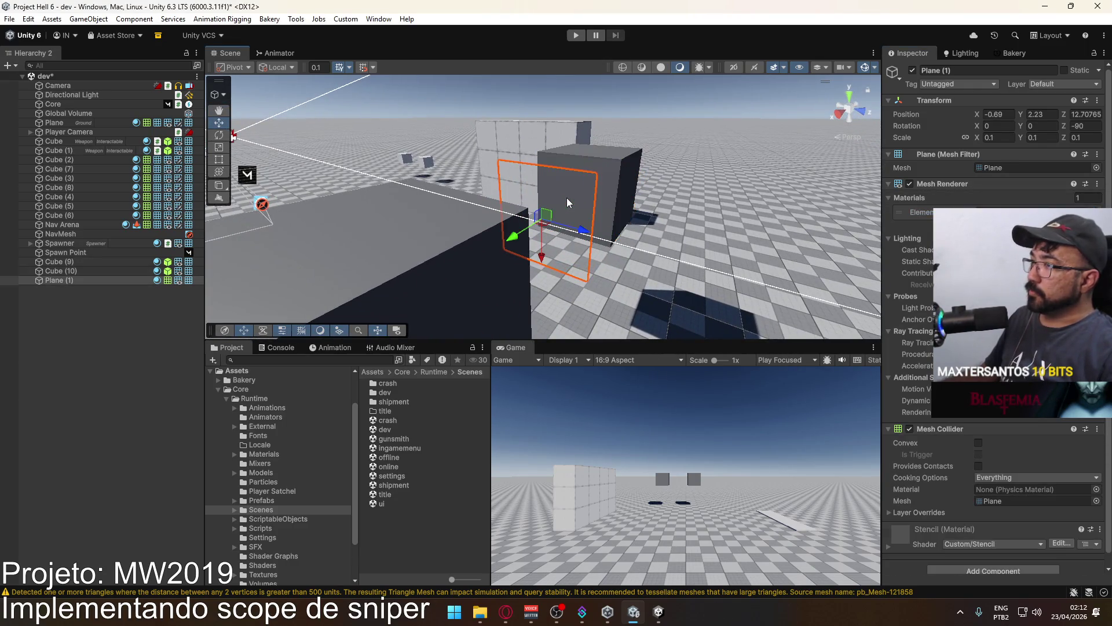
{"action": "left_click", "coordinate": [613, 168]}
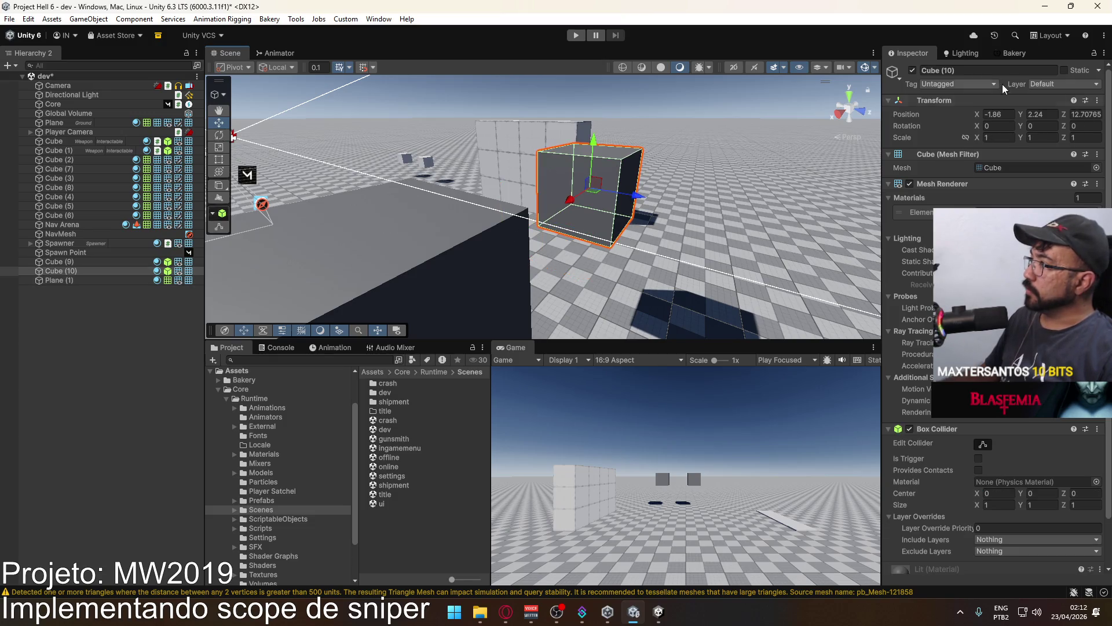
Put Cube (10) on the Stencil layer.
{"action": "left_click", "coordinate": [1054, 84]}
{"action": "left_click", "coordinate": [1028, 224]}
{"action": "left_click_drag", "start_coordinate": [614, 174], "coordinate": [660, 124]}
{"action": "left_click", "coordinate": [661, 124]}
{"action": "mouse_move", "coordinate": [598, 249]}
{"action": "left_mouse_down"}
{"action": "mouse_move", "coordinate": [786, 300]}
{"action": "mouse_move", "coordinate": [690, 291]}
{"action": "mouse_move", "coordinate": [595, 319]}
{"action": "mouse_move", "coordinate": [835, 331]}
{"action": "mouse_move", "coordinate": [527, 329]}
{"action": "mouse_move", "coordinate": [561, 245]}
{"action": "mouse_move", "coordinate": [883, 331]}
{"action": "mouse_move", "coordinate": [774, 264]}
{"action": "mouse_move", "coordinate": [546, 274]}
{"action": "left_mouse_up"}
Shrink the stencil plane to 0.04 and place it on the cube's face at Y 2.7.
{"action": "left_click", "coordinate": [579, 210]}
{"action": "mouse_move", "coordinate": [580, 210]}
{"action": "left_mouse_down"}
{"action": "mouse_move", "coordinate": [291, 245]}
{"action": "mouse_move", "coordinate": [661, 254]}
{"action": "mouse_move", "coordinate": [502, 243]}
{"action": "mouse_move", "coordinate": [576, 218]}
{"action": "mouse_move", "coordinate": [731, 214]}
{"action": "mouse_move", "coordinate": [633, 210]}
{"action": "mouse_move", "coordinate": [591, 261]}
{"action": "mouse_move", "coordinate": [479, 249]}
{"action": "mouse_move", "coordinate": [488, 153]}
{"action": "mouse_move", "coordinate": [504, 146]}
{"action": "left_mouse_up"}
{"action": "mouse_move", "coordinate": [618, 225]}
{"action": "left_mouse_down"}
{"action": "mouse_move", "coordinate": [280, 132]}
{"action": "mouse_move", "coordinate": [463, 174]}
{"action": "mouse_move", "coordinate": [810, 207]}
{"action": "mouse_move", "coordinate": [672, 182]}
{"action": "mouse_move", "coordinate": [663, 203]}
{"action": "mouse_move", "coordinate": [515, 240]}
{"action": "mouse_move", "coordinate": [523, 275]}
{"action": "mouse_move", "coordinate": [286, 256]}
{"action": "mouse_move", "coordinate": [702, 286]}
{"action": "mouse_move", "coordinate": [698, 257]}
{"action": "left_mouse_up"}
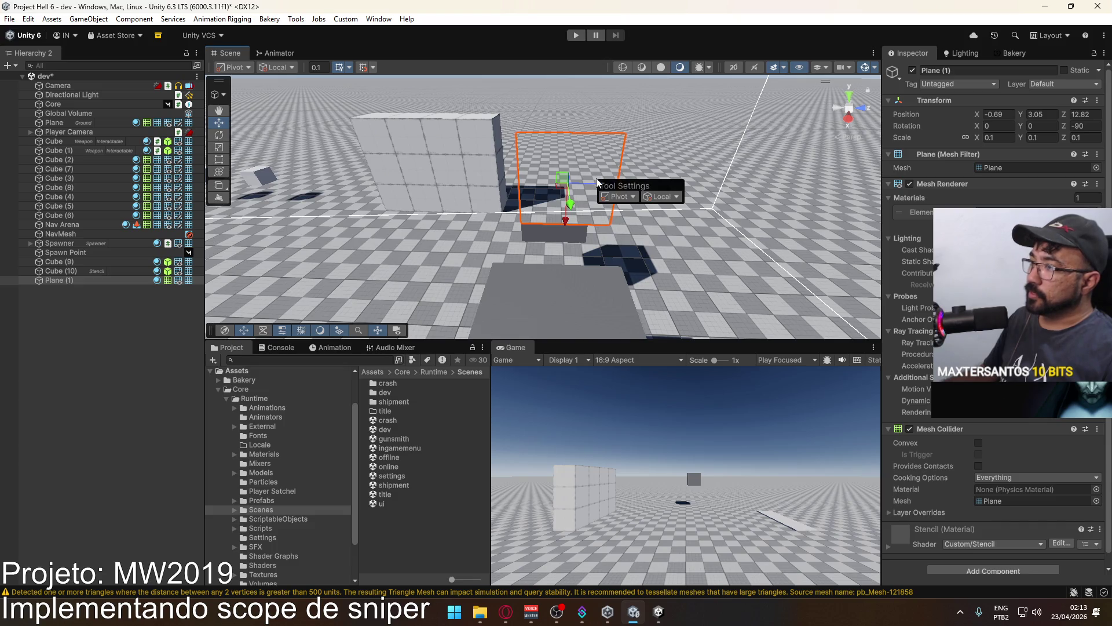
{"action": "left_click_drag", "start_coordinate": [641, 95], "coordinate": [295, 72]}
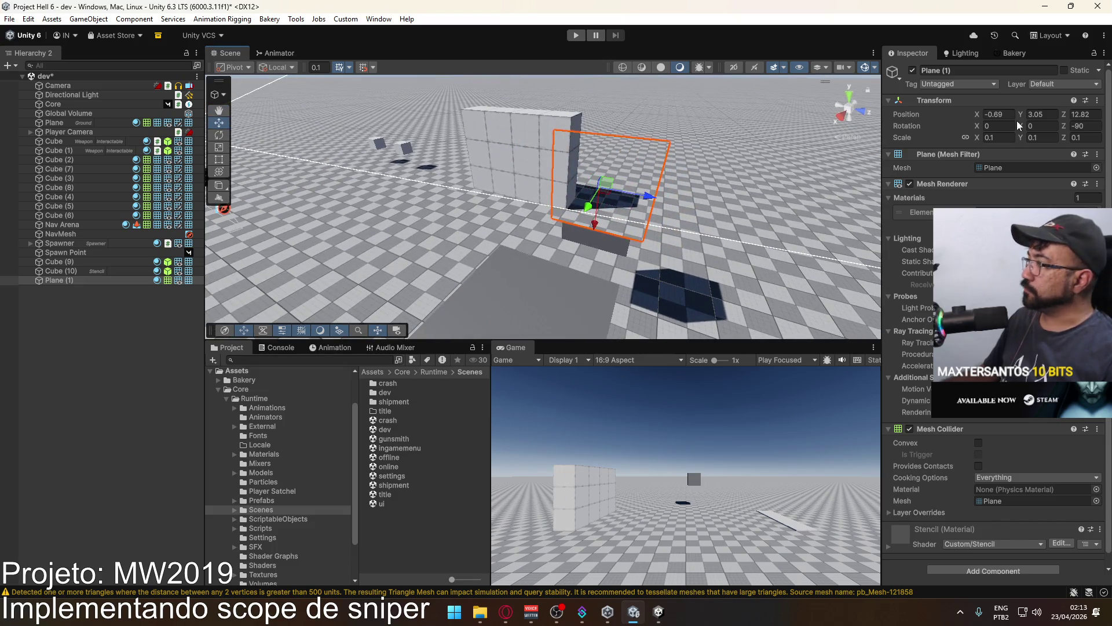
{"action": "left_click_drag", "start_coordinate": [975, 134], "coordinate": [972, 134]}
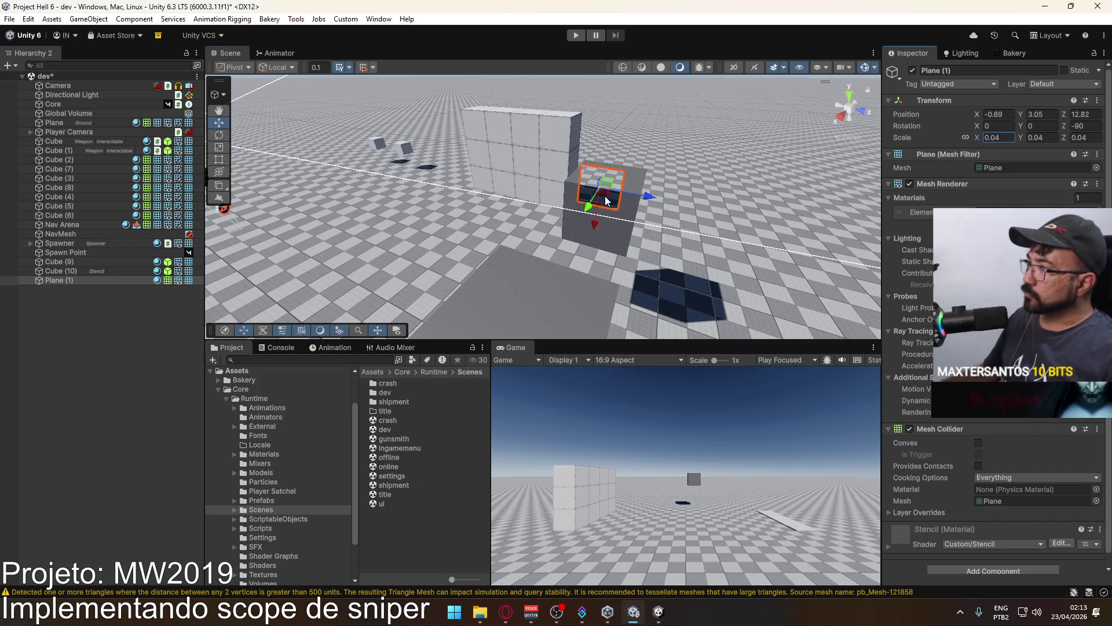
{"action": "mouse_move", "coordinate": [598, 225]}
{"action": "left_mouse_down"}
{"action": "mouse_move", "coordinate": [599, 249]}
{"action": "mouse_move", "coordinate": [648, 168]}
{"action": "mouse_move", "coordinate": [530, 203]}
{"action": "left_mouse_up"}
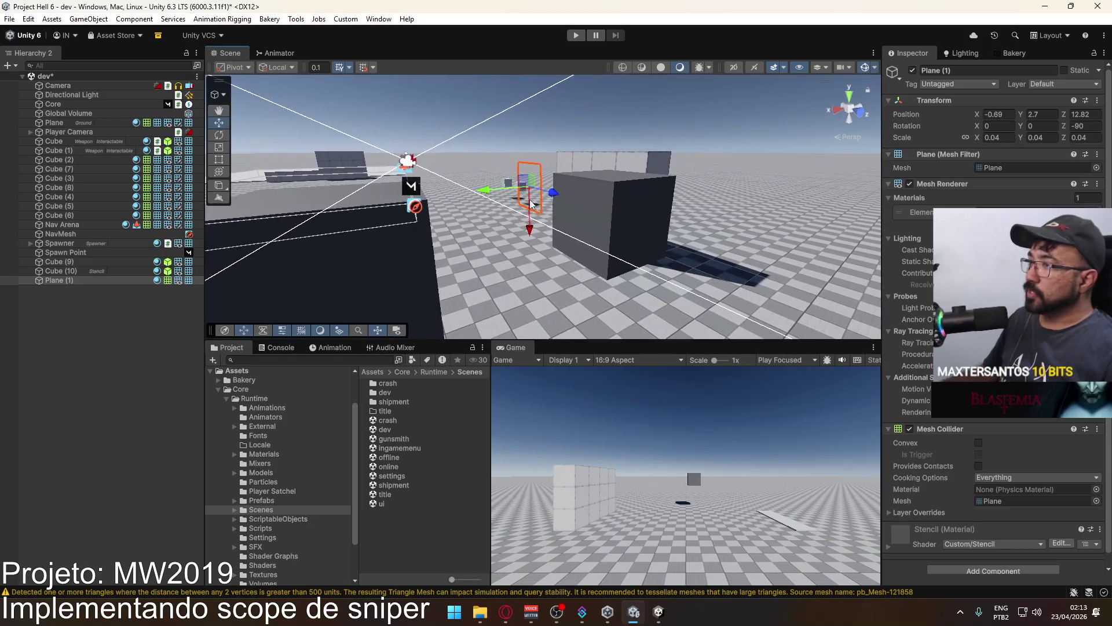
{"action": "mouse_move", "coordinate": [502, 242]}
{"action": "left_mouse_down"}
{"action": "mouse_move", "coordinate": [543, 229]}
{"action": "mouse_move", "coordinate": [554, 207]}
{"action": "mouse_move", "coordinate": [538, 218]}
{"action": "mouse_move", "coordinate": [513, 139]}
{"action": "mouse_move", "coordinate": [555, 266]}
{"action": "left_mouse_up"}
{"action": "key", "text": "f"}
Inspect Cube (10) and its material, then view the sniper scope in the Project C scene.
{"action": "left_click", "coordinate": [555, 233]}
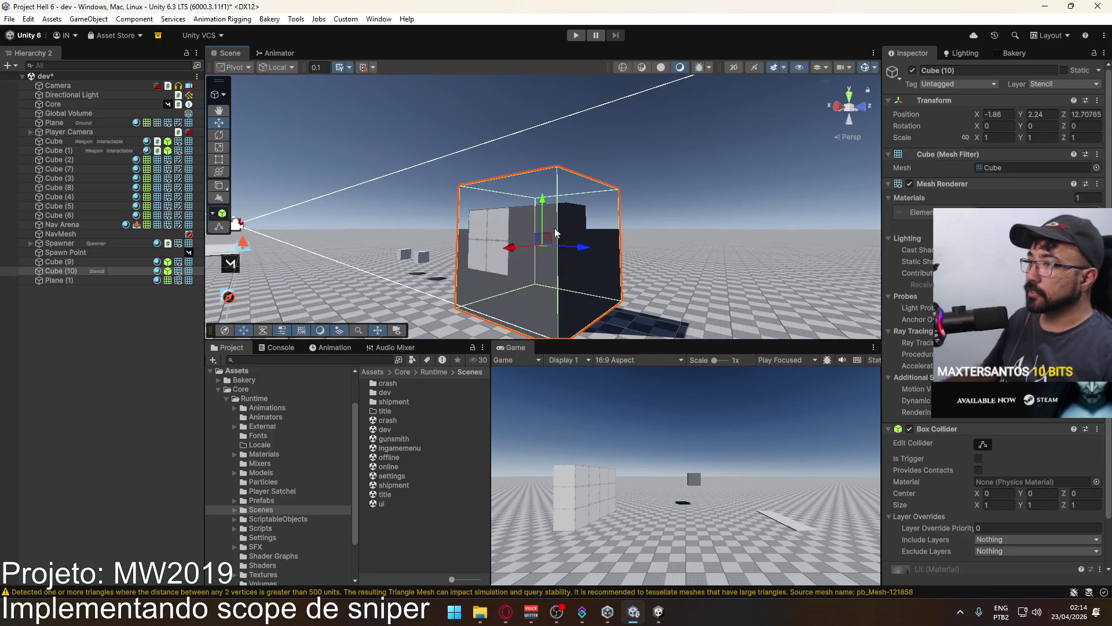
{"action": "right_click", "coordinate": [534, 206]}
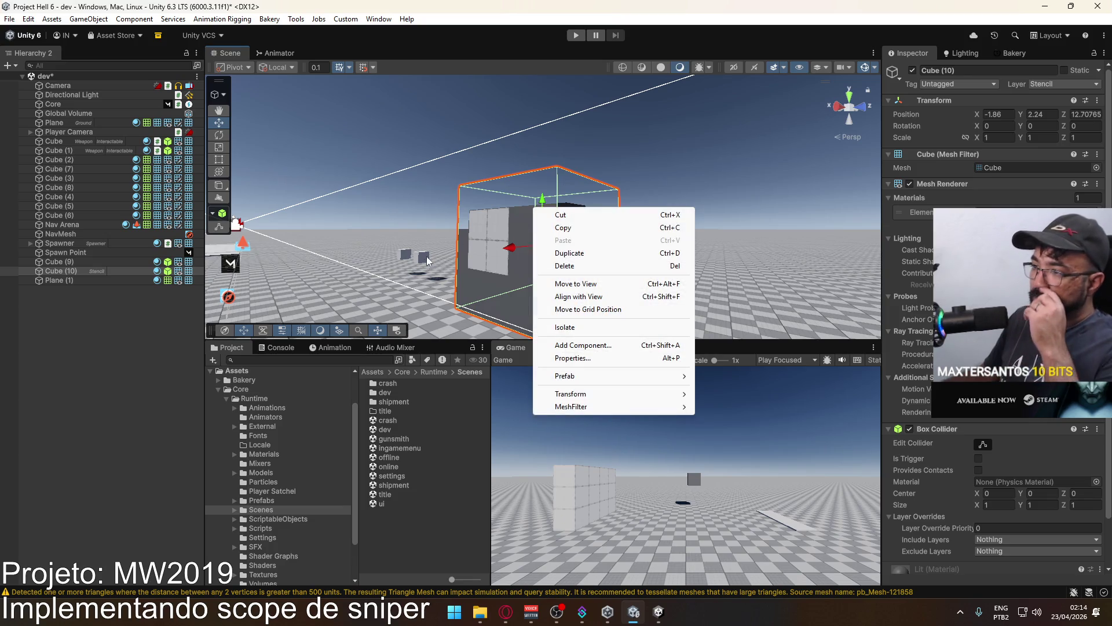
{"action": "left_click", "coordinate": [540, 199]}
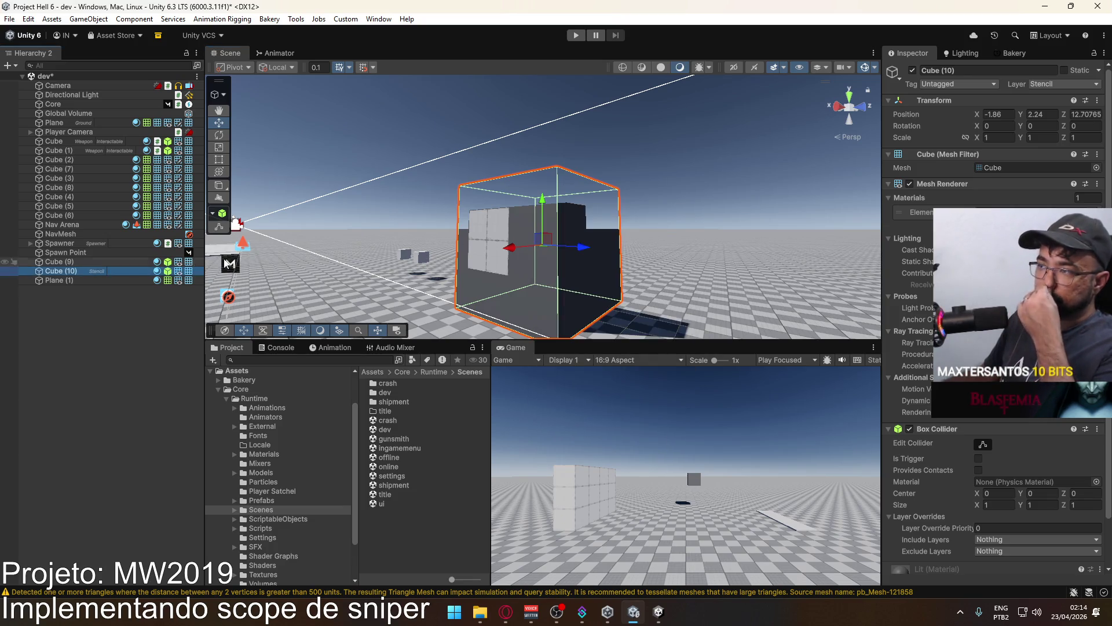
{"action": "mouse_move", "coordinate": [540, 199]}
{"action": "left_mouse_down"}
{"action": "mouse_move", "coordinate": [692, 242]}
{"action": "mouse_move", "coordinate": [839, 242]}
{"action": "mouse_move", "coordinate": [822, 239]}
{"action": "left_mouse_up"}
{"action": "left_click", "coordinate": [612, 204]}
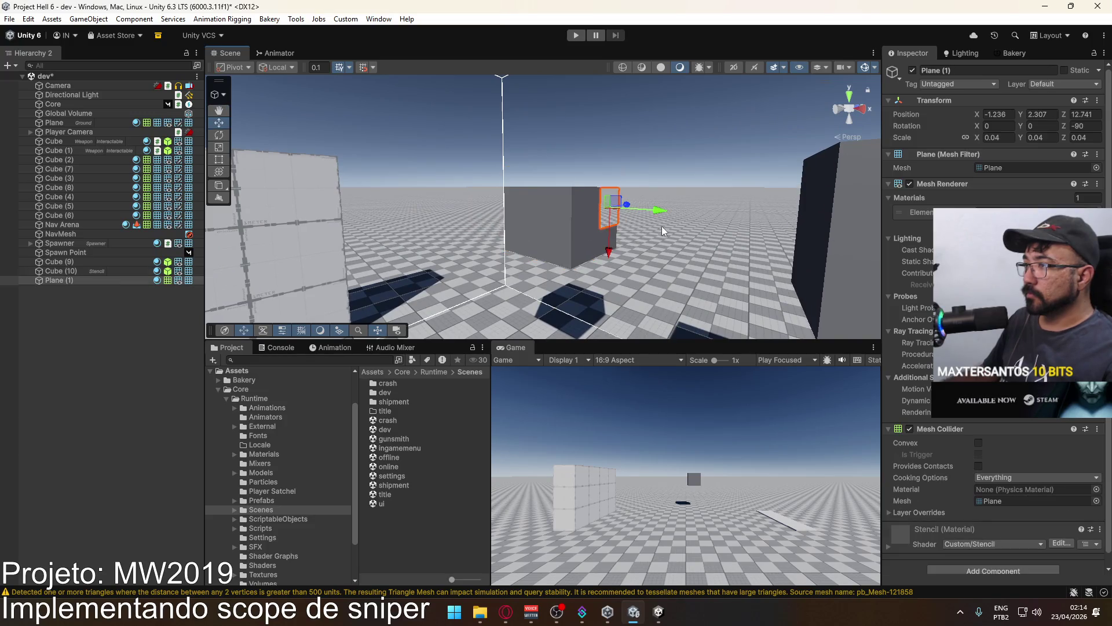
{"action": "left_click", "coordinate": [570, 226]}
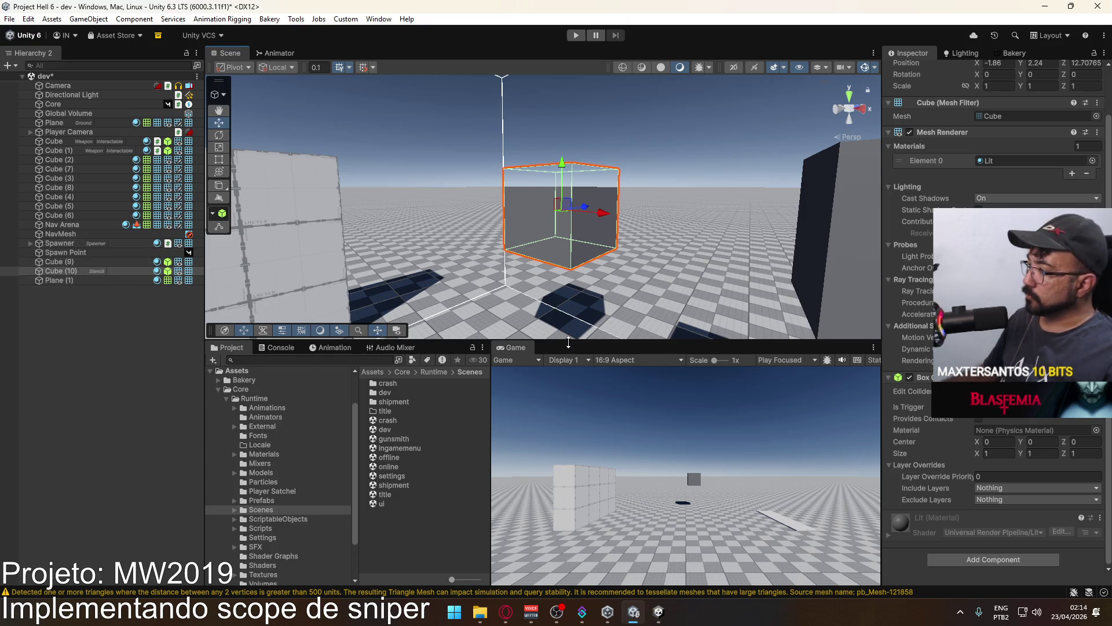
{"action": "left_click", "coordinate": [1092, 160]}
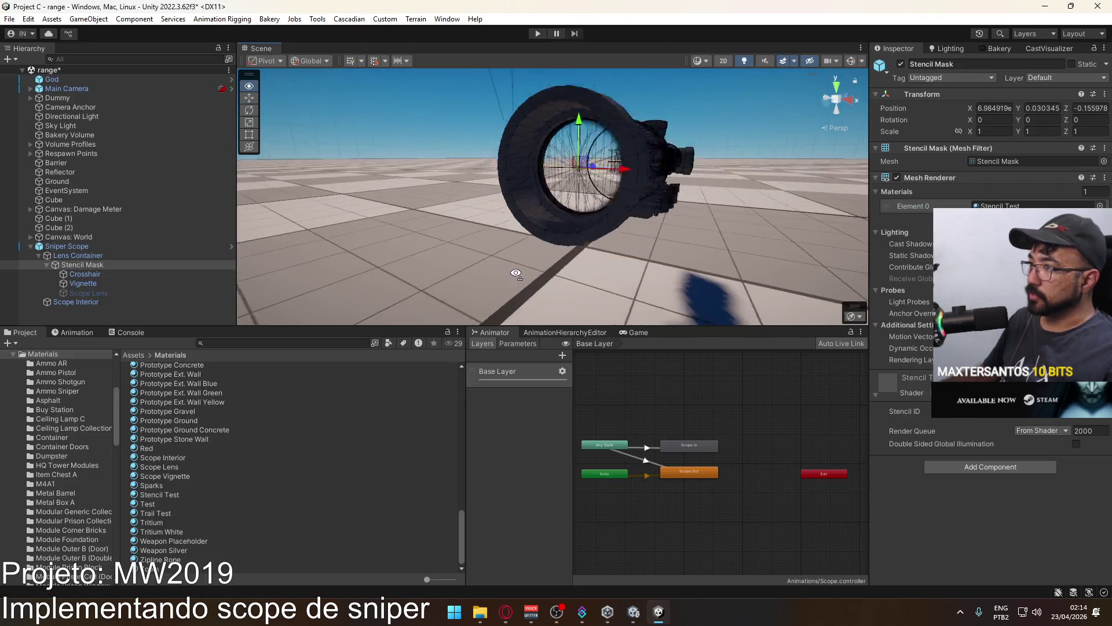
{"action": "left_click_drag", "start_coordinate": [516, 273], "coordinate": [556, 218]}
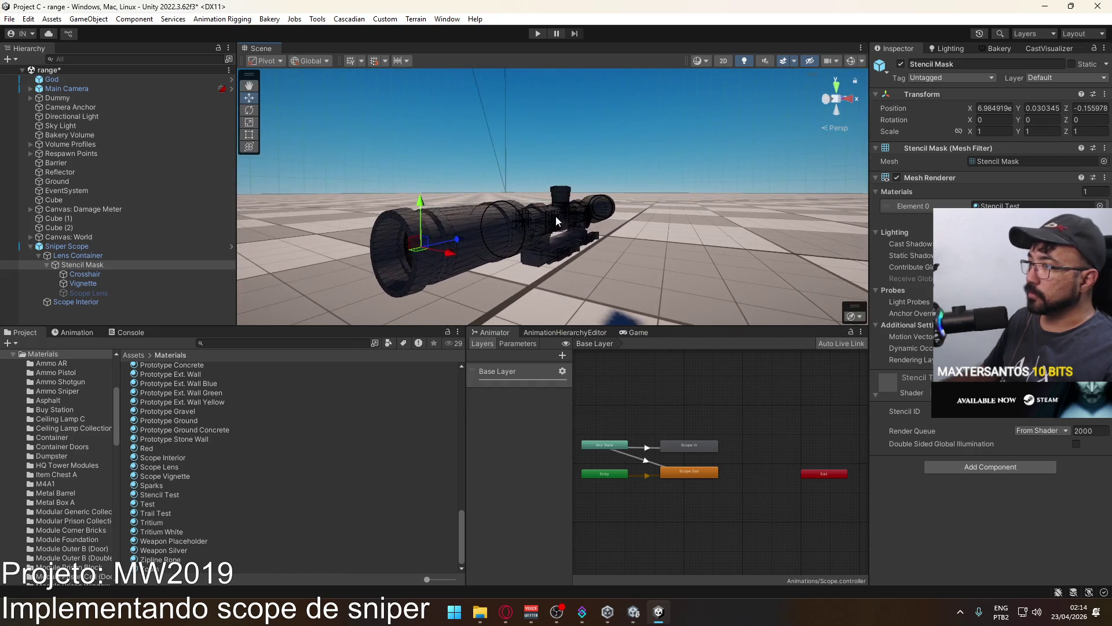
Inspect the Sniper Scope's Stencil Mask and its Stencil Test material.
{"action": "left_click", "coordinate": [556, 219]}
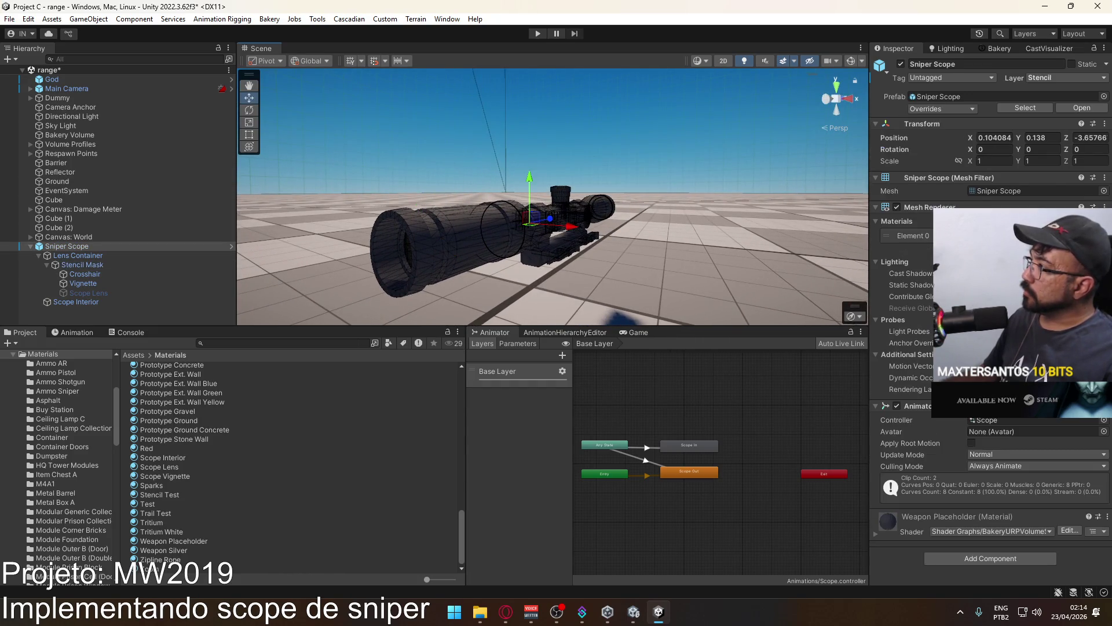
{"action": "left_click", "coordinate": [483, 242]}
{"action": "right_click", "coordinate": [203, 258]}
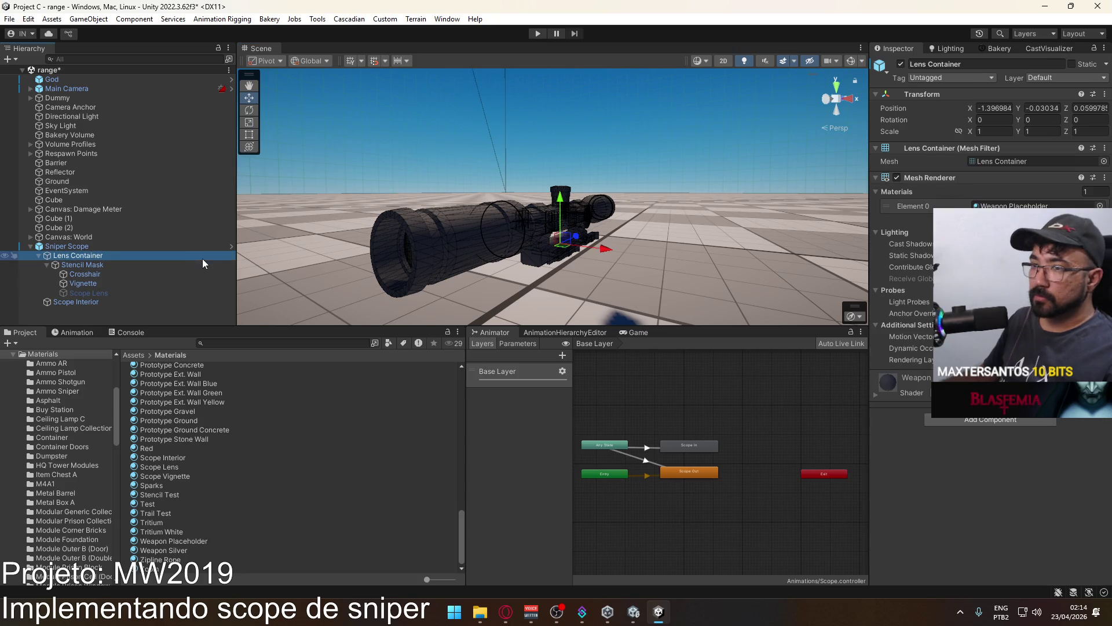
{"action": "left_click", "coordinate": [120, 264]}
{"action": "left_click", "coordinate": [1037, 205]}
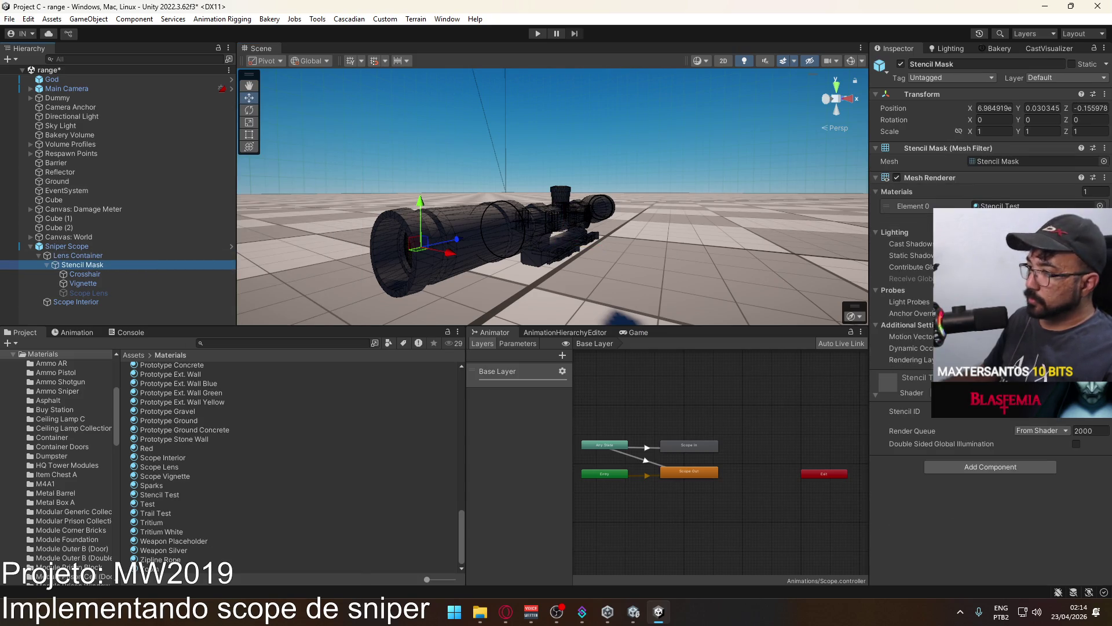
{"action": "left_click", "coordinate": [161, 494]}
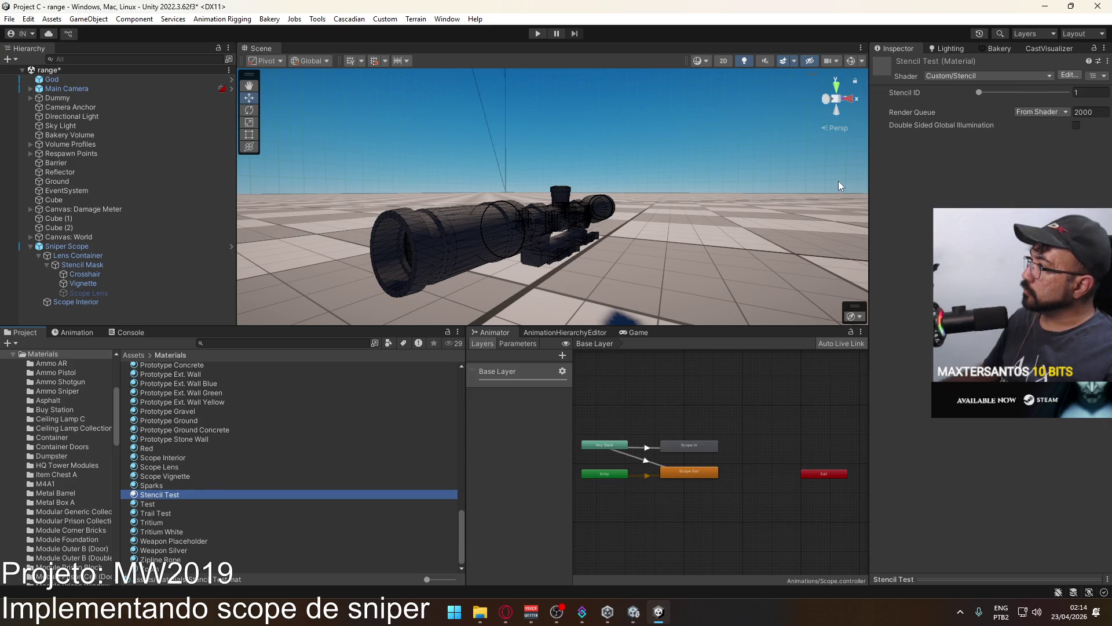
Switch back to the Unity 6 Project Hell 6 scene with Cube (10).
{"action": "key", "text": "alt+Tab"}
{"action": "mouse_move", "coordinate": [578, 250]}
{"action": "left_mouse_down"}
{"action": "mouse_move", "coordinate": [572, 235]}
{"action": "mouse_move", "coordinate": [467, 241]}
{"action": "left_mouse_up"}
{"action": "scroll", "coordinate": [466, 240], "scroll_direction": "up", "scroll_amount": 1}
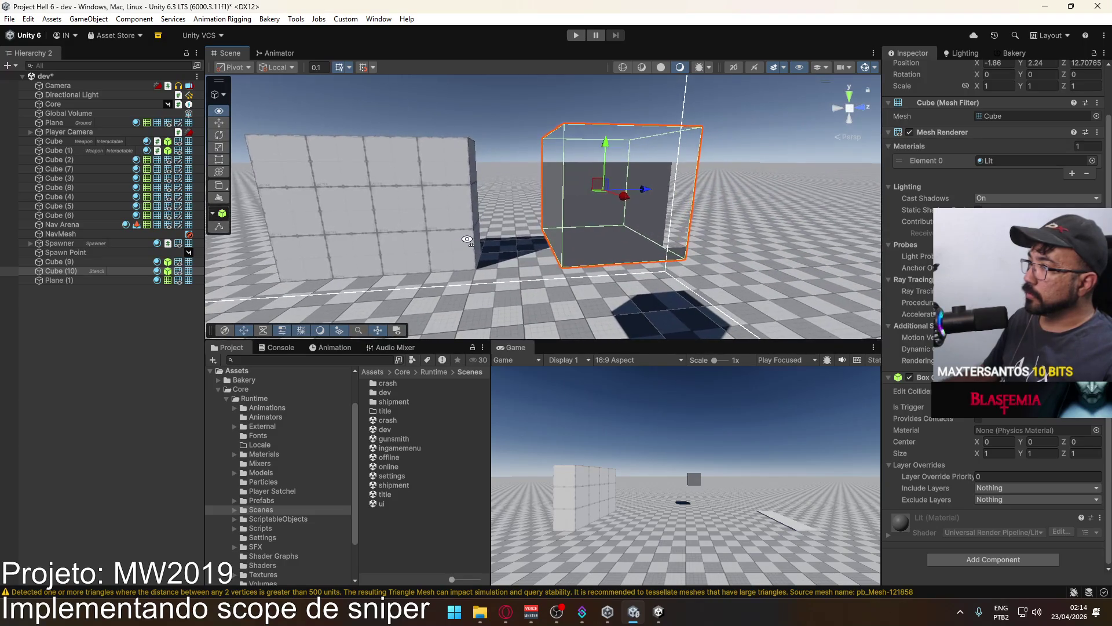
Try Cube (10) on the Default layer, then return it to the Stencil layer.
{"action": "scroll", "coordinate": [994, 318], "scroll_direction": "up", "scroll_amount": 2}
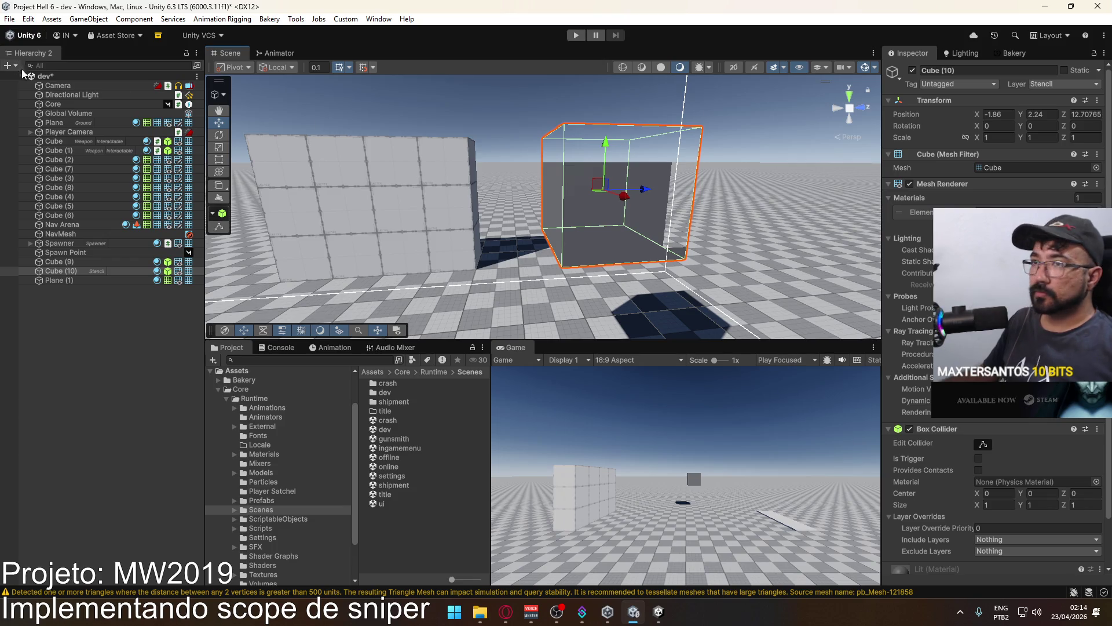
{"action": "left_click", "coordinate": [280, 519]}
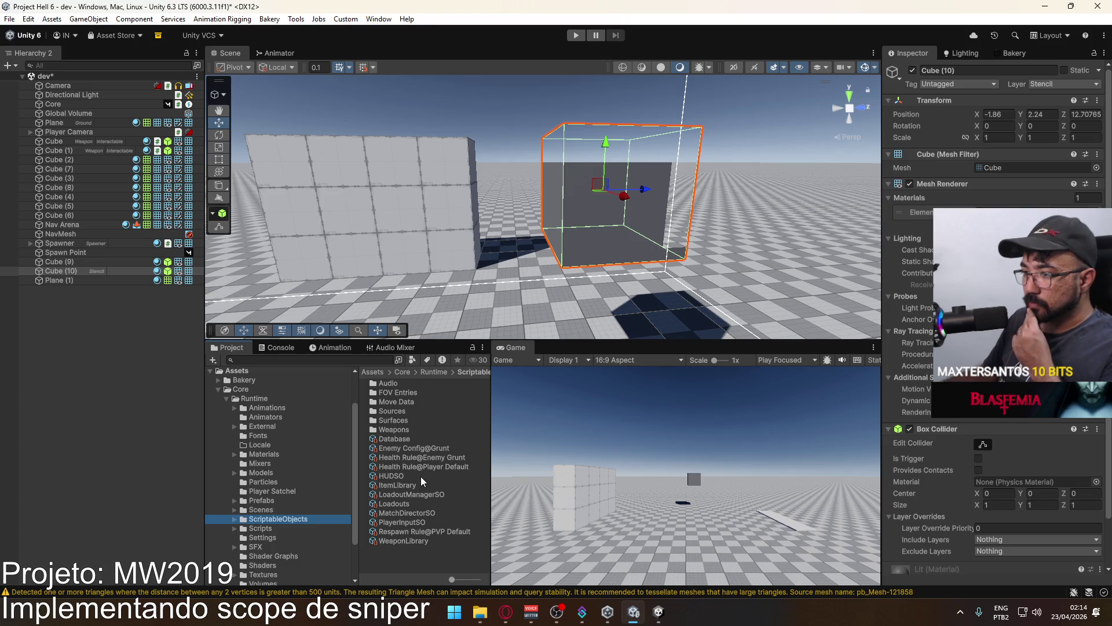
{"action": "left_click", "coordinate": [1069, 84]}
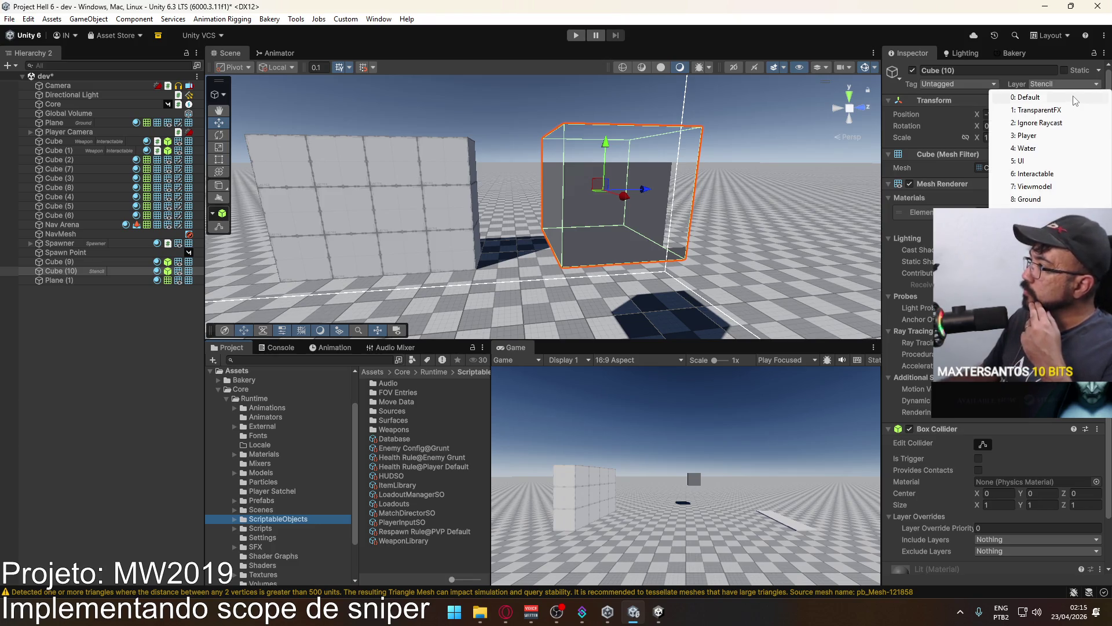
{"action": "left_click", "coordinate": [1029, 98]}
{"action": "mouse_move", "coordinate": [522, 220]}
{"action": "left_mouse_down"}
{"action": "mouse_move", "coordinate": [505, 286]}
{"action": "mouse_move", "coordinate": [626, 255]}
{"action": "left_mouse_up"}
{"action": "left_click", "coordinate": [1065, 85]}
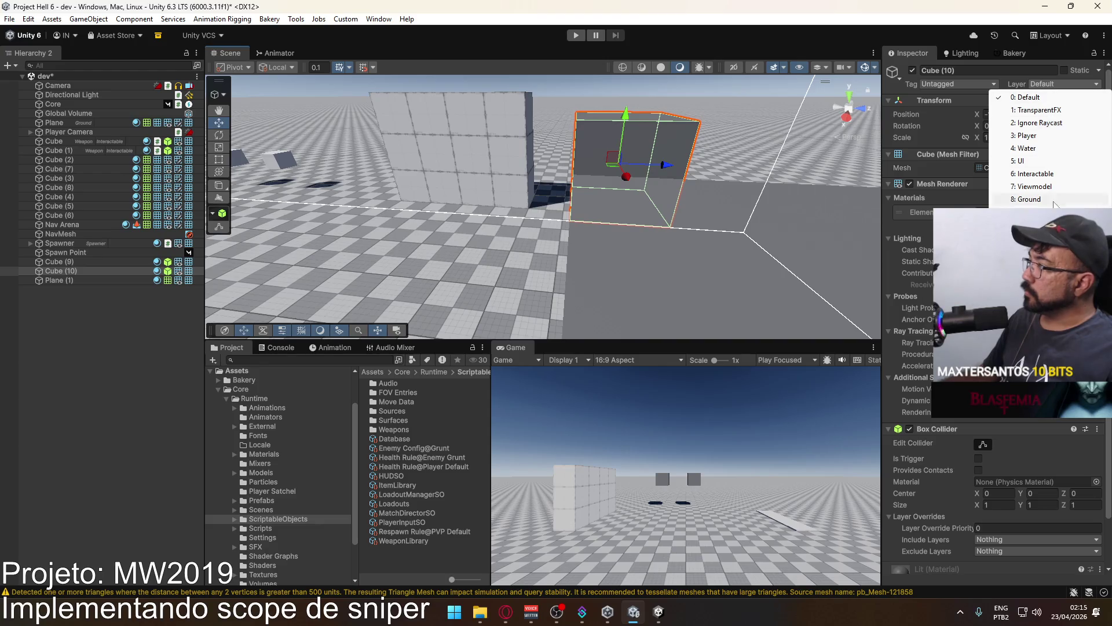
{"action": "left_click", "coordinate": [1030, 211]}
{"action": "mouse_move", "coordinate": [504, 232]}
{"action": "left_mouse_down"}
{"action": "mouse_move", "coordinate": [521, 204]}
{"action": "mouse_move", "coordinate": [638, 116]}
{"action": "mouse_move", "coordinate": [603, 151]}
{"action": "left_mouse_up"}
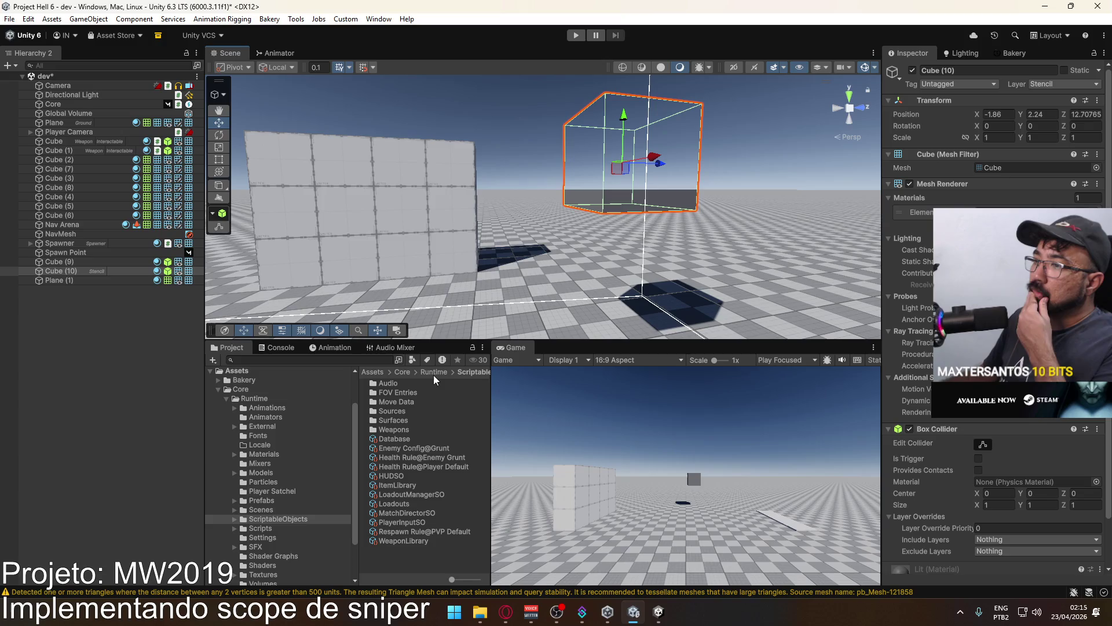
{"action": "scroll", "coordinate": [312, 516], "scroll_direction": "down", "scroll_amount": 3}
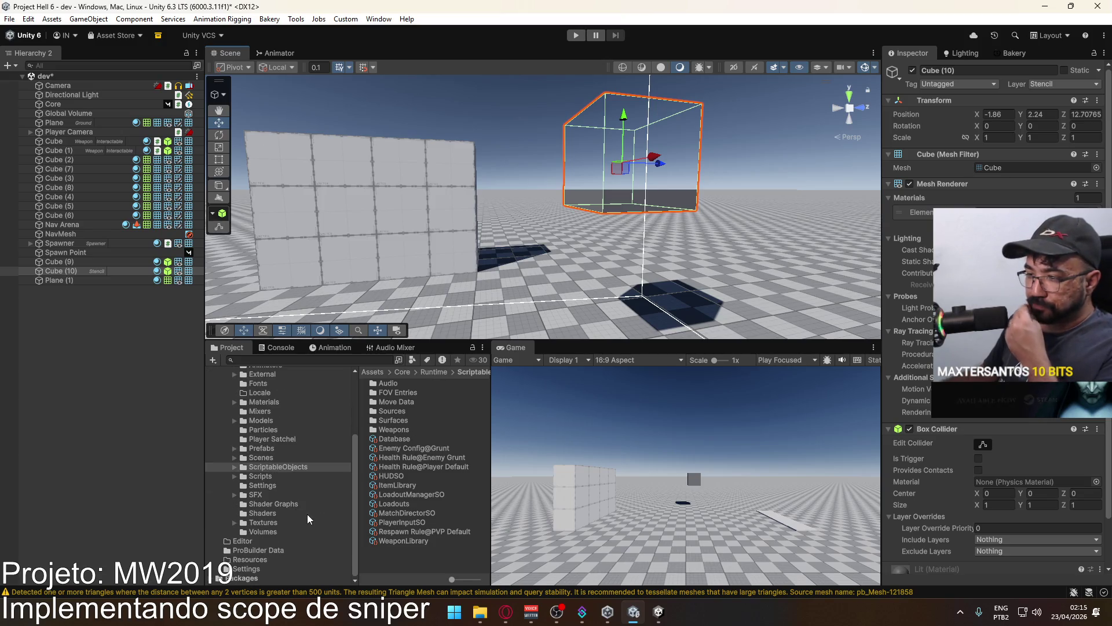
{"action": "left_click", "coordinate": [266, 484]}
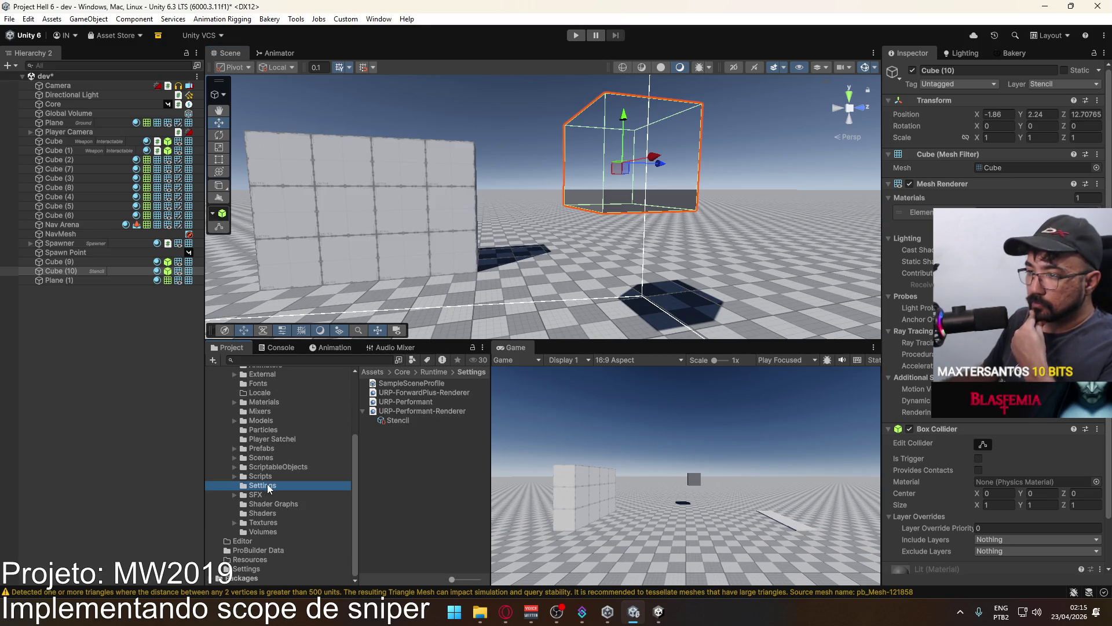
Select URP-Performant-Renderer and check its Opaque and Transparent Layer Mask choices.
{"action": "left_click", "coordinate": [441, 393]}
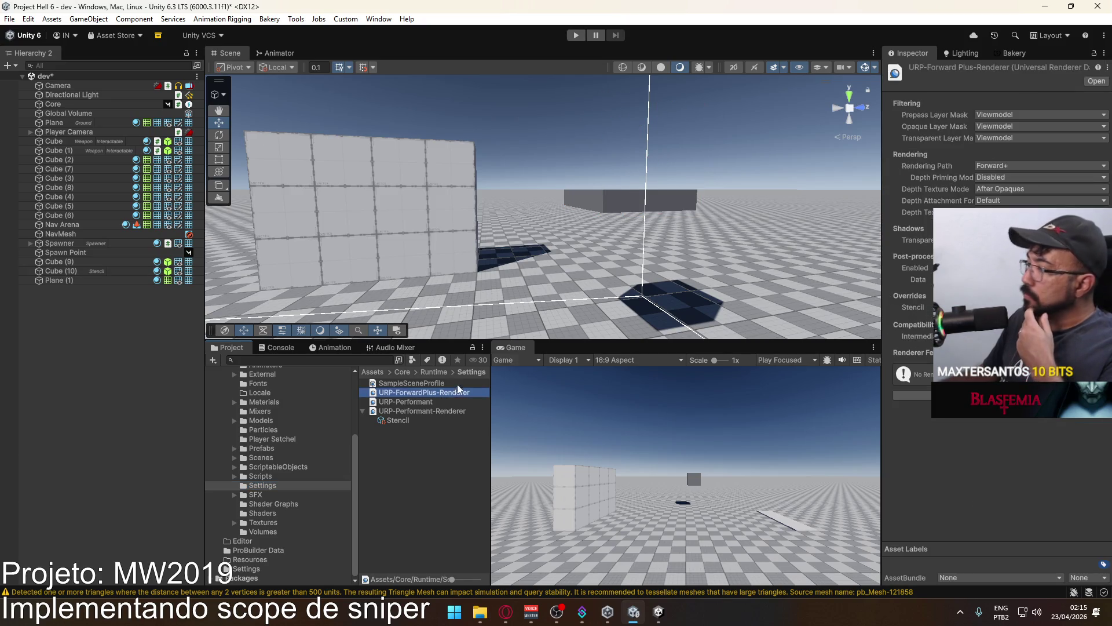
{"action": "left_click", "coordinate": [426, 402]}
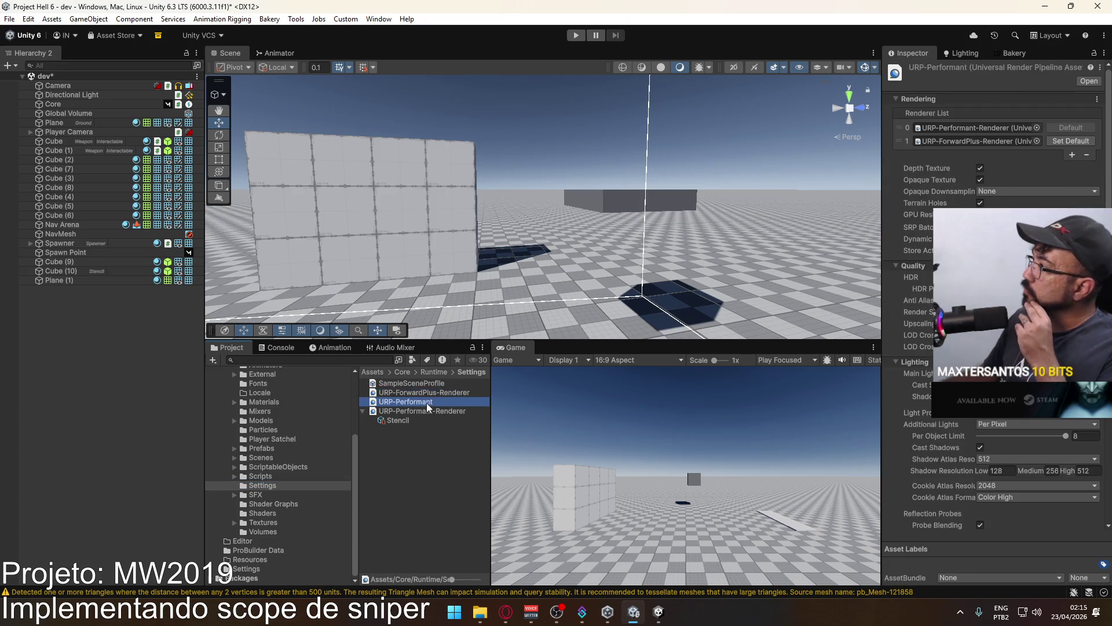
{"action": "left_click", "coordinate": [424, 414]}
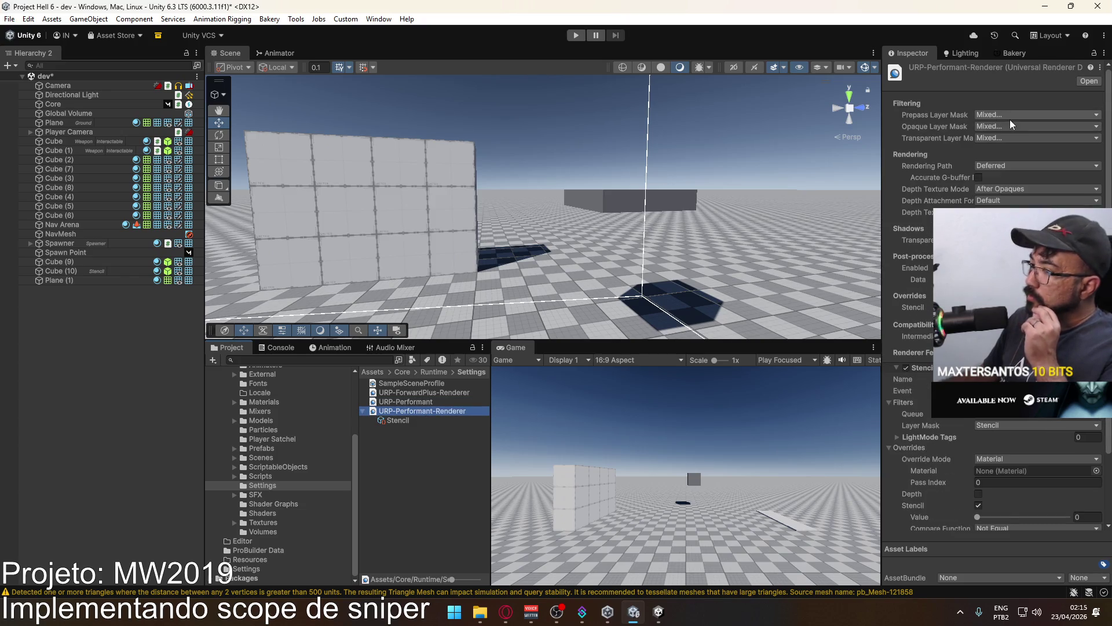
{"action": "left_click", "coordinate": [1006, 128]}
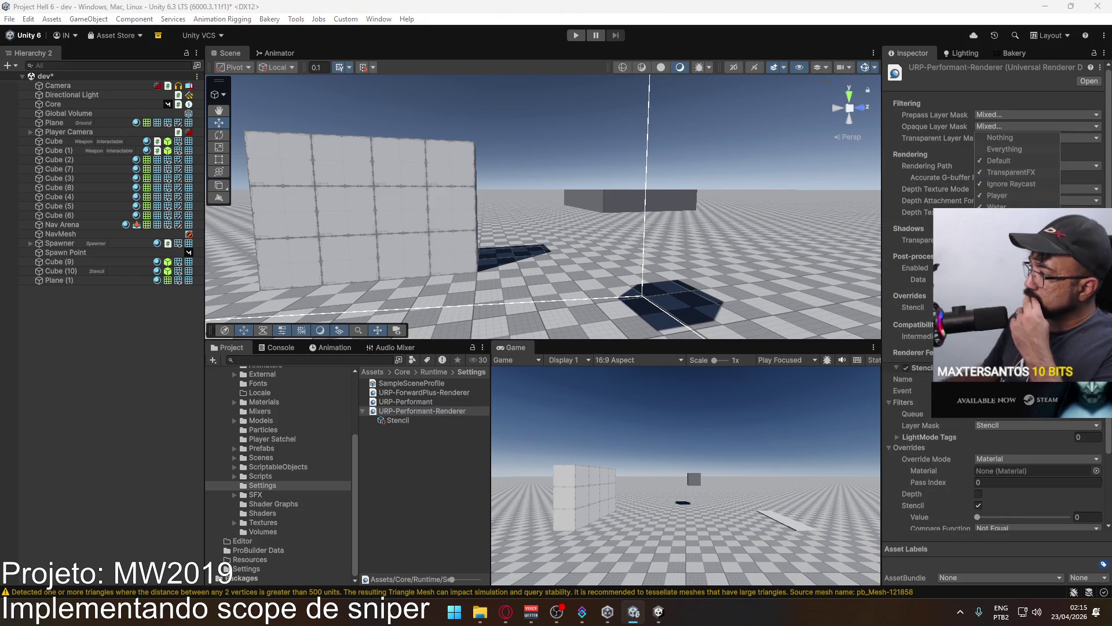
{"action": "left_click", "coordinate": [1010, 253]}
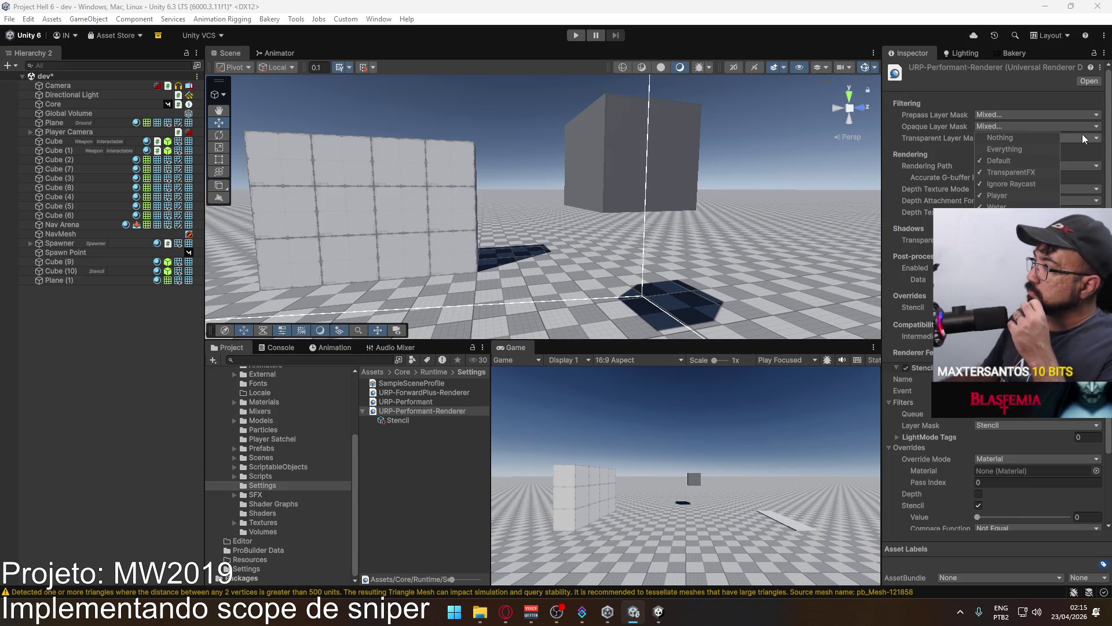
{"action": "left_click", "coordinate": [1083, 137]}
{"action": "left_click", "coordinate": [1022, 126]}
{"action": "mouse_move", "coordinate": [580, 243]}
{"action": "left_mouse_down"}
{"action": "mouse_move", "coordinate": [461, 308]}
{"action": "mouse_move", "coordinate": [210, 263]}
{"action": "left_mouse_up"}
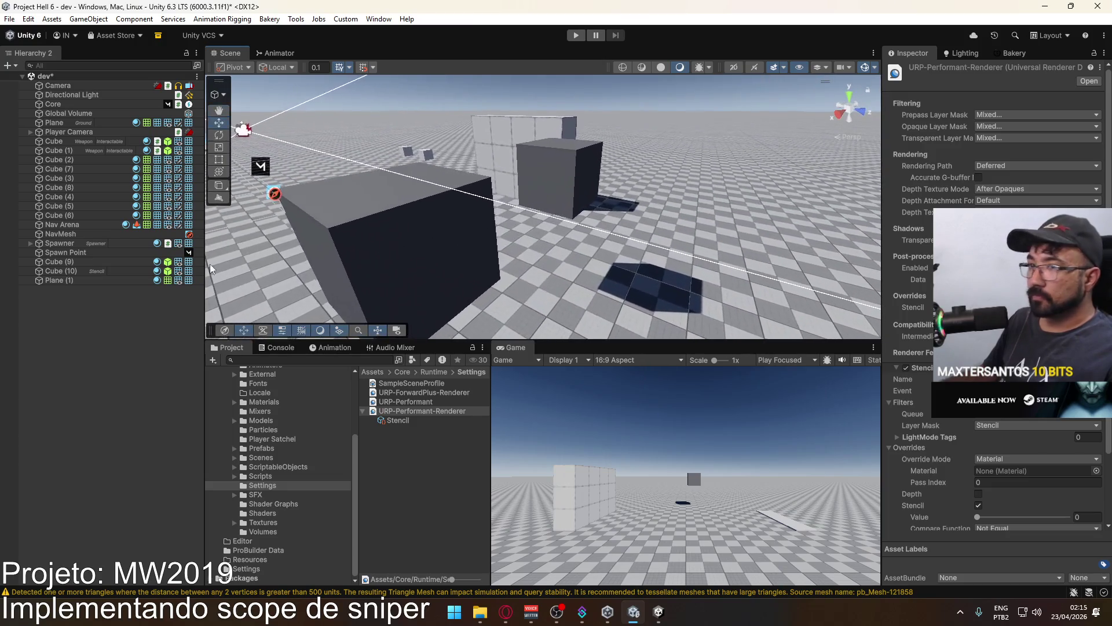
Frame and orbit around Plane (1) and Cube (10), then select the URP-Performant asset.
{"action": "left_click", "coordinate": [94, 271]}
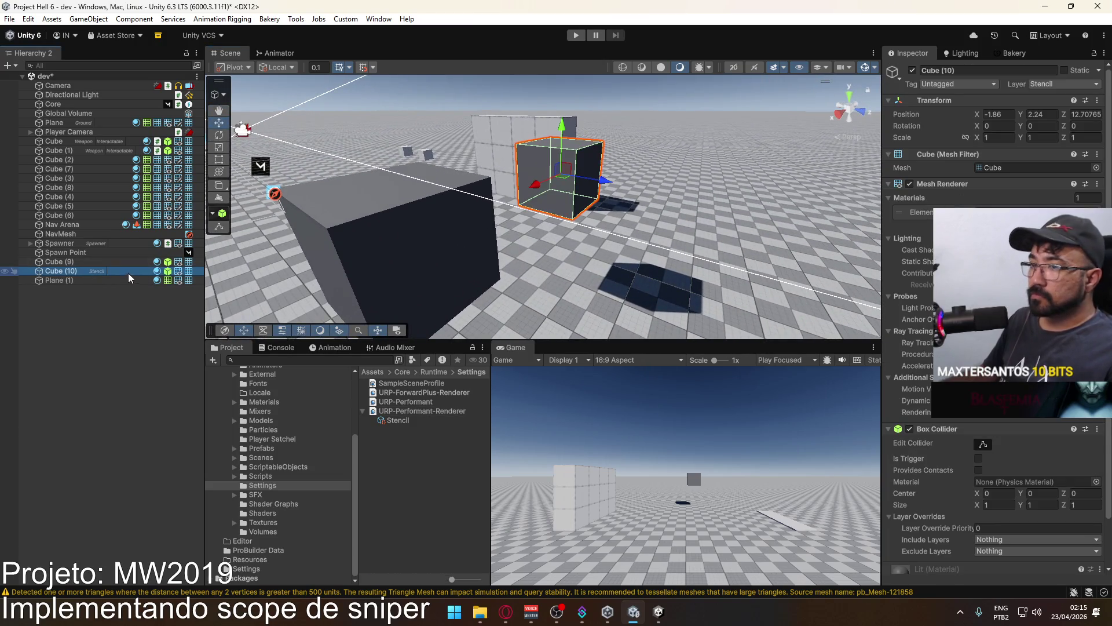
{"action": "left_click", "coordinate": [73, 281]}
{"action": "key", "text": "f"}
{"action": "mouse_move", "coordinate": [415, 201]}
{"action": "left_mouse_down"}
{"action": "mouse_move", "coordinate": [661, 207]}
{"action": "mouse_move", "coordinate": [711, 181]}
{"action": "left_mouse_up"}
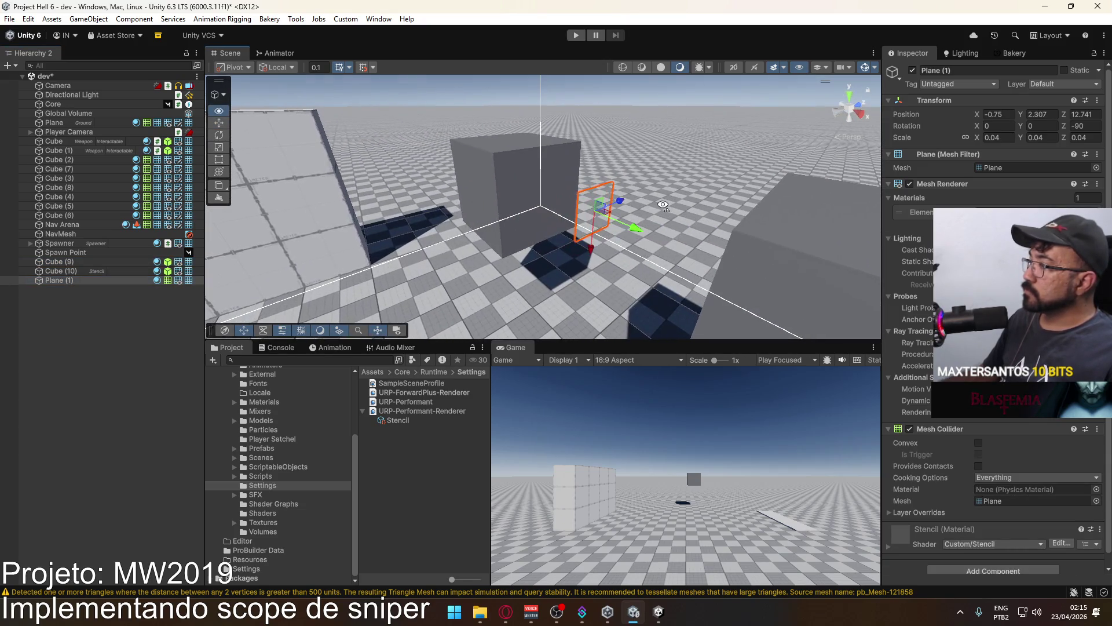
{"action": "left_click", "coordinate": [509, 192]}
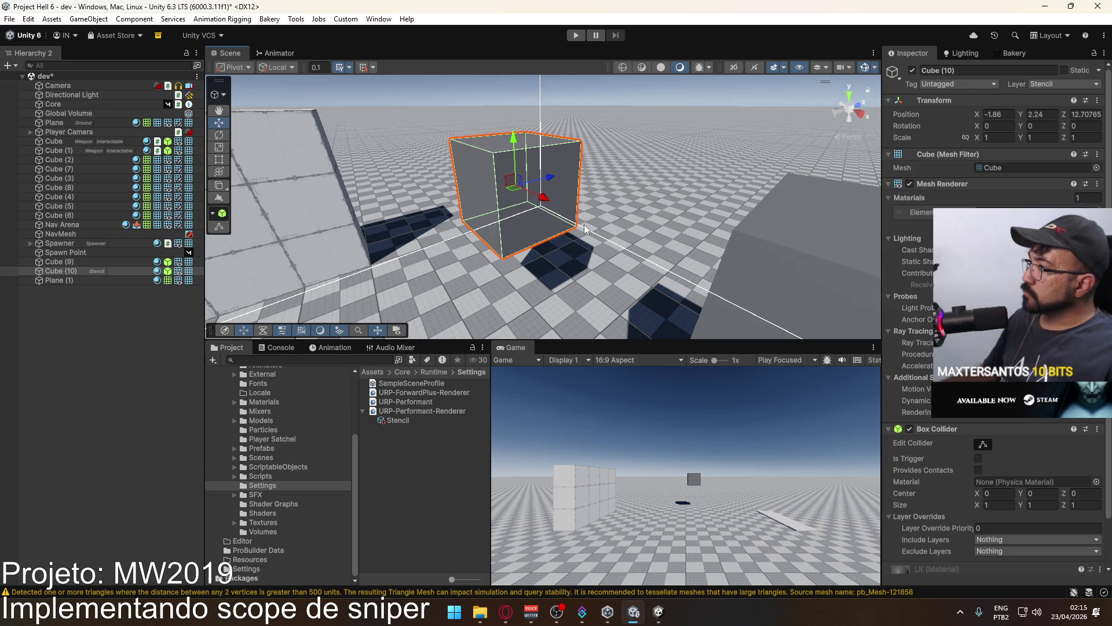
{"action": "left_click", "coordinate": [107, 281]}
{"action": "key", "text": "f"}
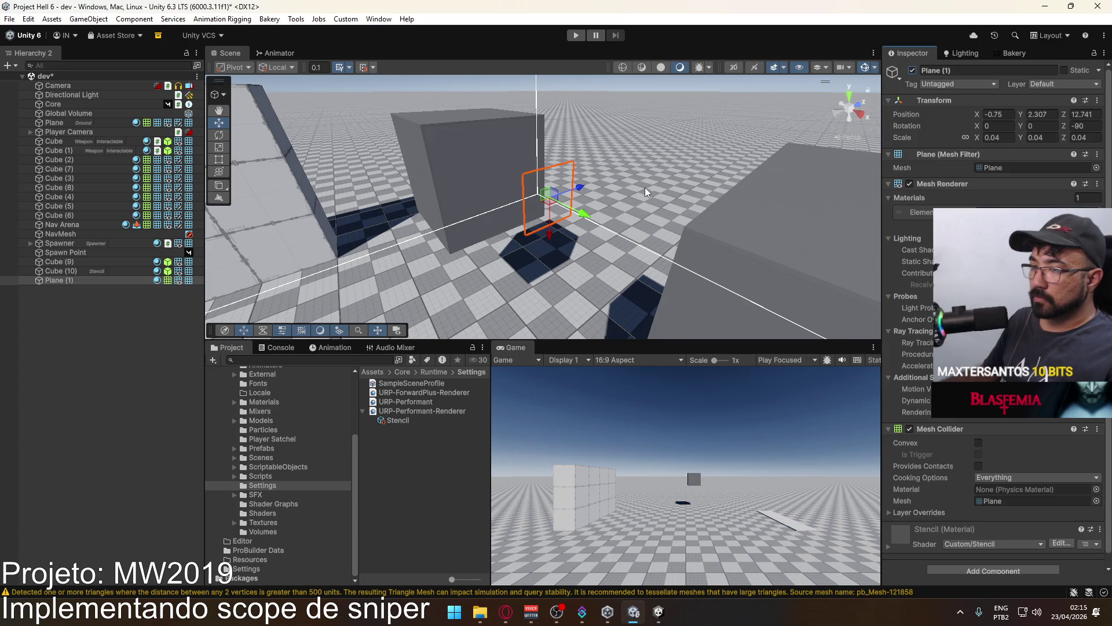
{"action": "left_click_drag", "start_coordinate": [644, 187], "coordinate": [429, 219]}
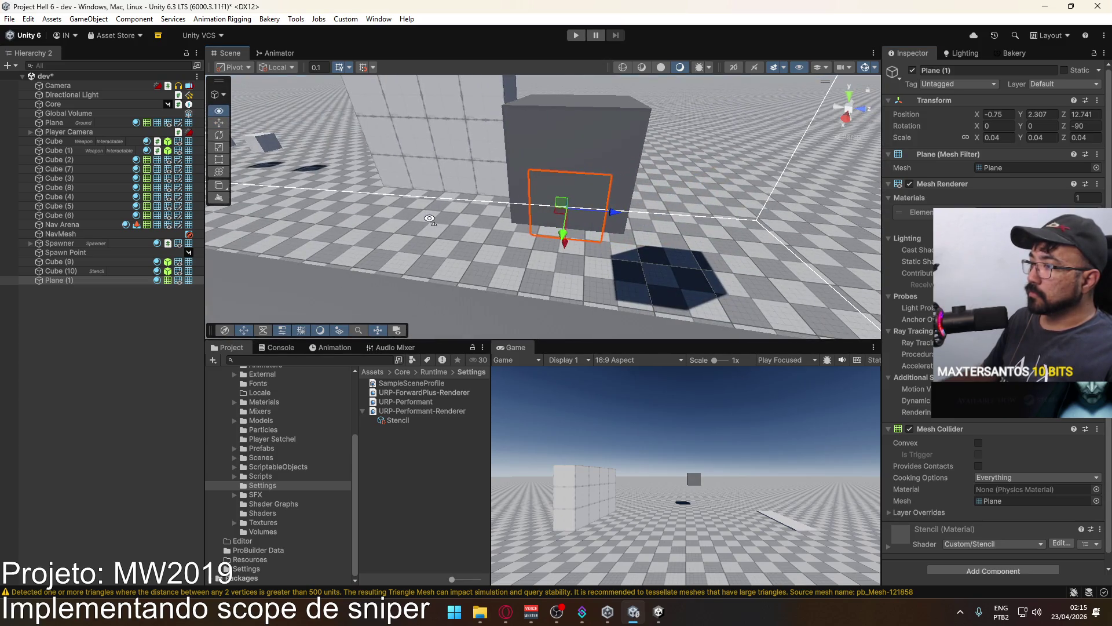
{"action": "left_click", "coordinate": [412, 402]}
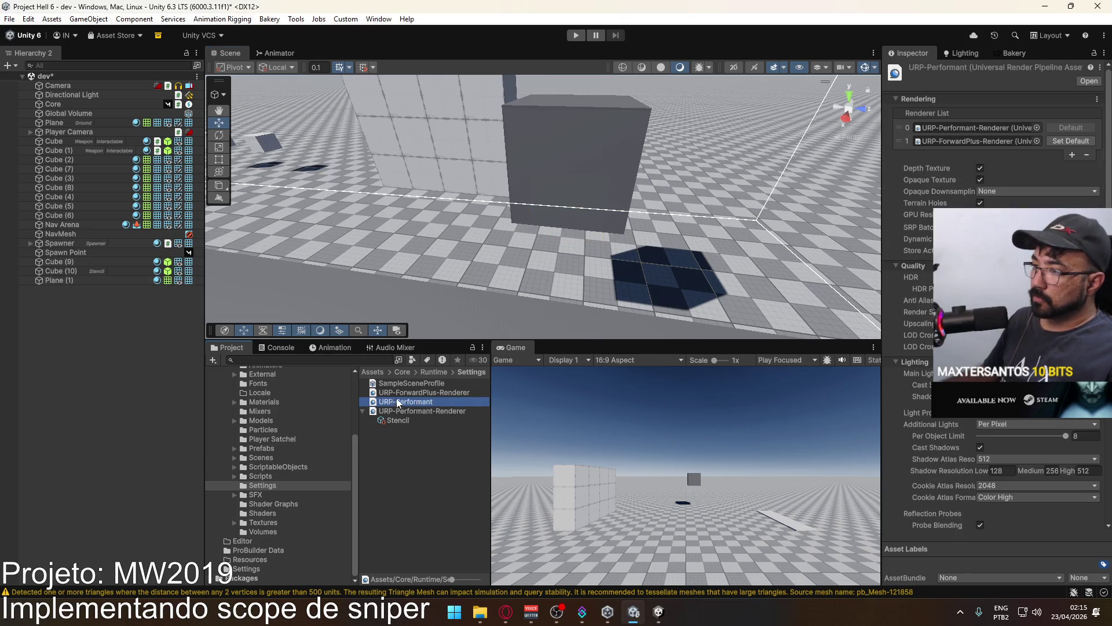
Remove the Stencil renderer feature from URP-Performant-Renderer.
{"action": "left_click", "coordinate": [428, 393]}
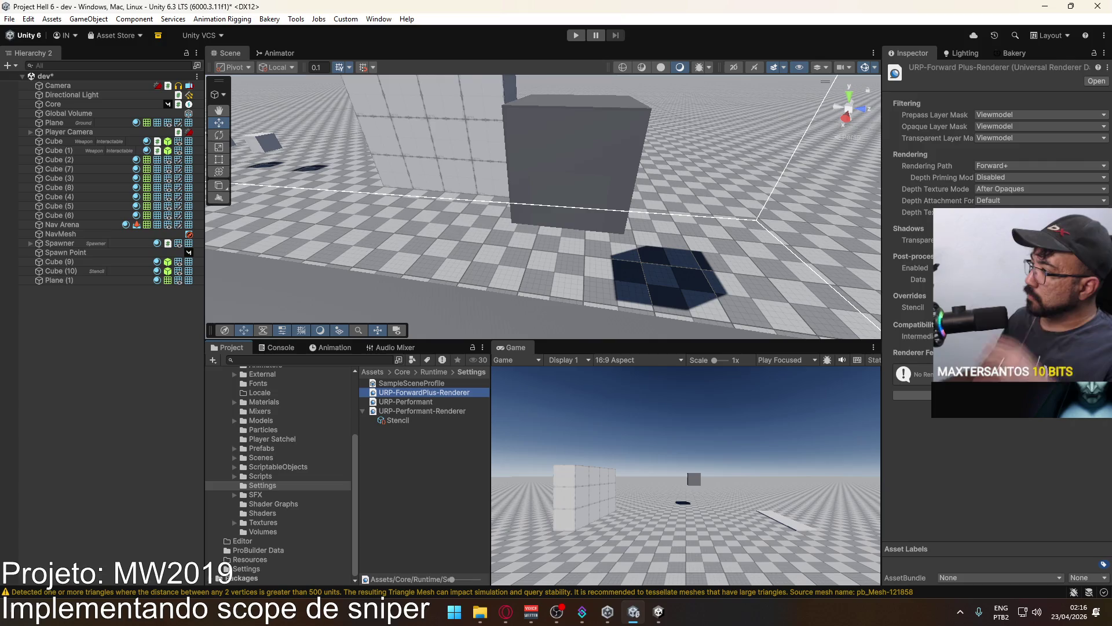
{"action": "left_click", "coordinate": [415, 409]}
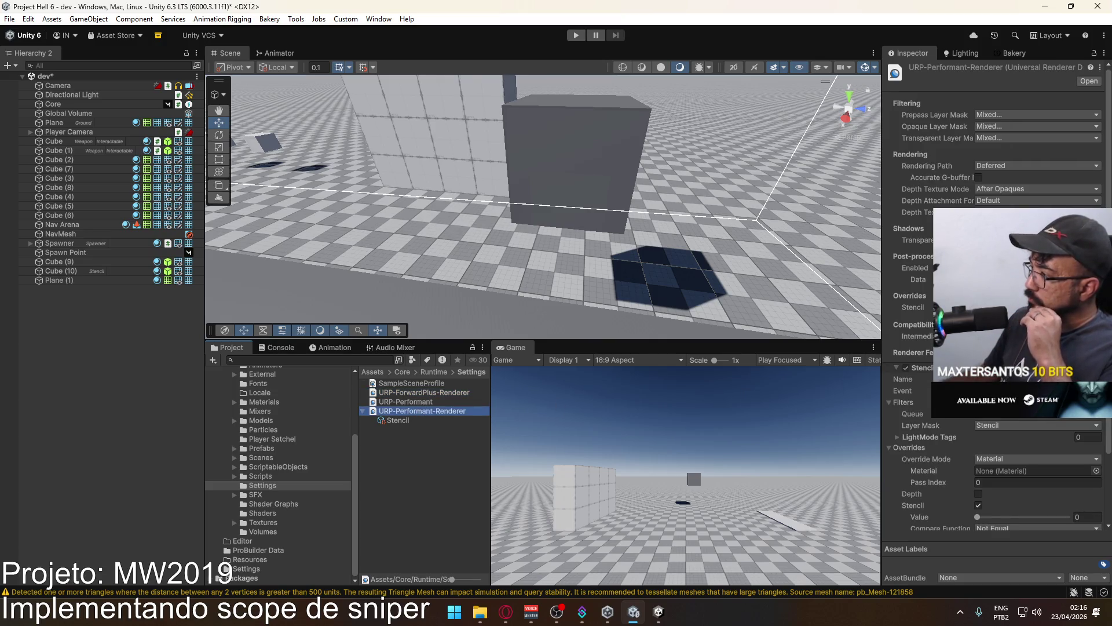
{"action": "scroll", "coordinate": [996, 290], "scroll_direction": "down", "scroll_amount": 3}
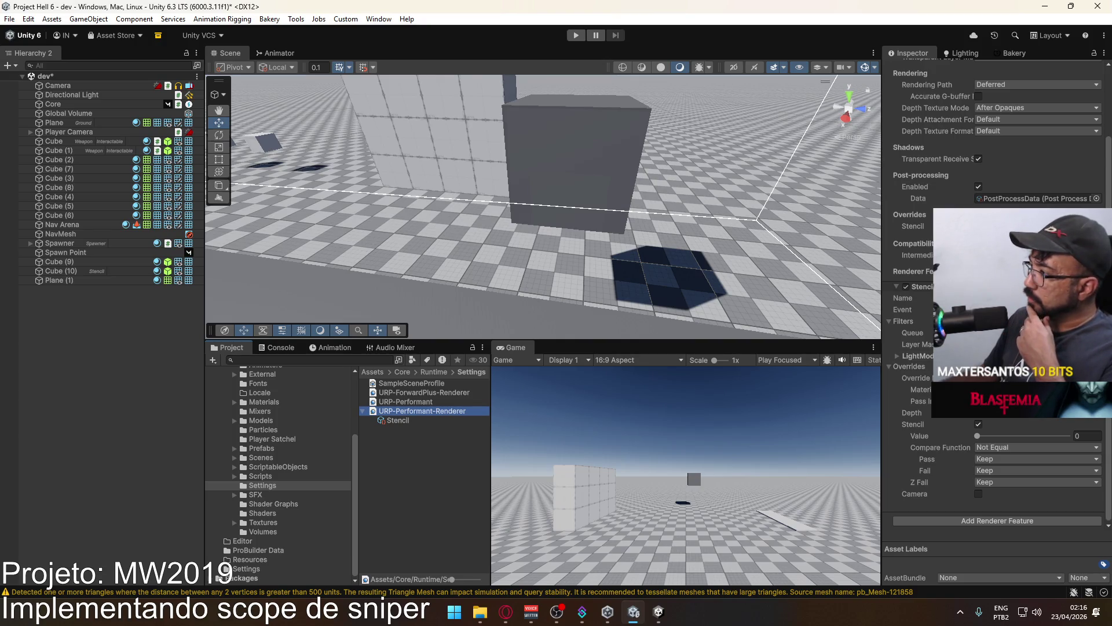
{"action": "left_click", "coordinate": [943, 331]}
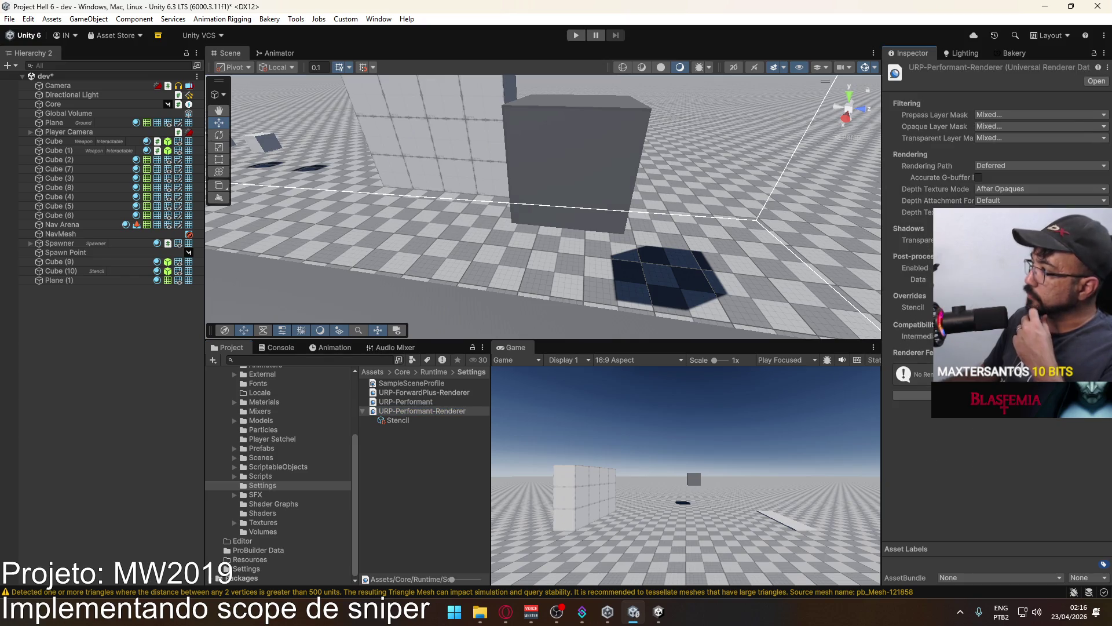
{"action": "left_click", "coordinate": [996, 138]}
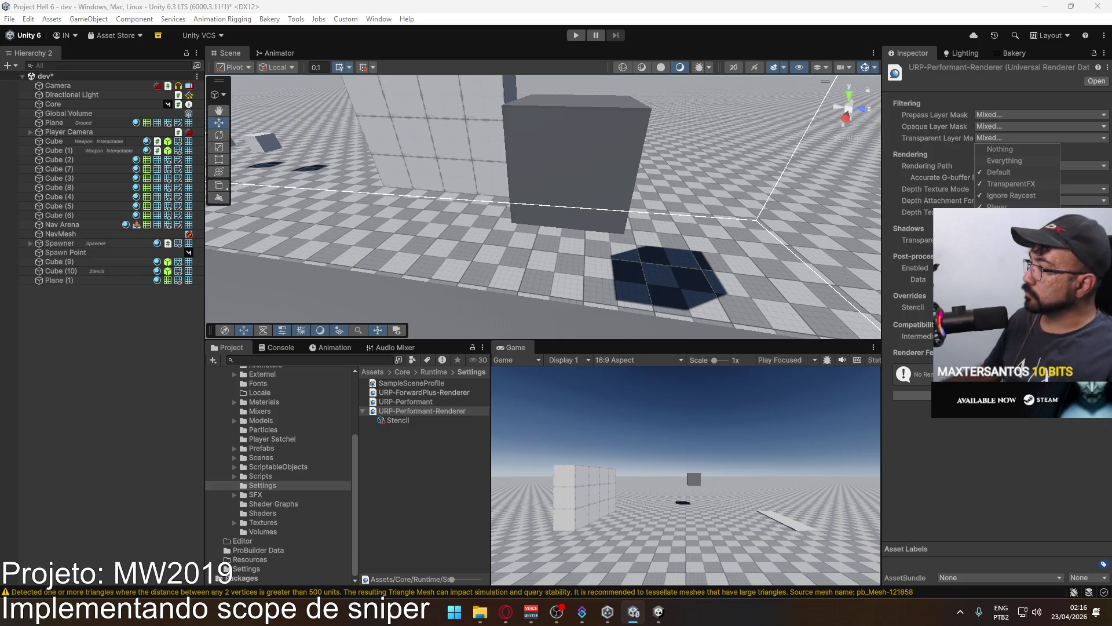
{"action": "left_click", "coordinate": [996, 126]}
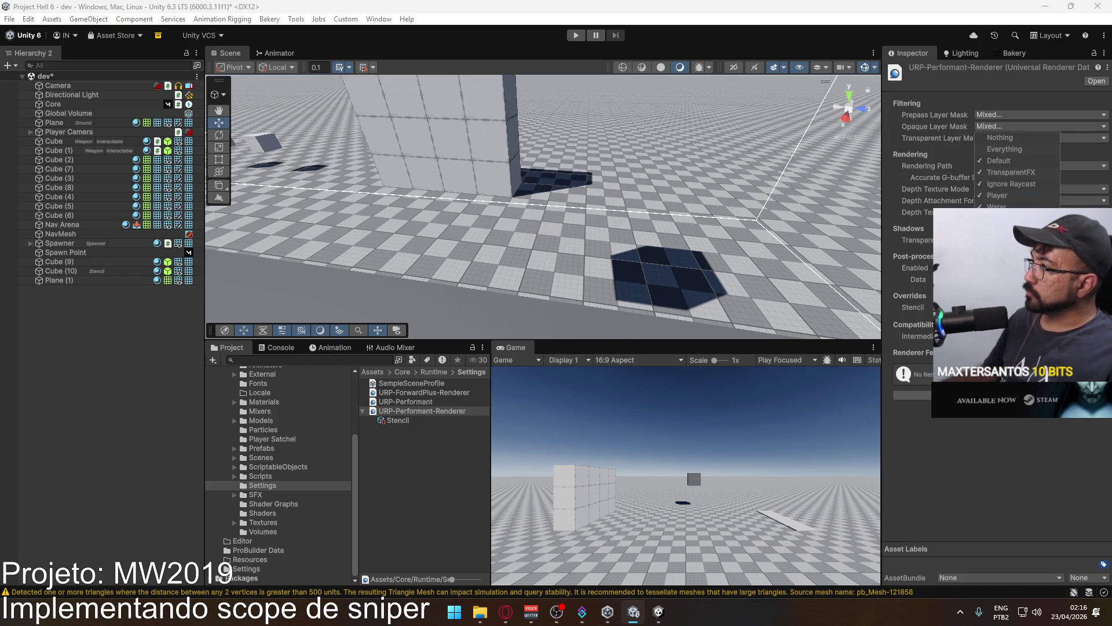
{"action": "left_click", "coordinate": [1081, 138]}
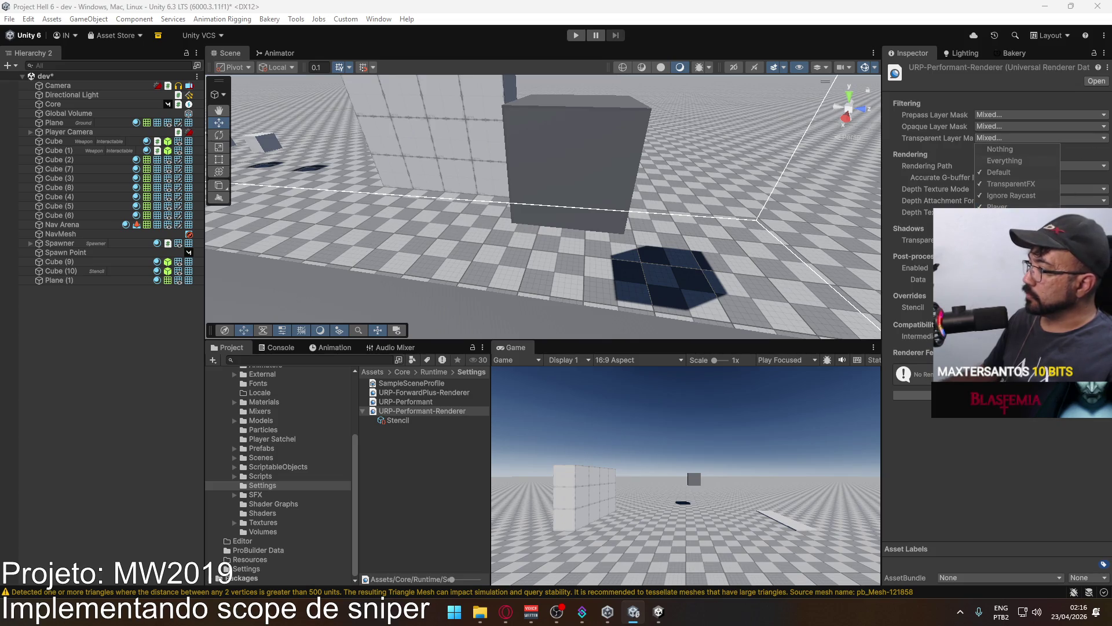
Add the Stencil layer to URP-ForwardPlus-Renderer's Transparent, Opaque and Prepass layer masks.
{"action": "left_click", "coordinate": [435, 392]}
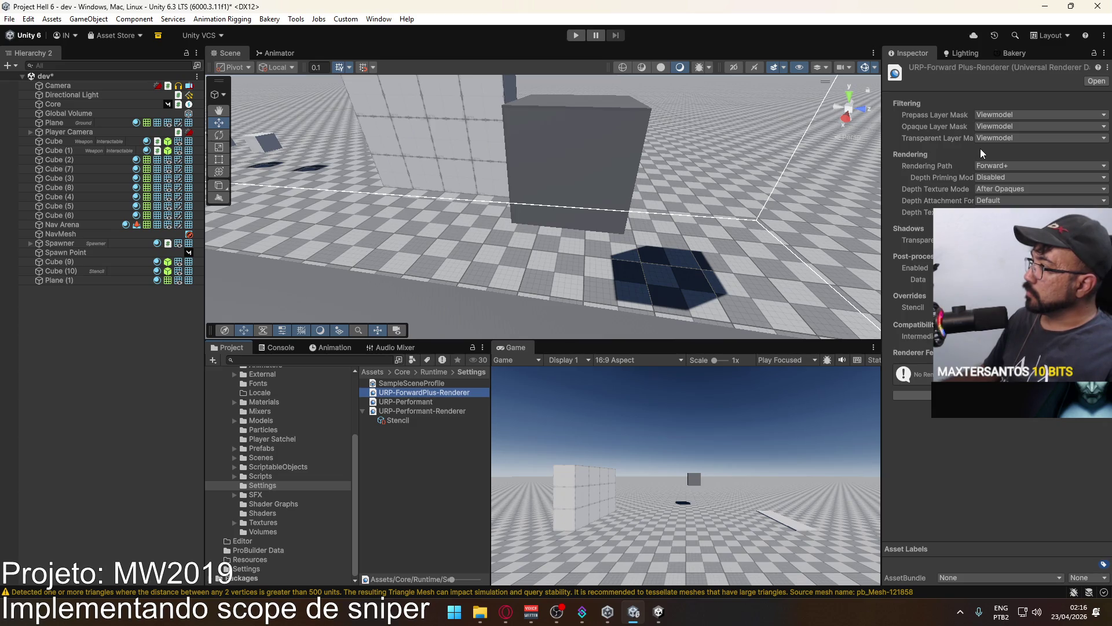
{"action": "left_click", "coordinate": [1030, 140]}
{"action": "left_click", "coordinate": [1019, 253]}
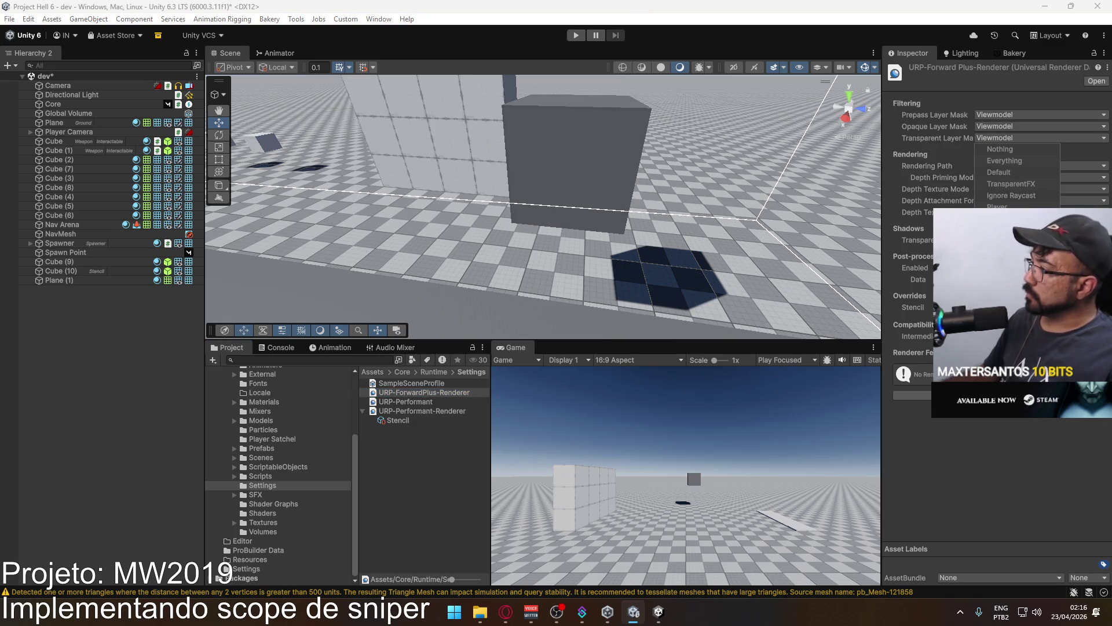
{"action": "left_click", "coordinate": [1037, 126]}
{"action": "left_click", "coordinate": [1020, 242]}
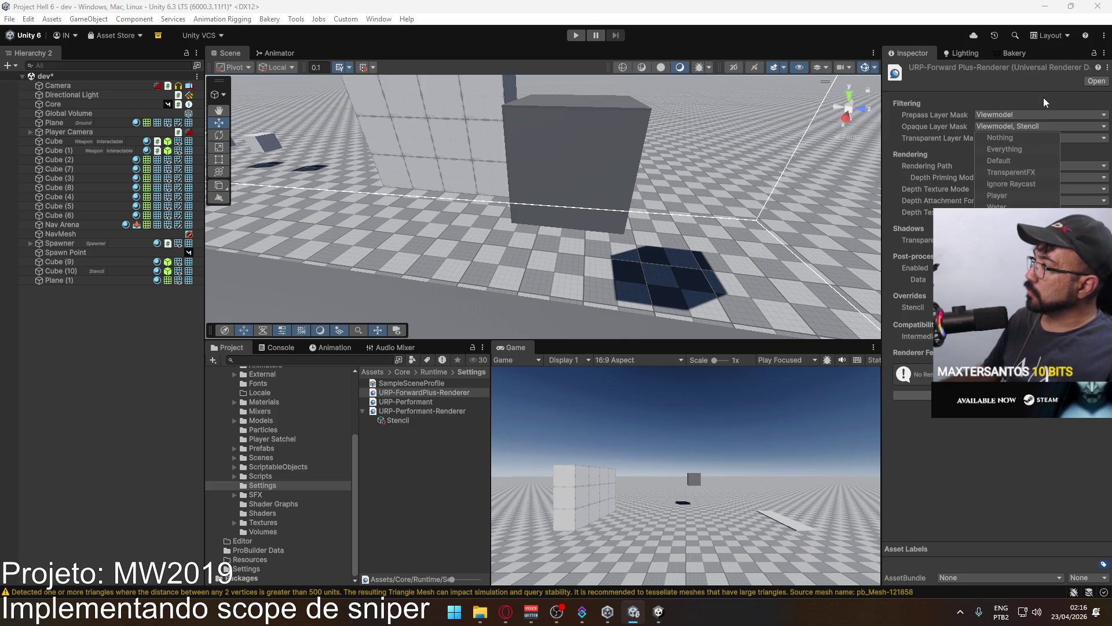
{"action": "left_click", "coordinate": [1024, 115]}
{"action": "left_click", "coordinate": [1019, 230]}
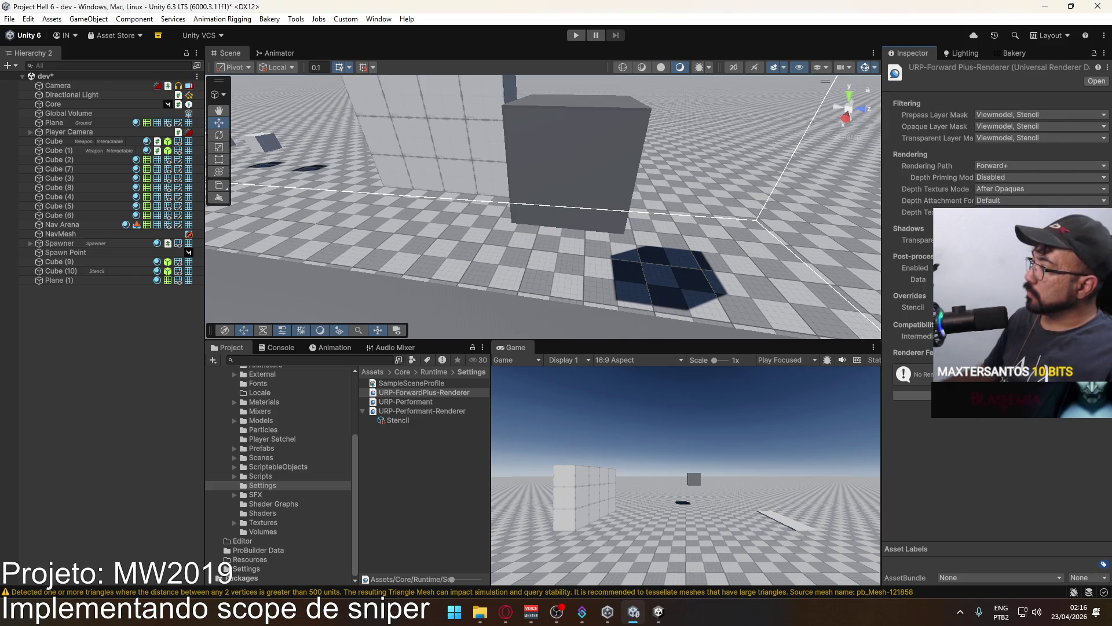
Add a Render Objects renderer feature to Forward+ and name it Stencil.
{"action": "left_click", "coordinate": [979, 307]}
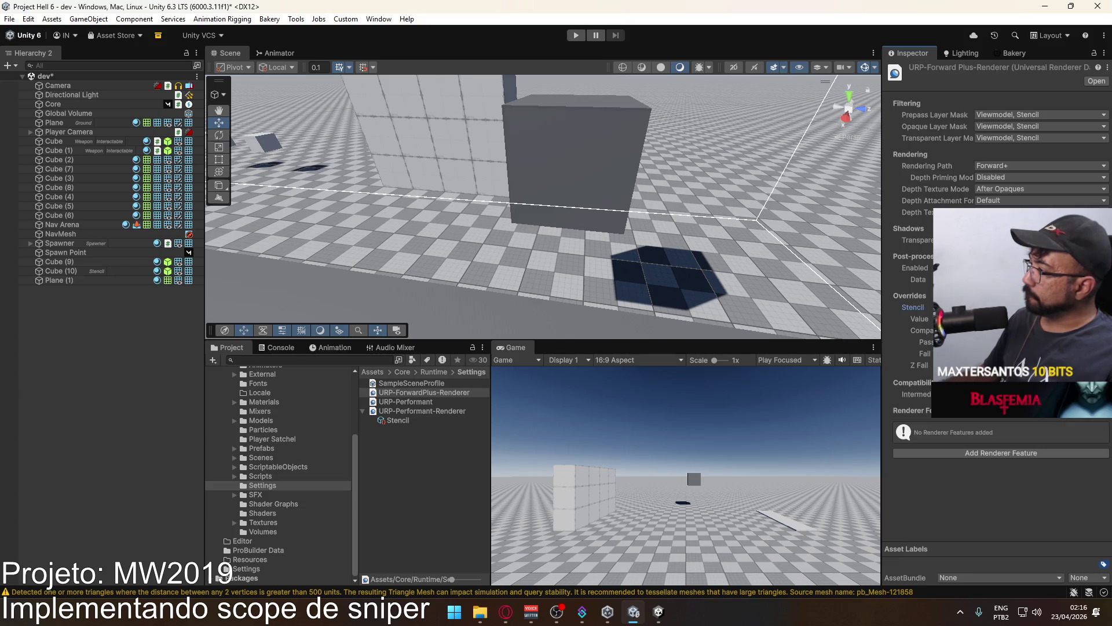
{"action": "left_click", "coordinate": [979, 307]}
{"action": "left_click", "coordinate": [985, 394]}
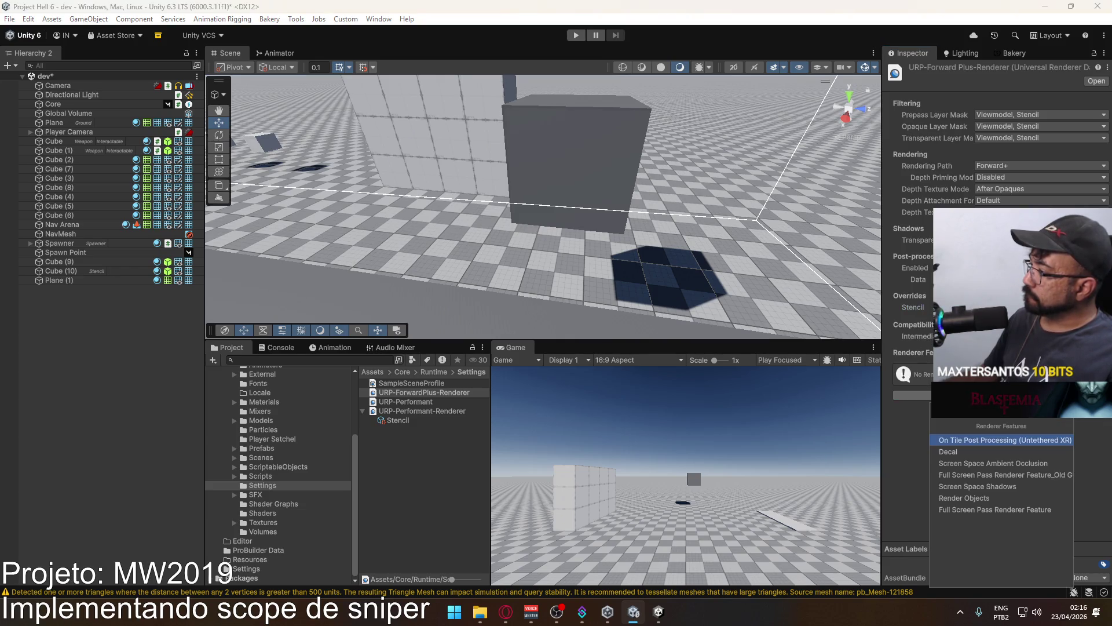
{"action": "left_click", "coordinate": [993, 477]}
{"action": "left_click", "coordinate": [1019, 378]}
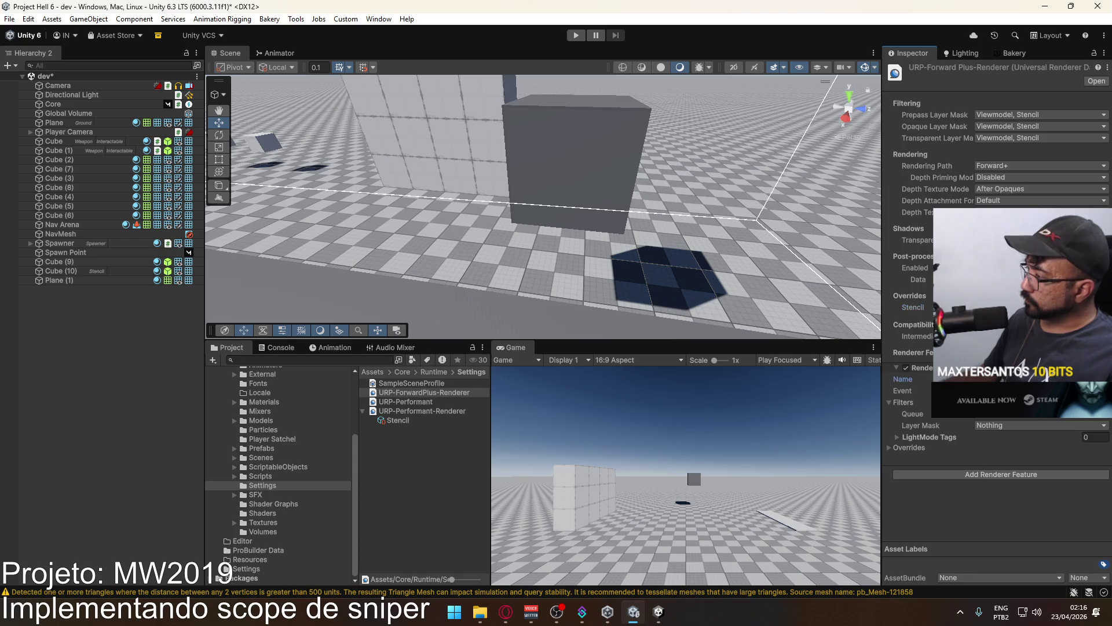
{"action": "type", "text": "Stencil"}
{"action": "left_click", "coordinate": [908, 448]}
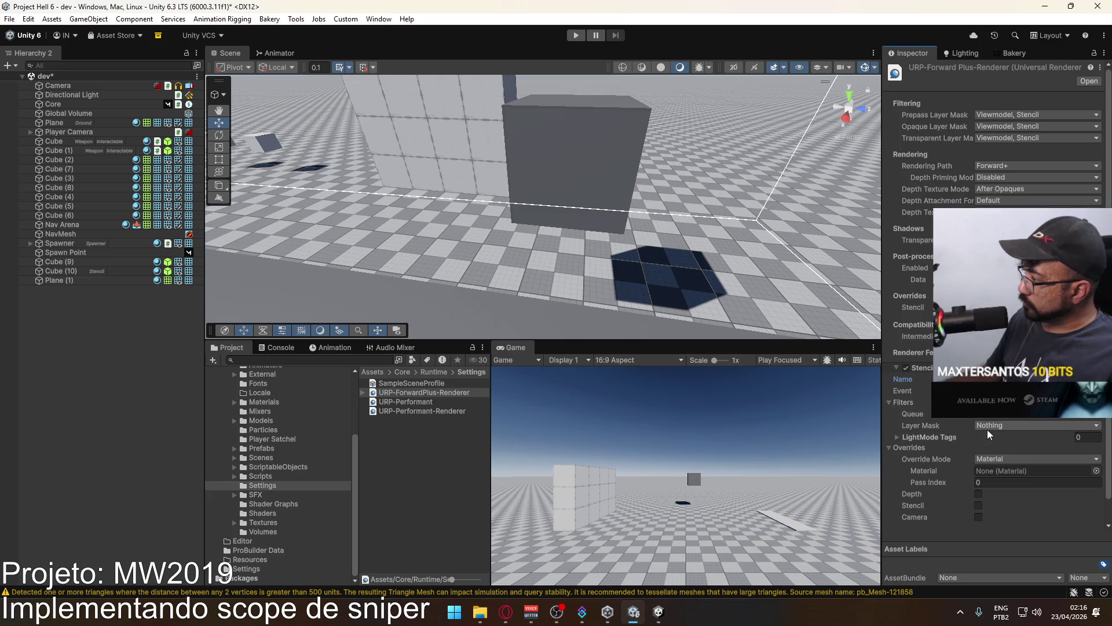
Filter the Stencil feature to the Stencil layer with a Not Equal stencil override.
{"action": "left_click", "coordinate": [1009, 427]}
{"action": "left_click", "coordinate": [1008, 416]}
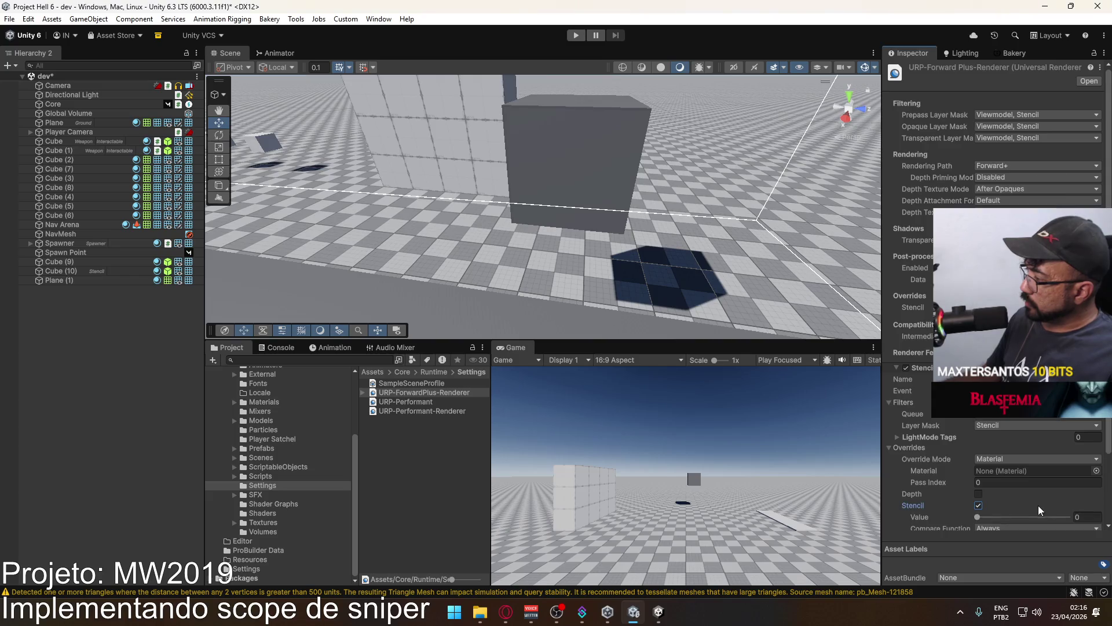
{"action": "left_click", "coordinate": [979, 505]}
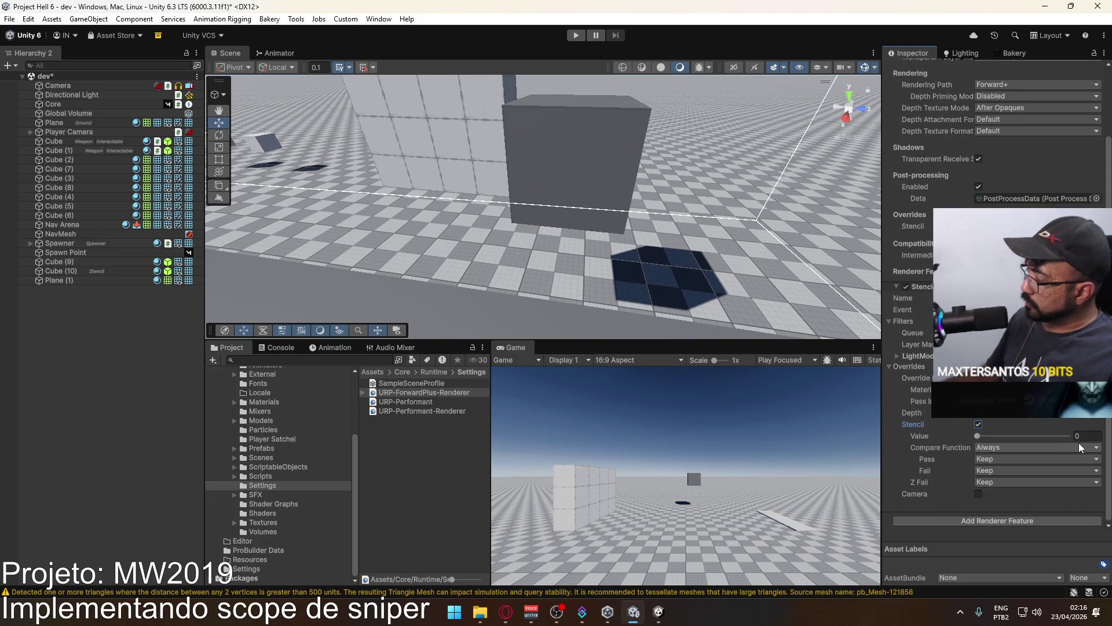
{"action": "left_click", "coordinate": [994, 446]}
{"action": "left_click", "coordinate": [1012, 536]}
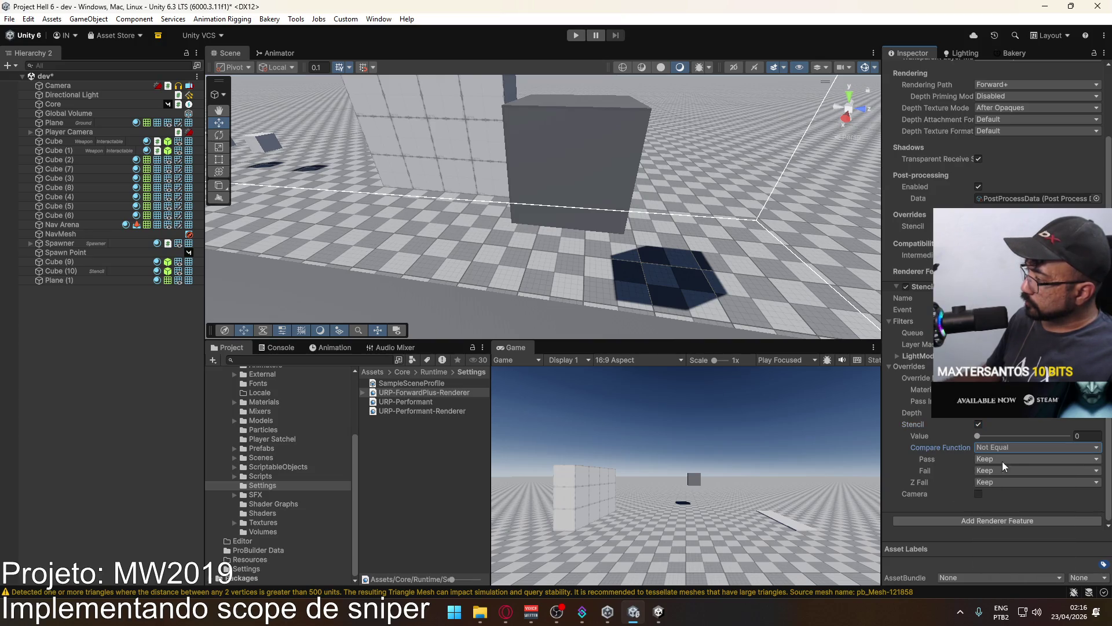
{"action": "mouse_move", "coordinate": [724, 278]}
{"action": "left_mouse_down"}
{"action": "mouse_move", "coordinate": [607, 266]}
{"action": "mouse_move", "coordinate": [670, 252]}
{"action": "left_mouse_up"}
{"action": "scroll", "coordinate": [524, 261], "scroll_direction": "up", "scroll_amount": 2}
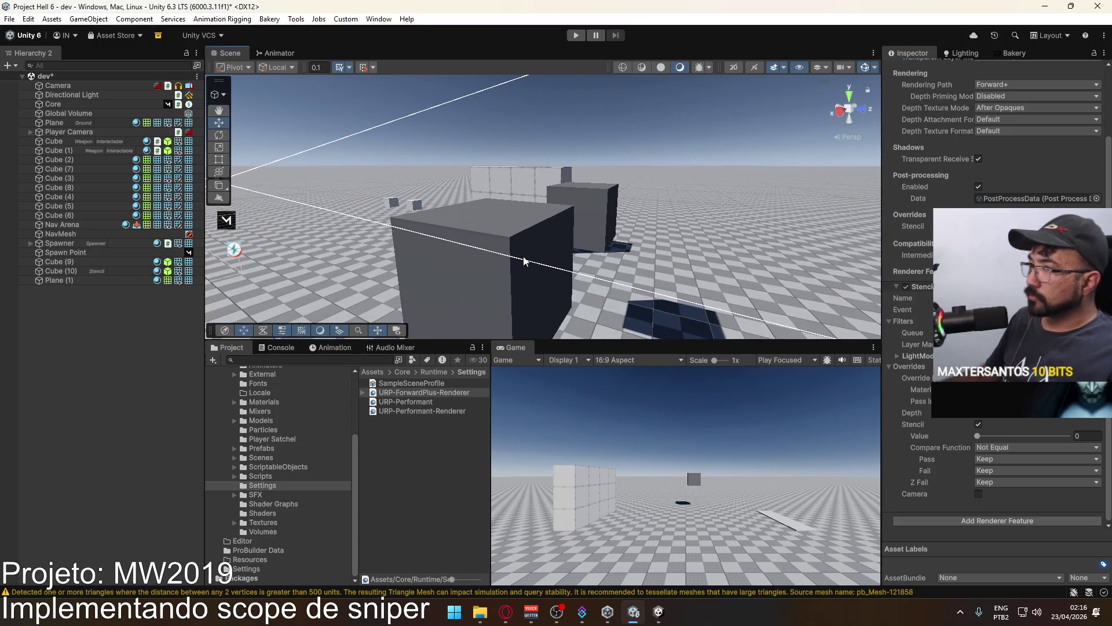
{"action": "left_click", "coordinate": [91, 280]}
{"action": "left_click", "coordinate": [84, 261], "text": "shift"}
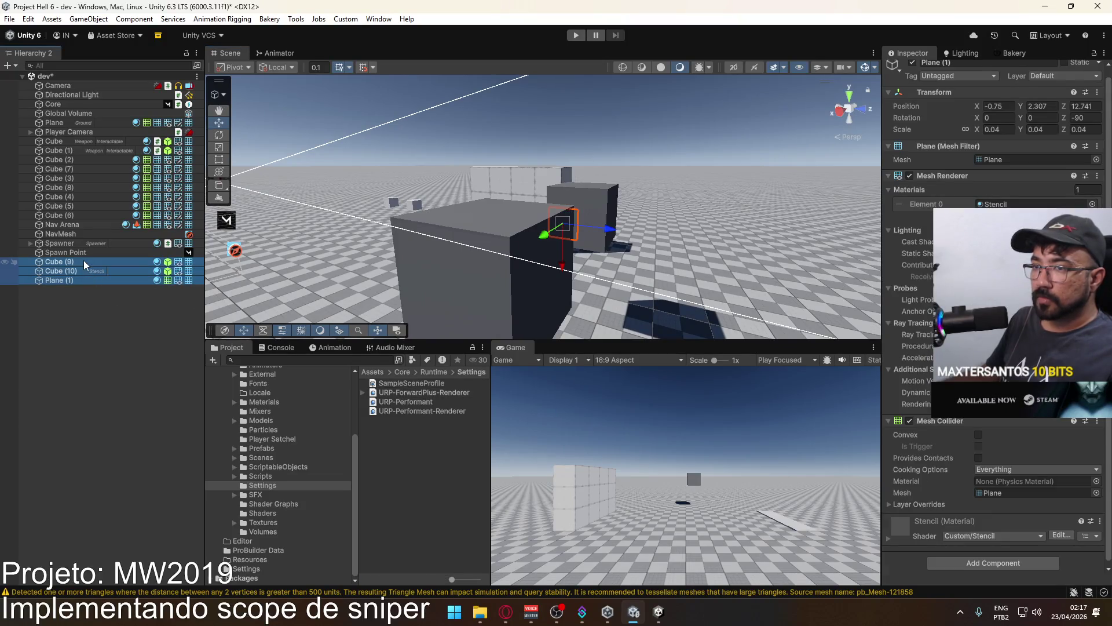
Delete Cube (9), Cube (10) and Plane (1), save, open the title scene and press Play.
{"action": "key", "text": "Delete"}
{"action": "key", "text": "ctrl+s"}
{"action": "left_click", "coordinate": [262, 458]}
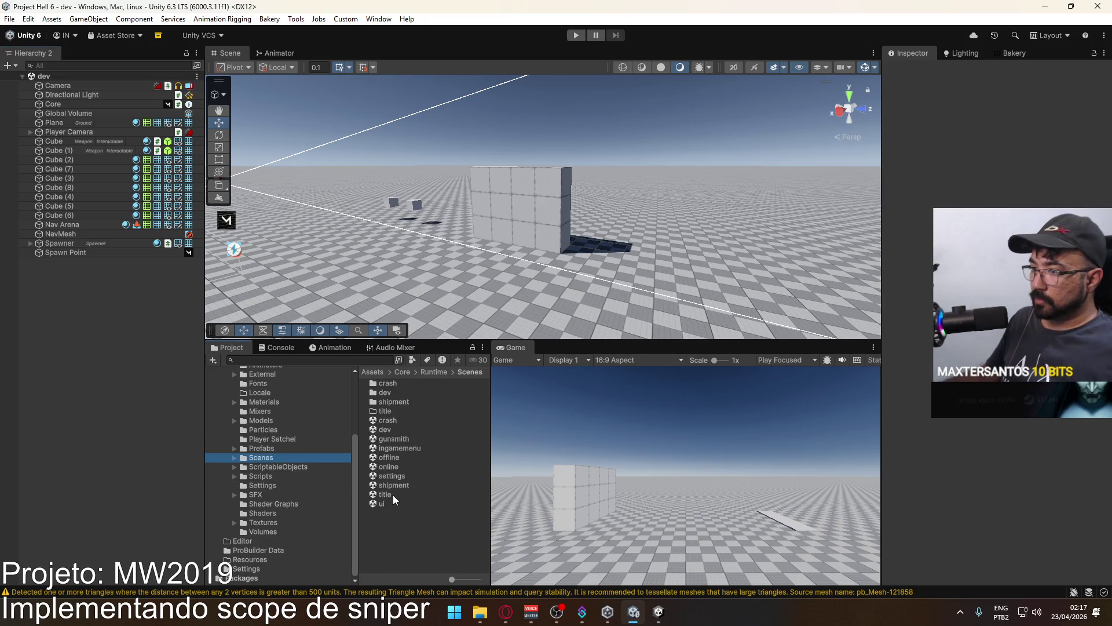
{"action": "double_click", "coordinate": [385, 494]}
{"action": "key", "text": "ctrl+p"}
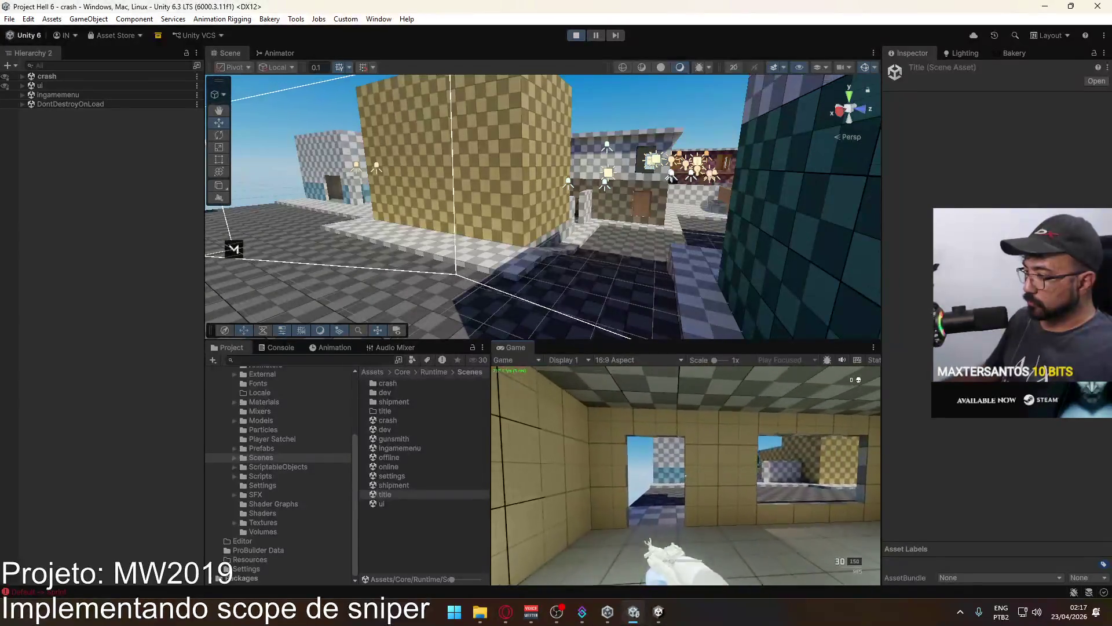
Create a new cube in the map and raise it off the ground.
{"action": "key", "text": "super"}
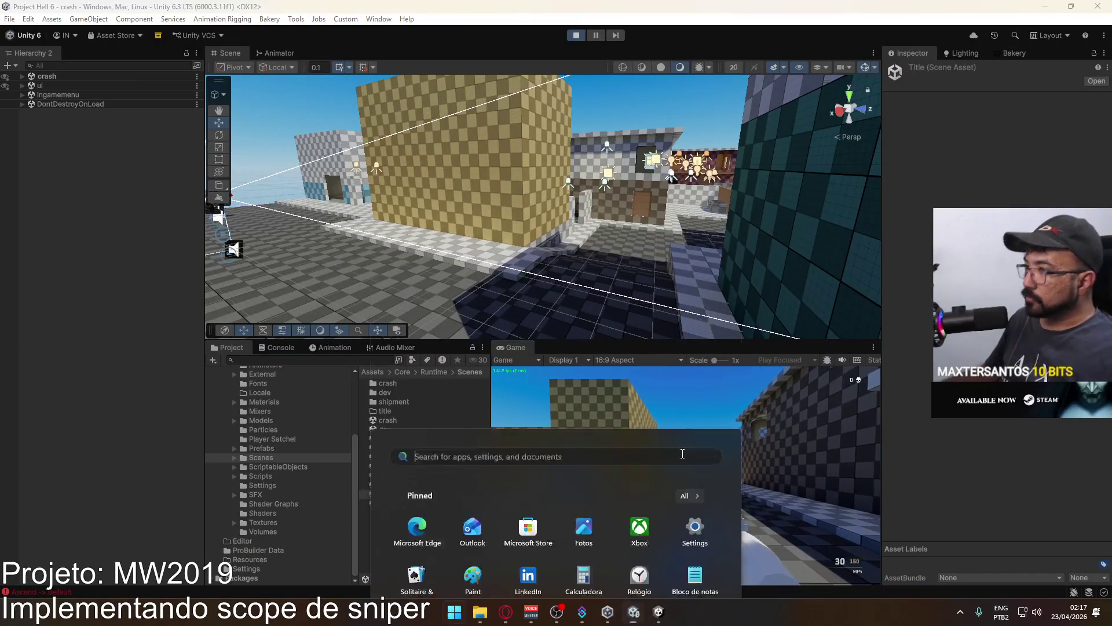
{"action": "key", "text": "Escape"}
{"action": "mouse_move", "coordinate": [637, 266]}
{"action": "left_mouse_down"}
{"action": "mouse_move", "coordinate": [602, 278]}
{"action": "mouse_move", "coordinate": [556, 260]}
{"action": "left_mouse_up"}
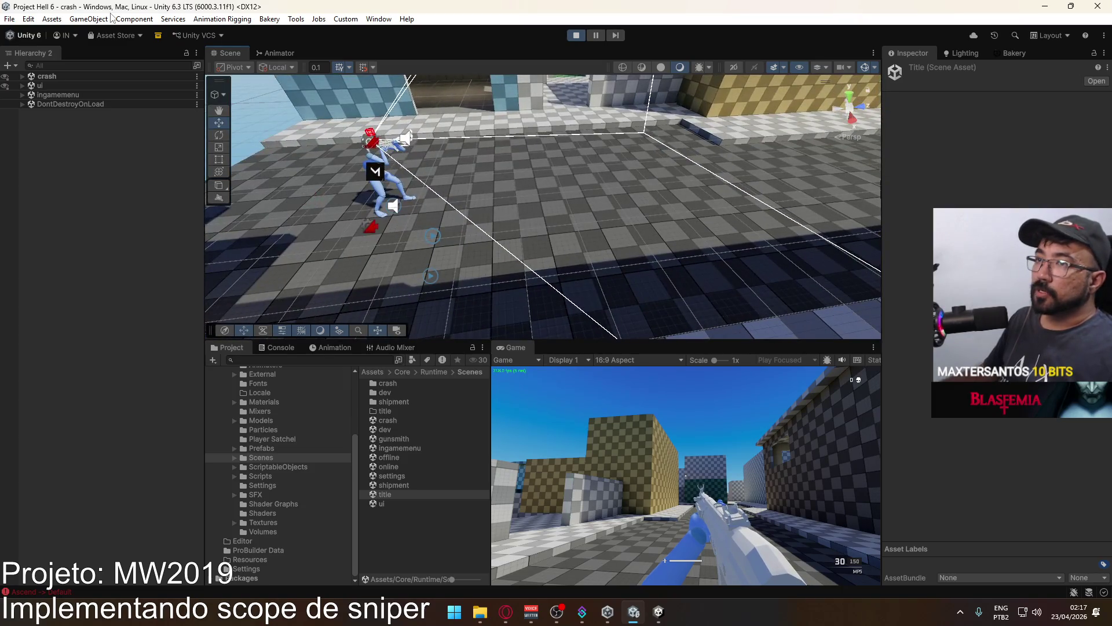
{"action": "left_click", "coordinate": [111, 19]}
{"action": "mouse_move", "coordinate": [154, 86]}
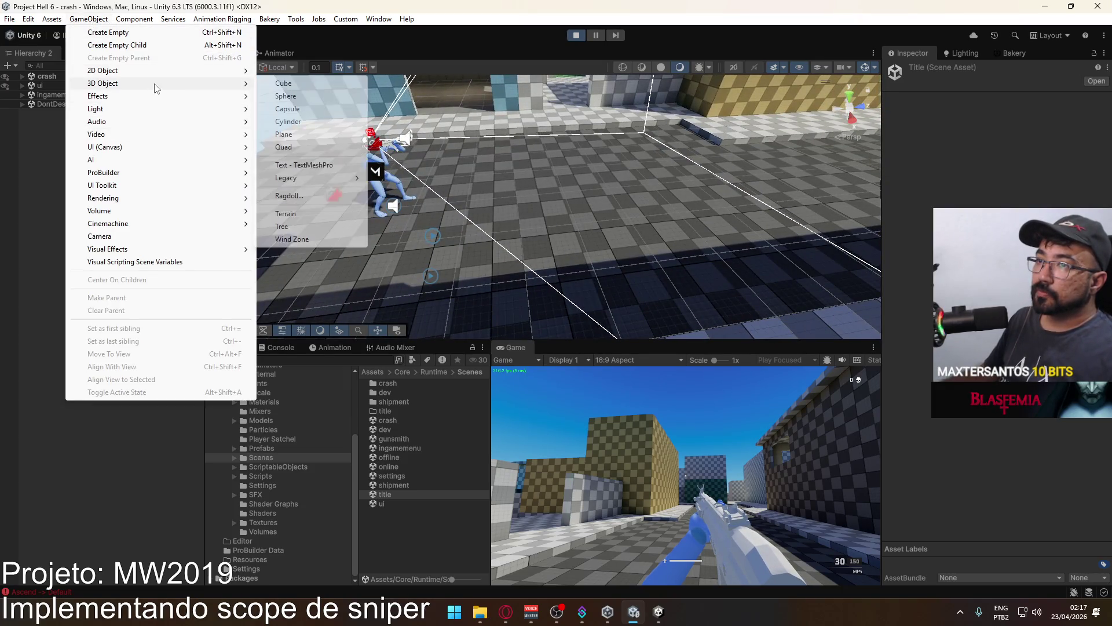
{"action": "left_click", "coordinate": [310, 86]}
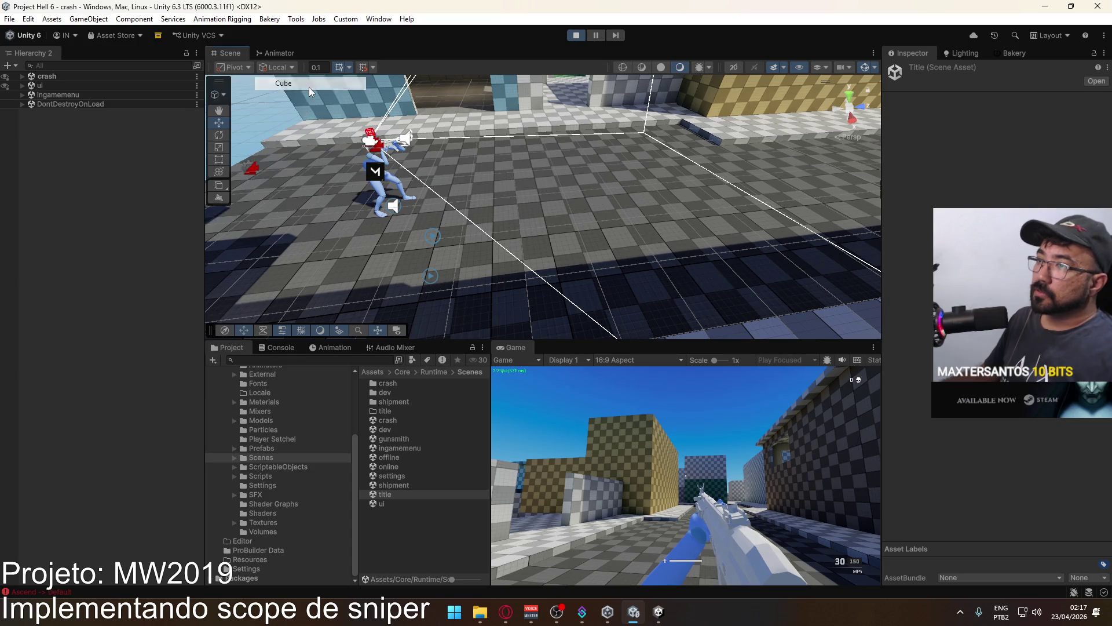
{"action": "left_click_drag", "start_coordinate": [533, 150], "coordinate": [536, 87]}
Duplicate the cube twice along Z and delete the original, leaving Cube (1) and Cube (2).
{"action": "key", "text": "ctrl+d"}
{"action": "left_click_drag", "start_coordinate": [582, 139], "coordinate": [745, 132]}
{"action": "key", "text": "ctrl+d"}
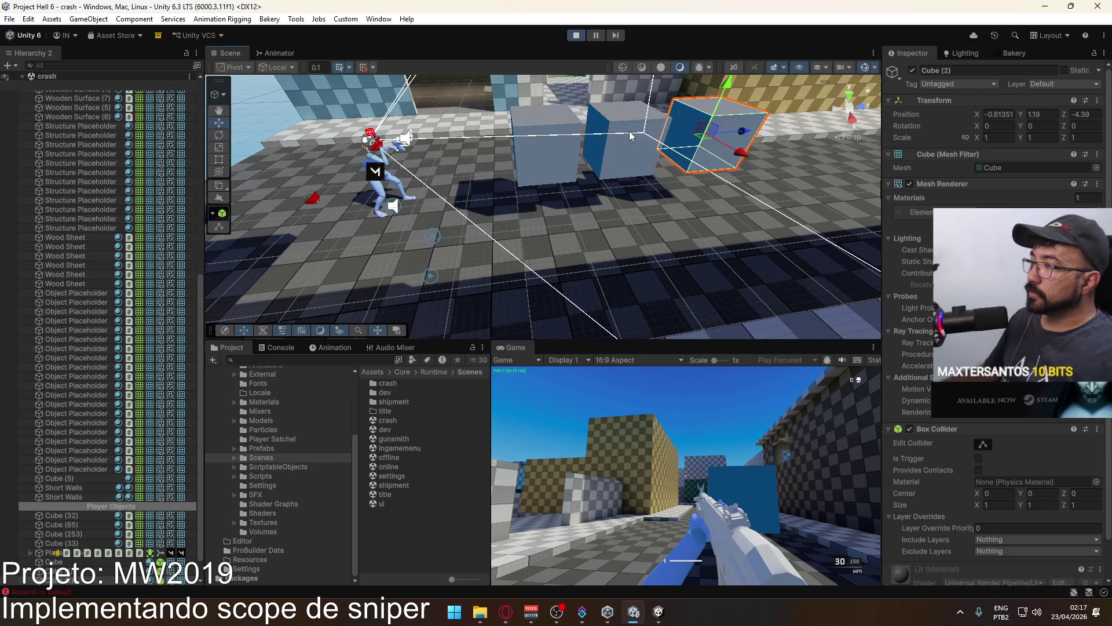
{"action": "left_click", "coordinate": [630, 135]}
{"action": "key", "text": "Delete"}
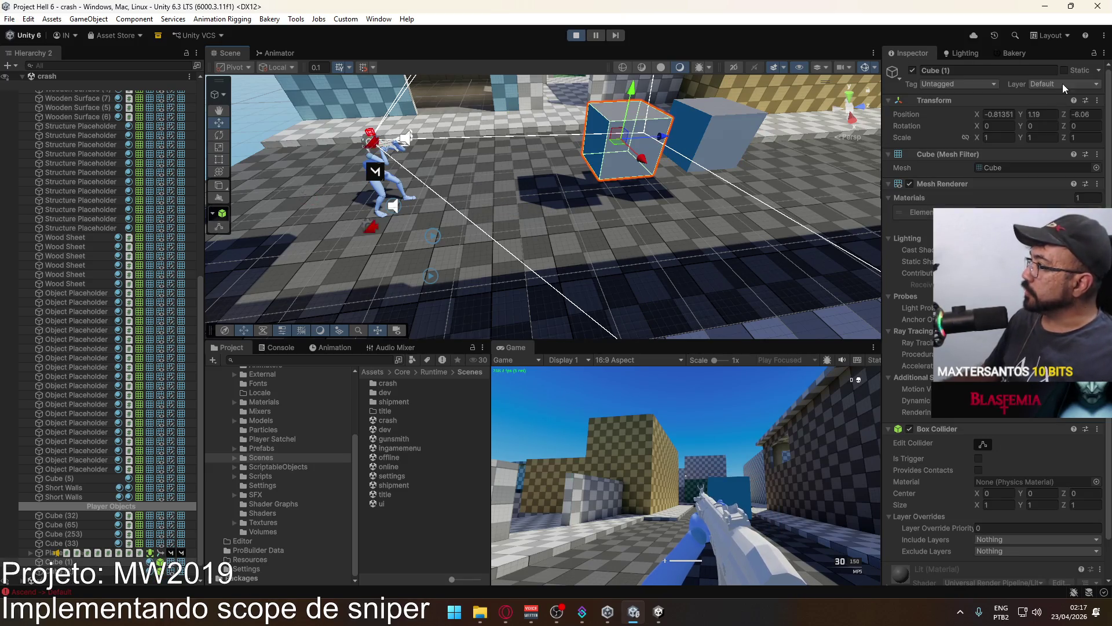
Put Cube (2) on the Stencil layer and shift it left to X -1.63.
{"action": "left_click", "coordinate": [1064, 85]}
{"action": "left_click", "coordinate": [721, 107]}
{"action": "left_click", "coordinate": [721, 107]}
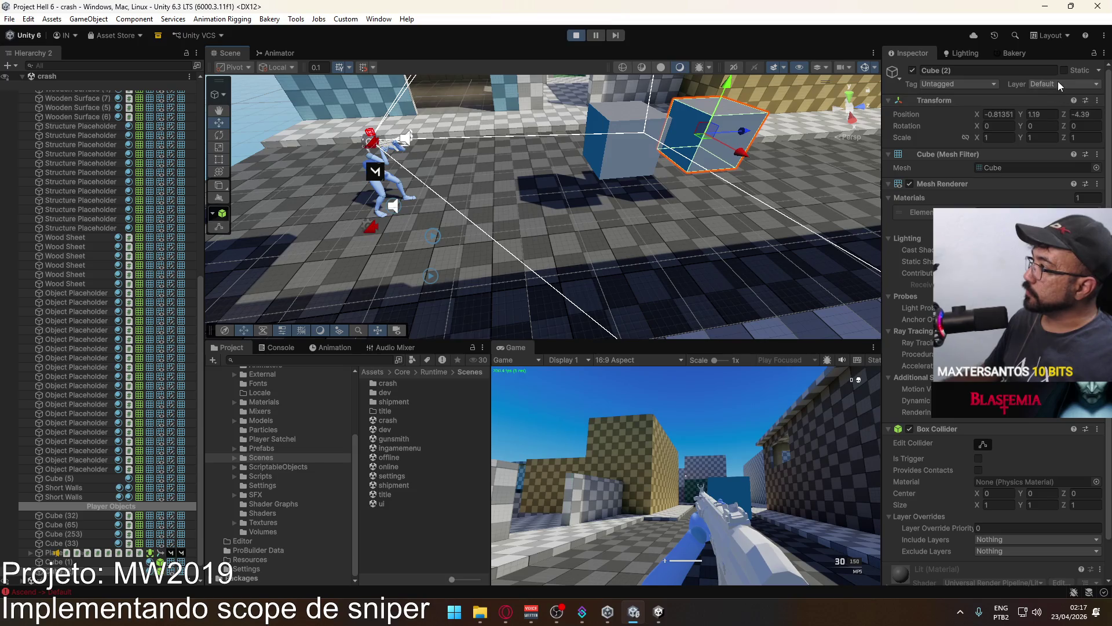
{"action": "left_click", "coordinate": [1059, 89]}
{"action": "left_click", "coordinate": [1028, 212]}
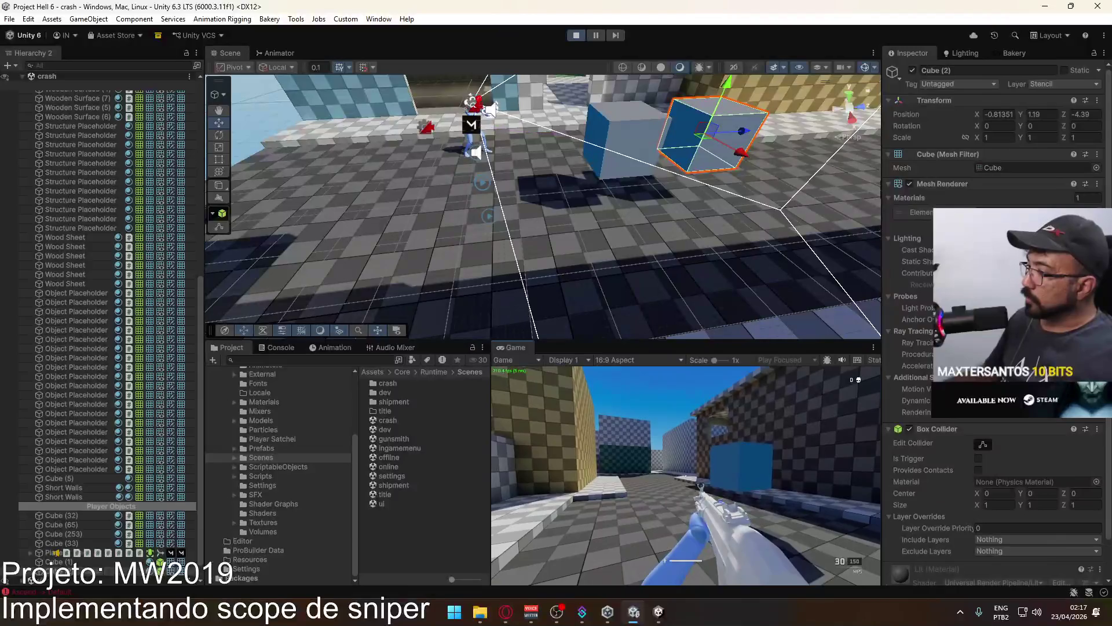
{"action": "key", "text": "super"}
{"action": "key", "text": "super"}
{"action": "mouse_move", "coordinate": [608, 220]}
{"action": "left_mouse_down"}
{"action": "mouse_move", "coordinate": [759, 149]}
{"action": "mouse_move", "coordinate": [696, 203]}
{"action": "left_mouse_up"}
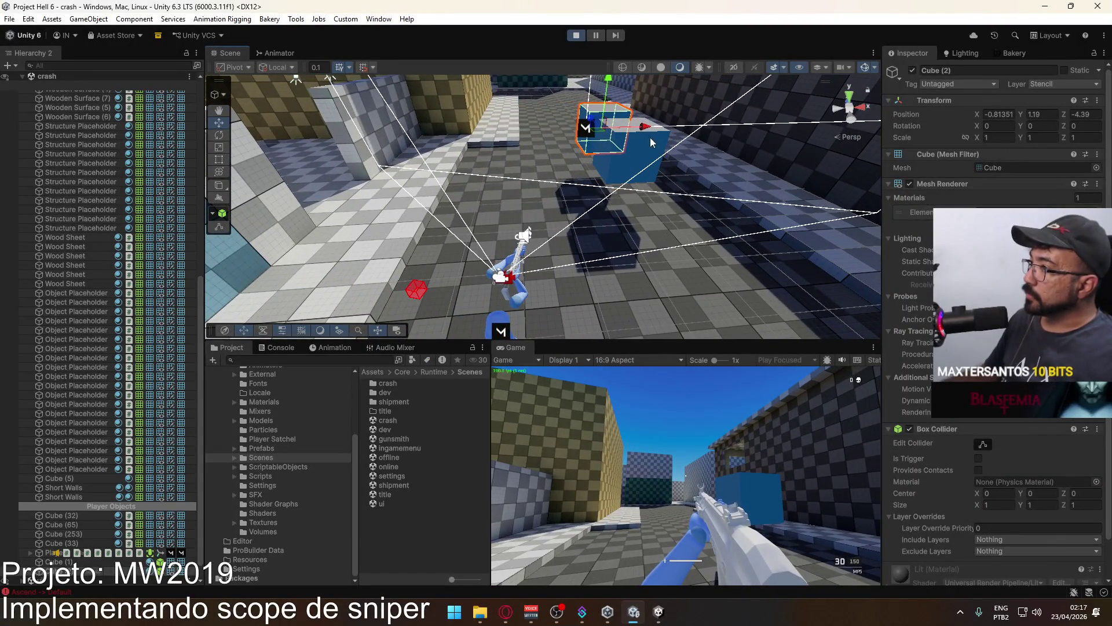
{"action": "left_click_drag", "start_coordinate": [644, 129], "coordinate": [612, 149]}
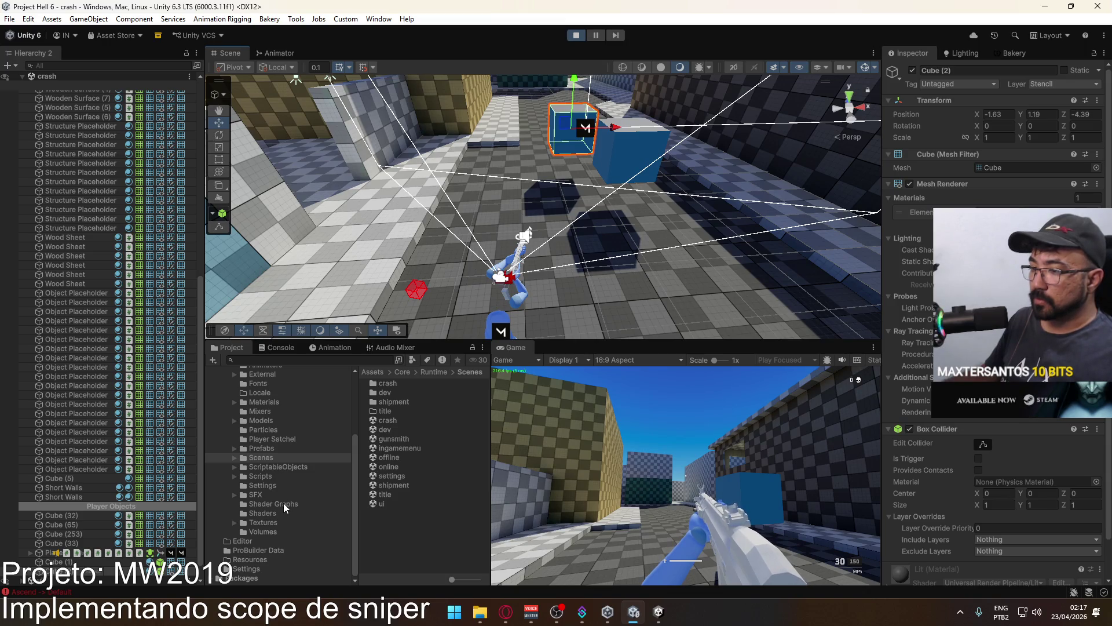
{"action": "scroll", "coordinate": [95, 315], "scroll_direction": "up", "scroll_amount": 10}
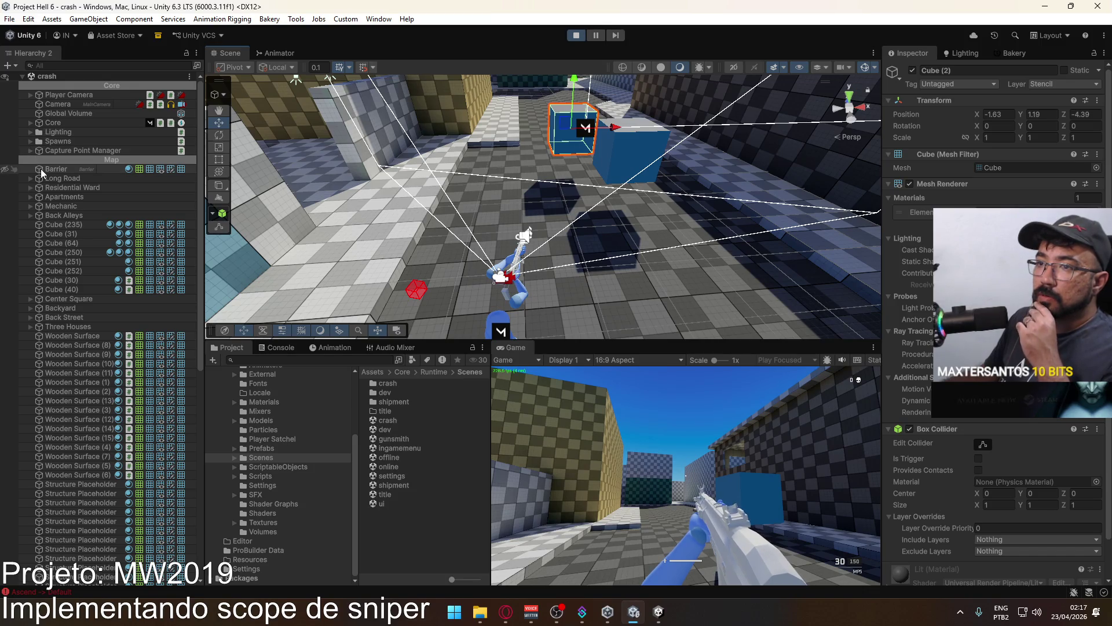
Inspect the Camera, Overlay Cam and Player Camera setups with a live camera preview.
{"action": "left_click", "coordinate": [48, 105]}
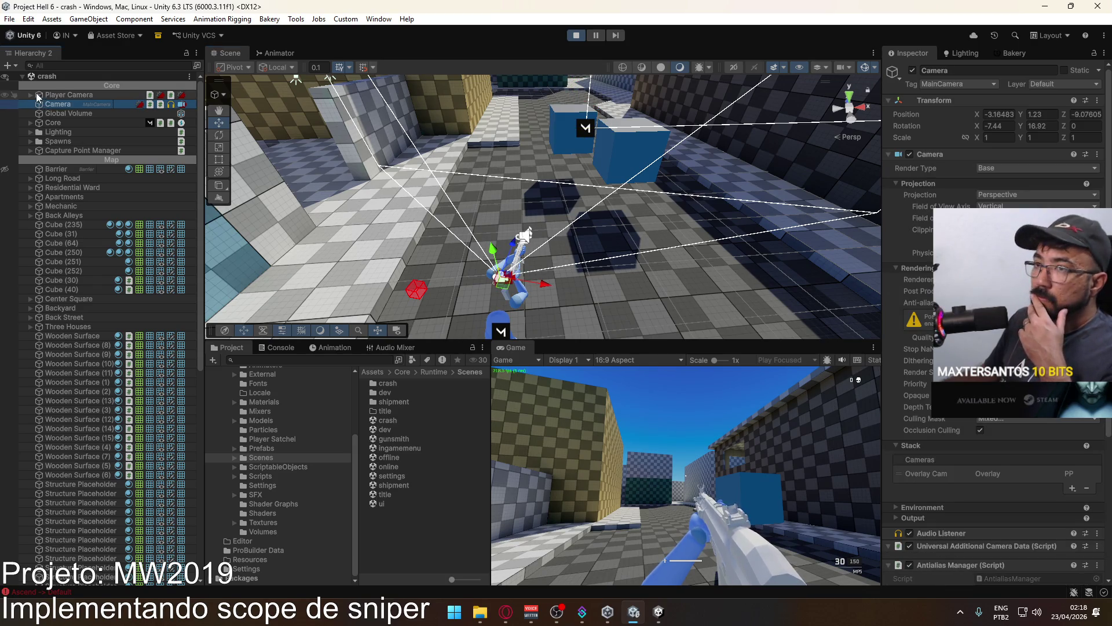
{"action": "left_click", "coordinate": [30, 94]}
{"action": "left_click", "coordinate": [73, 102]}
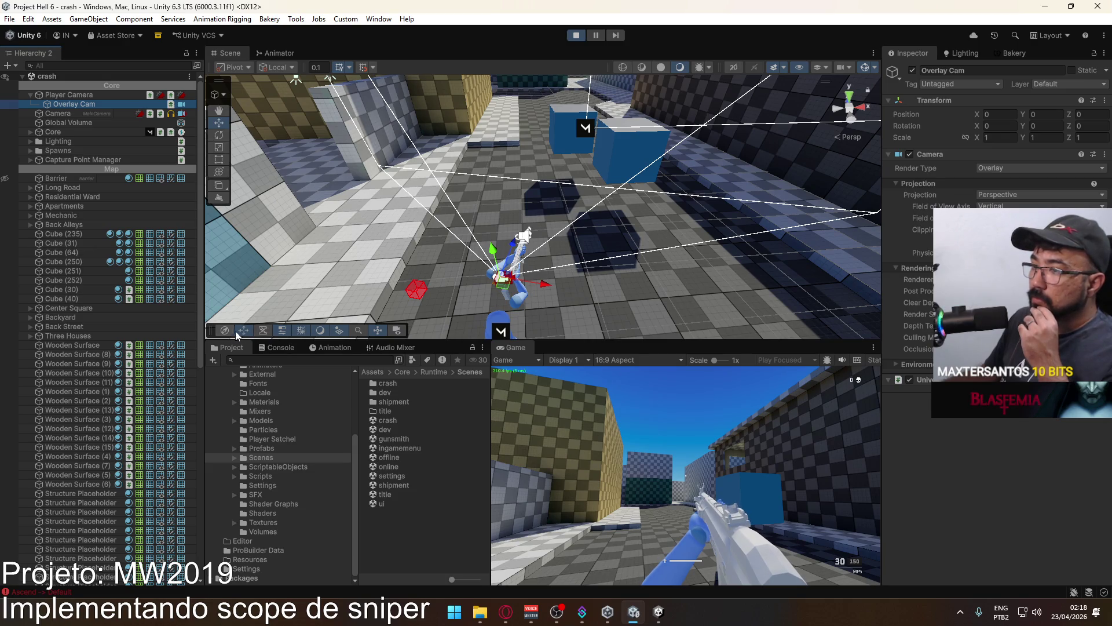
{"action": "left_click", "coordinate": [397, 329]}
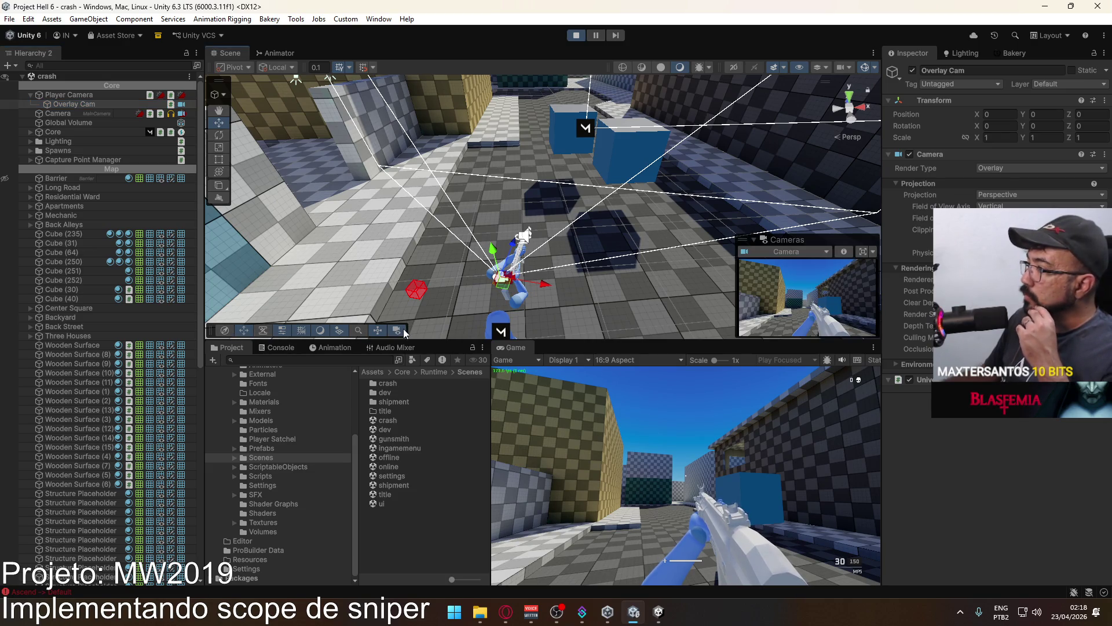
{"action": "left_click", "coordinate": [88, 97]}
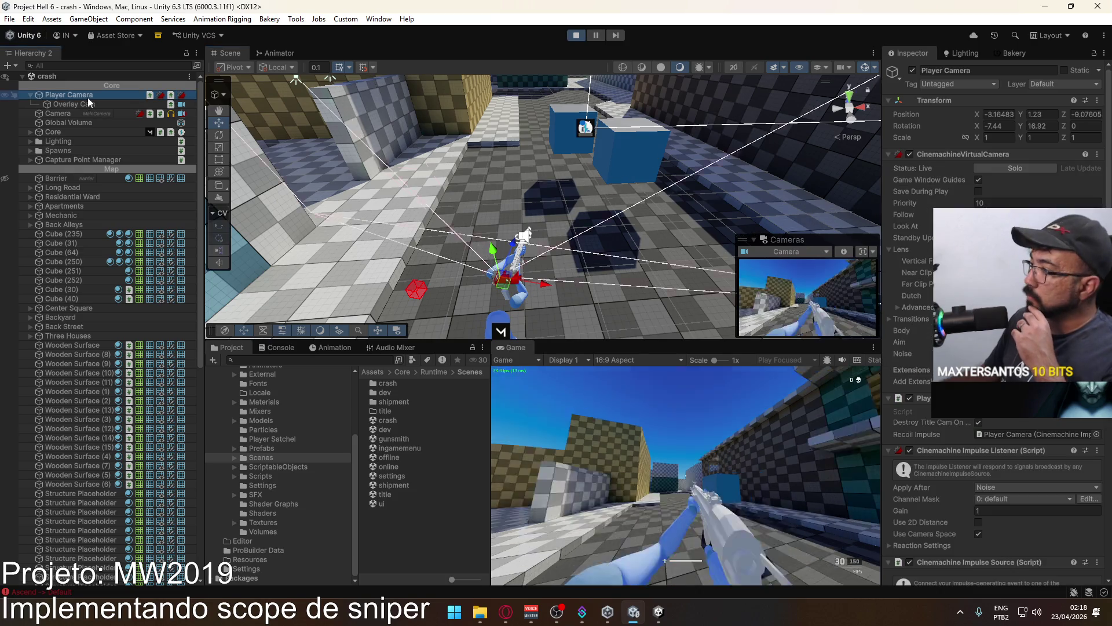
Toggle Post Processing in the main Camera's rendering settings.
{"action": "left_click", "coordinate": [72, 113]}
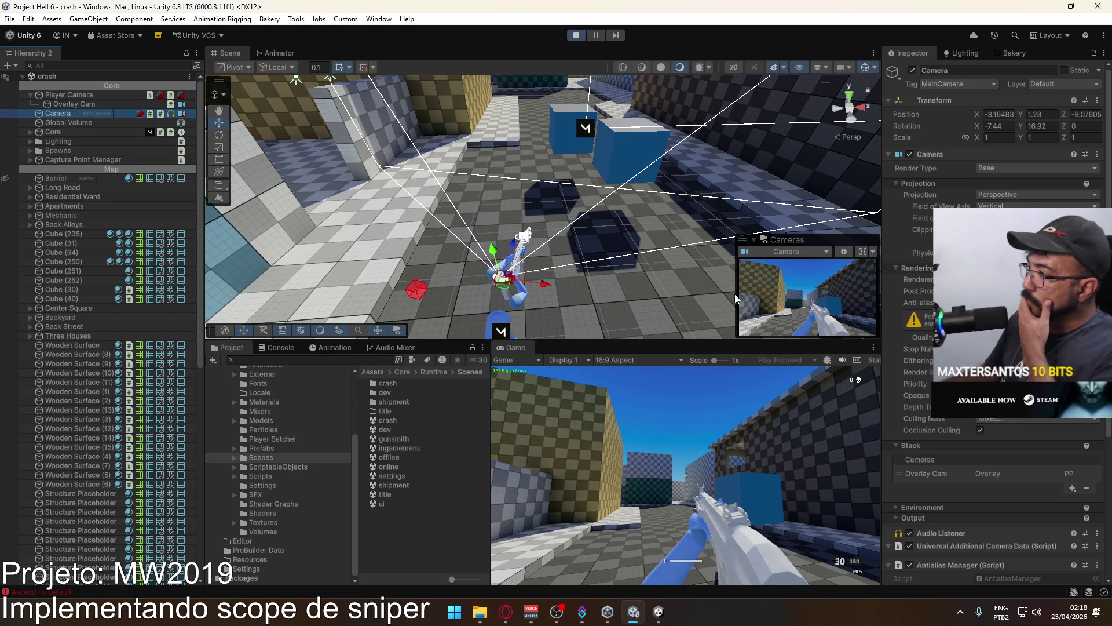
{"action": "scroll", "coordinate": [1042, 430], "scroll_direction": "down", "scroll_amount": 3}
{"action": "scroll", "coordinate": [1043, 430], "scroll_direction": "down", "scroll_amount": 3}
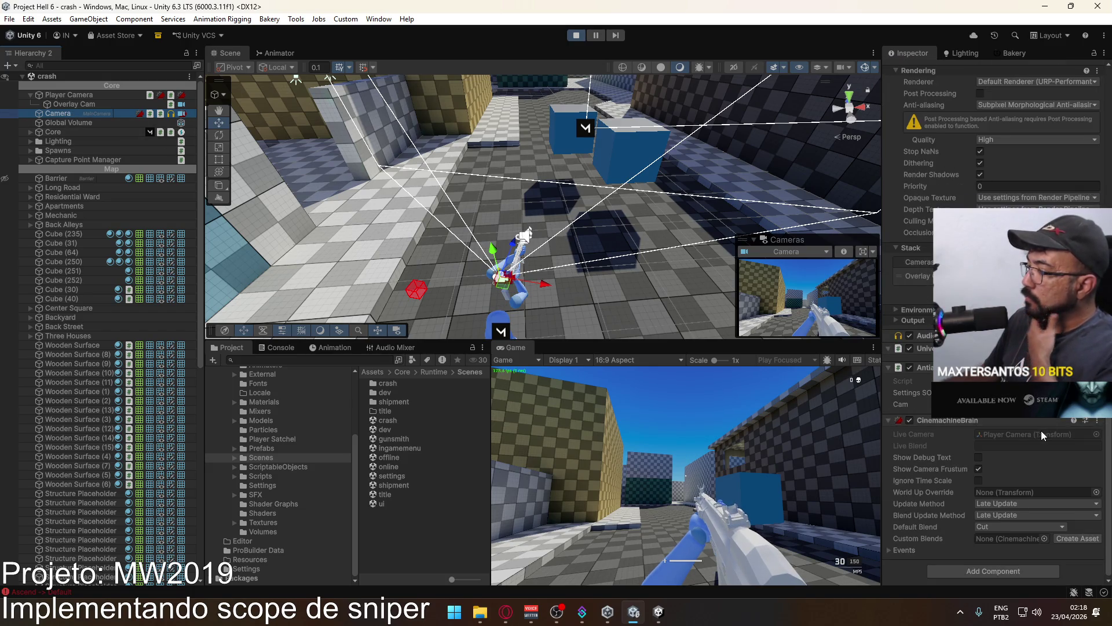
{"action": "left_click", "coordinate": [980, 96]}
{"action": "scroll", "coordinate": [980, 97], "scroll_direction": "up", "scroll_amount": 6}
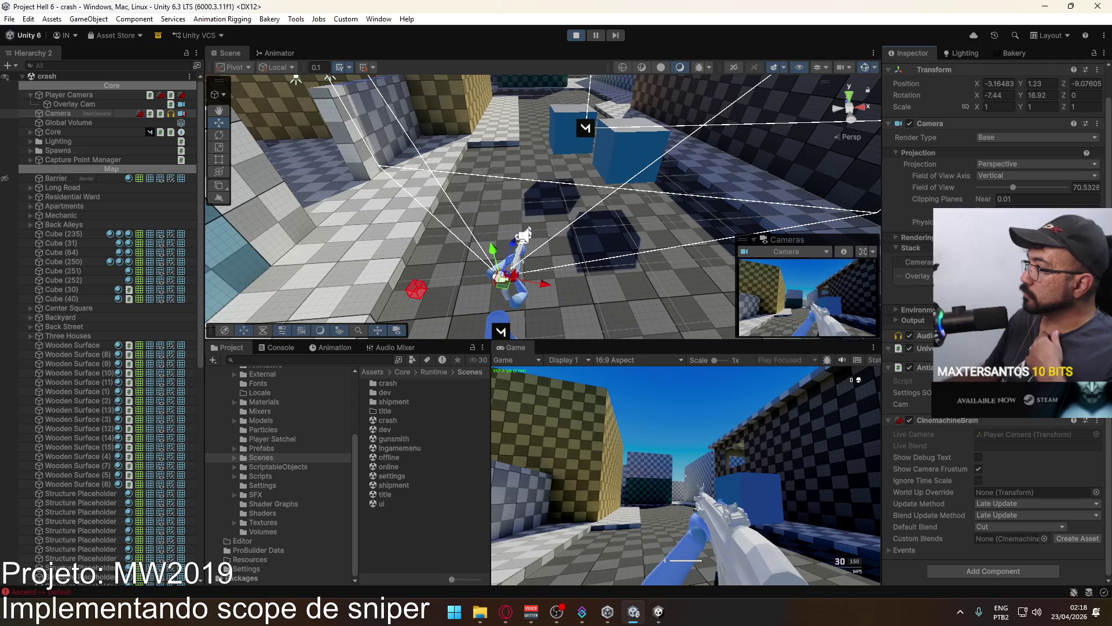
{"action": "left_click", "coordinate": [909, 237]}
{"action": "left_click", "coordinate": [980, 260]}
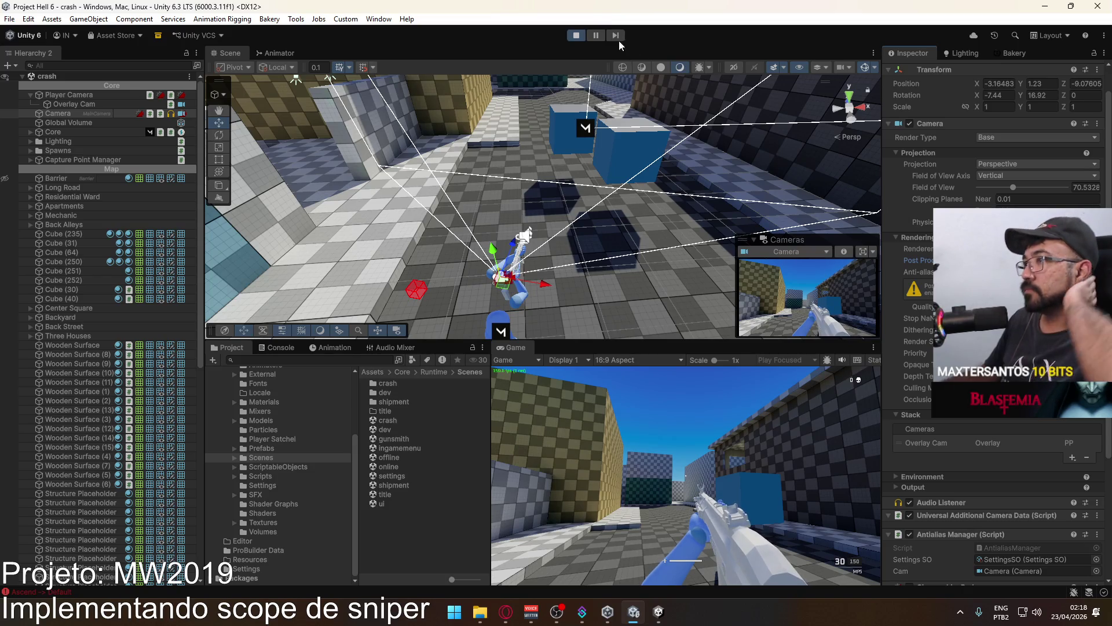
Browse to Core/Runtime/Settings and select the URP-ForwardPlus-Renderer asset.
{"action": "left_click", "coordinate": [277, 504]}
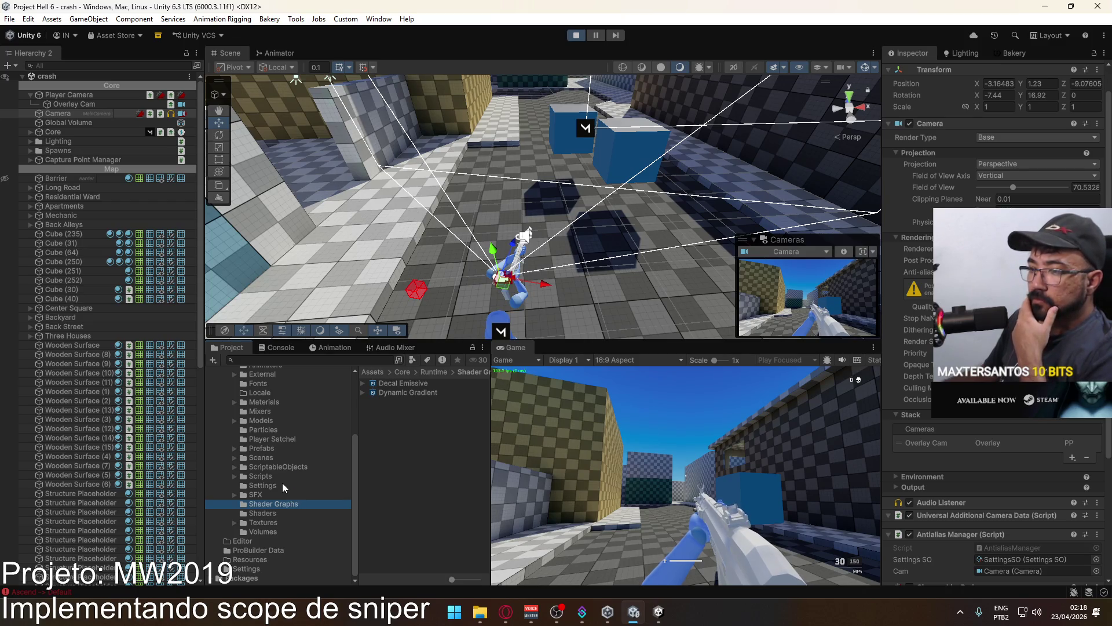
{"action": "left_click", "coordinate": [276, 486]}
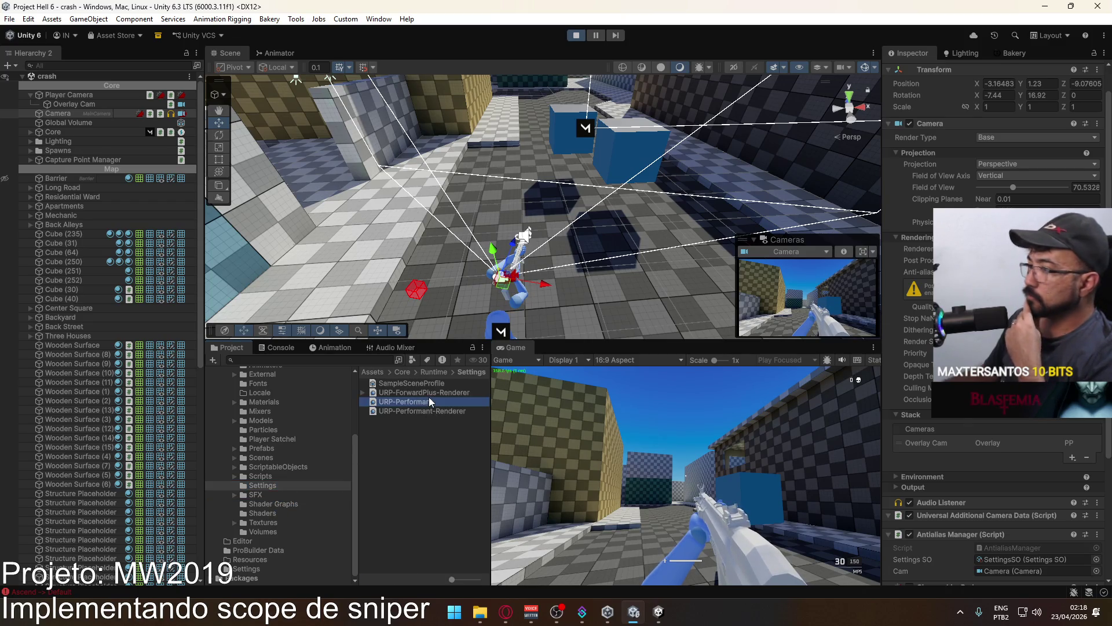
{"action": "left_click", "coordinate": [433, 393]}
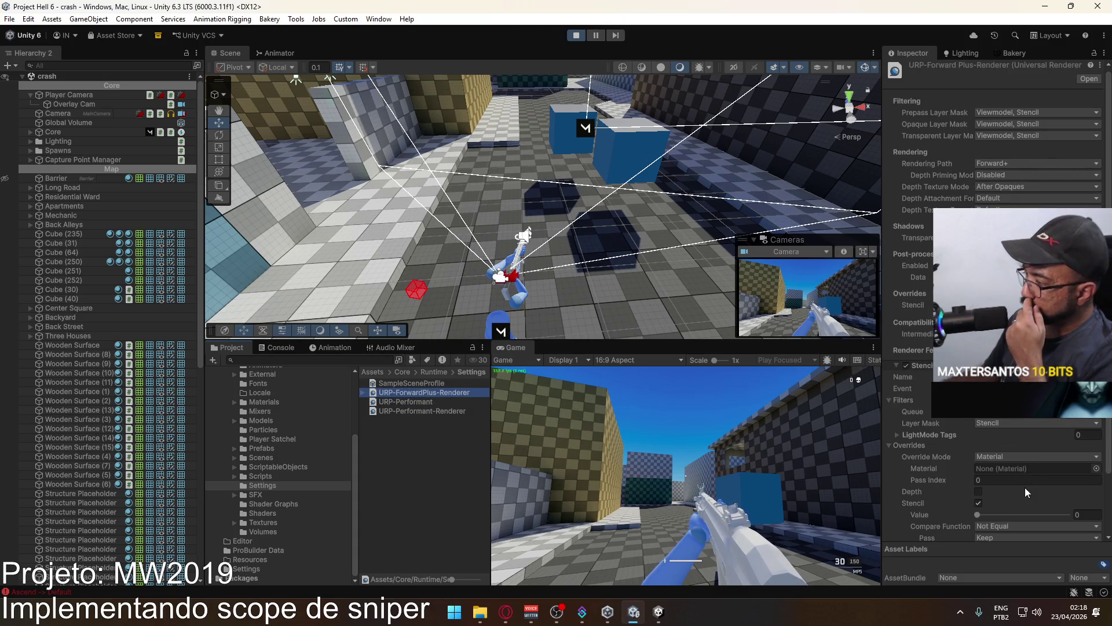
Switch to the Project C editor and select its Stencil renderer feature (Not Equal, value 0).
{"action": "left_click", "coordinate": [657, 614]}
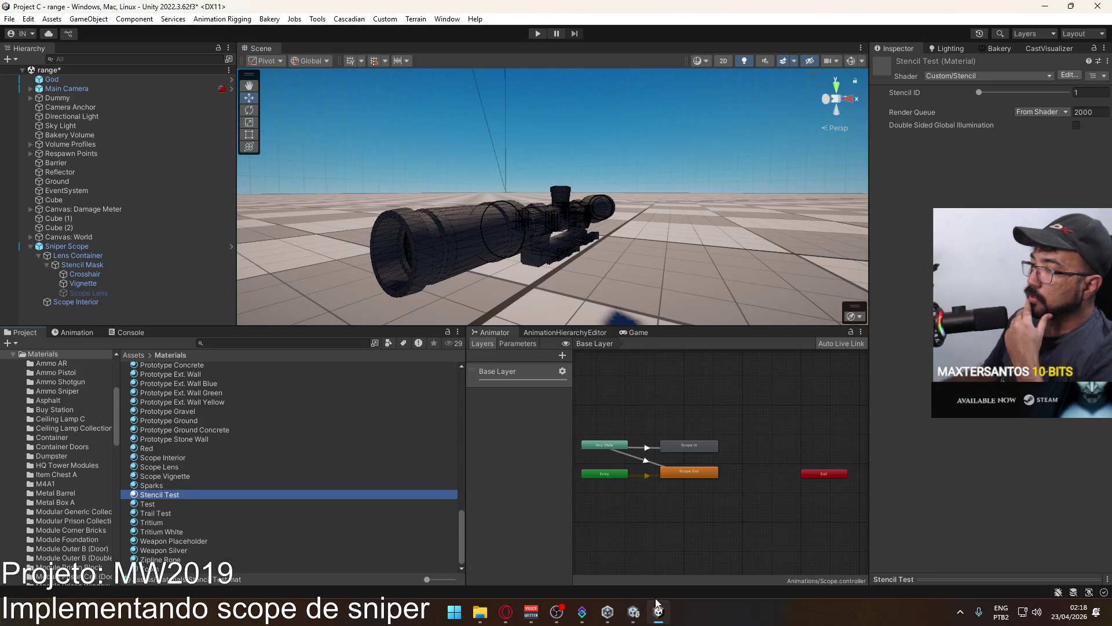
{"action": "scroll", "coordinate": [64, 459], "scroll_direction": "down", "scroll_amount": 10}
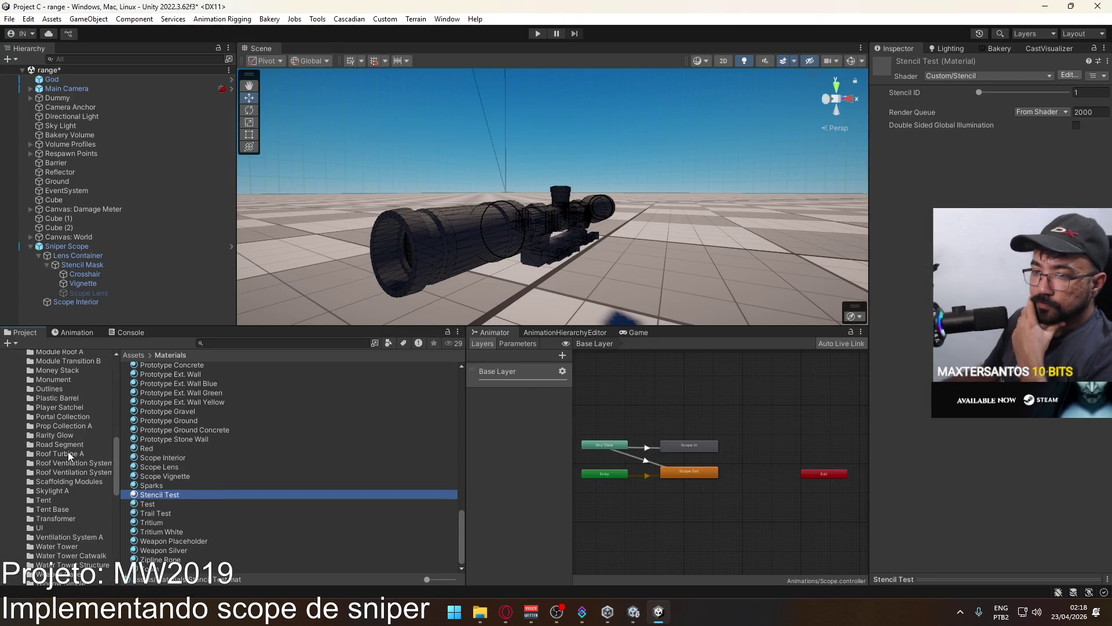
{"action": "scroll", "coordinate": [60, 418], "scroll_direction": "down", "scroll_amount": 5}
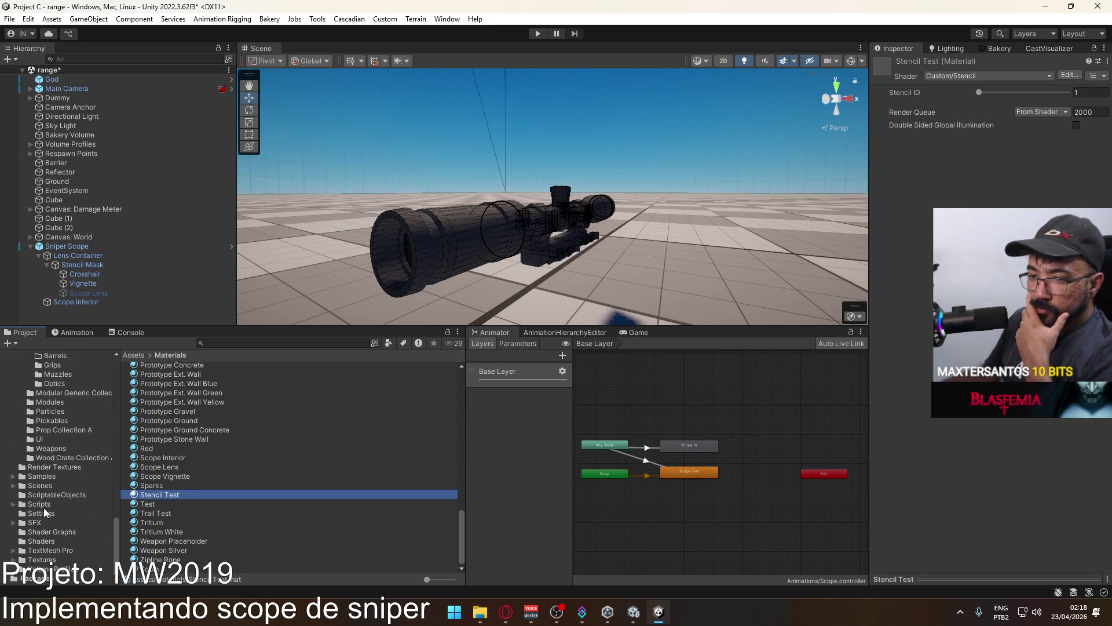
{"action": "left_click", "coordinate": [52, 513]}
{"action": "left_click", "coordinate": [176, 414]}
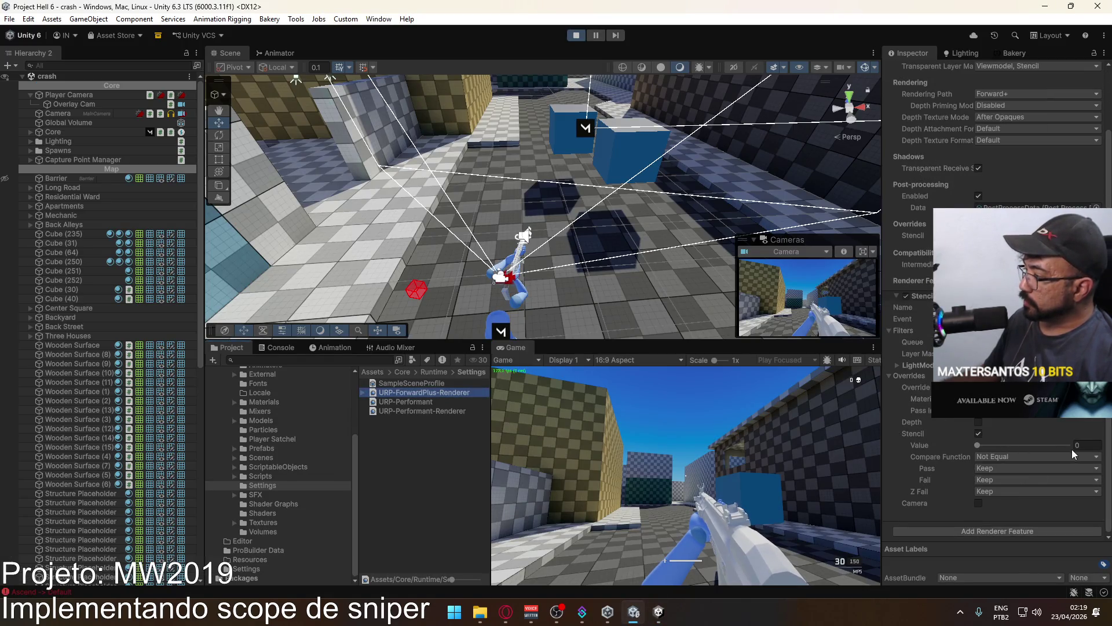
Set the ForwardPlus Stencil feature's stencil value to 1 and select Cube (2).
{"action": "left_click", "coordinate": [906, 440]}
{"action": "type", "text": "1"}
{"action": "left_click_drag", "start_coordinate": [548, 166], "coordinate": [548, 166]}
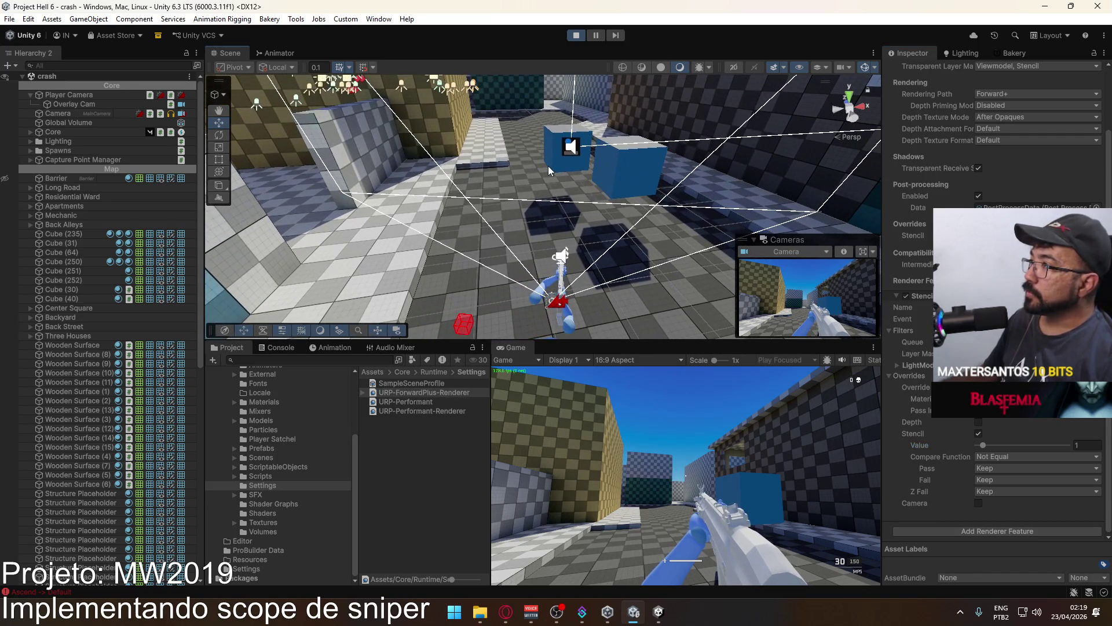
{"action": "left_click", "coordinate": [548, 166]}
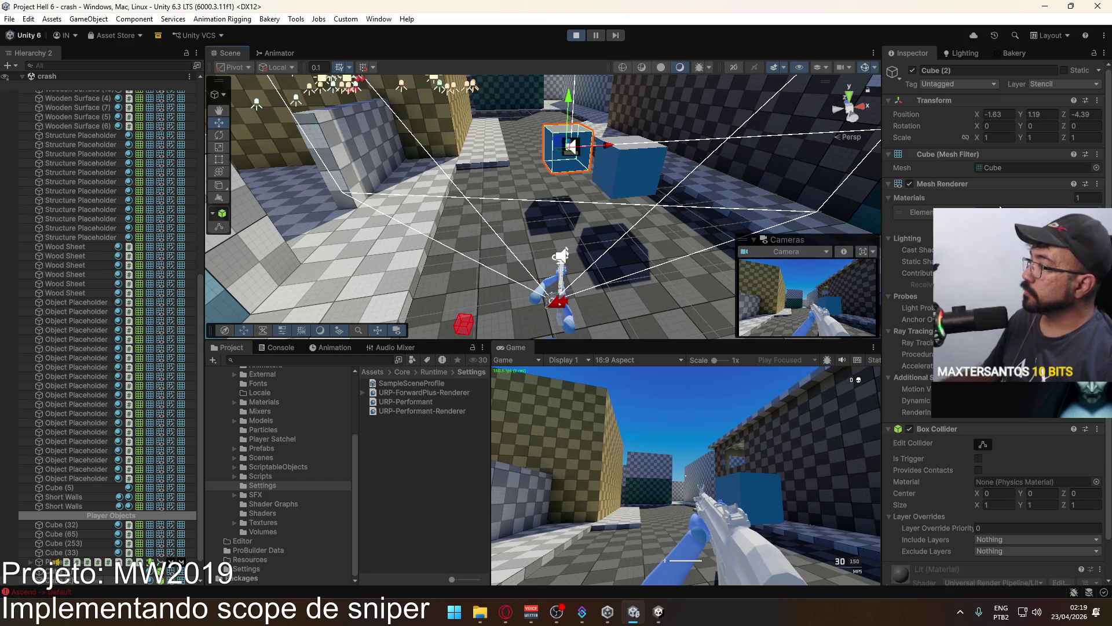
Select URP-Performant-Renderer and review its transparent, opaque and prepass layer masks.
{"action": "left_click", "coordinate": [423, 404]}
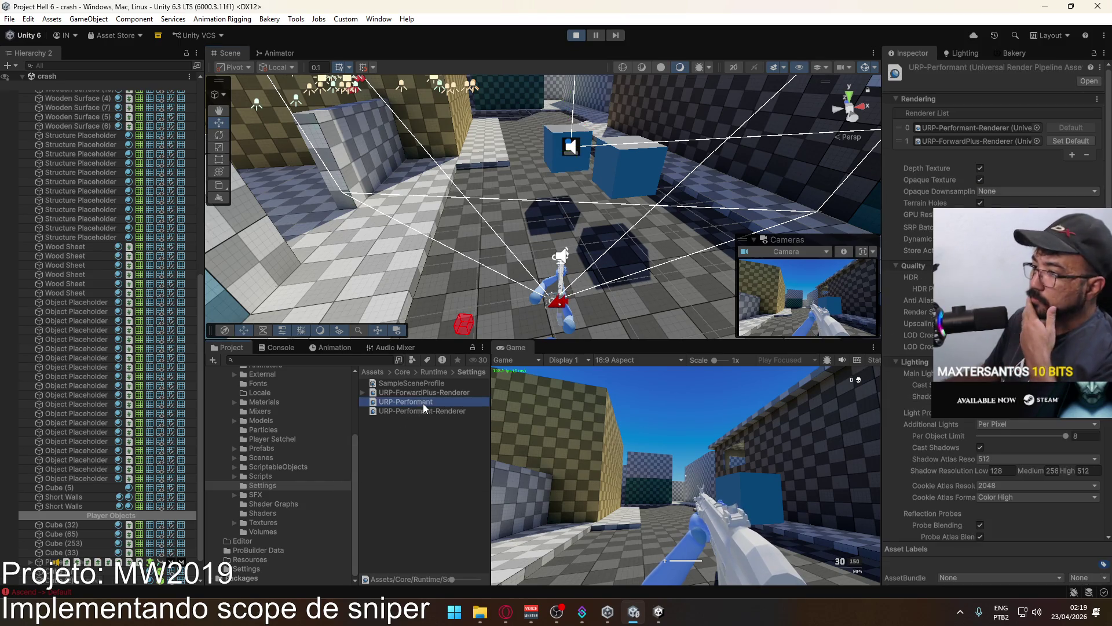
{"action": "left_click", "coordinate": [436, 410]}
{"action": "left_click", "coordinate": [999, 139]}
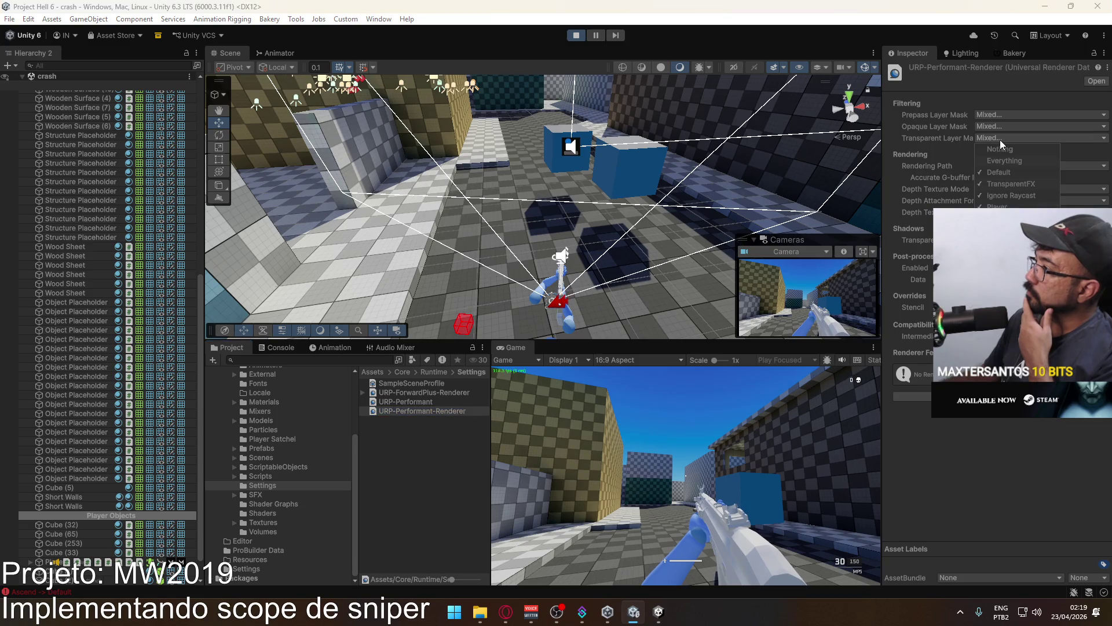
{"action": "left_click", "coordinate": [1000, 140]}
{"action": "left_click", "coordinate": [1004, 129]}
{"action": "left_click", "coordinate": [1010, 117]}
{"action": "left_click", "coordinate": [1010, 117]}
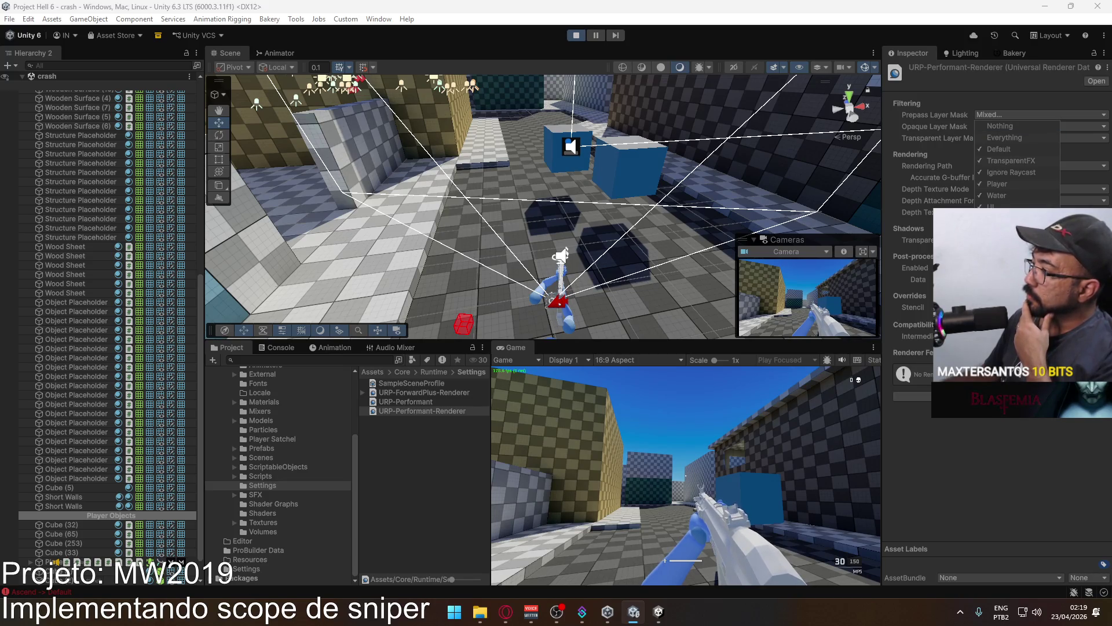
{"action": "left_click", "coordinate": [932, 127]}
{"action": "left_click", "coordinate": [996, 127]}
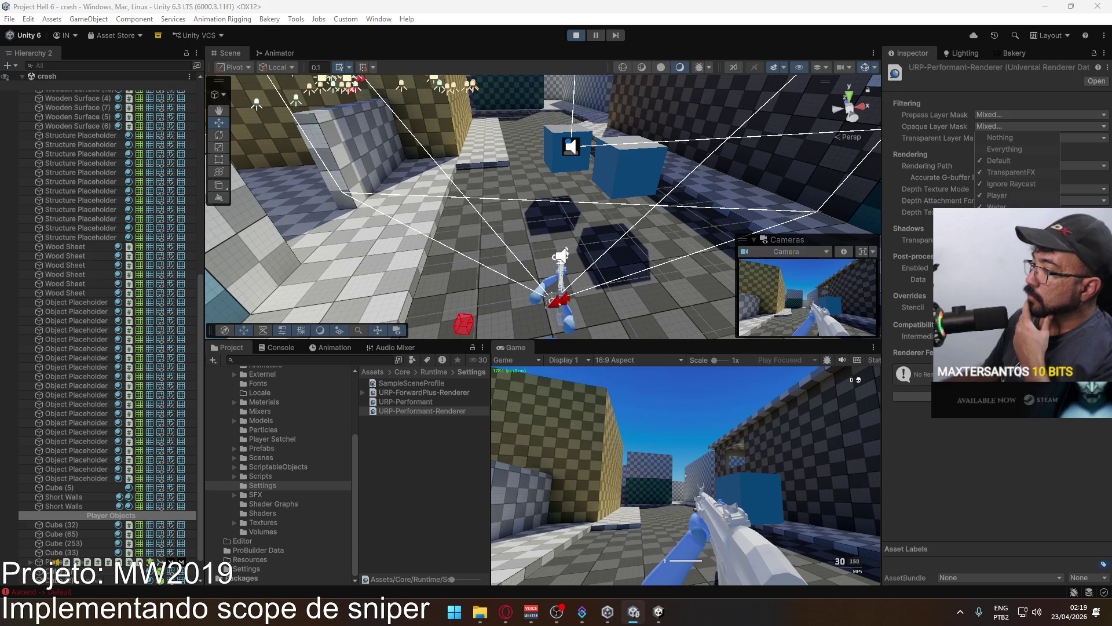
{"action": "left_click", "coordinate": [1003, 114]}
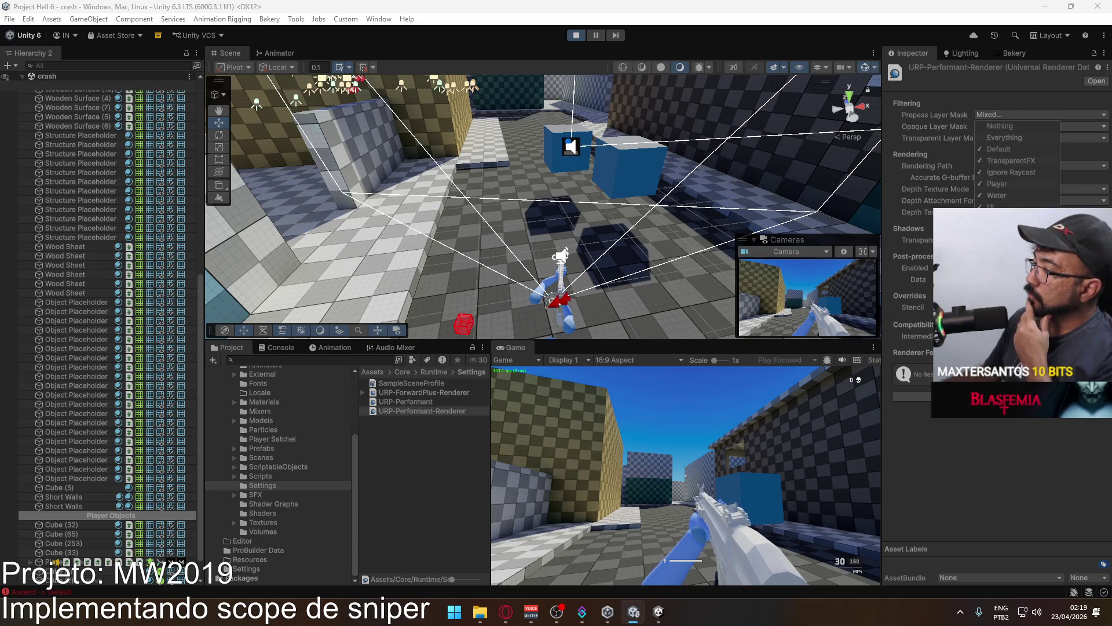
{"action": "key", "text": "Escape"}
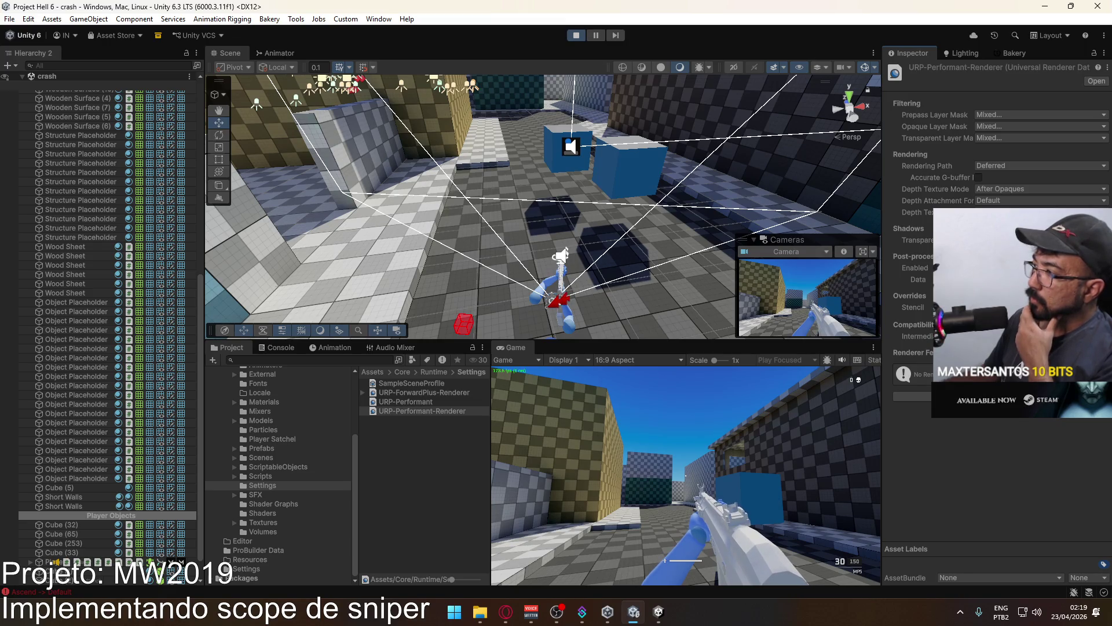
{"action": "left_click", "coordinate": [428, 392]}
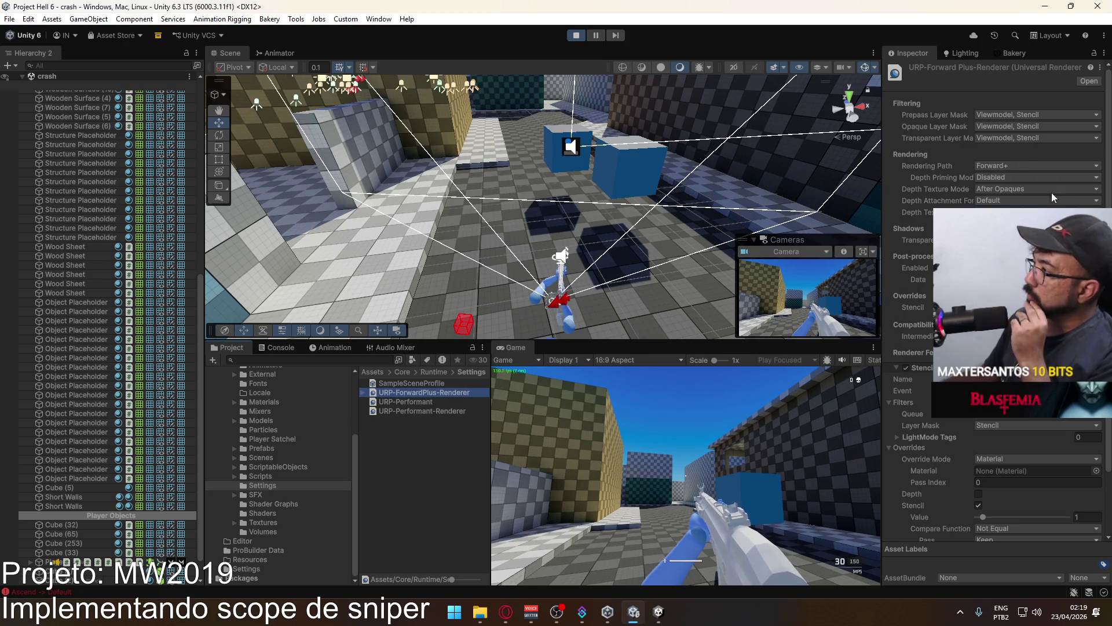
Scroll the URP-ForwardPlus-Renderer Inspector down to its Stencil override settings.
{"action": "scroll", "coordinate": [1027, 207], "scroll_direction": "down", "scroll_amount": 3}
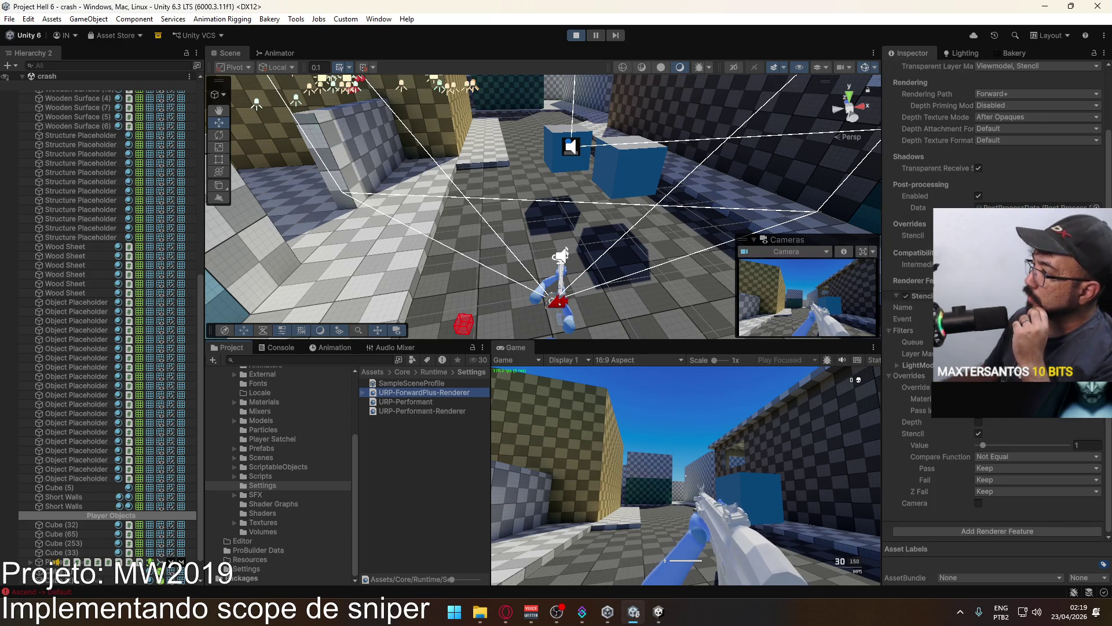
{"action": "left_click", "coordinate": [912, 235]}
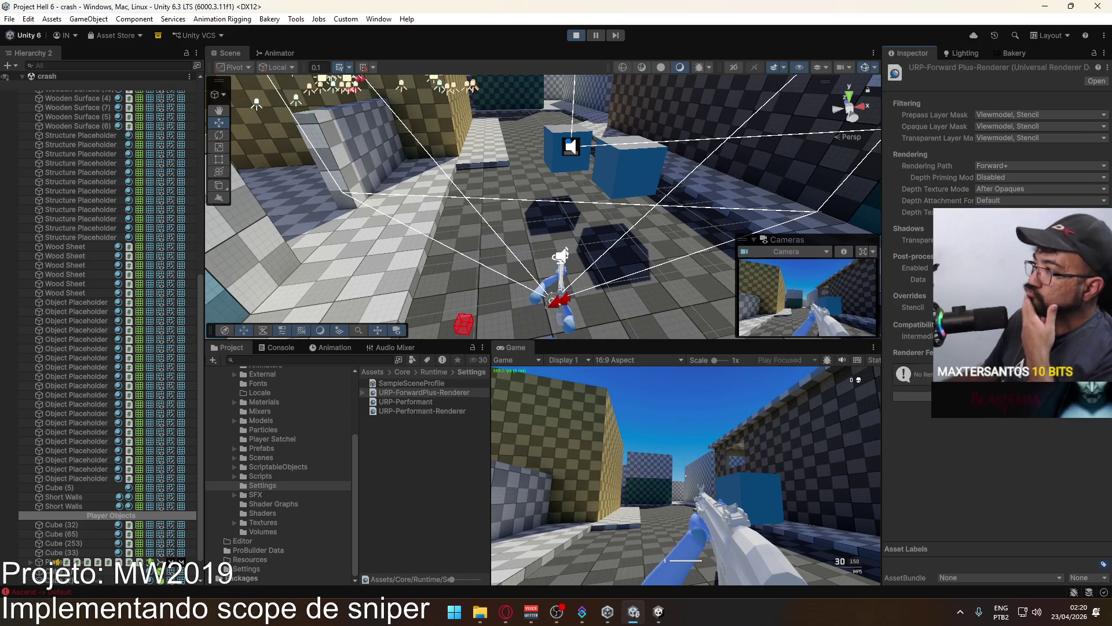
On URP-Performant-Renderer, keep Deferred rendering and add a Render Objects feature with Opaque queue.
{"action": "left_click", "coordinate": [431, 411]}
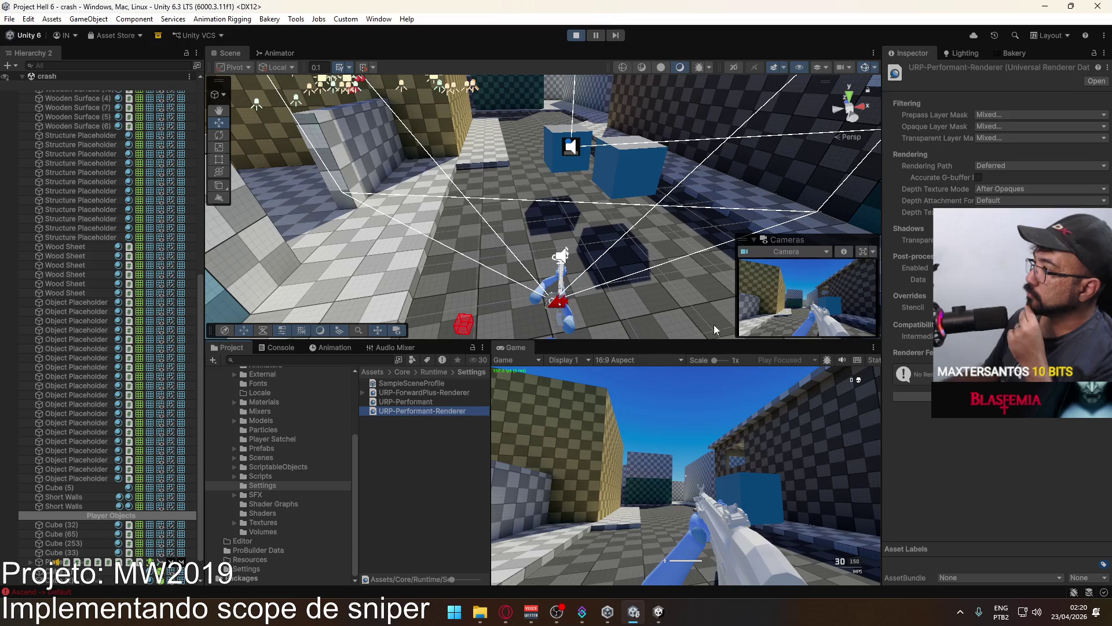
{"action": "left_click", "coordinate": [1008, 166]}
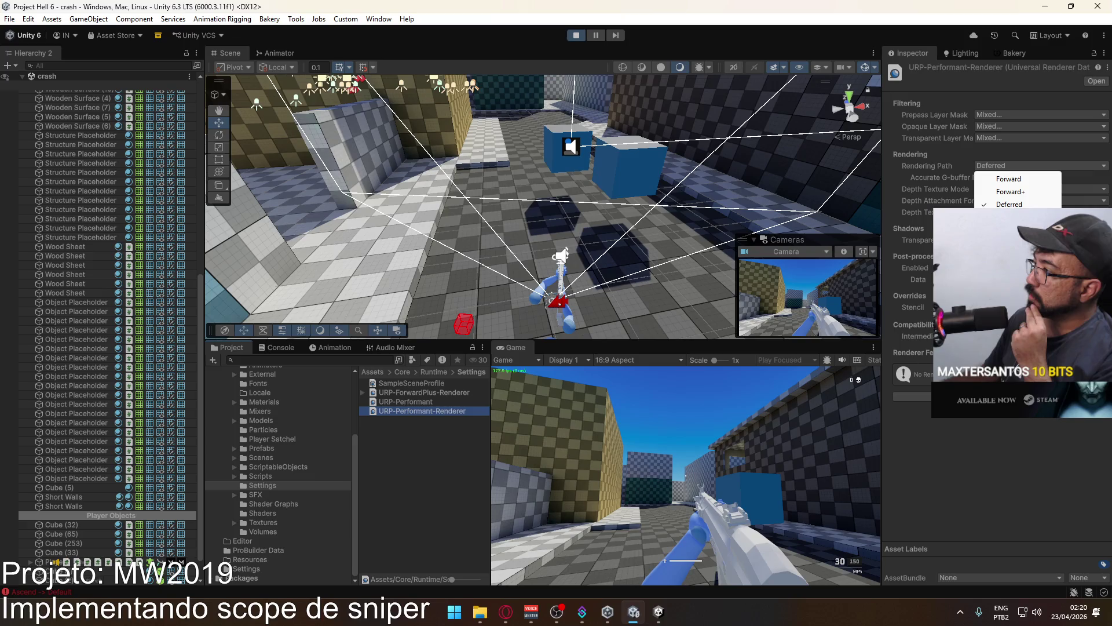
{"action": "left_click", "coordinate": [1008, 204]}
{"action": "left_click", "coordinate": [913, 396]}
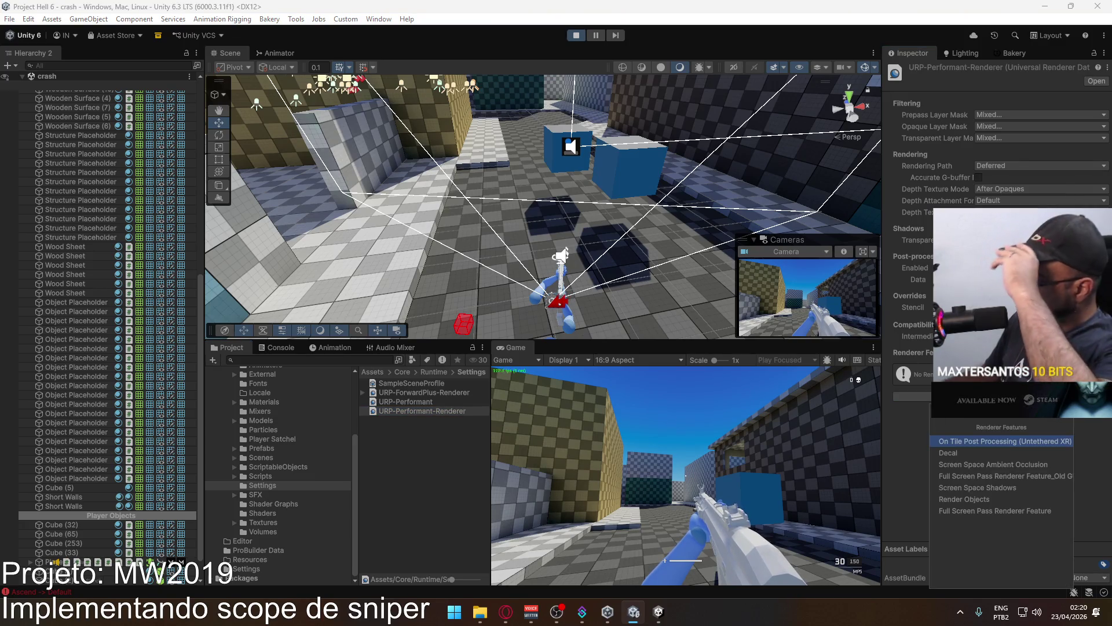
{"action": "left_click", "coordinate": [990, 501]}
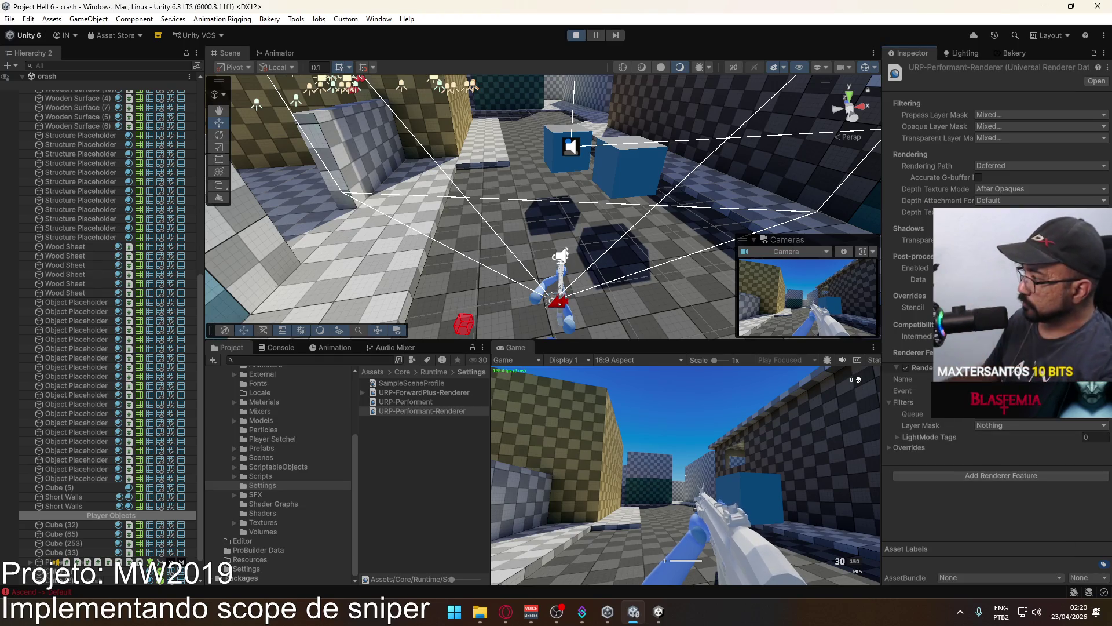
{"action": "left_click", "coordinate": [1000, 415]}
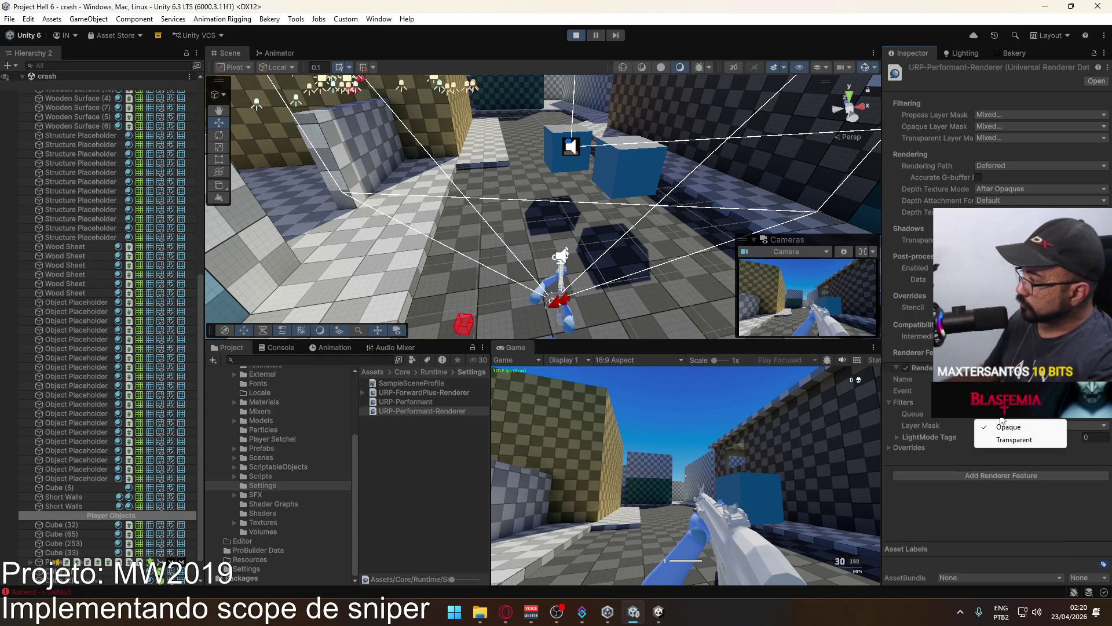
{"action": "left_click", "coordinate": [922, 421]}
Rename the new feature to Stencil and filter it to the Stencil layer.
{"action": "left_click", "coordinate": [1013, 379]}
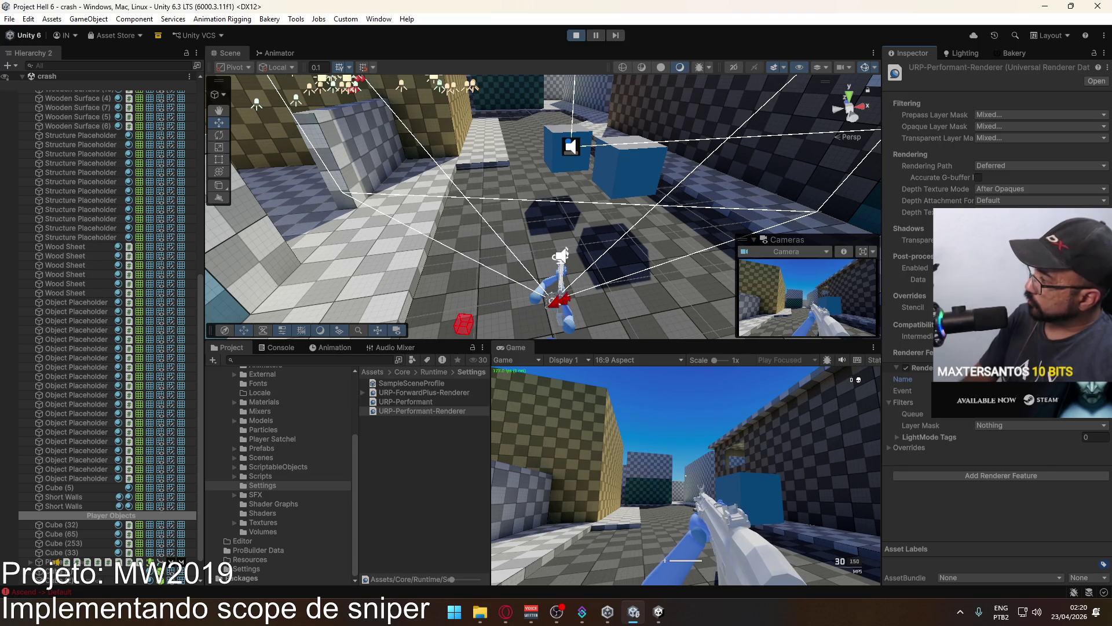
{"action": "left_click", "coordinate": [889, 447]}
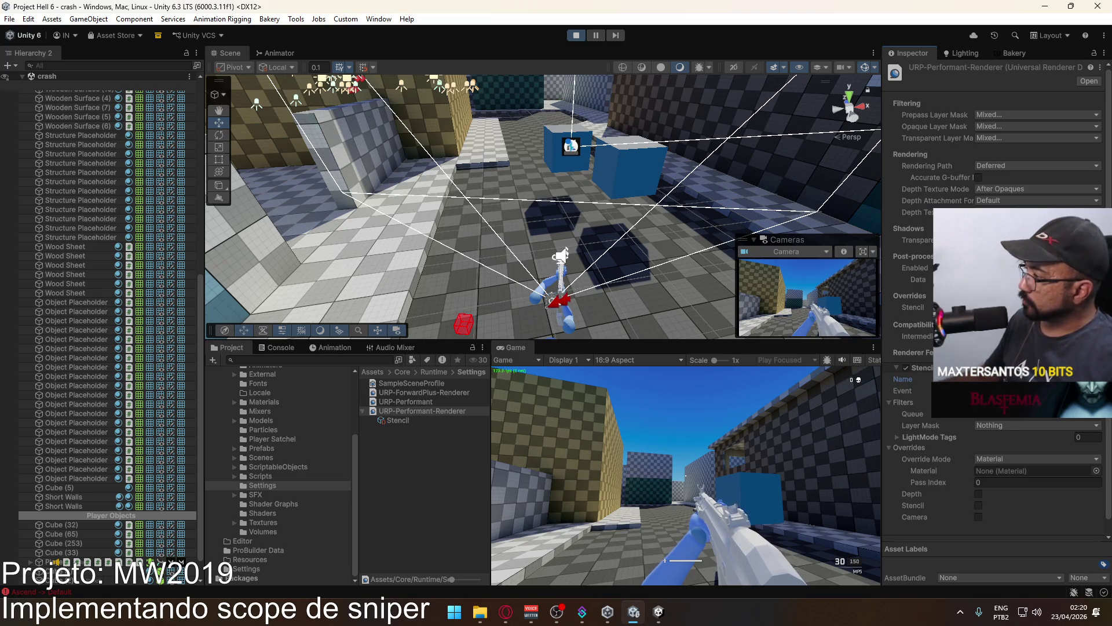
{"action": "left_click", "coordinate": [913, 307]}
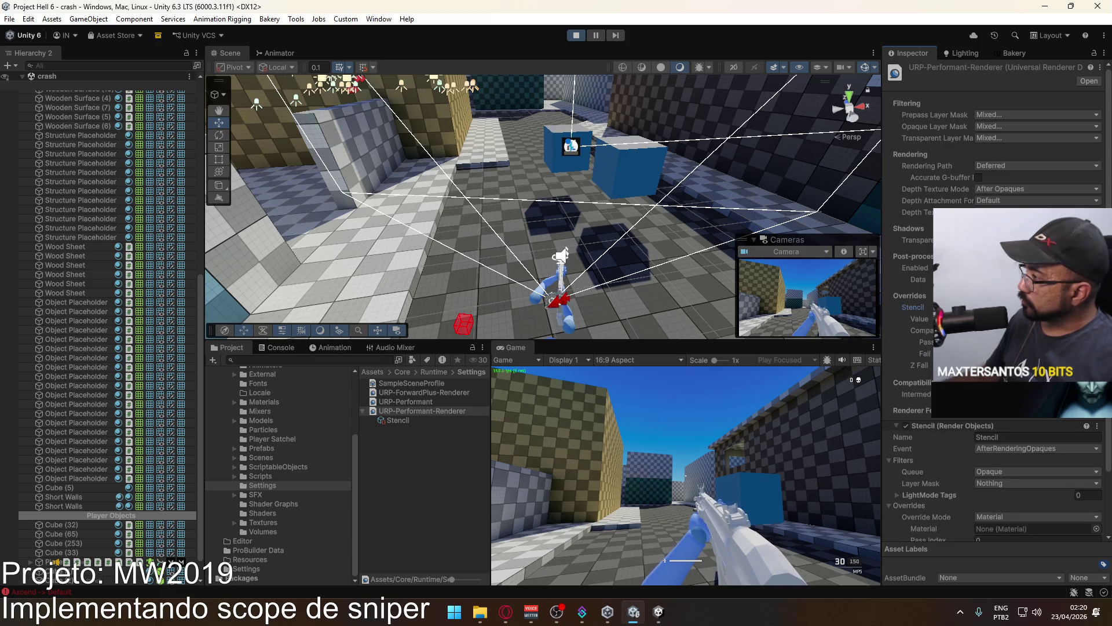
{"action": "left_click", "coordinate": [913, 307]}
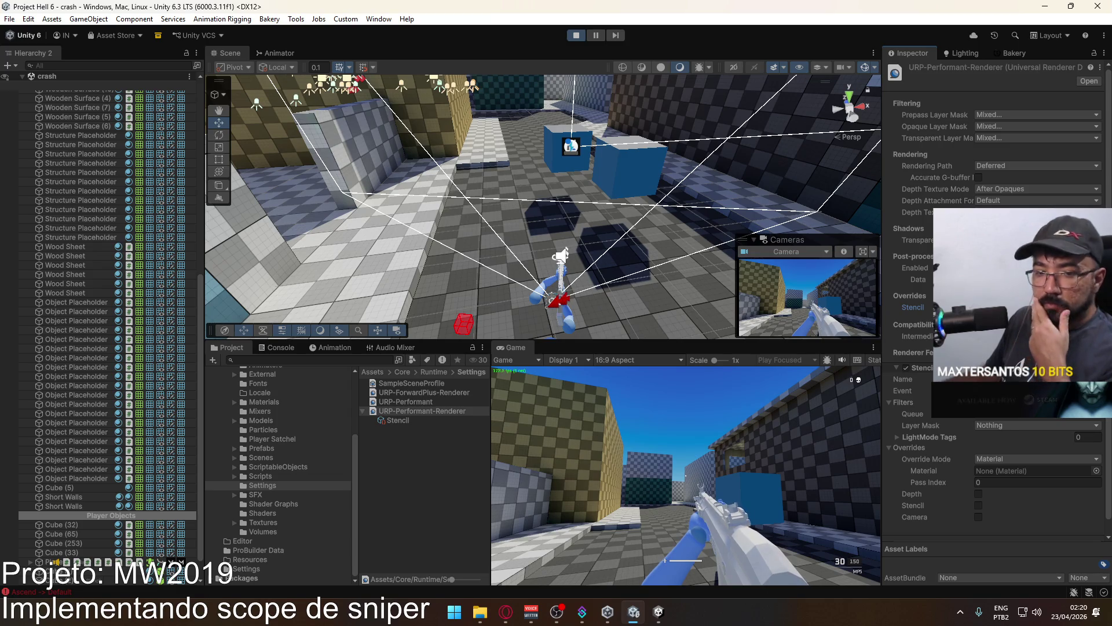
{"action": "left_click", "coordinate": [1007, 423]}
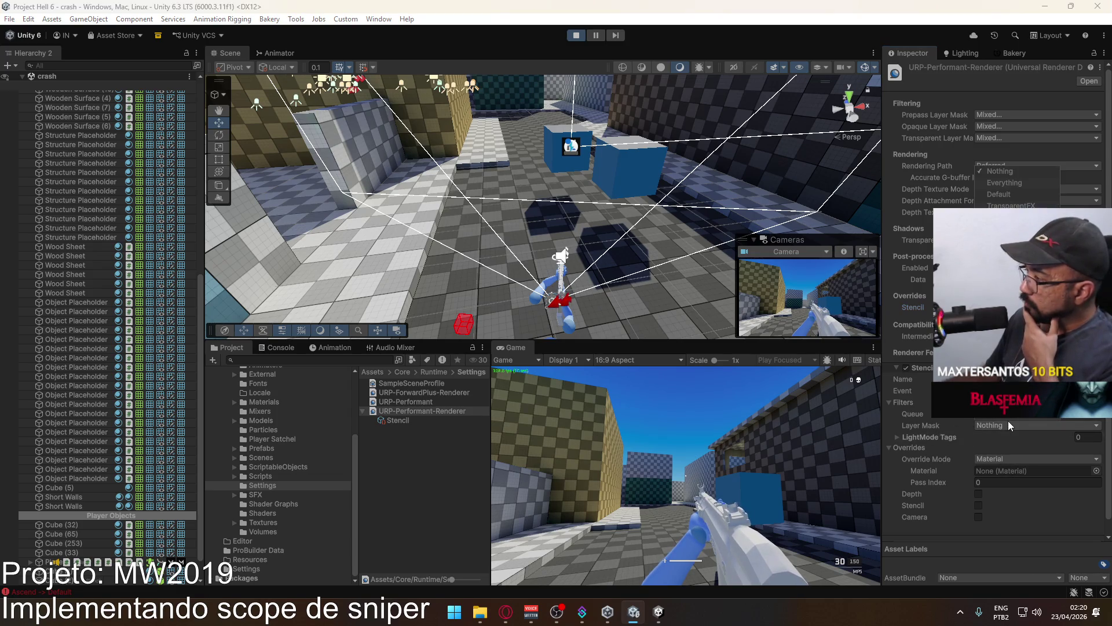
{"action": "left_click", "coordinate": [1005, 415]}
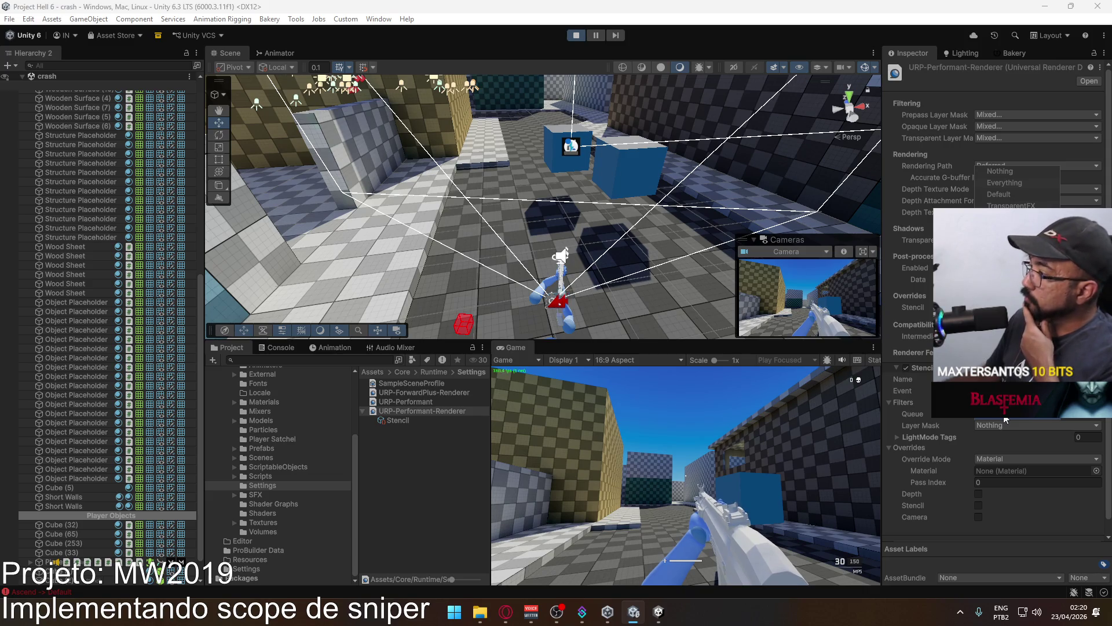
Enable the feature's Stencil override with value 1 and compare function Not Equal.
{"action": "left_click", "coordinate": [1000, 485]}
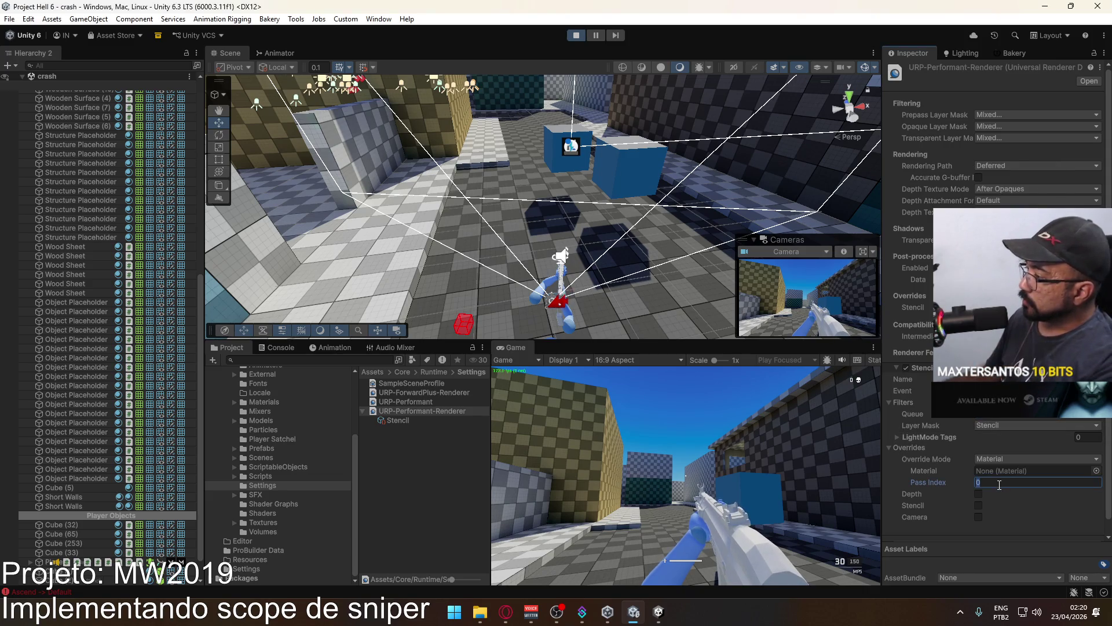
{"action": "left_click", "coordinate": [979, 505]}
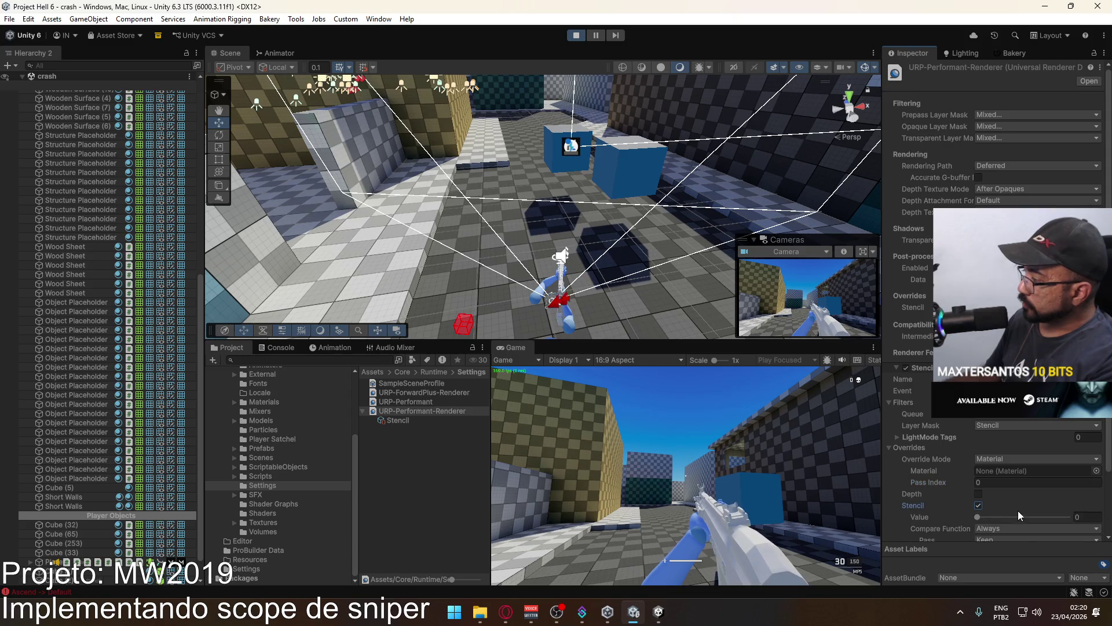
{"action": "scroll", "coordinate": [1017, 509], "scroll_direction": "down", "scroll_amount": 3}
{"action": "left_click", "coordinate": [1083, 445]}
{"action": "type", "text": "1"}
{"action": "left_click", "coordinate": [1022, 457]}
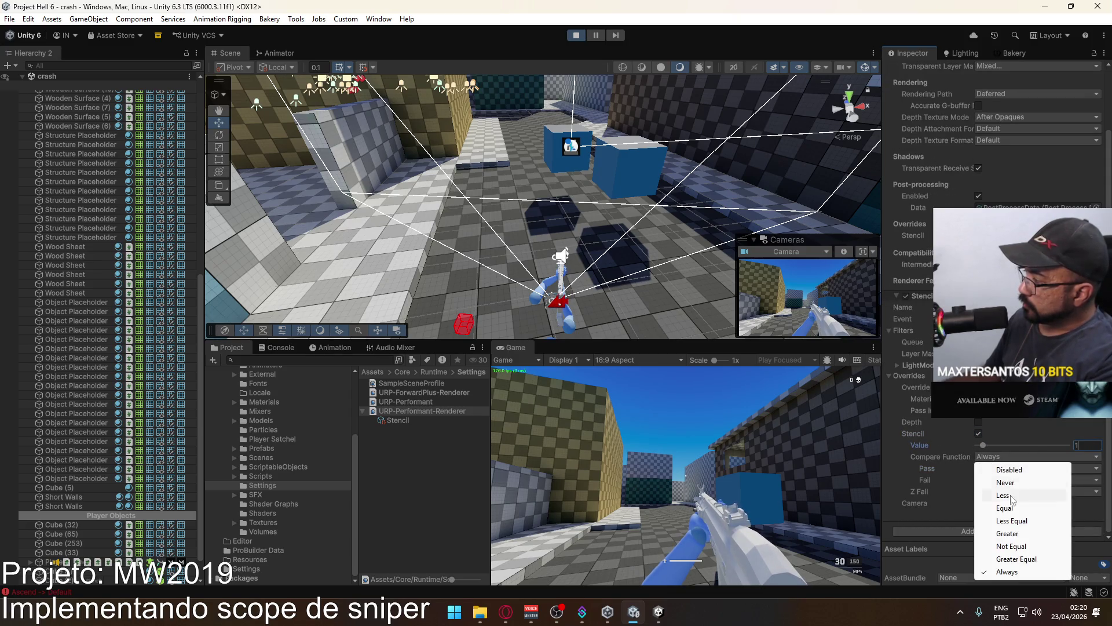
{"action": "left_click", "coordinate": [1022, 530]}
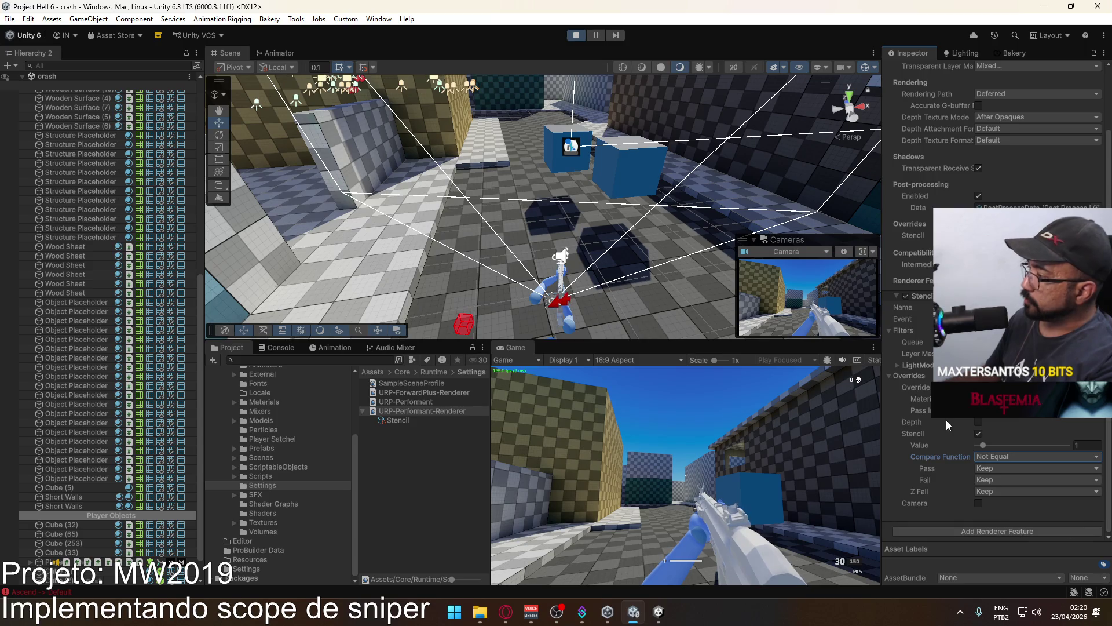
{"action": "scroll", "coordinate": [992, 433], "scroll_direction": "up", "scroll_amount": 3}
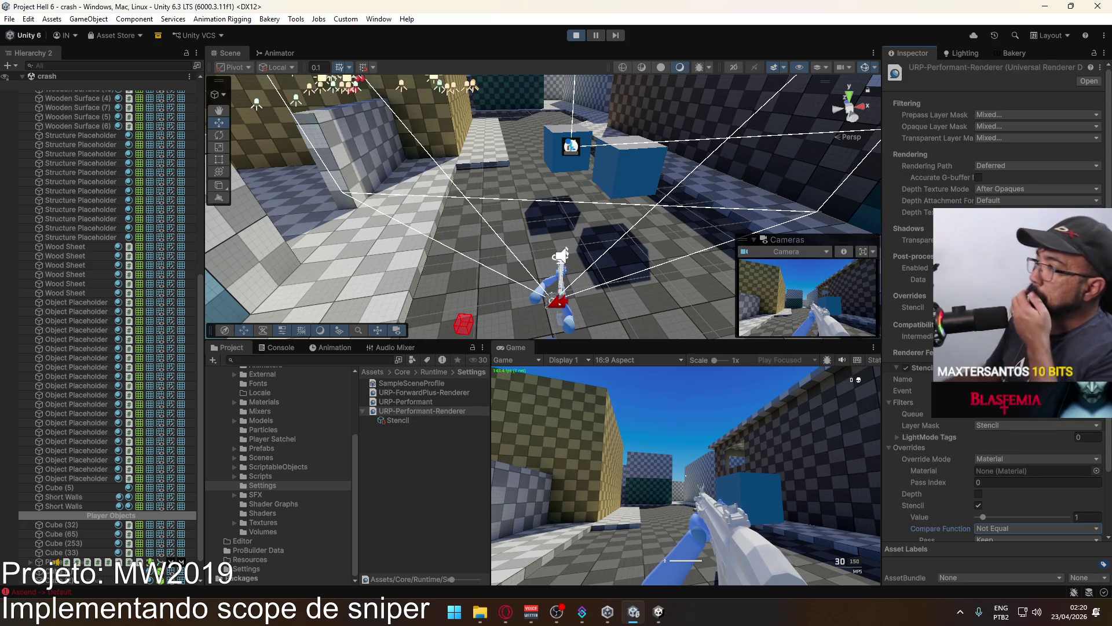
{"action": "left_click", "coordinate": [1016, 114]}
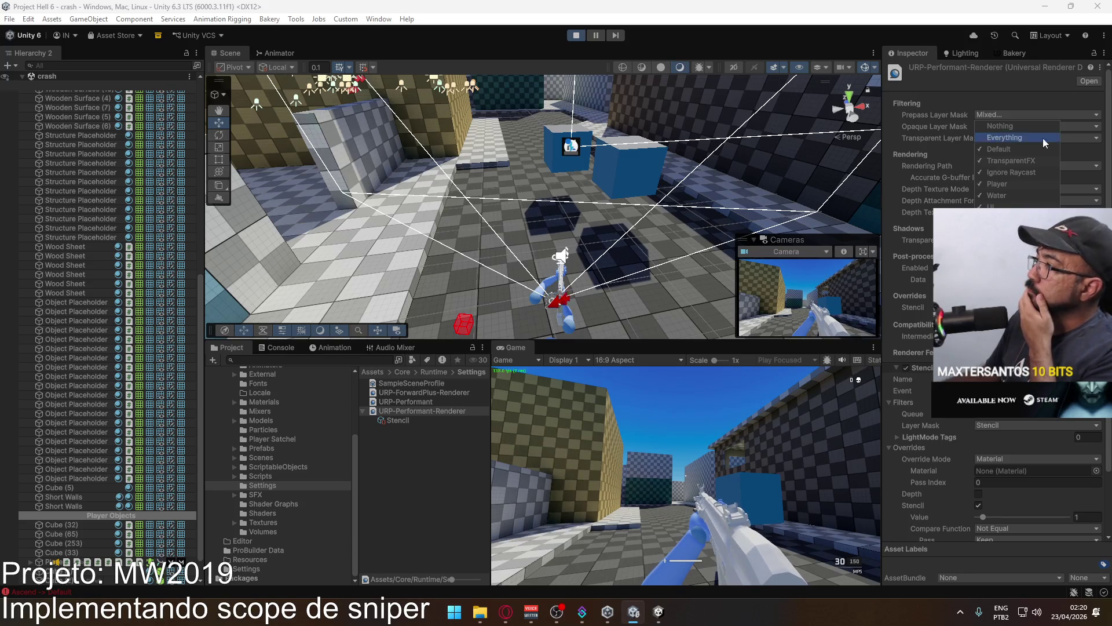
Check the Performant renderer's opaque mask, then the ForwardPlus renderer's transparent mask.
{"action": "left_click", "coordinate": [1090, 127]}
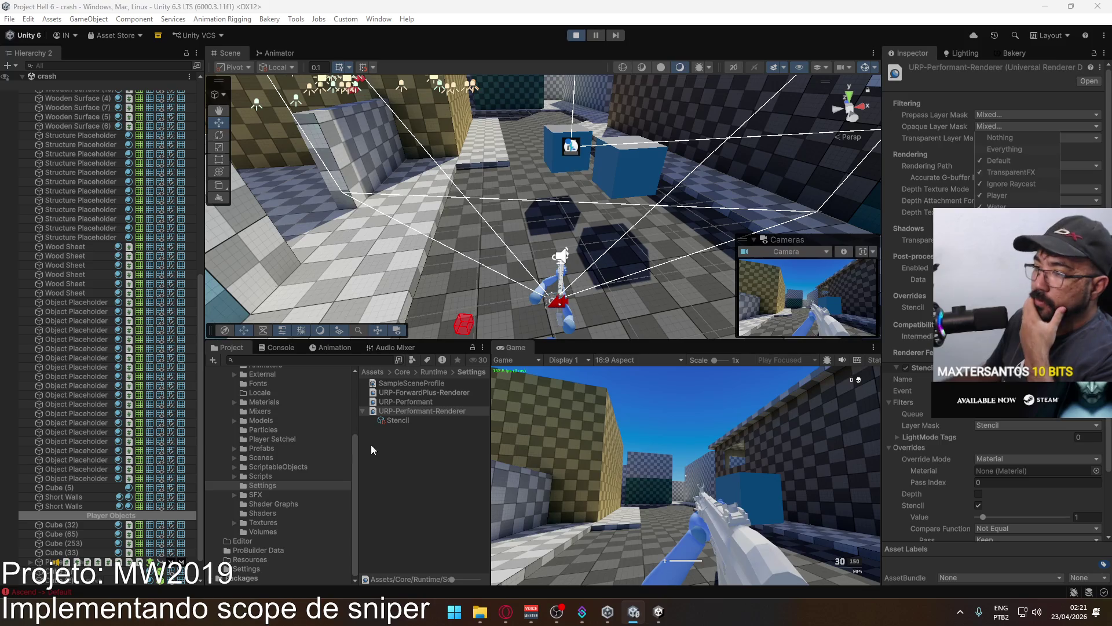
{"action": "left_click", "coordinate": [432, 401]}
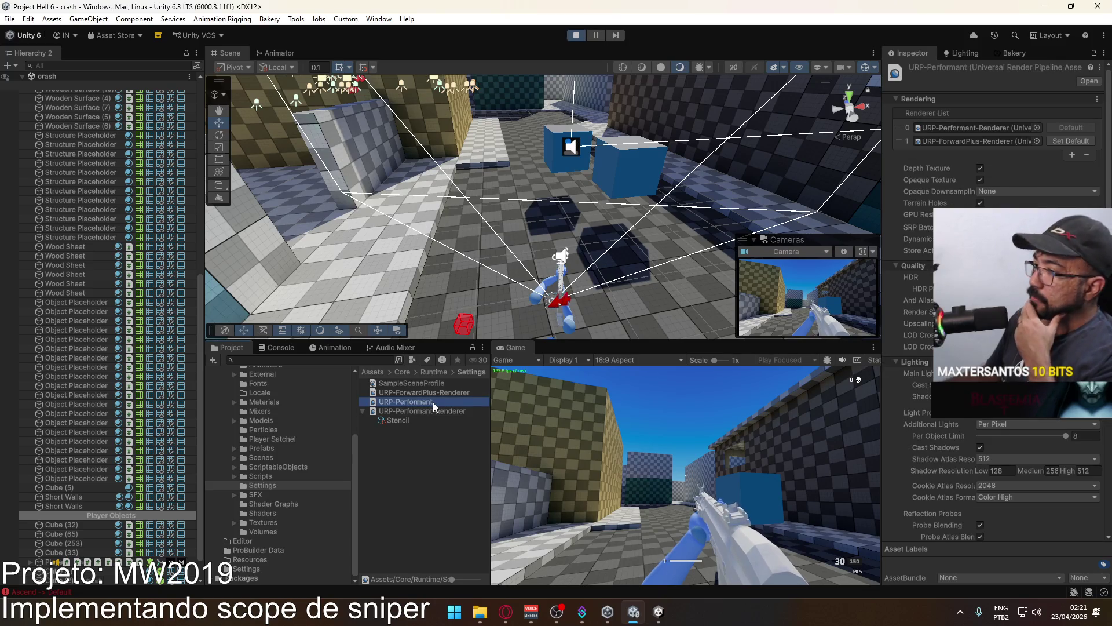
{"action": "left_click", "coordinate": [442, 395]}
{"action": "left_click", "coordinate": [1033, 138]}
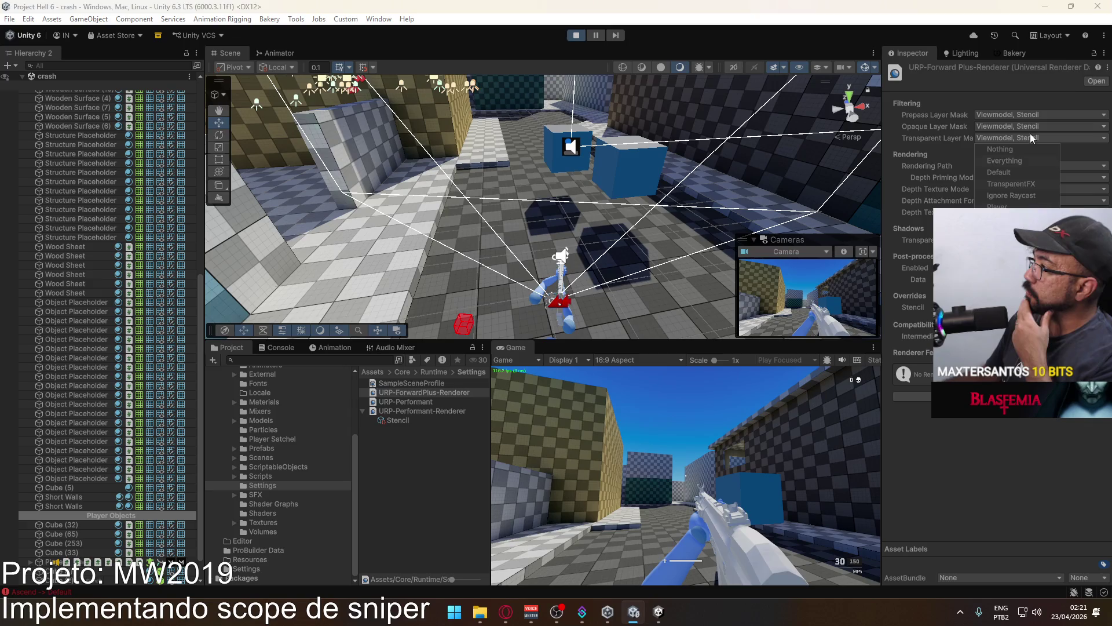
{"action": "scroll", "coordinate": [1005, 197], "scroll_direction": "down", "scroll_amount": 1}
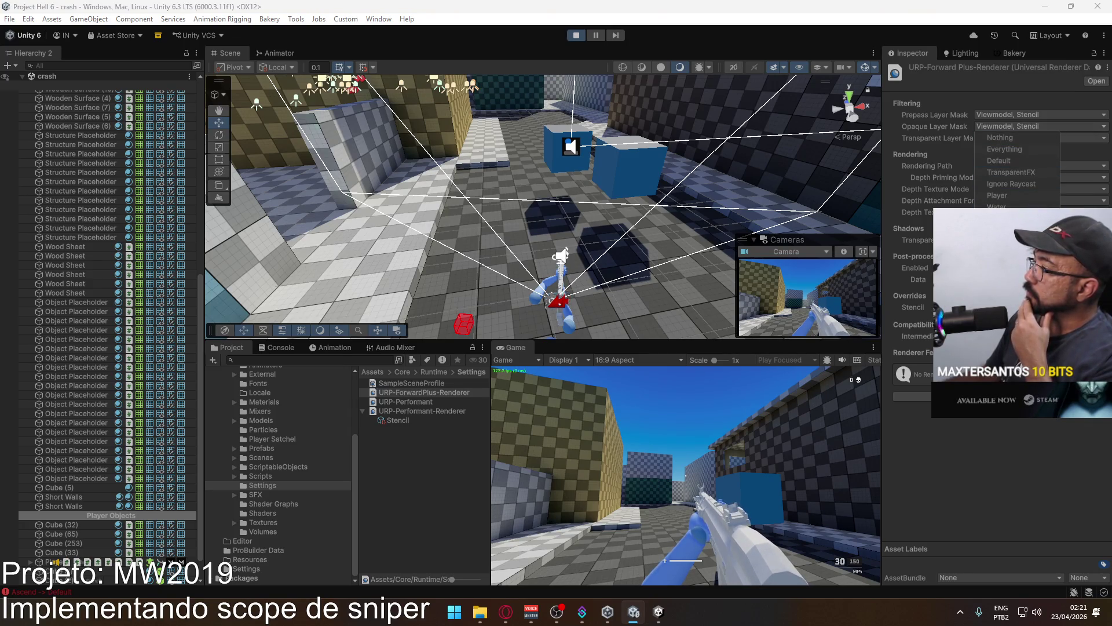
{"action": "scroll", "coordinate": [1078, 143], "scroll_direction": "up", "scroll_amount": 1}
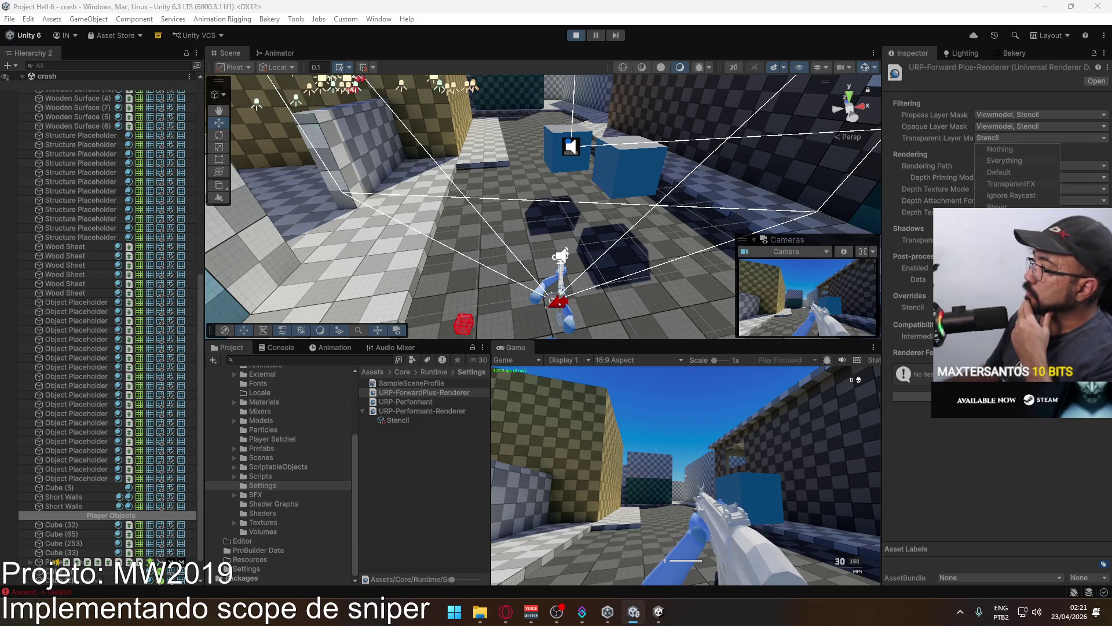
Keep the ForwardPlus transparent mask at Viewmodel, Stencil and check its opaque mask.
{"action": "left_click", "coordinate": [1013, 242]}
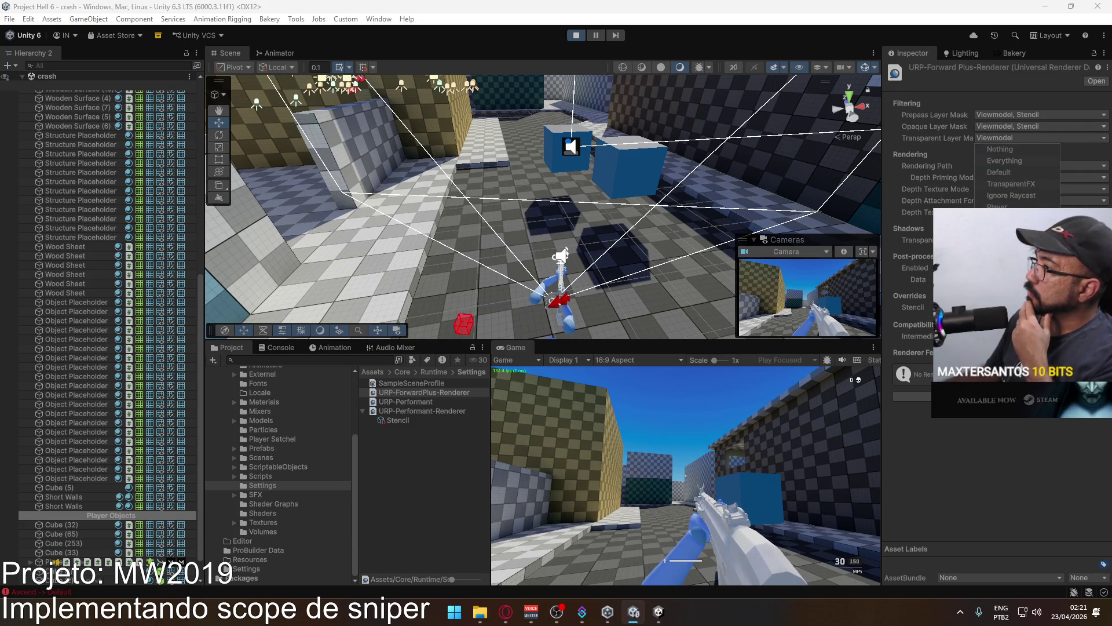
{"action": "scroll", "coordinate": [1085, 141], "scroll_direction": "down", "scroll_amount": 1}
{"action": "scroll", "coordinate": [1063, 127], "scroll_direction": "down", "scroll_amount": 1}
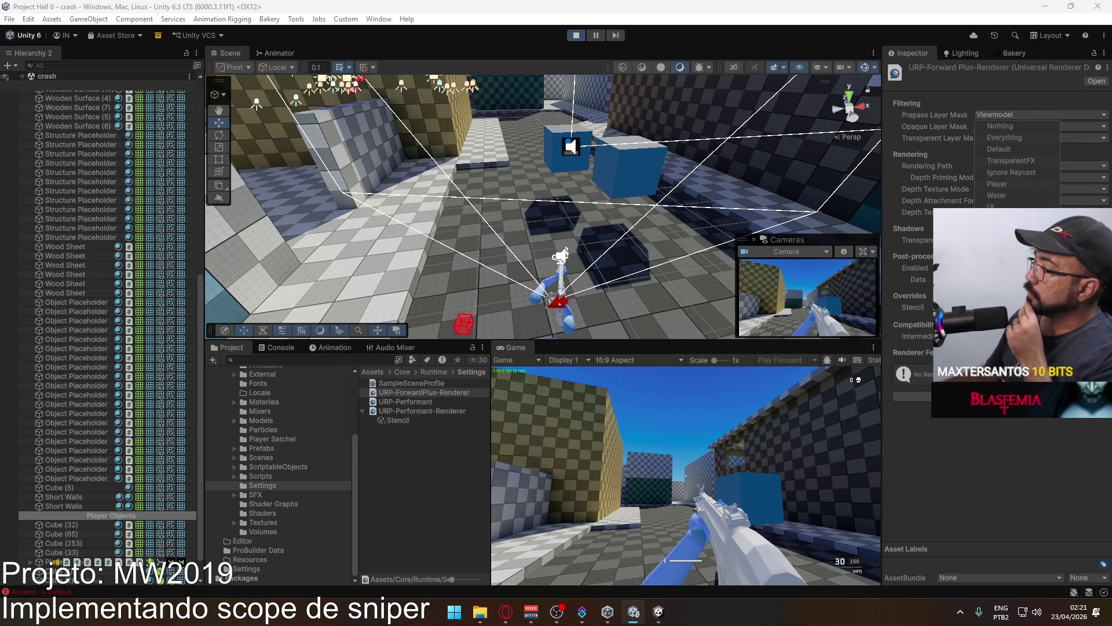
{"action": "left_click", "coordinate": [1084, 127]}
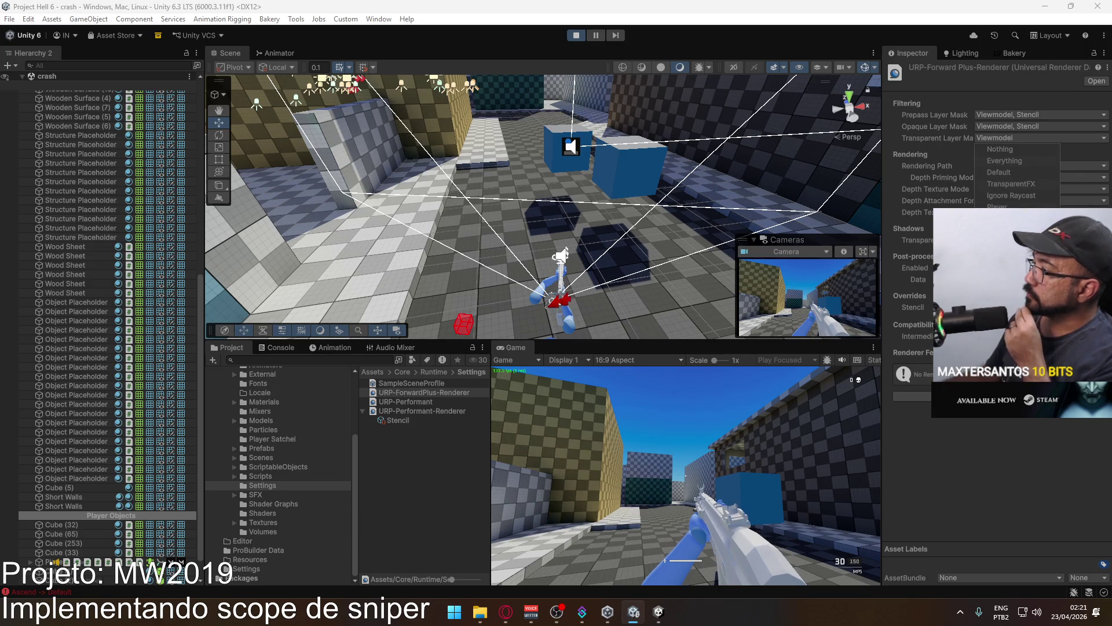
{"action": "left_click", "coordinate": [1008, 253]}
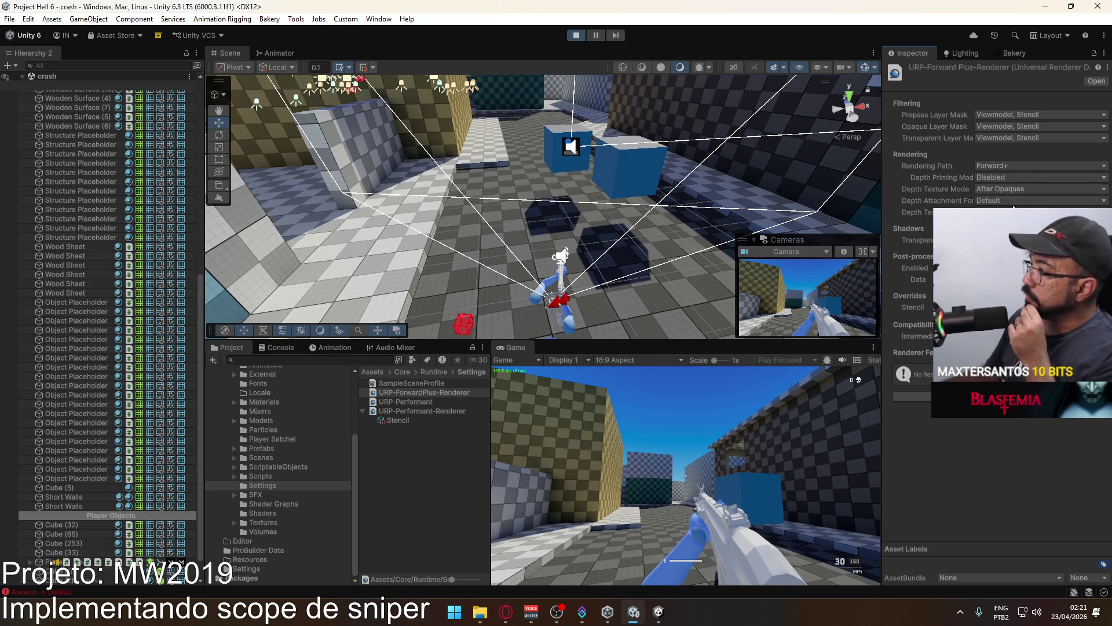
Return to URP-Performant-Renderer, then select the main Camera and view its Culling Mask layers.
{"action": "left_click", "coordinate": [418, 410]}
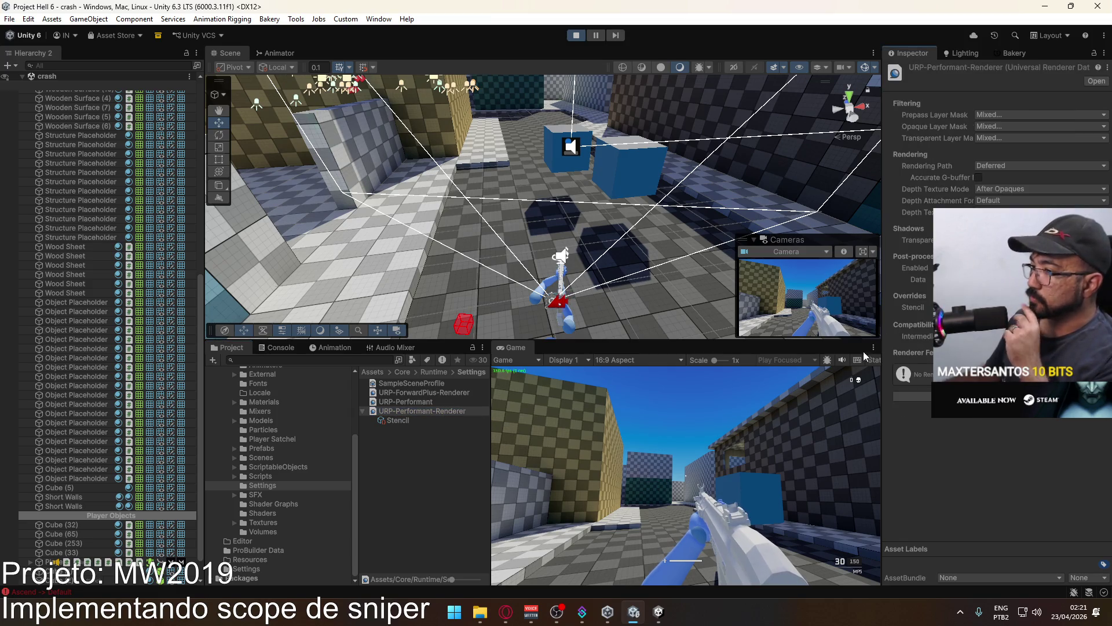
{"action": "scroll", "coordinate": [29, 267], "scroll_direction": "up", "scroll_amount": 10}
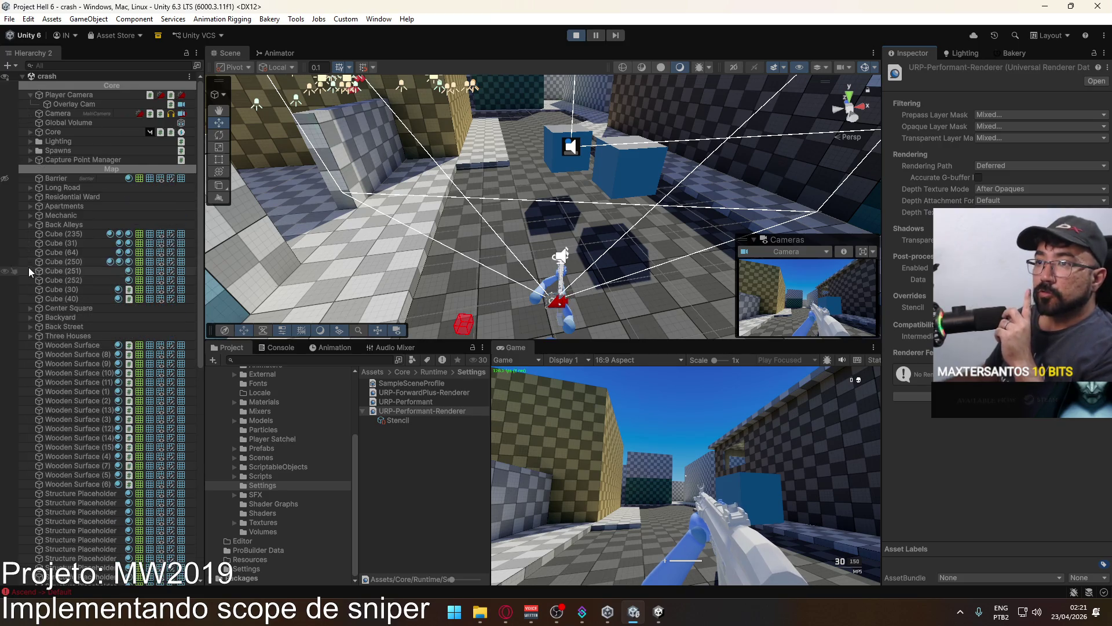
{"action": "left_click", "coordinate": [61, 112]}
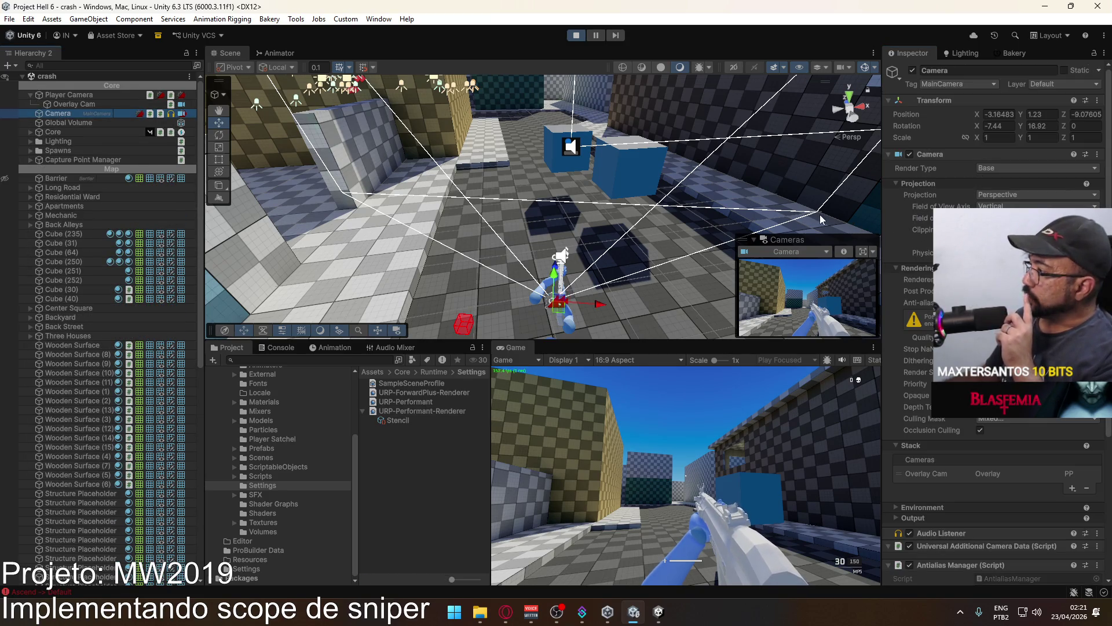
{"action": "left_click", "coordinate": [1000, 418]}
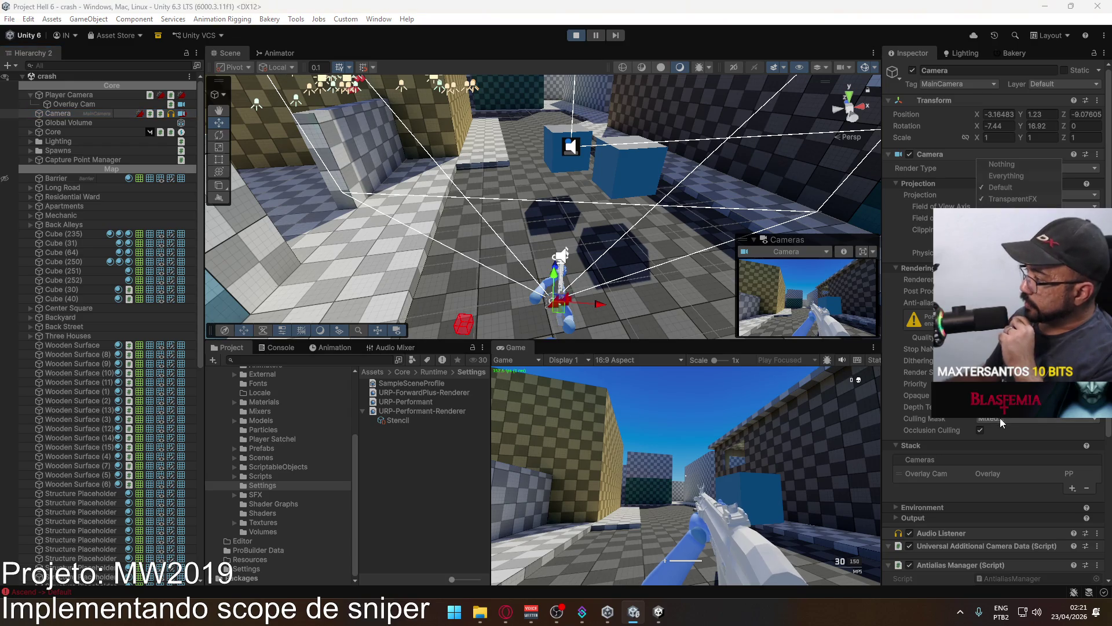